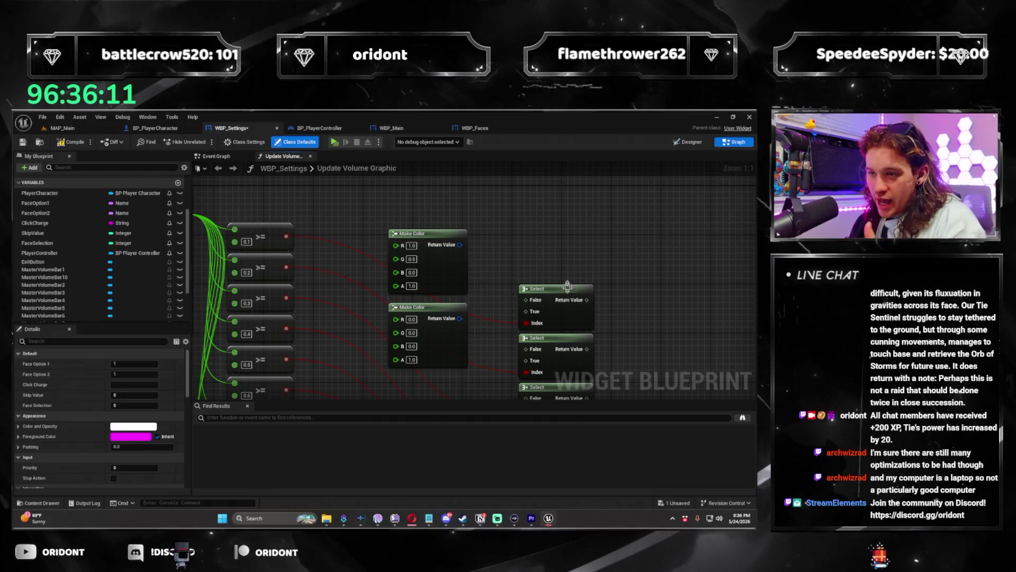
# Step: Stack the orange Make Color node below the black one, move both up, and switch to Designer
pyautogui.moveTo(544, 274); pyautogui.dragTo(557, 260)
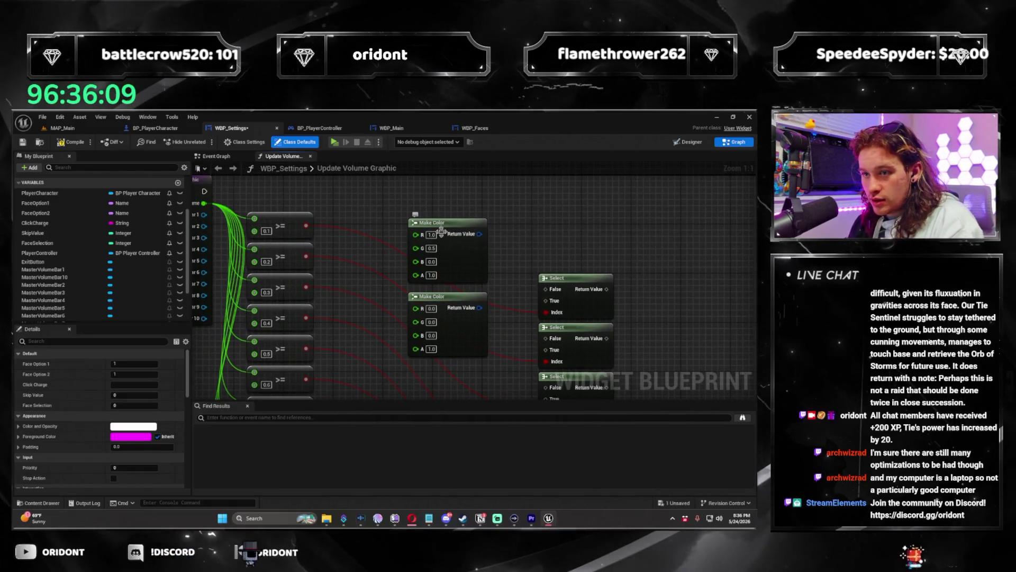
pyautogui.moveTo(449, 237); pyautogui.dragTo(447, 378)
pyautogui.keyDown('ctrl'); pyautogui.click(429, 324); pyautogui.keyUp('ctrl')
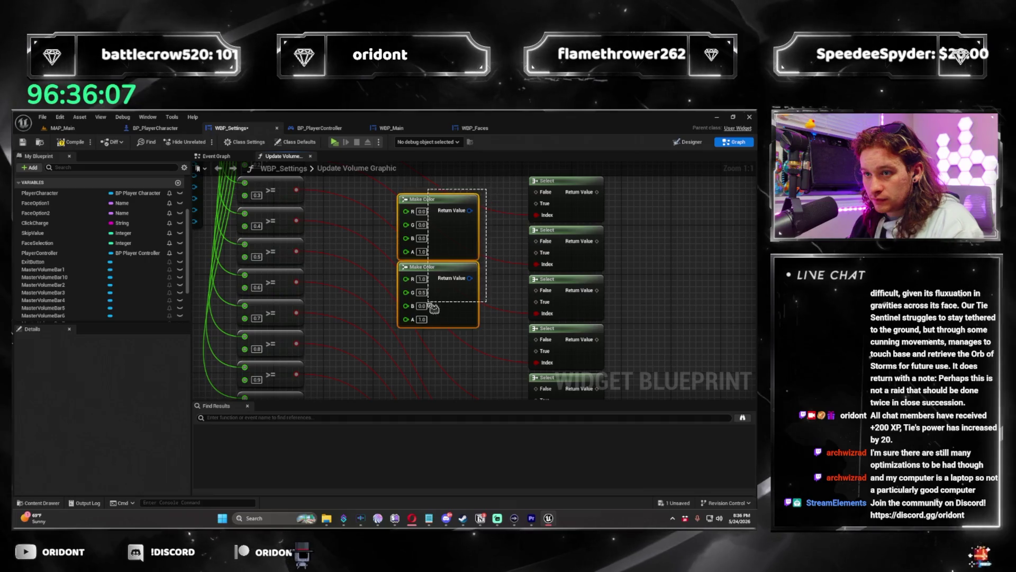
pyautogui.moveTo(429, 324); pyautogui.dragTo(429, 242)
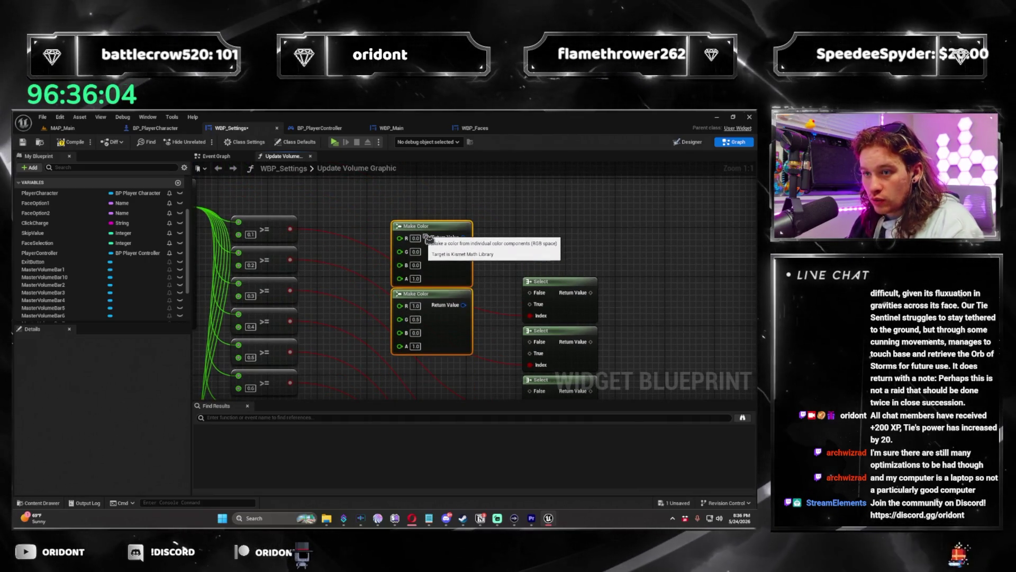
pyautogui.click(537, 230)
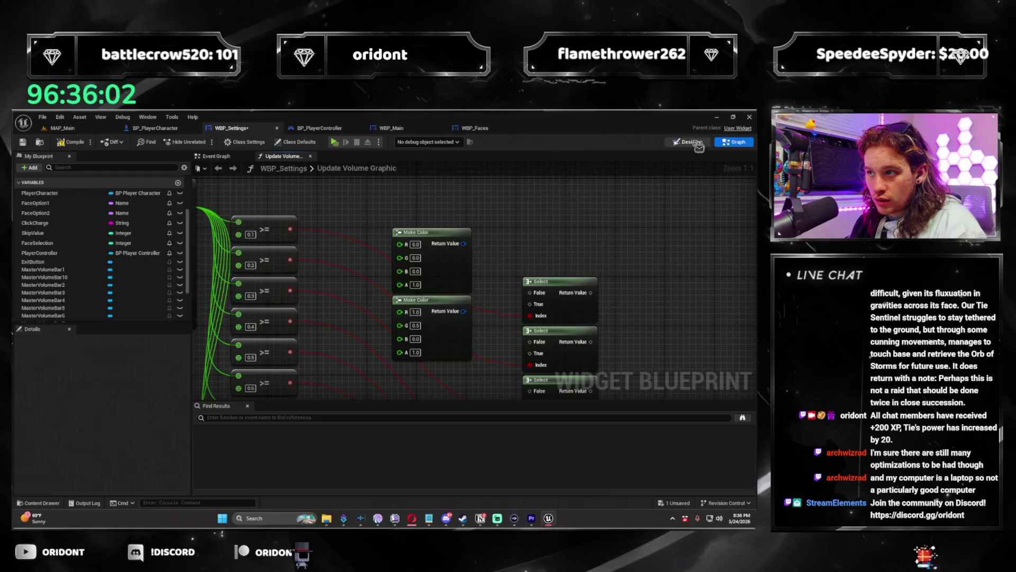
pyautogui.click(698, 143)
# Step: Set the last master volume bar's tint to white
pyautogui.click(341, 302)
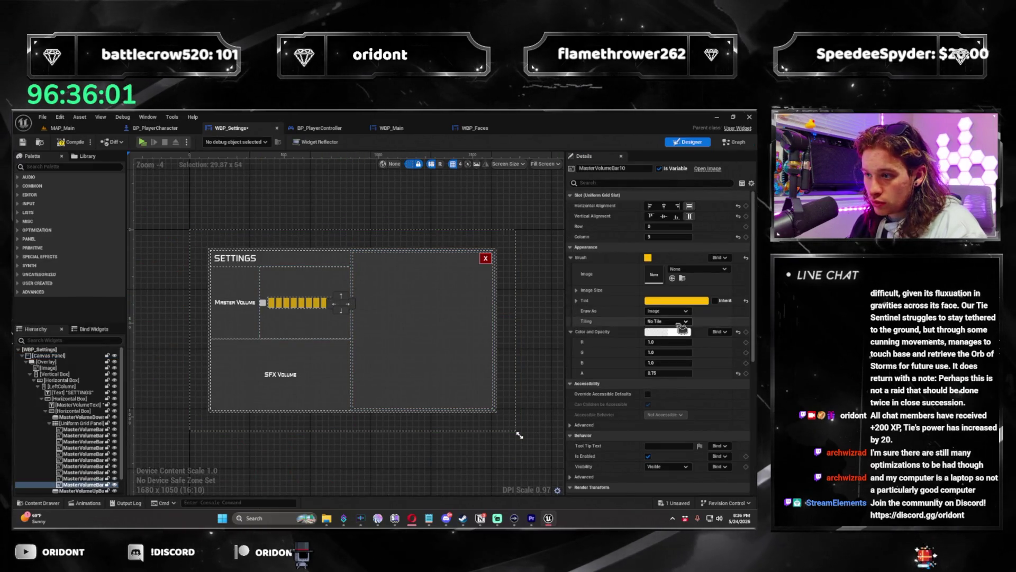
pyautogui.click(671, 301)
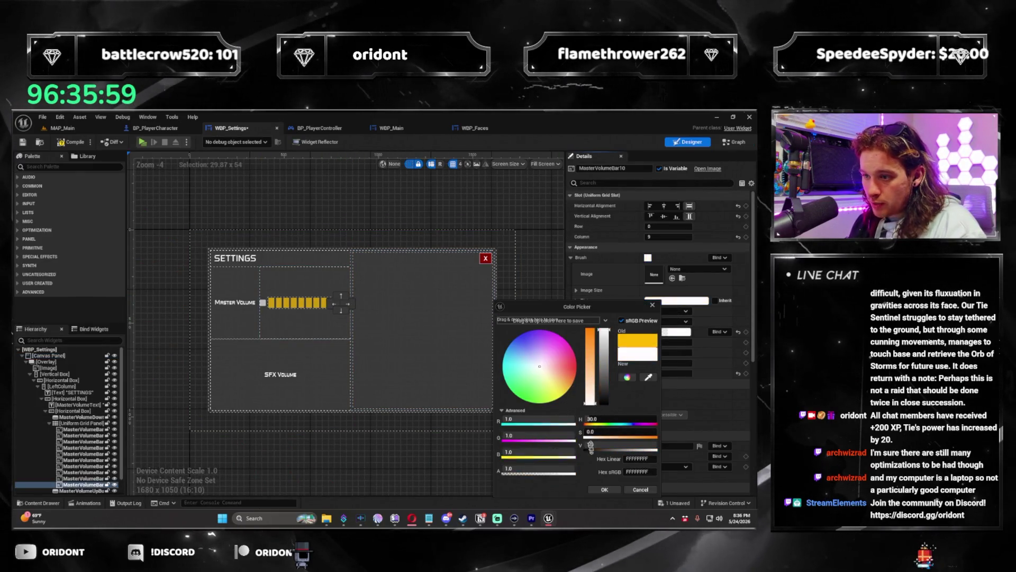
pyautogui.click(609, 491)
pyautogui.scroll(5, 357, 288)
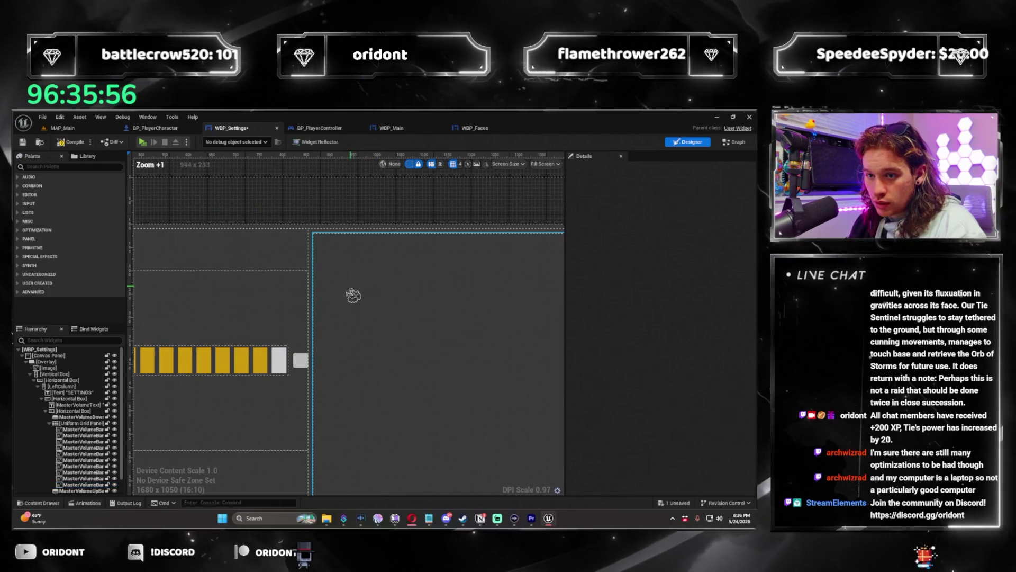
# Step: Set the bar's brush colour to 0.25 grey, then return to the function graph
pyautogui.click(347, 333)
pyautogui.click(648, 258)
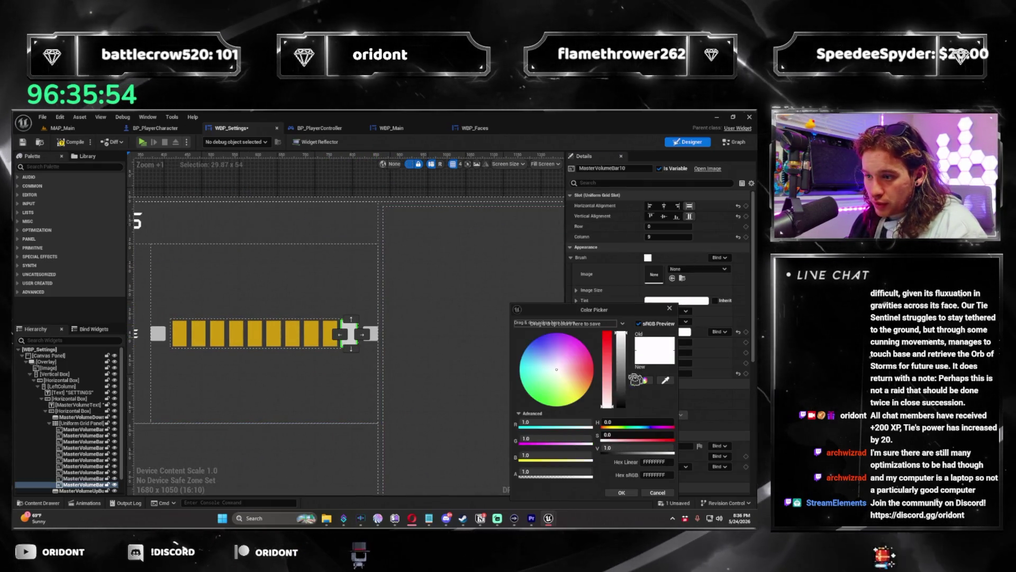
pyautogui.moveTo(621, 339); pyautogui.dragTo(616, 439)
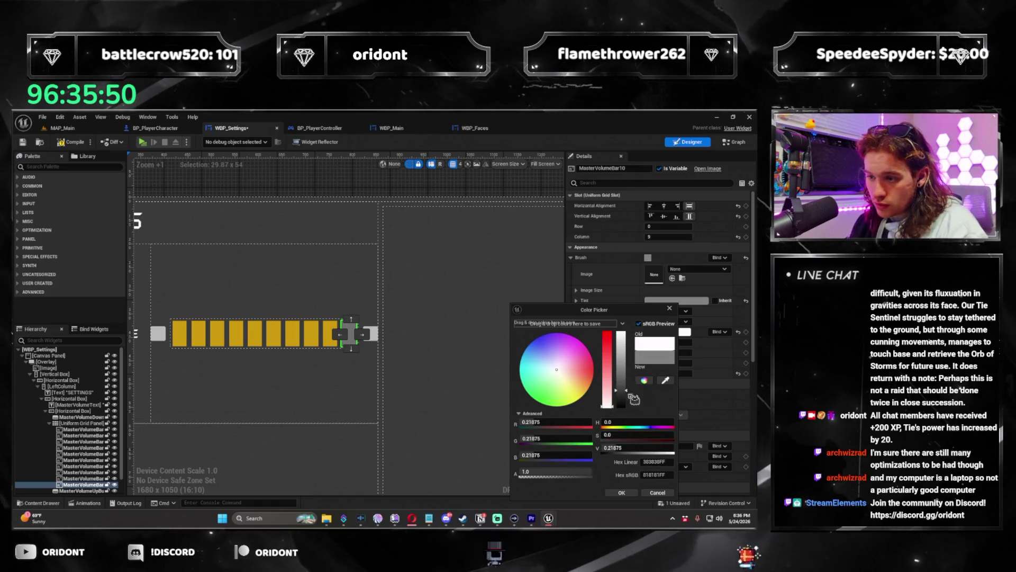
pyautogui.write('0.25')
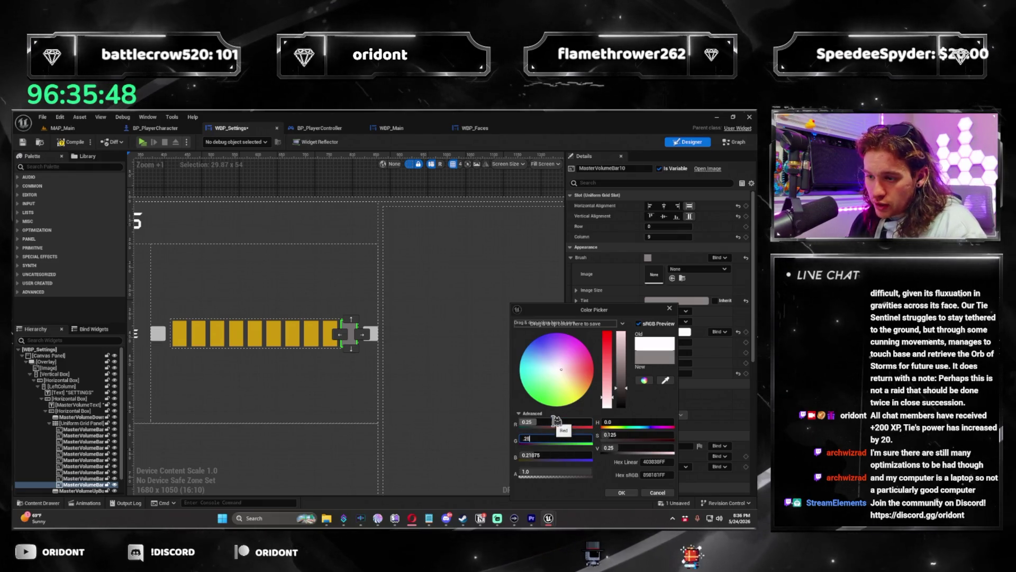
pyautogui.press('Tab')
pyautogui.write('.25')
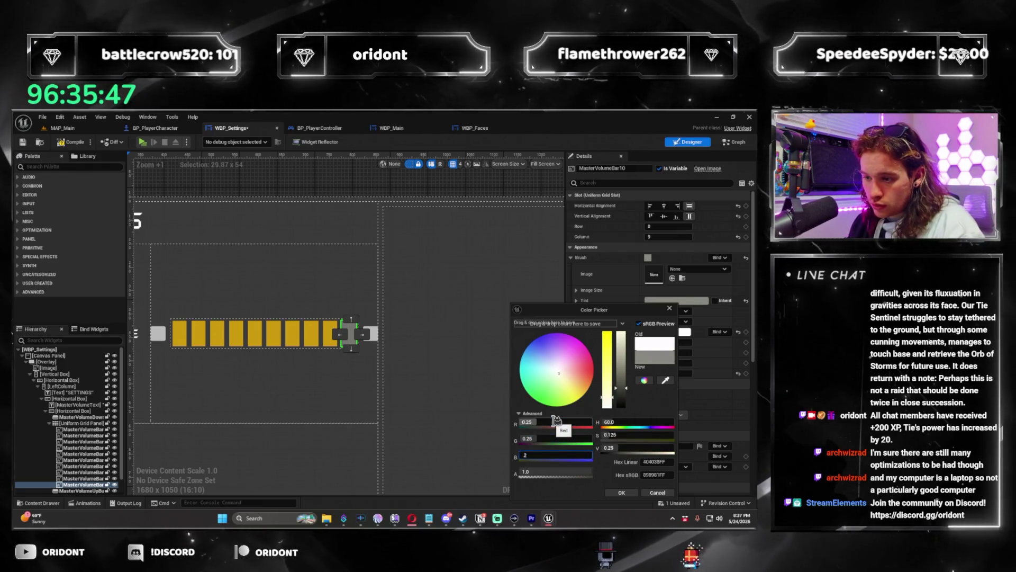
pyautogui.press('Tab')
pyautogui.click(430, 276)
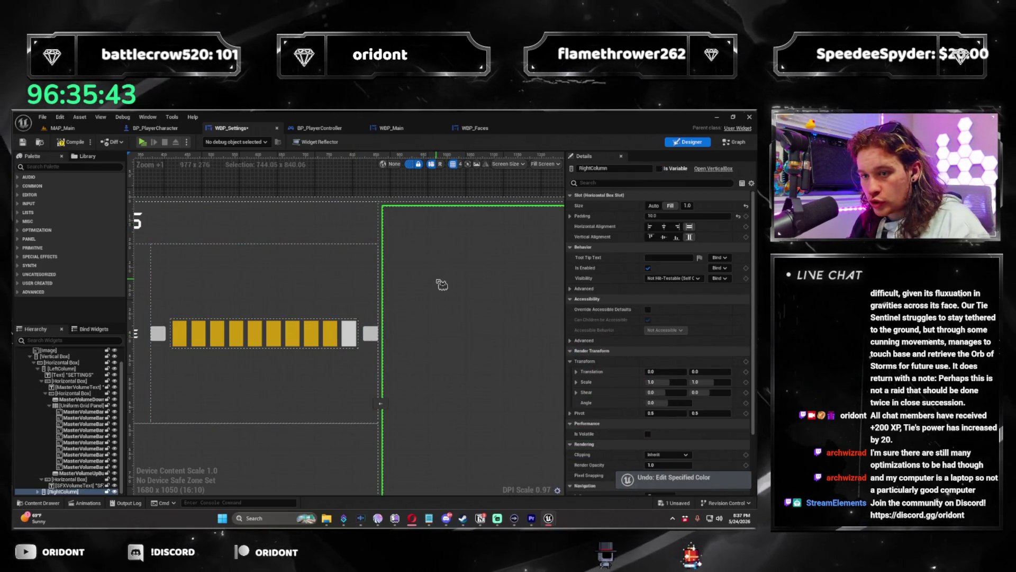
pyautogui.click(751, 143)
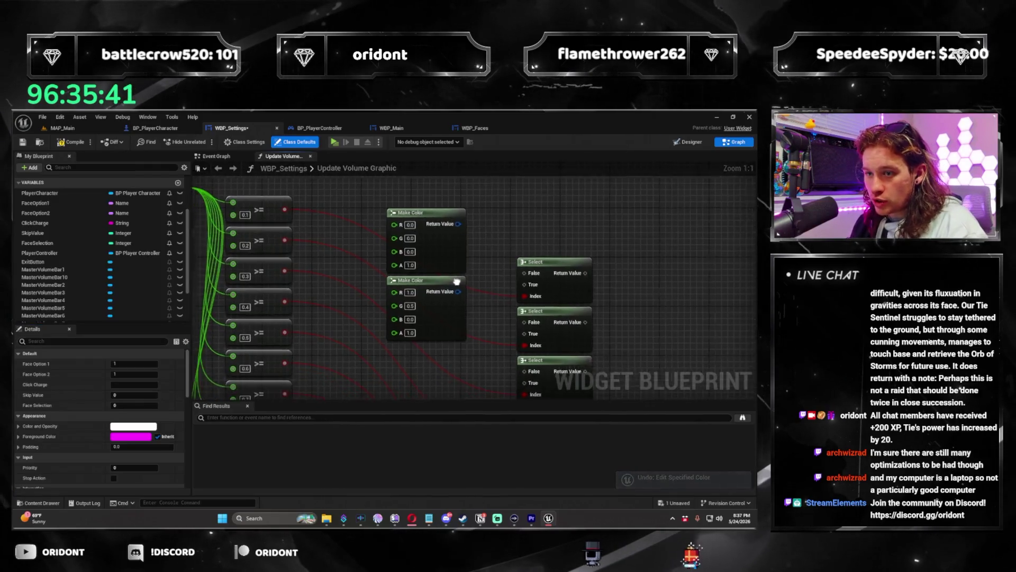
# Step: Add a new local variable to Update Volume Graphic and make its type Color
pyautogui.scroll(-2, 133, 381)
pyautogui.moveTo(380, 263); pyautogui.dragTo(438, 334)
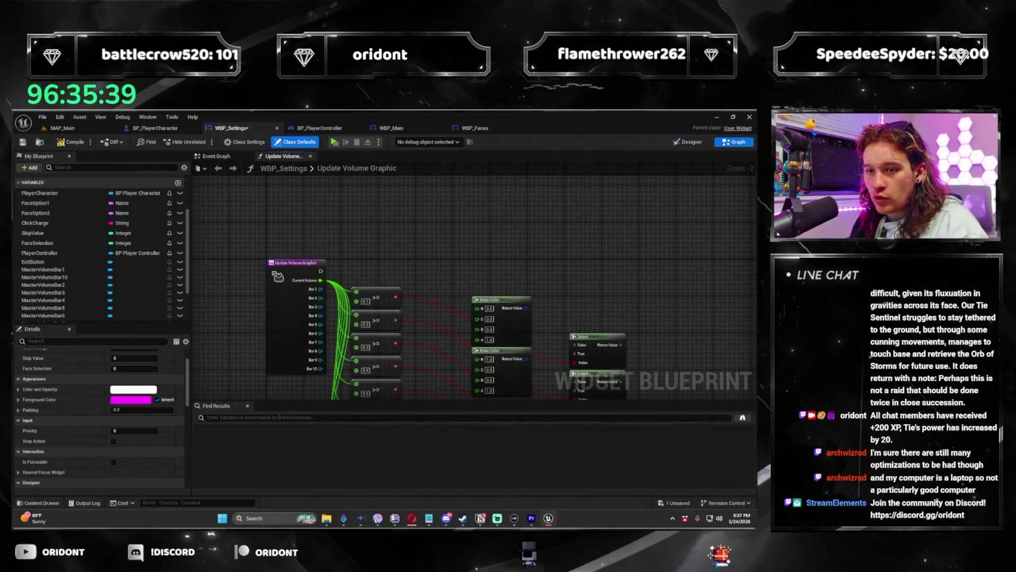
pyautogui.click(296, 263)
pyautogui.scroll(5, 75, 441)
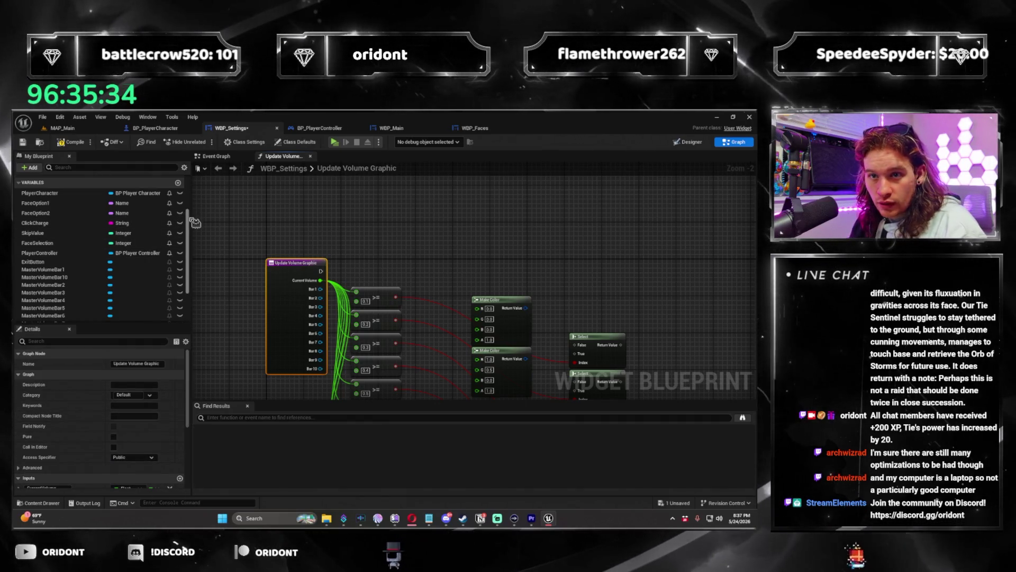
pyautogui.scroll(-3, 164, 265)
pyautogui.click(178, 318)
pyautogui.write('HighlightedCo')
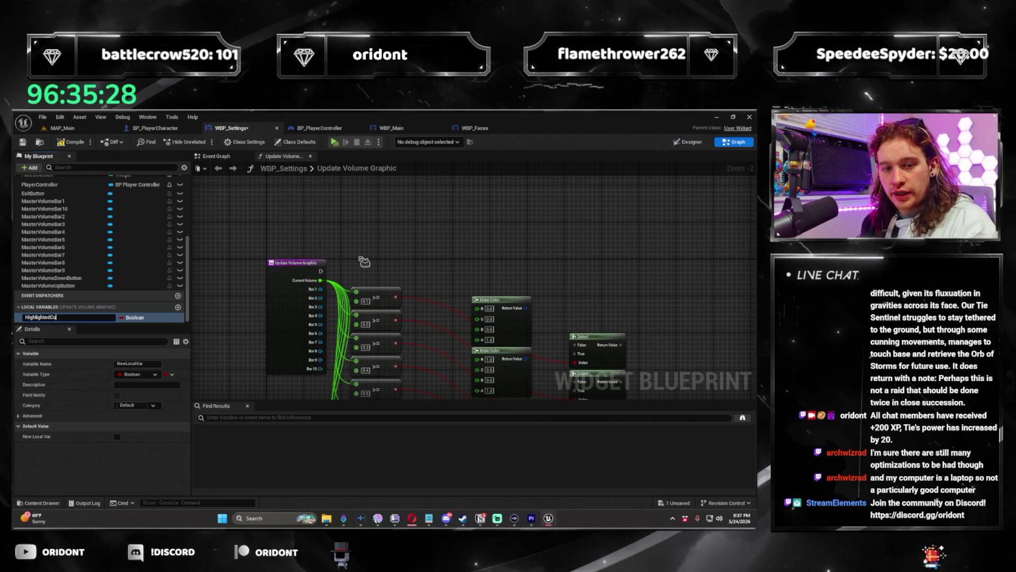
pyautogui.write('lor')
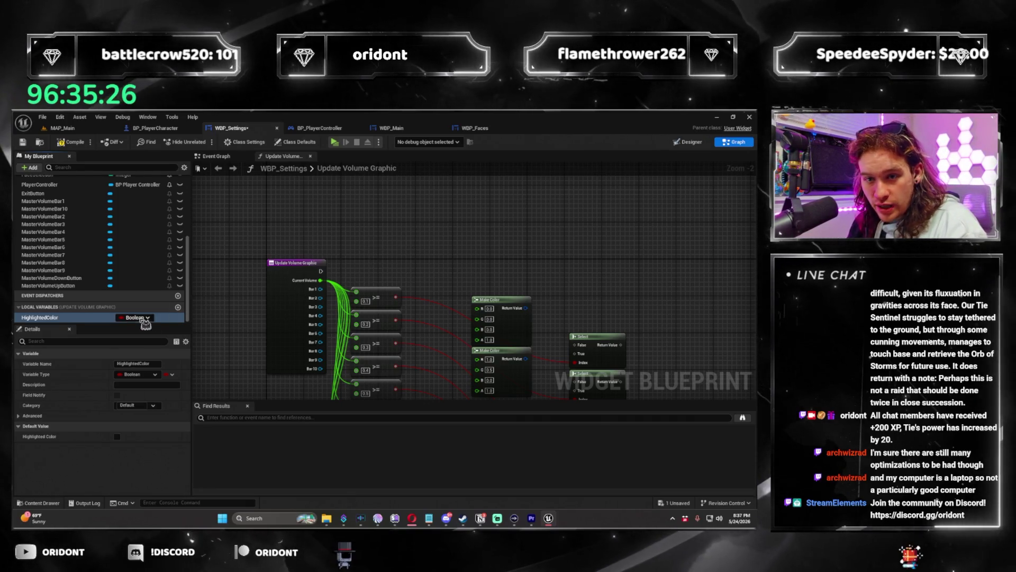
pyautogui.click(147, 319)
pyautogui.write('color')
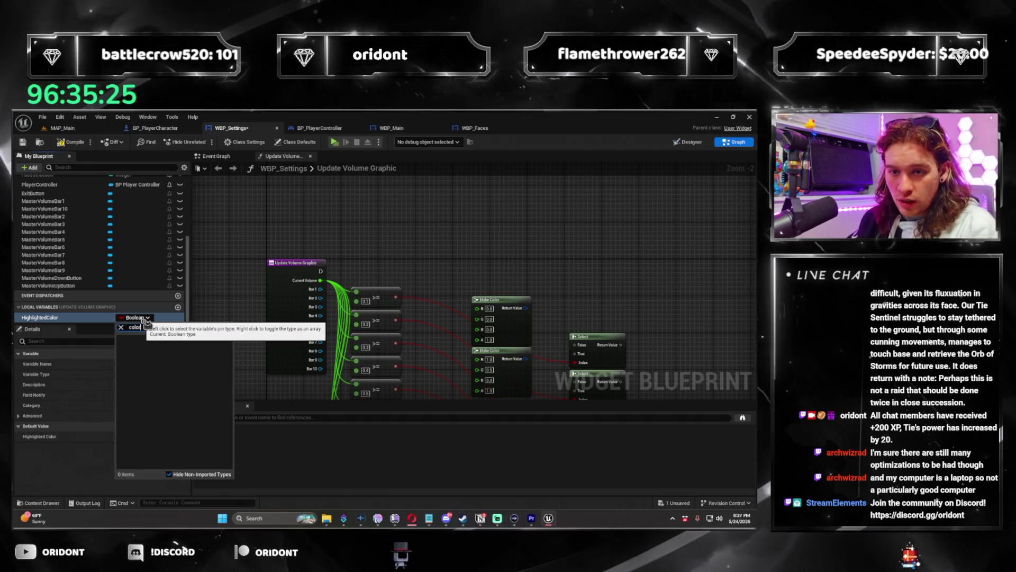
pyautogui.press('Escape')
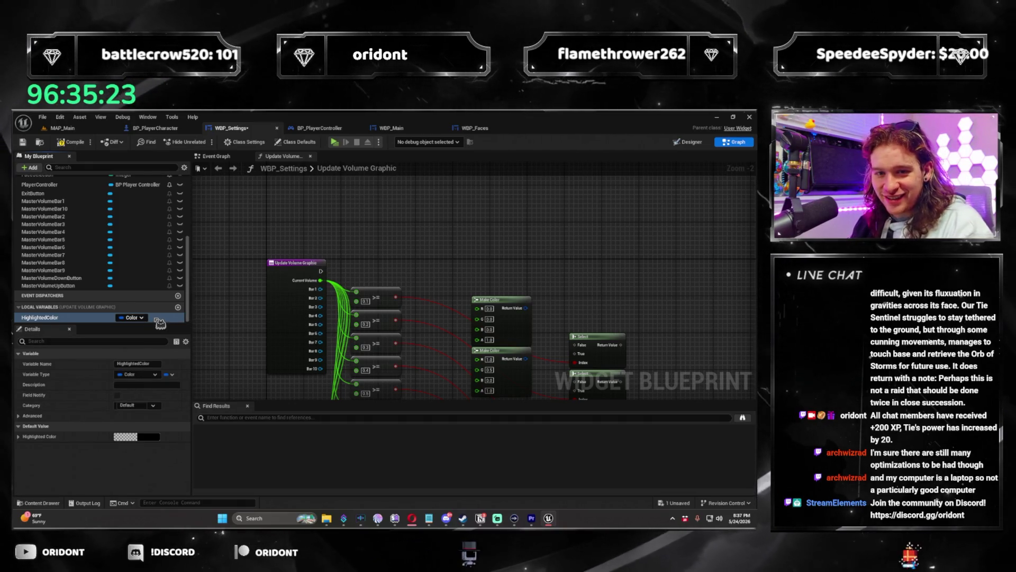
# Step: Give it an opaque yellow default, add a second Color variable, and name the first Local_HighlightedColor
pyautogui.click(128, 436)
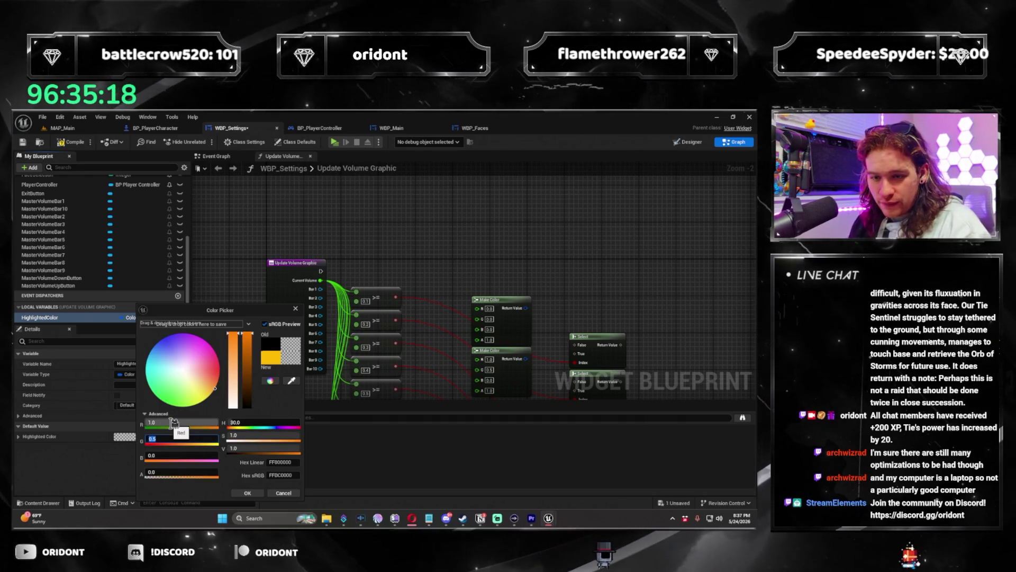
pyautogui.write('1')
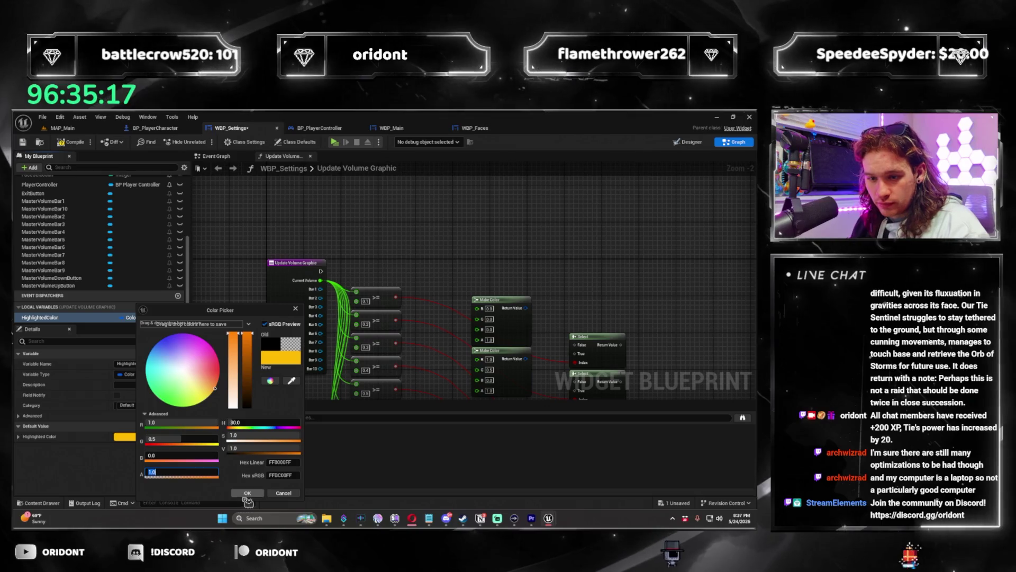
pyautogui.press('Return')
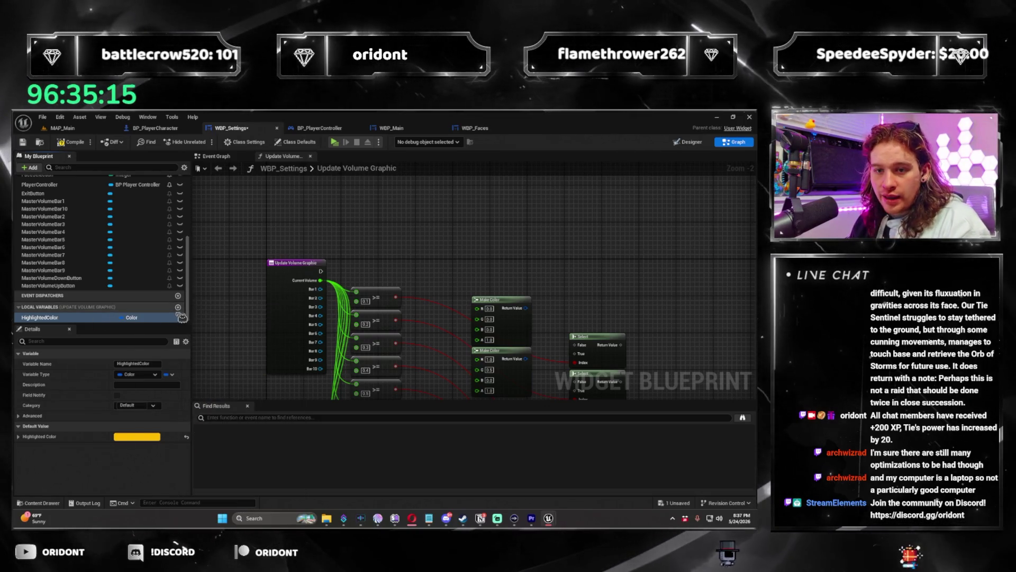
pyautogui.click(178, 307)
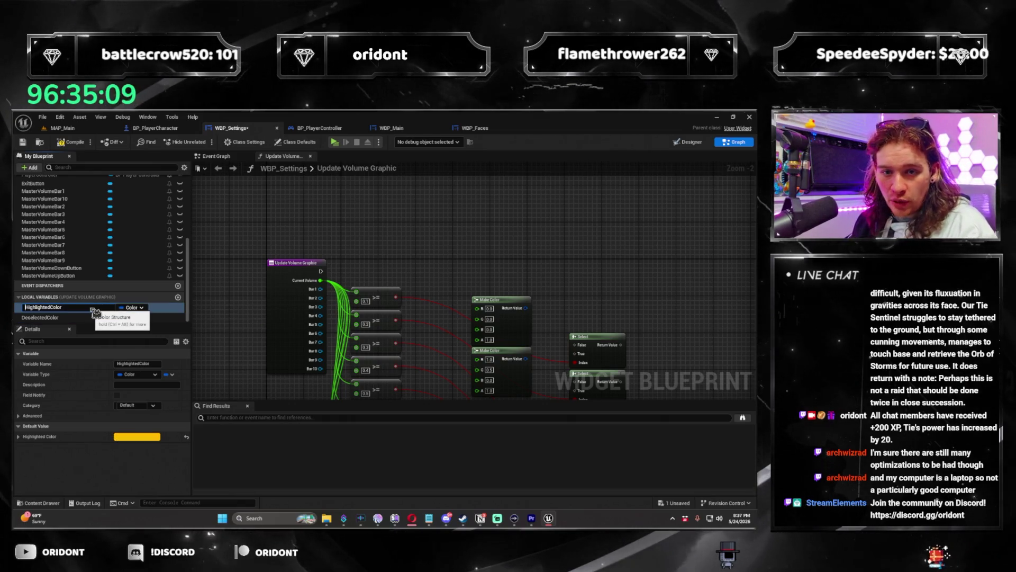
pyautogui.write('Local_')
pyautogui.press('Return')
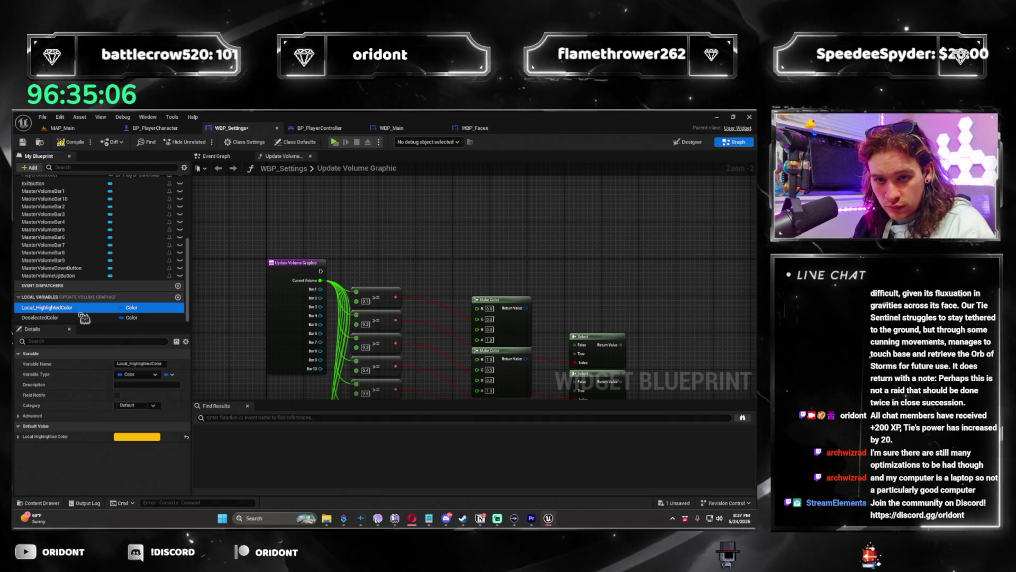
# Step: Rename the second variable Local_DeselectedColor with a black default, then compile and save
pyautogui.click(79, 317)
pyautogui.press('F2')
pyautogui.press('Home')
pyautogui.write('Local_')
pyautogui.press('Return')
pyautogui.click(152, 437)
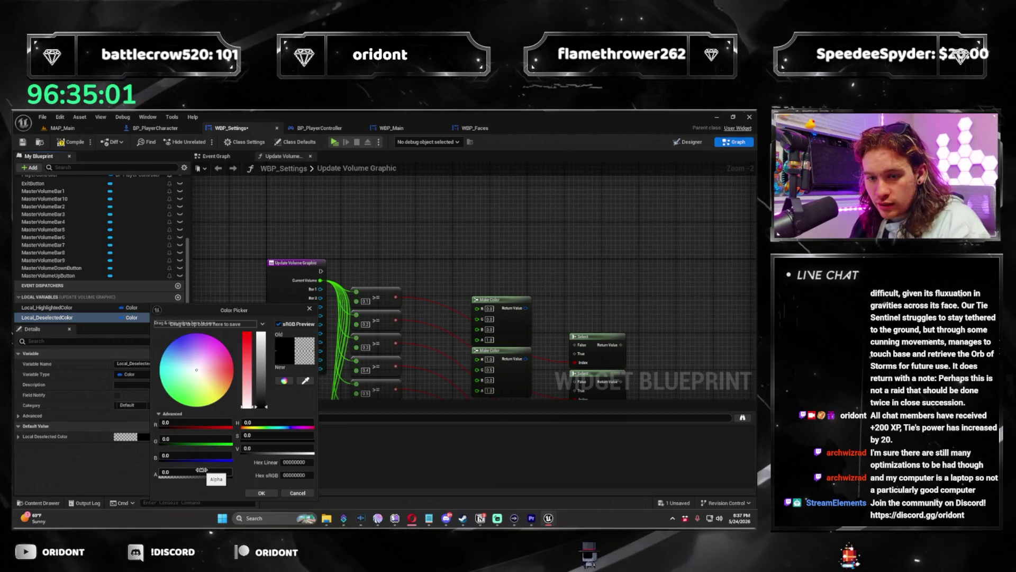
pyautogui.click(261, 493)
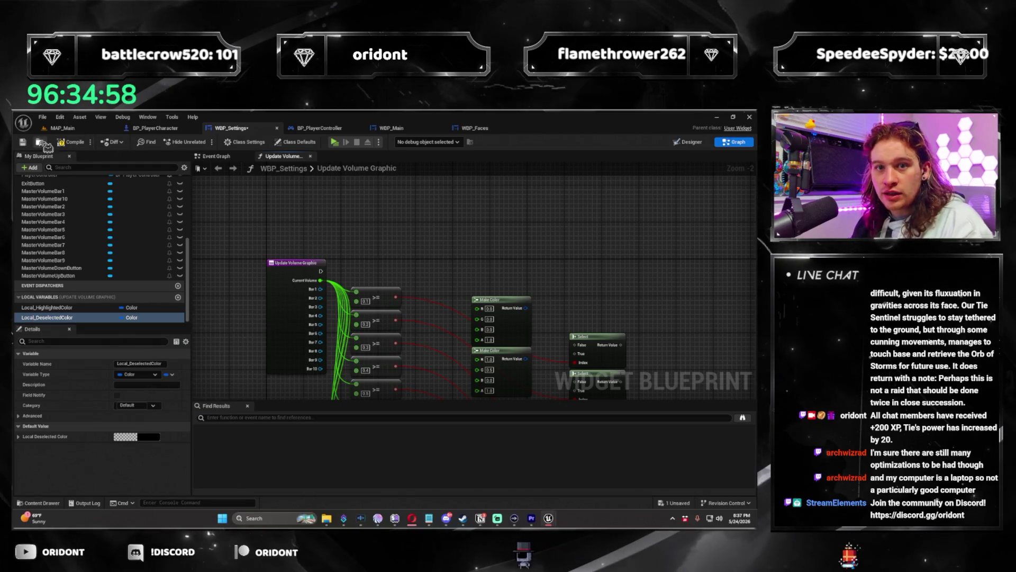
pyautogui.click(68, 142)
pyautogui.moveTo(529, 285)
pyautogui.mouseDown()
pyautogui.moveTo(454, 205)
pyautogui.moveTo(413, 313)
pyautogui.moveTo(420, 362)
pyautogui.mouseUp()
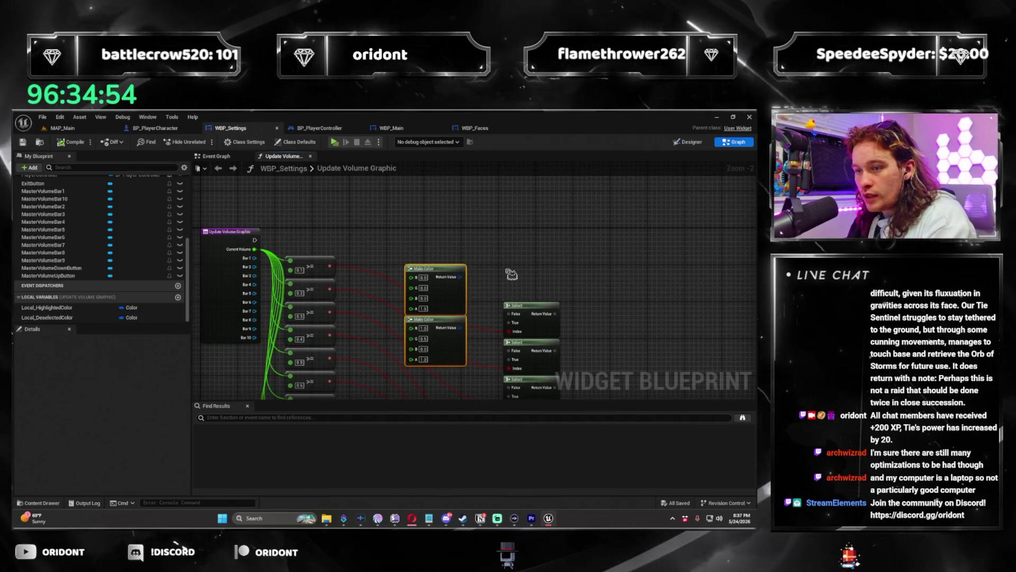
# Step: Delete the two Make Color nodes and place a Local_HighlightedColor getter in the graph
pyautogui.press('Delete')
pyautogui.moveTo(497, 269); pyautogui.dragTo(508, 302)
pyautogui.moveTo(53, 307); pyautogui.dragTo(491, 254)
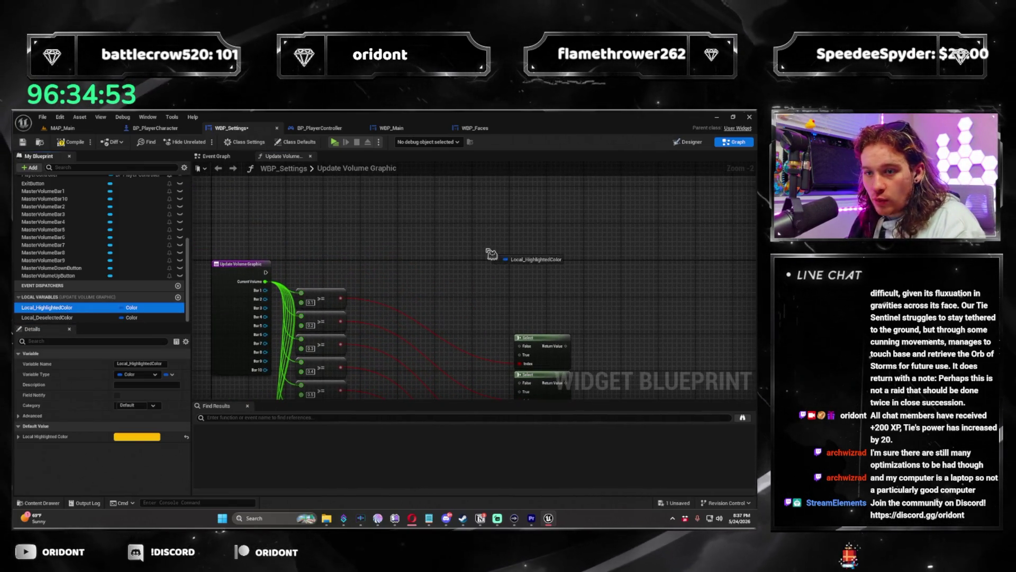
pyautogui.click(439, 298)
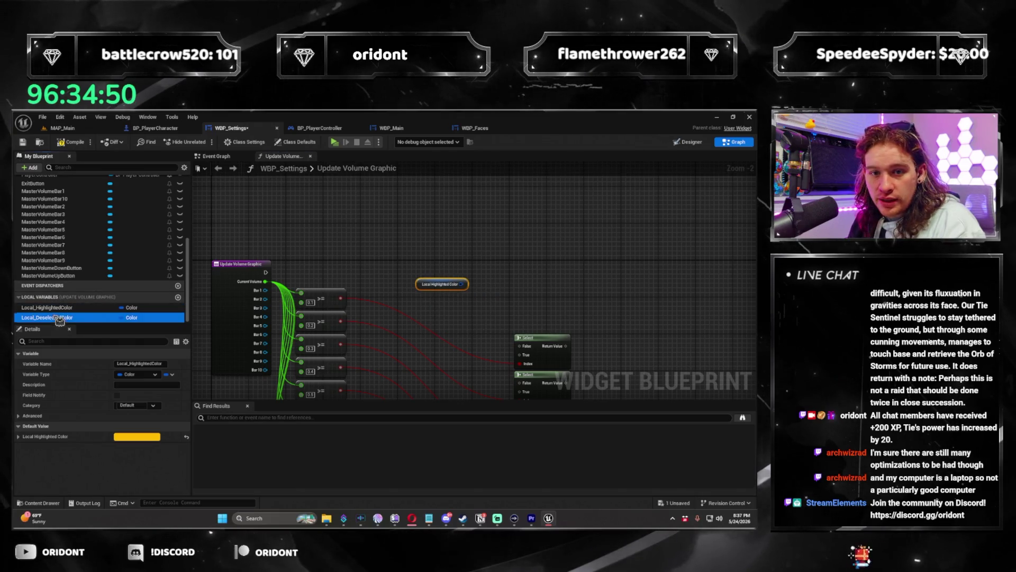
# Step: Wire Local Highlighted Color into the first Select node's True input
pyautogui.moveTo(497, 326)
pyautogui.mouseDown()
pyautogui.moveTo(419, 247)
pyautogui.moveTo(453, 269)
pyautogui.moveTo(608, 306)
pyautogui.moveTo(516, 170)
pyautogui.moveTo(427, 394)
pyautogui.mouseUp()
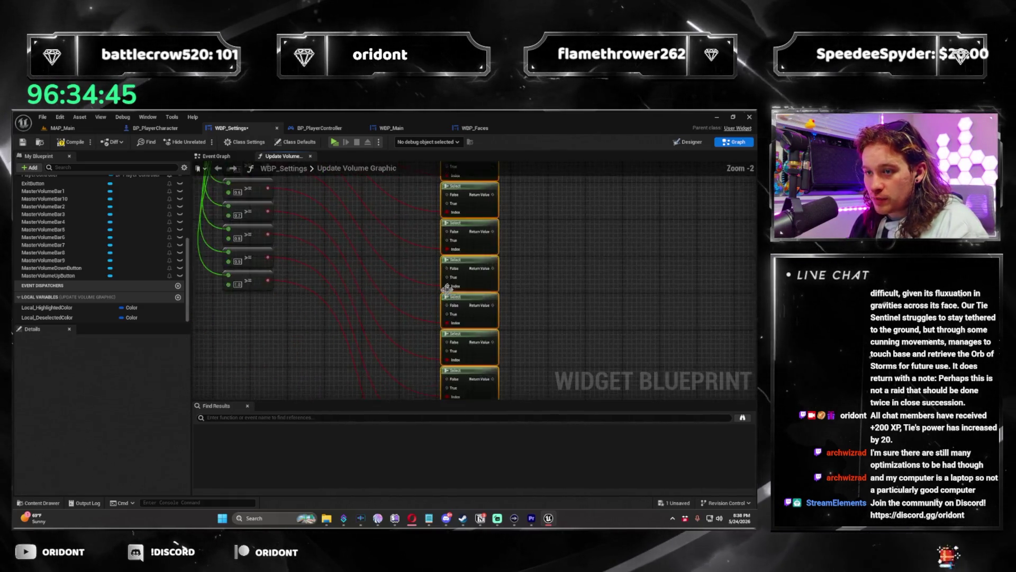
pyautogui.moveTo(446, 292); pyautogui.dragTo(444, 447)
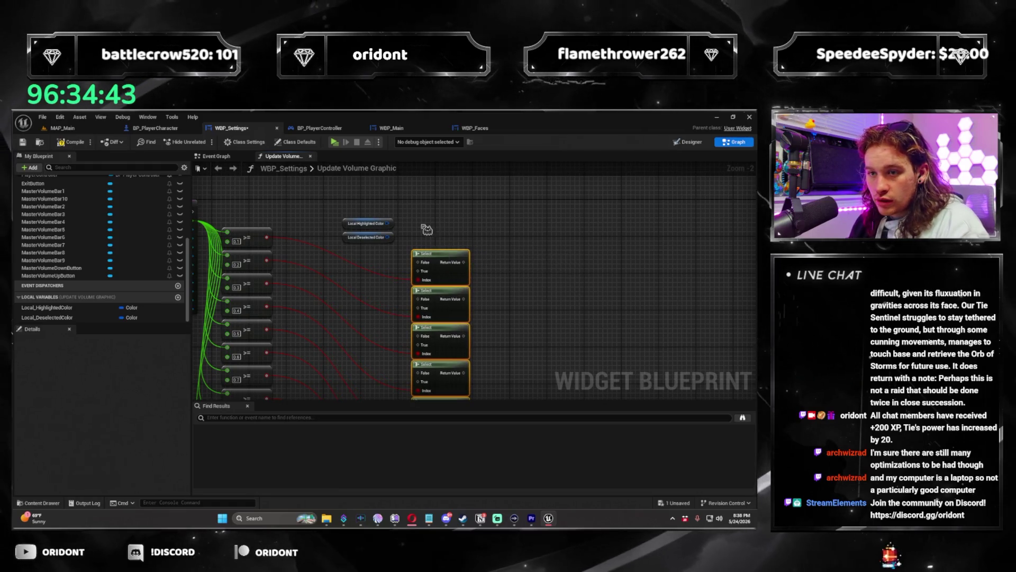
pyautogui.moveTo(426, 230); pyautogui.dragTo(458, 233)
pyautogui.scroll(2, 399, 273)
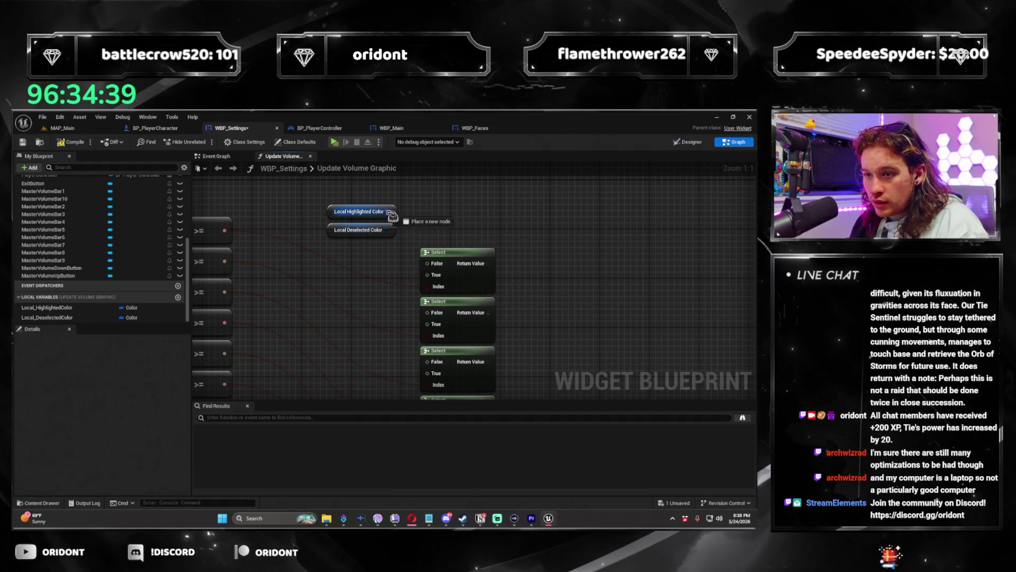
pyautogui.moveTo(441, 273); pyautogui.dragTo(388, 211)
# Step: Wire Local Deselected Color into the False inputs of the first, second and fourth Select nodes
pyautogui.moveTo(428, 263)
pyautogui.mouseDown()
pyautogui.moveTo(393, 235)
pyautogui.moveTo(360, 248)
pyautogui.moveTo(331, 236)
pyautogui.mouseUp()
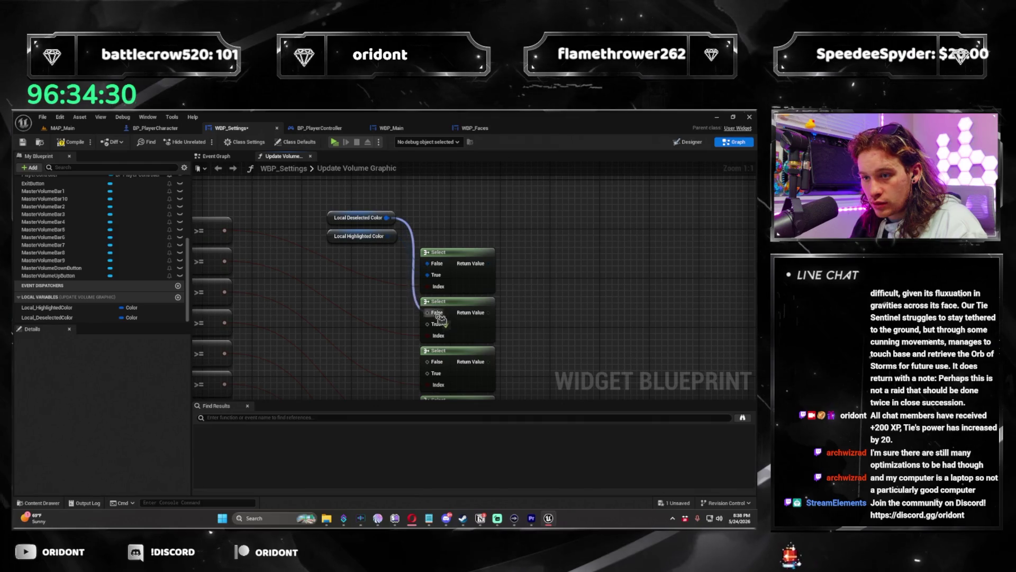
pyautogui.moveTo(441, 320); pyautogui.dragTo(436, 257)
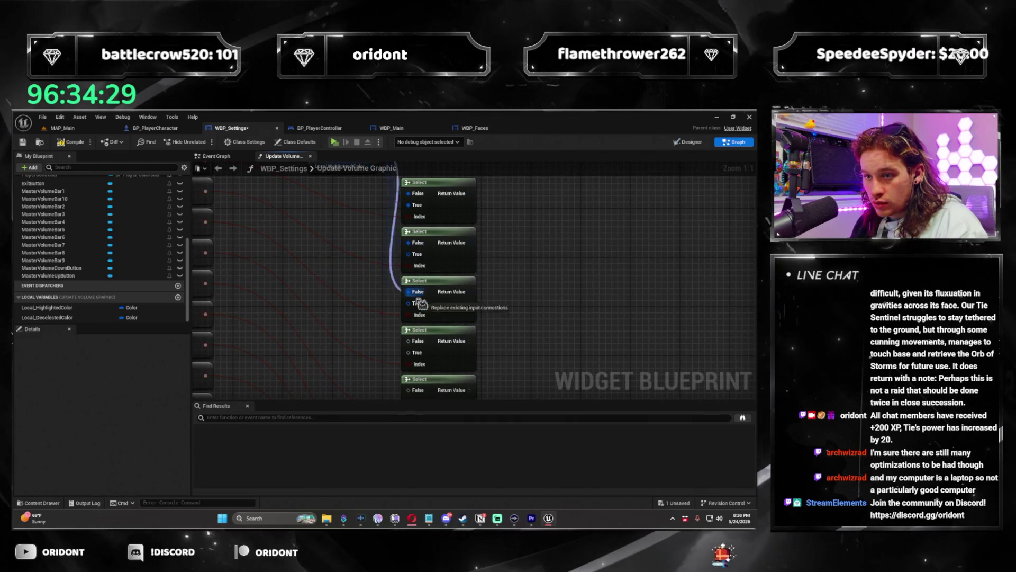
pyautogui.moveTo(422, 348)
pyautogui.mouseDown()
pyautogui.moveTo(427, 404)
pyautogui.moveTo(422, 291)
pyautogui.moveTo(423, 403)
pyautogui.moveTo(426, 379)
pyautogui.mouseUp()
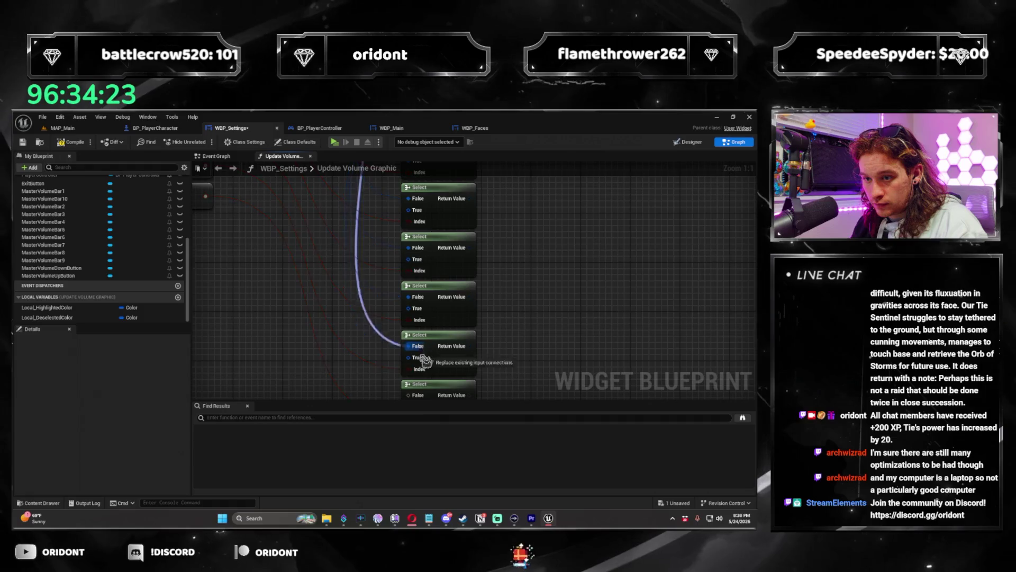
pyautogui.moveTo(427, 287); pyautogui.dragTo(433, 377)
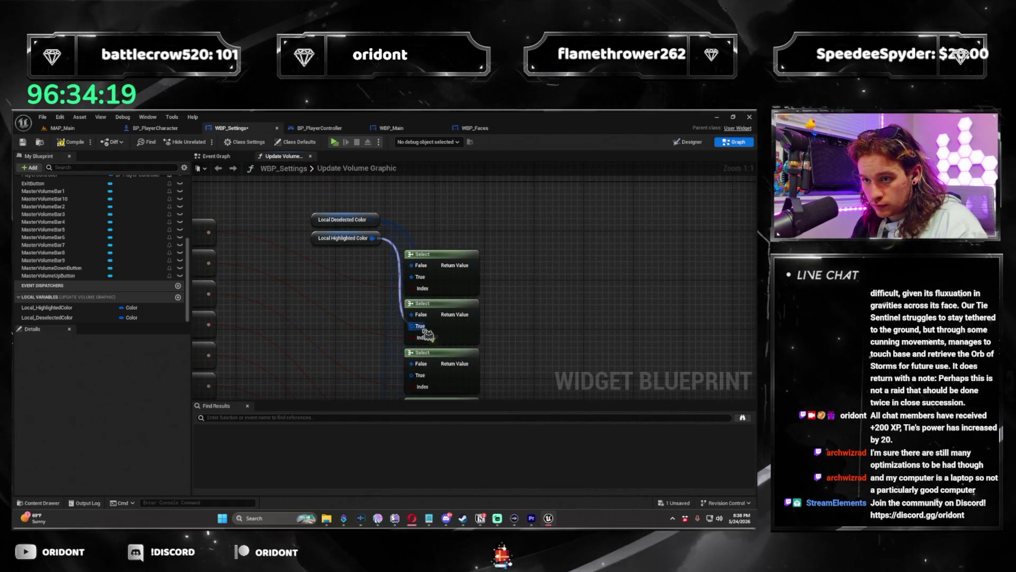
# Step: Wire Local Highlighted Color into the True inputs of the lower Select nodes
pyautogui.moveTo(424, 330)
pyautogui.mouseDown()
pyautogui.moveTo(422, 255)
pyautogui.moveTo(428, 394)
pyautogui.moveTo(429, 341)
pyautogui.mouseUp()
pyautogui.moveTo(429, 407); pyautogui.dragTo(428, 318)
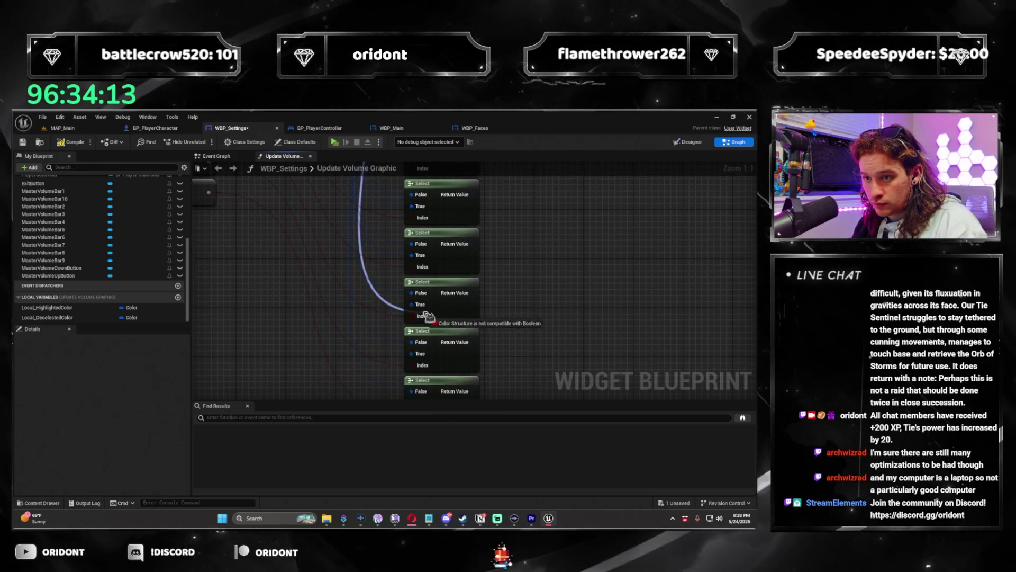
pyautogui.moveTo(427, 406); pyautogui.dragTo(429, 303)
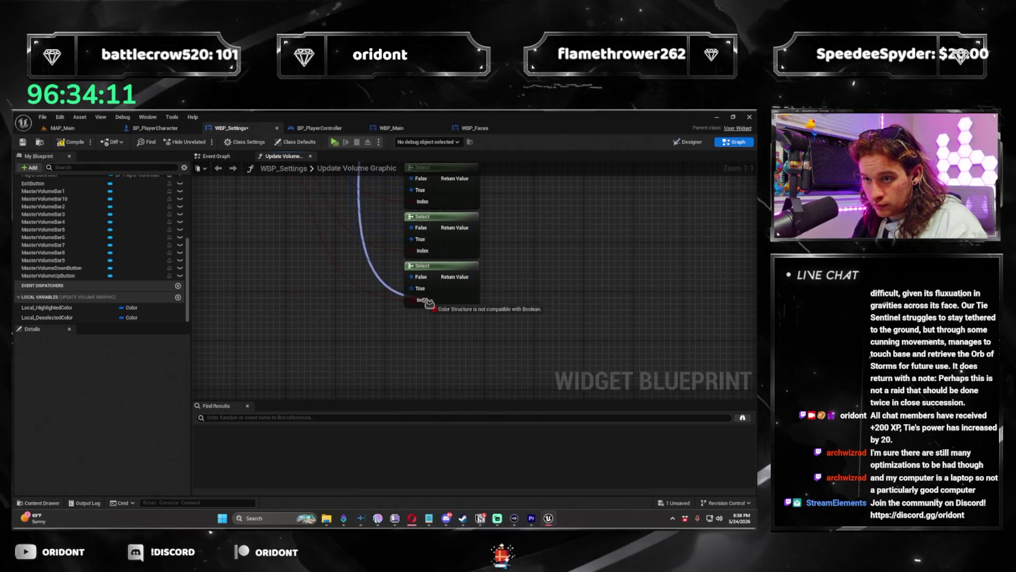
pyautogui.moveTo(473, 254)
pyautogui.mouseDown()
pyautogui.moveTo(473, 335)
pyautogui.moveTo(395, 321)
pyautogui.mouseUp()
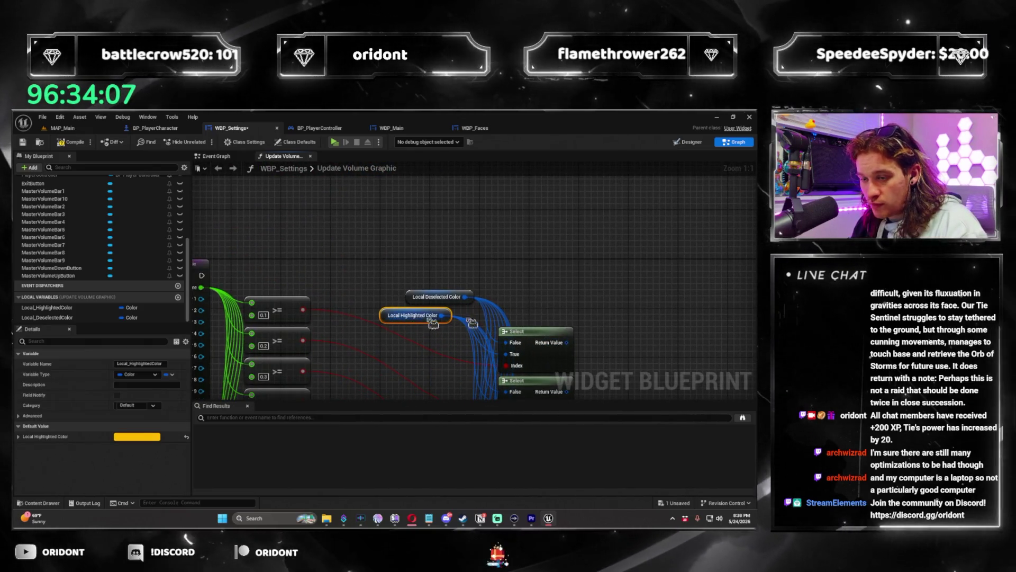
pyautogui.scroll(-4, 607, 347)
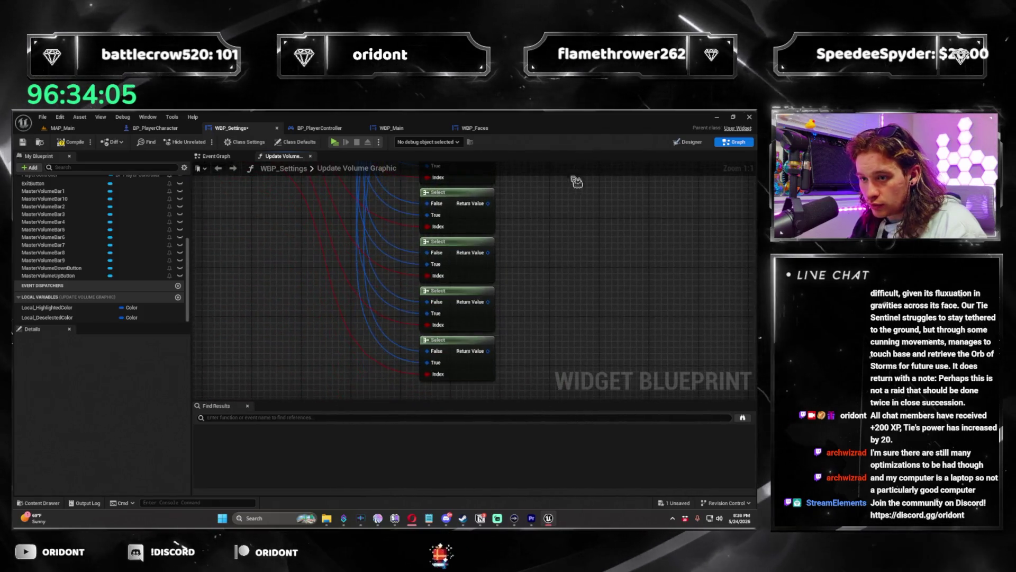
pyautogui.scroll(4, 403, 233)
# Step: Reveal the full Update Volume Graphic entry node and adjust the right-hand column of nodes
pyautogui.click(418, 264)
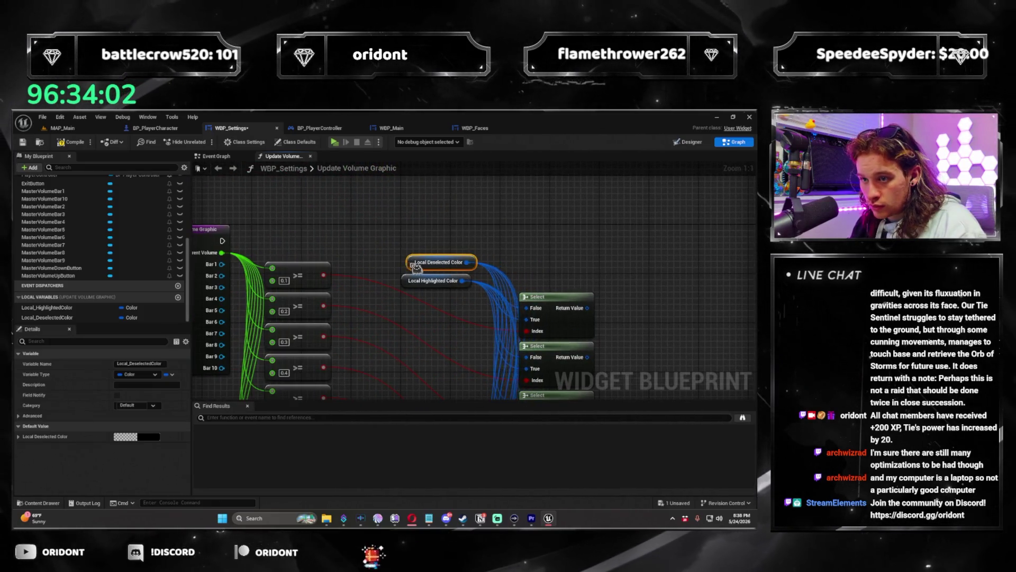
pyautogui.click(450, 248)
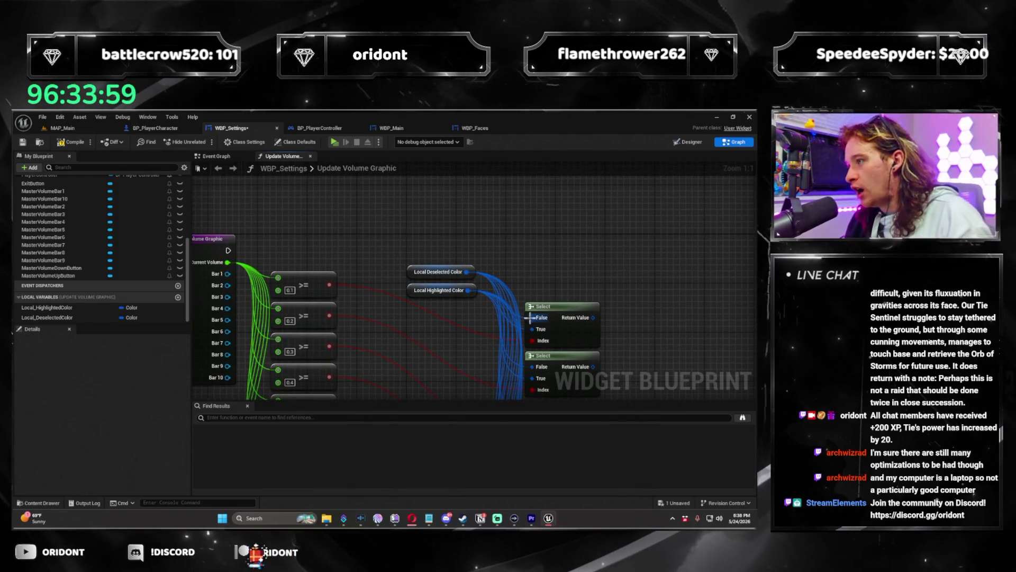
pyautogui.moveTo(232, 277)
pyautogui.mouseDown()
pyautogui.moveTo(431, 257)
pyautogui.moveTo(647, 275)
pyautogui.moveTo(628, 263)
pyautogui.mouseUp()
pyautogui.scroll(-6, 491, 240)
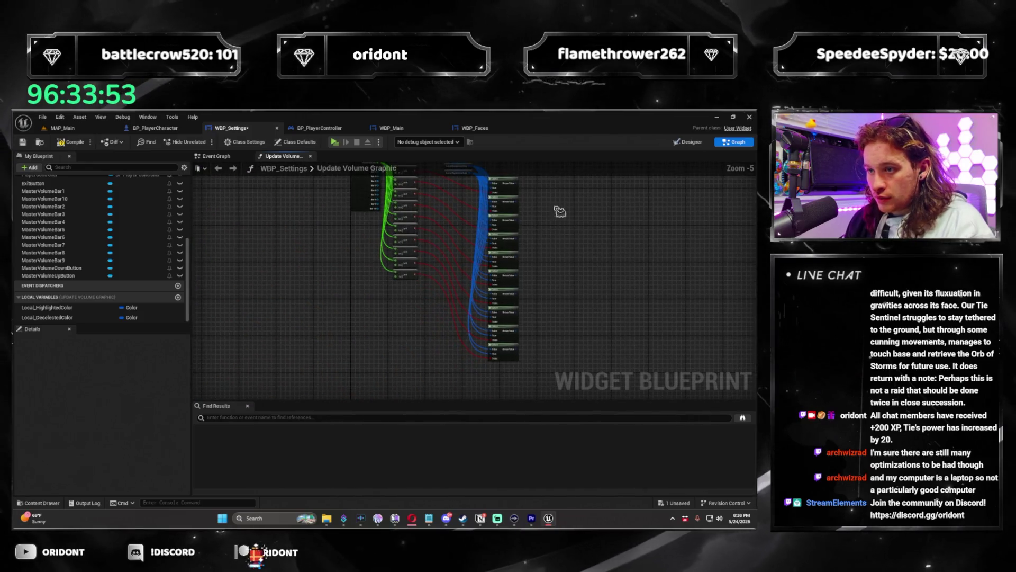
pyautogui.scroll(-1, 525, 283)
pyautogui.moveTo(508, 233); pyautogui.dragTo(473, 337)
pyautogui.scroll(7, 450, 318)
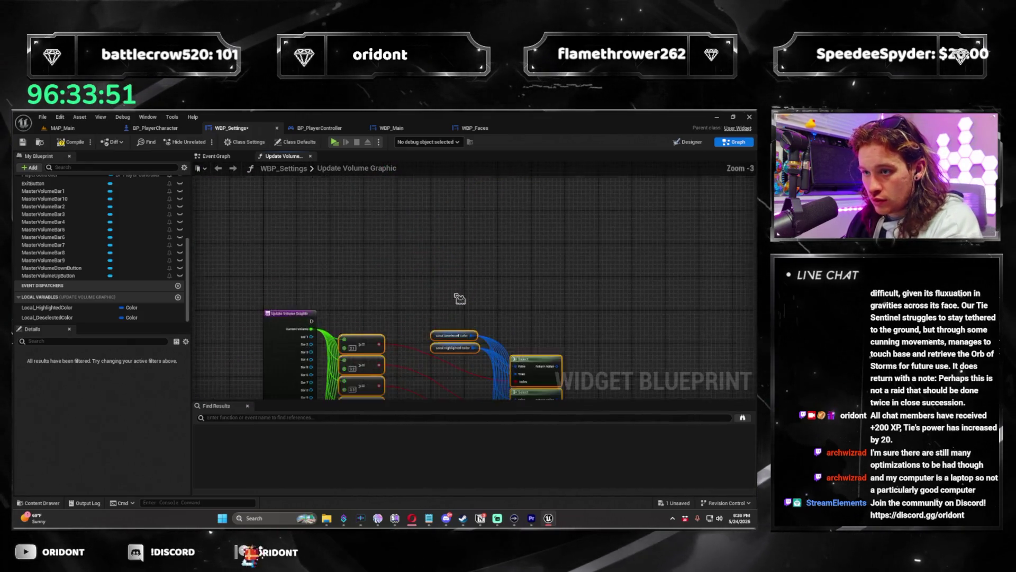
pyautogui.hotkey('ctrl', 'z')
pyautogui.hotkey('ctrl', 'z')
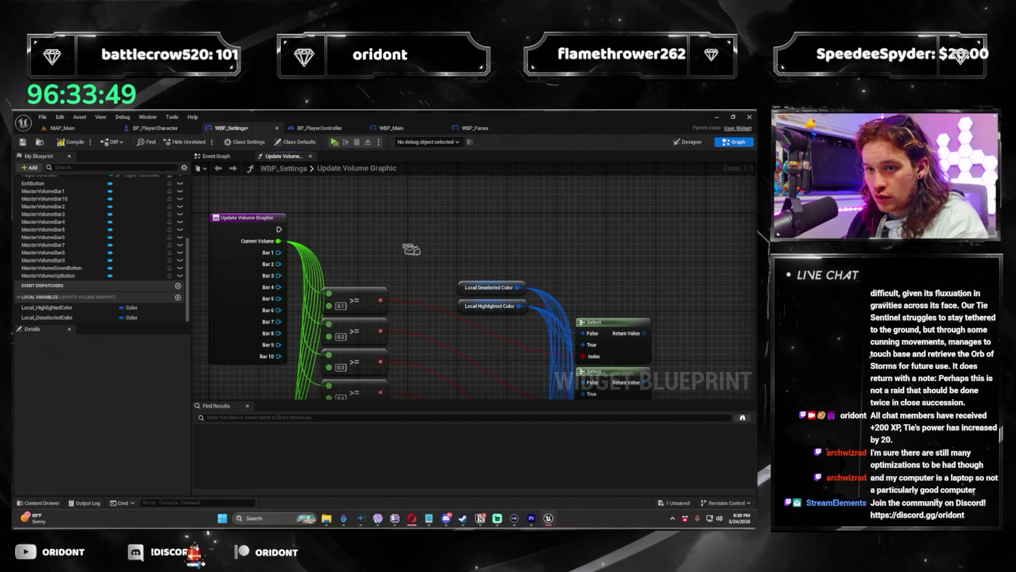
# Step: Add a Set Brush Tint Color node from the Bar 1 output via a 'set tint' search
pyautogui.moveTo(278, 254)
pyautogui.mouseDown()
pyautogui.moveTo(694, 256)
pyautogui.moveTo(598, 229)
pyautogui.moveTo(702, 224)
pyautogui.moveTo(499, 239)
pyautogui.mouseUp()
pyautogui.write('set tint')
pyautogui.press('Return')
# Step: Duplicate the Set Brush Tint Color node and paste further copies
pyautogui.hotkey('ctrl', 'd')
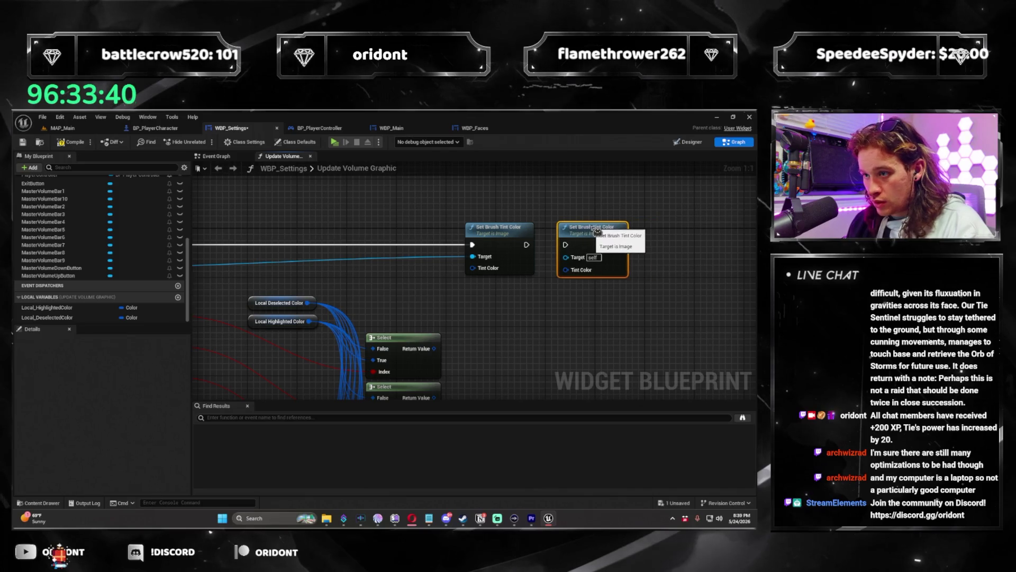
pyautogui.scroll(-3, 409, 239)
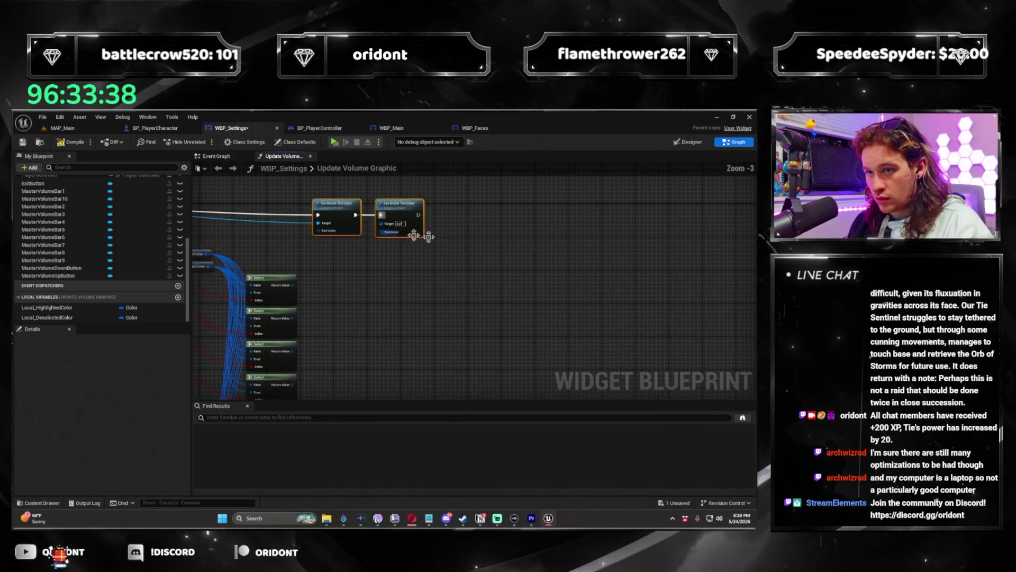
pyautogui.hotkey('ctrl', 'v')
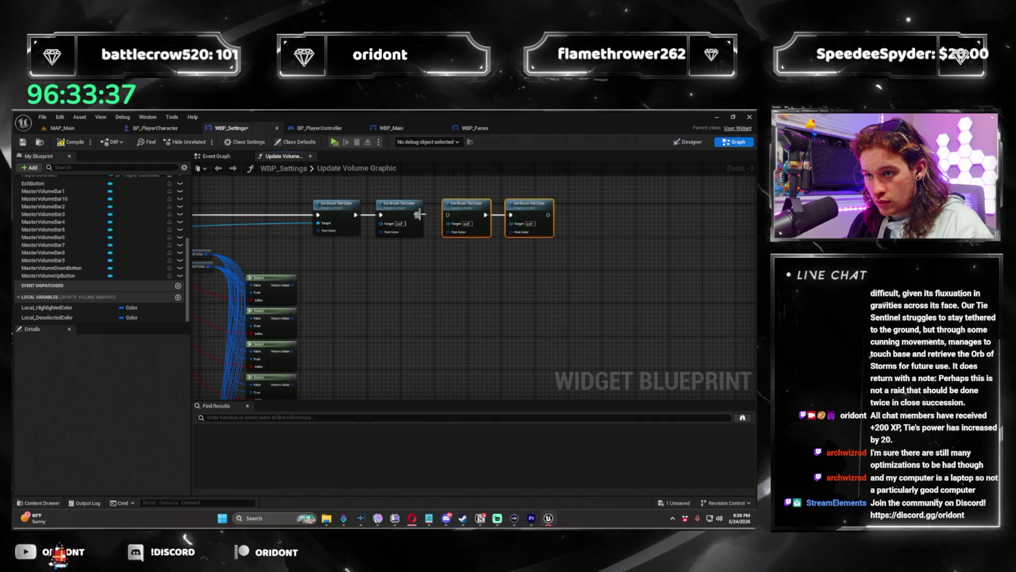
# Step: Insert a Sequence node into the execution flow after the Update Volume Graphic entry
pyautogui.moveTo(454, 220)
pyautogui.mouseDown()
pyautogui.moveTo(535, 236)
pyautogui.moveTo(501, 265)
pyautogui.moveTo(662, 285)
pyautogui.moveTo(534, 294)
pyautogui.moveTo(574, 298)
pyautogui.mouseUp()
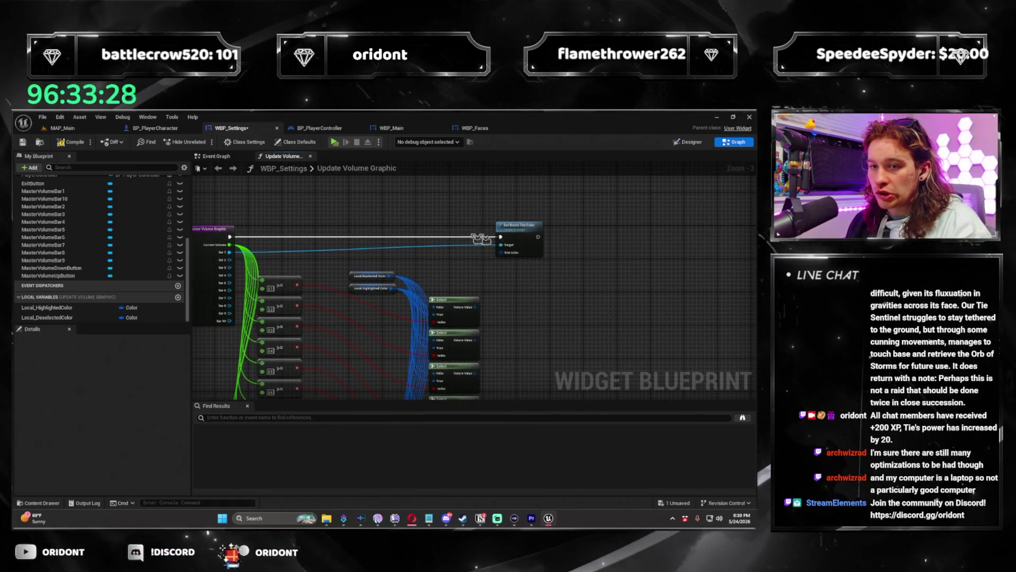
pyautogui.moveTo(222, 234)
pyautogui.mouseDown()
pyautogui.moveTo(276, 238)
pyautogui.moveTo(232, 243)
pyautogui.moveTo(452, 236)
pyautogui.mouseUp()
pyautogui.write('sequence')
pyautogui.press('Return')
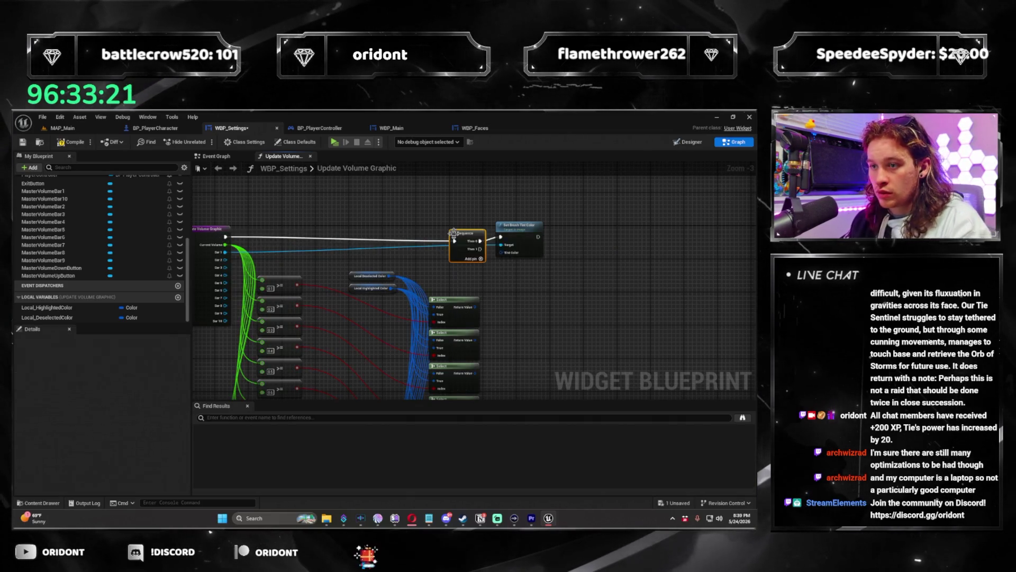
# Step: Move the Sequence and tint nodes right and add Sequence output pins up to Then 9
pyautogui.scroll(3, 579, 288)
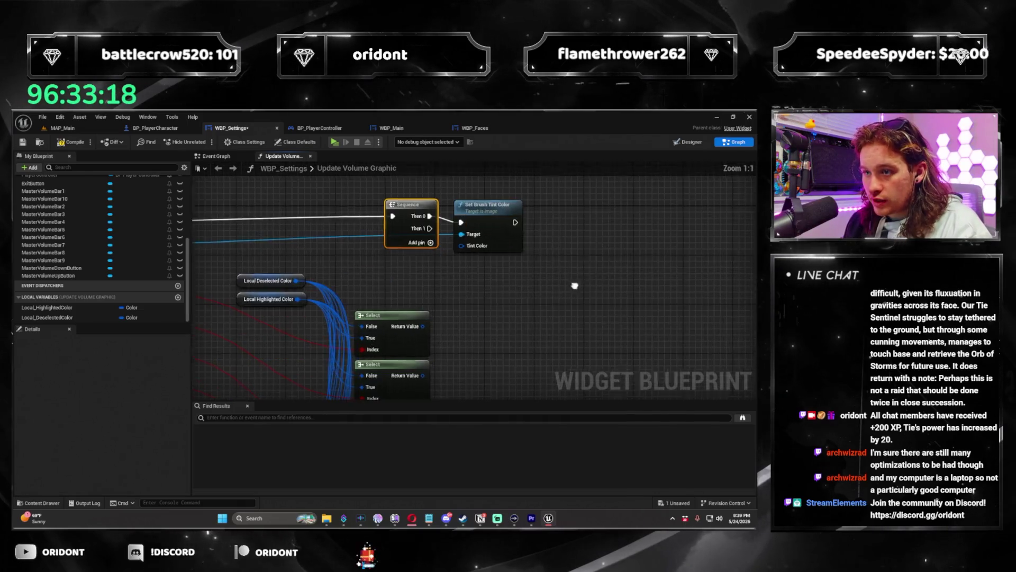
pyautogui.keyDown('ctrl'); pyautogui.click(709, 245); pyautogui.keyUp('ctrl')
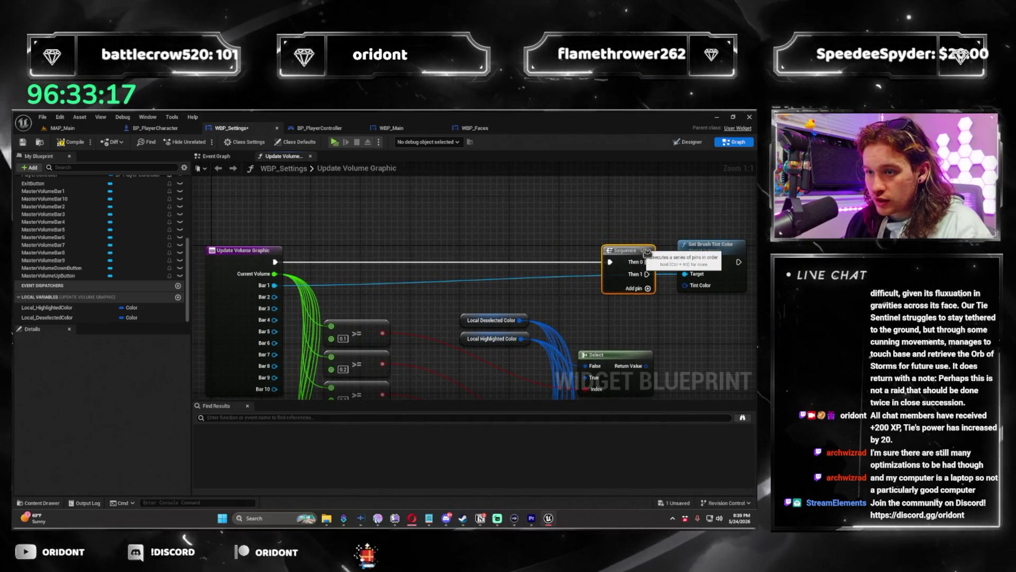
pyautogui.moveTo(625, 263)
pyautogui.mouseDown()
pyautogui.moveTo(448, 243)
pyautogui.moveTo(511, 244)
pyautogui.mouseUp()
pyautogui.moveTo(621, 216); pyautogui.dragTo(500, 200)
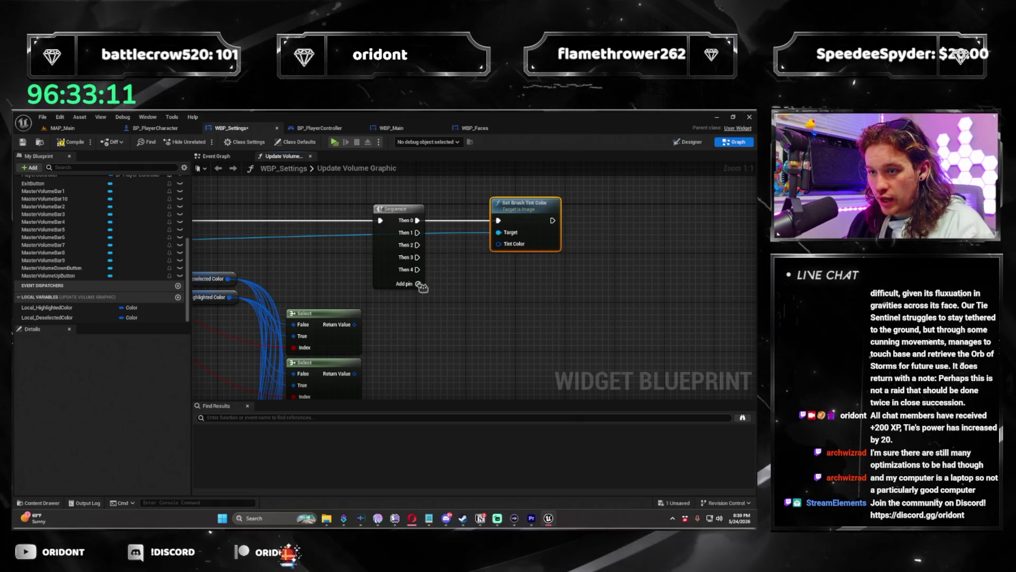
pyautogui.click(418, 321)
pyautogui.click(419, 333)
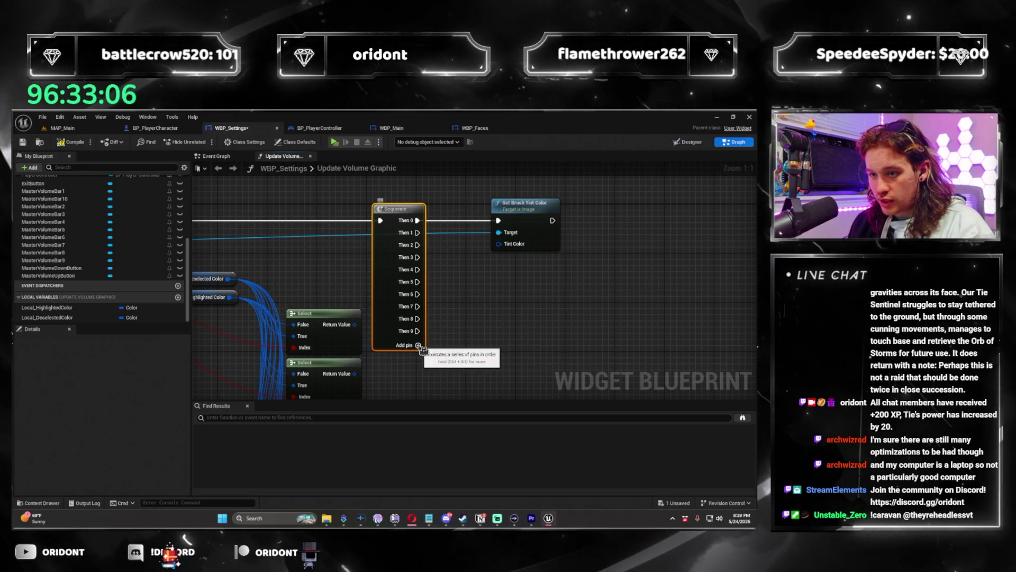
pyautogui.moveTo(529, 211); pyautogui.dragTo(578, 212)
# Step: Paste more Set Brush Tint Color copies and line them up in a column below the first
pyautogui.hotkey('ctrl', 'c')
pyautogui.hotkey('ctrl', 'v')
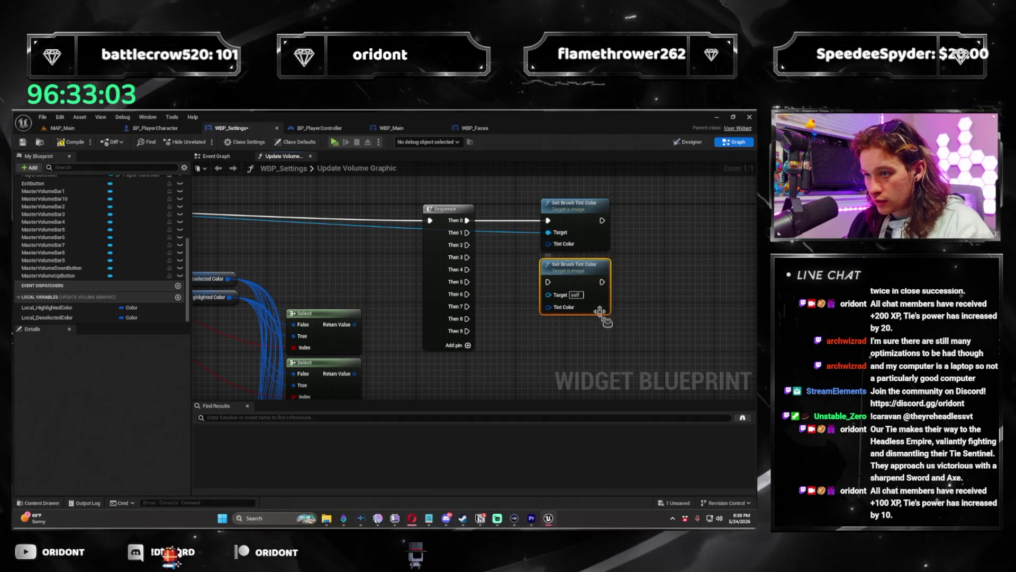
pyautogui.hotkey('ctrl', 'v')
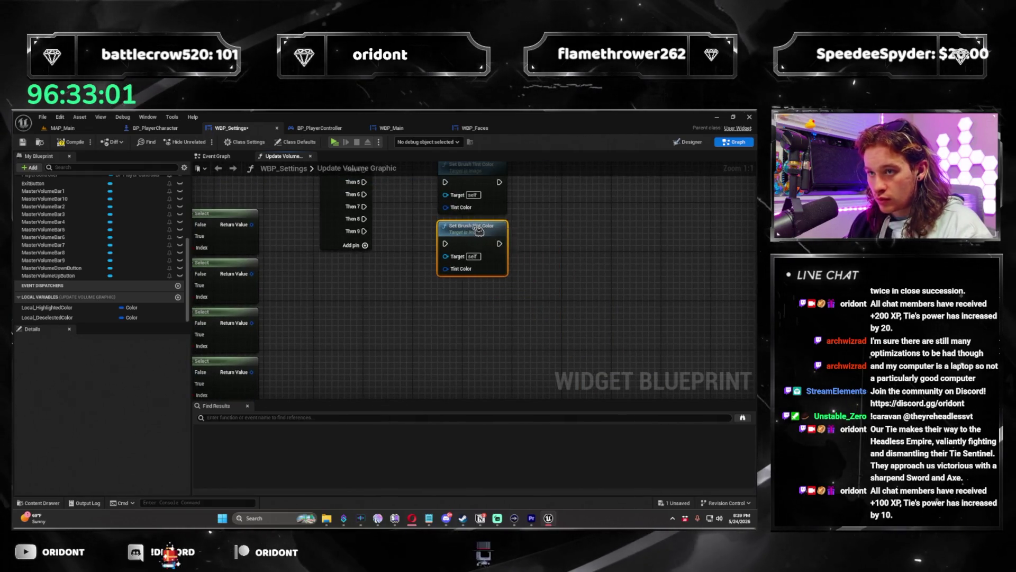
pyautogui.scroll(-5, 473, 226)
pyautogui.moveTo(531, 256); pyautogui.dragTo(459, 301)
pyautogui.moveTo(539, 320)
pyautogui.mouseDown()
pyautogui.moveTo(556, 254)
pyautogui.moveTo(500, 318)
pyautogui.moveTo(477, 319)
pyautogui.mouseUp()
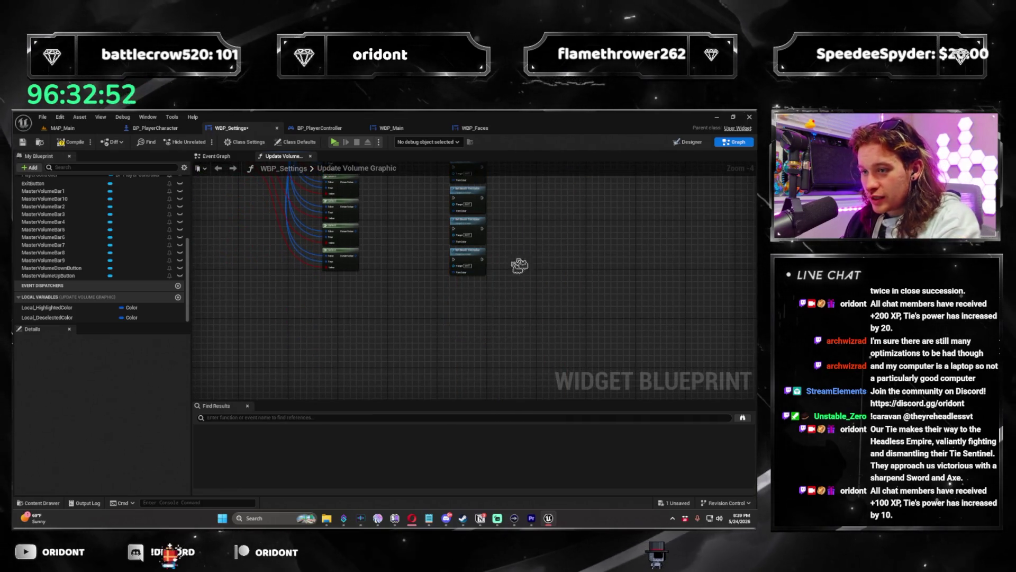
# Step: Wire Sequence outputs from Then 2 onward to the exec inputs of successive Set Brush Tint Color nodes
pyautogui.scroll(3, 502, 276)
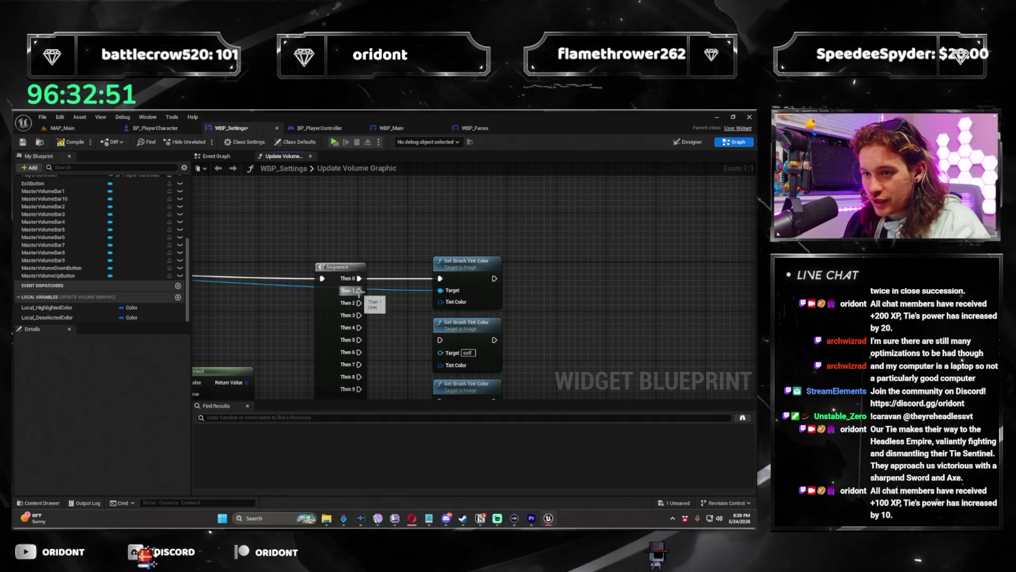
pyautogui.moveTo(414, 415); pyautogui.dragTo(449, 286)
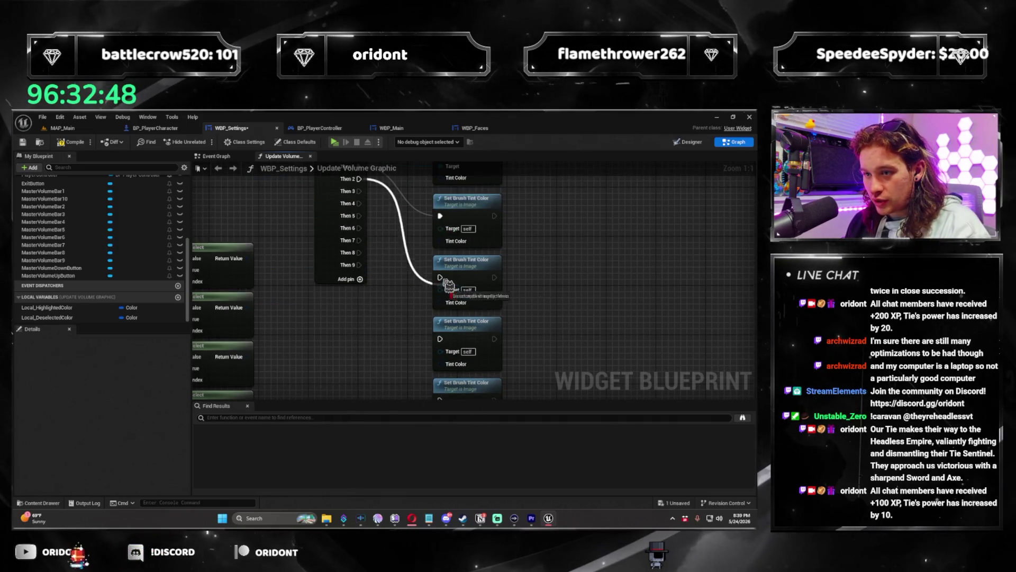
pyautogui.moveTo(359, 191)
pyautogui.mouseDown()
pyautogui.moveTo(386, 221)
pyautogui.moveTo(475, 401)
pyautogui.moveTo(442, 252)
pyautogui.moveTo(416, 228)
pyautogui.moveTo(377, 218)
pyautogui.moveTo(431, 317)
pyautogui.moveTo(451, 283)
pyautogui.mouseUp()
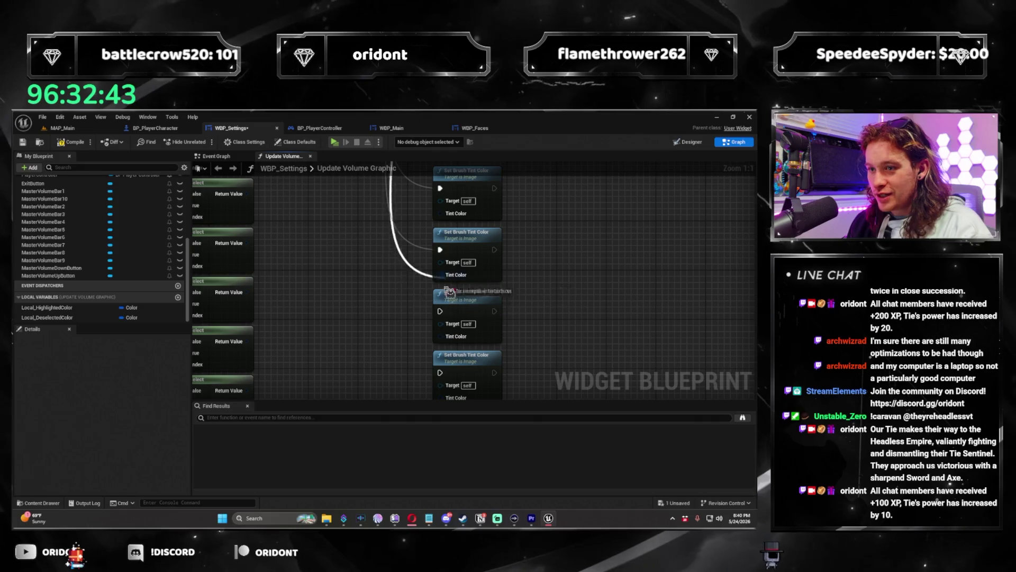
pyautogui.moveTo(444, 380)
pyautogui.mouseDown()
pyautogui.moveTo(379, 370)
pyautogui.moveTo(450, 336)
pyautogui.moveTo(444, 313)
pyautogui.mouseUp()
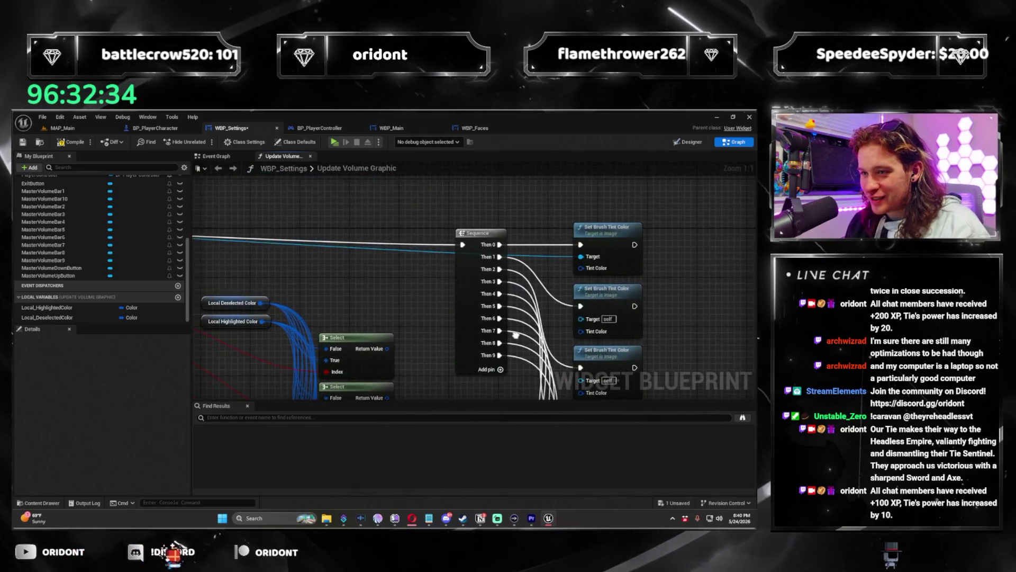
pyautogui.scroll(-2, 476, 272)
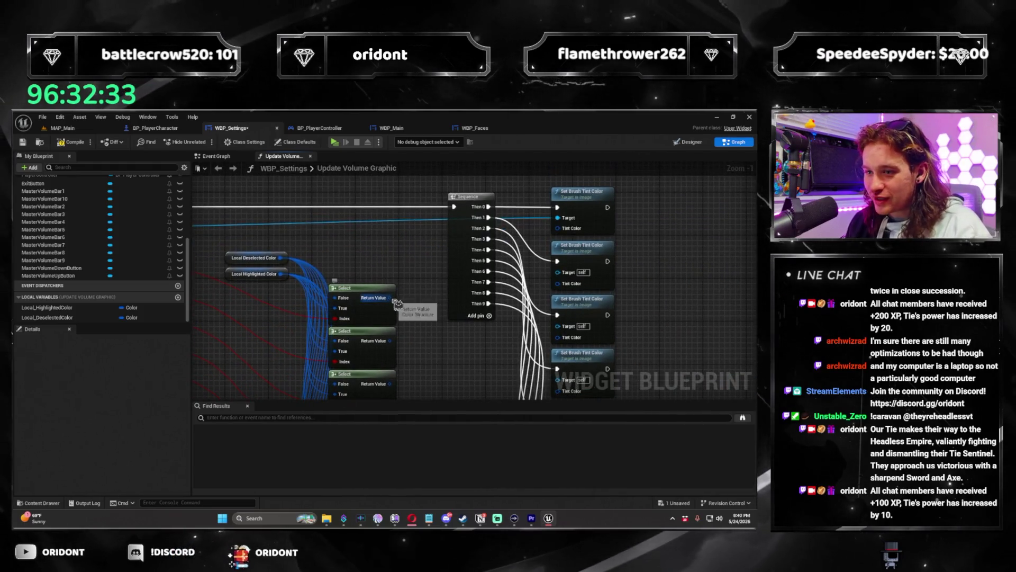
pyautogui.moveTo(560, 228)
pyautogui.mouseDown()
pyautogui.moveTo(394, 303)
pyautogui.moveTo(572, 231)
pyautogui.mouseUp()
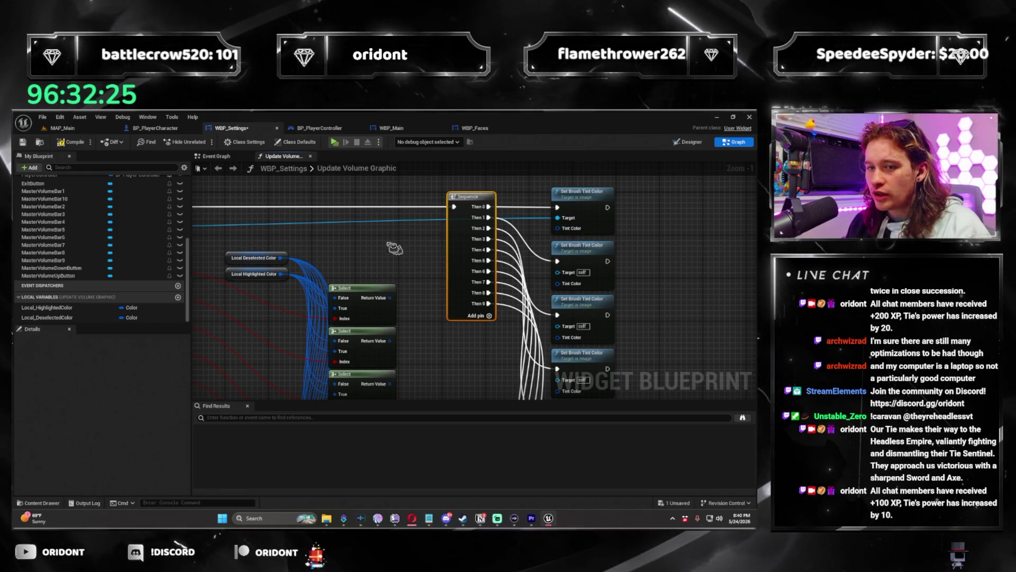
# Step: Change Local_HighlightedColor's type to Slate Color and confirm the type change
pyautogui.moveTo(420, 266); pyautogui.dragTo(494, 259)
pyautogui.click(143, 308)
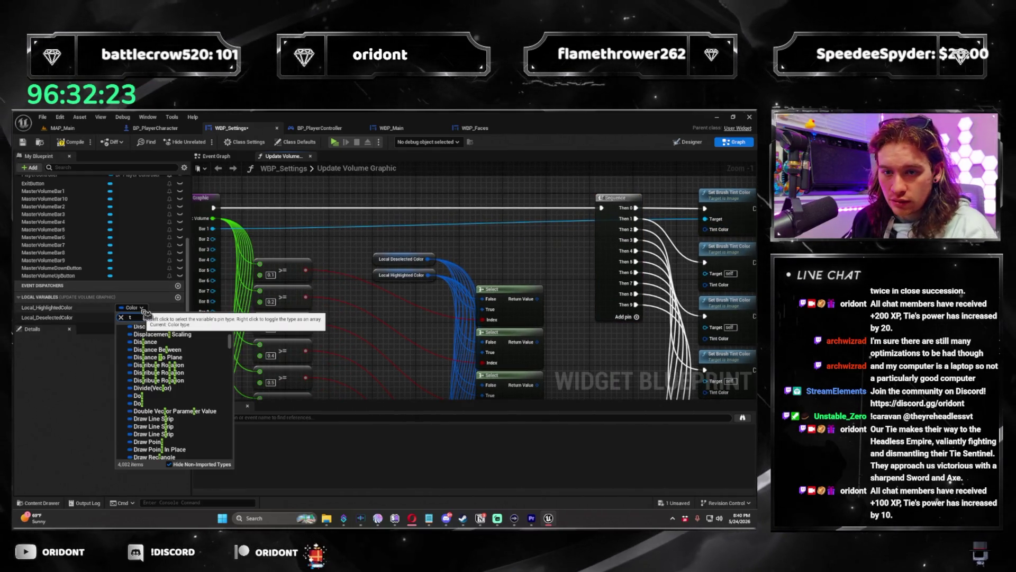
pyautogui.write('int')
pyautogui.write('lor')
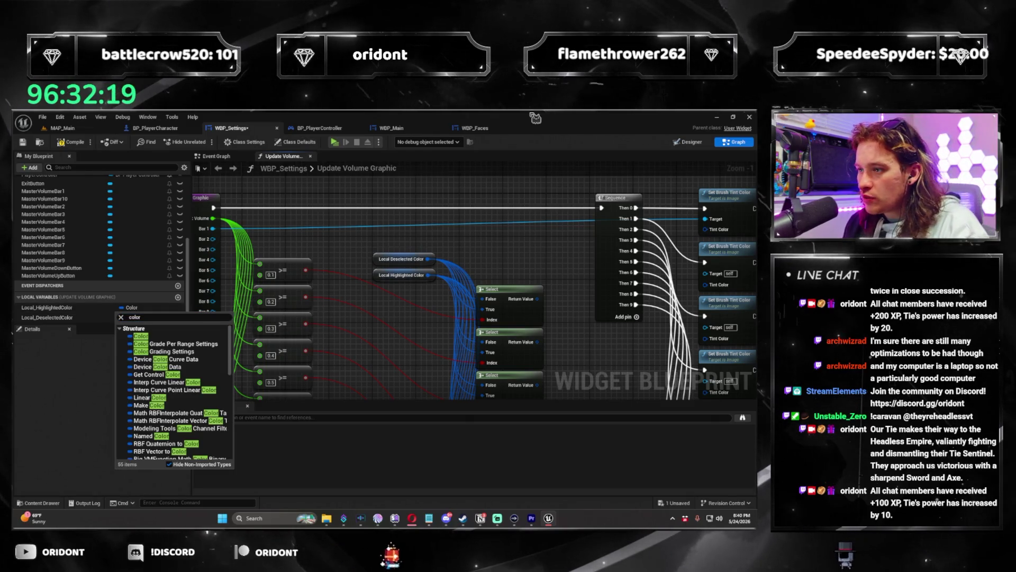
pyautogui.scroll(1, 571, 279)
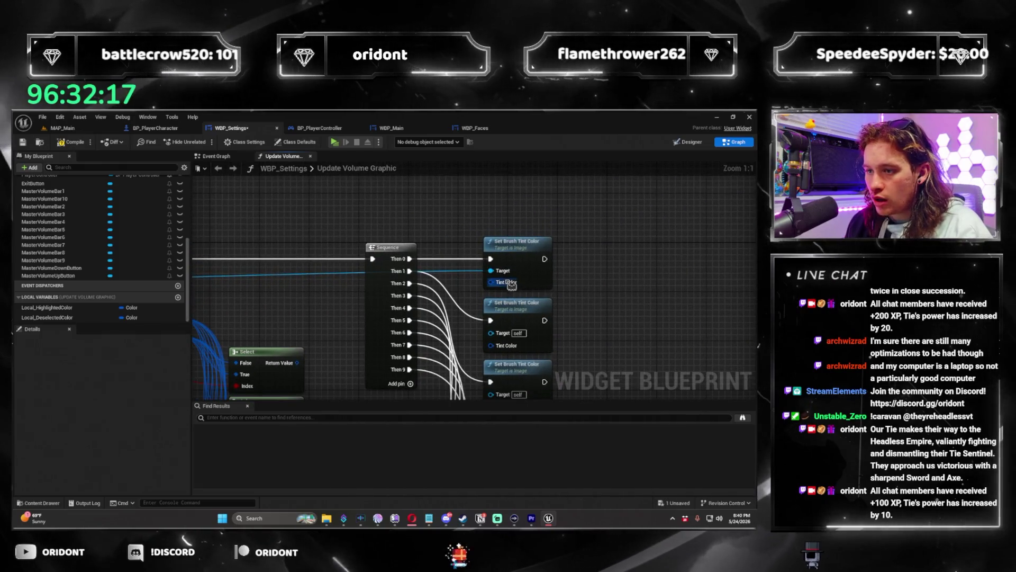
pyautogui.moveTo(317, 359)
pyautogui.mouseDown()
pyautogui.moveTo(479, 317)
pyautogui.moveTo(473, 321)
pyautogui.mouseUp()
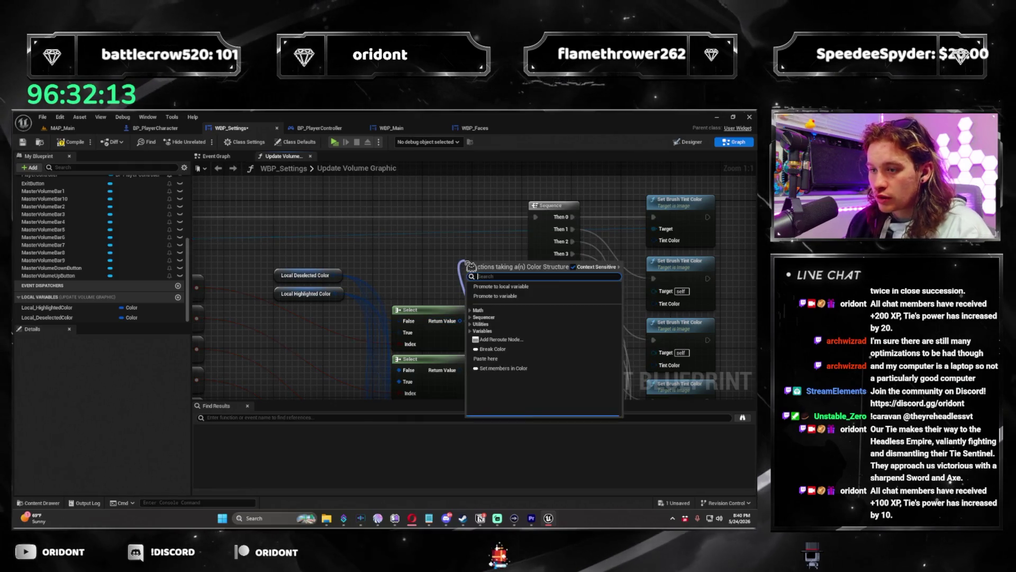
pyautogui.press('Escape')
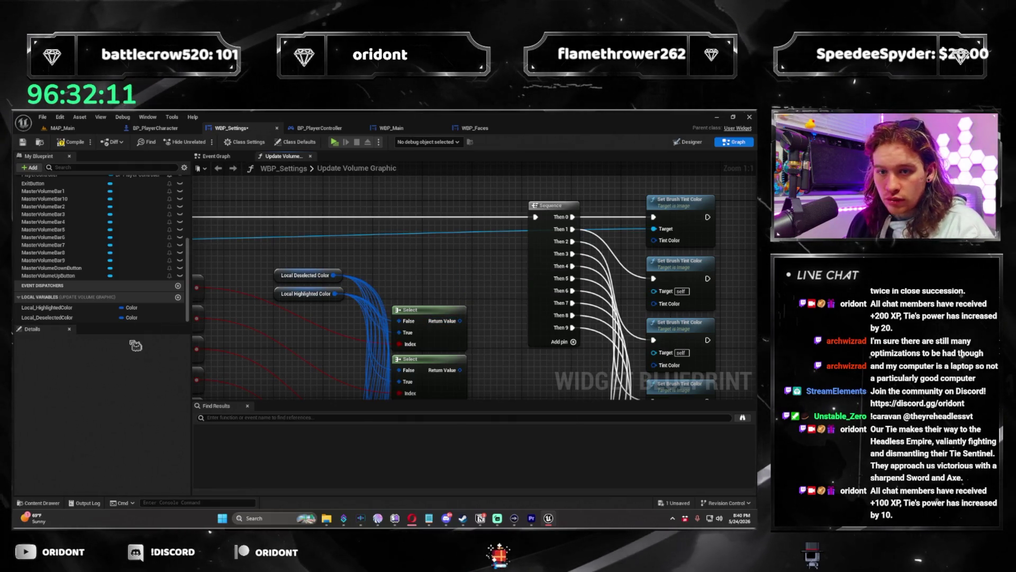
pyautogui.click(140, 317)
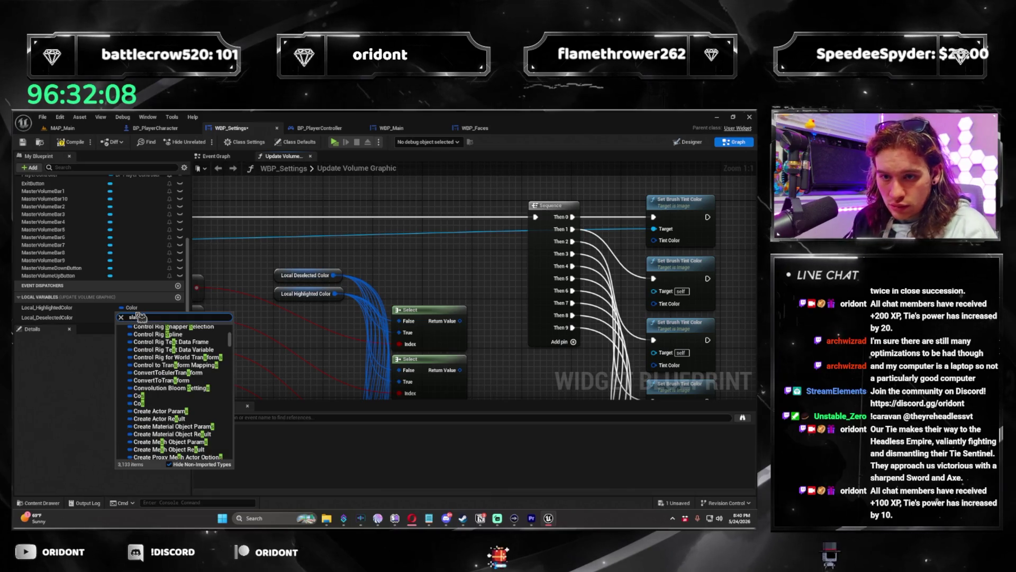
pyautogui.click(159, 353)
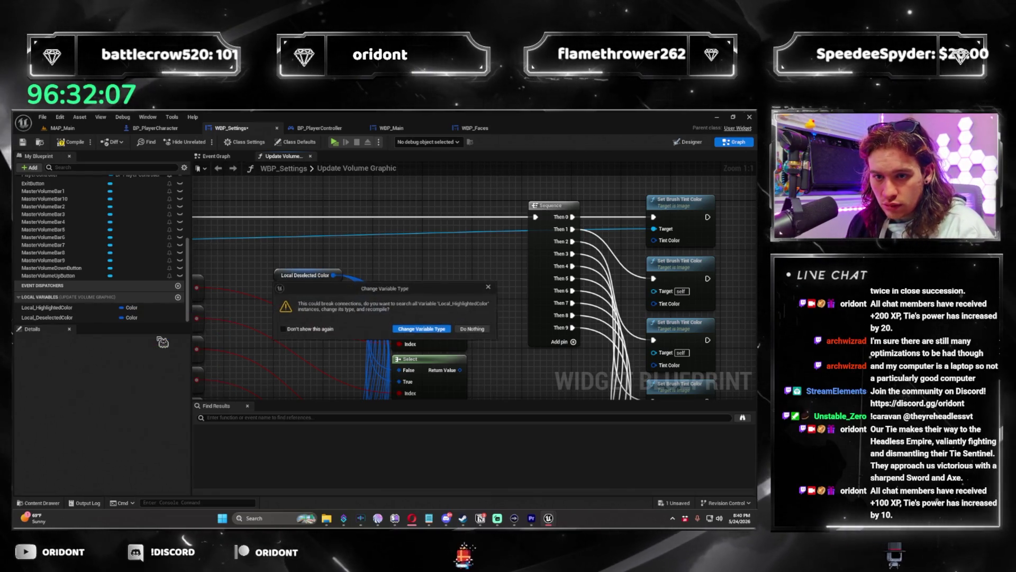
pyautogui.click(423, 329)
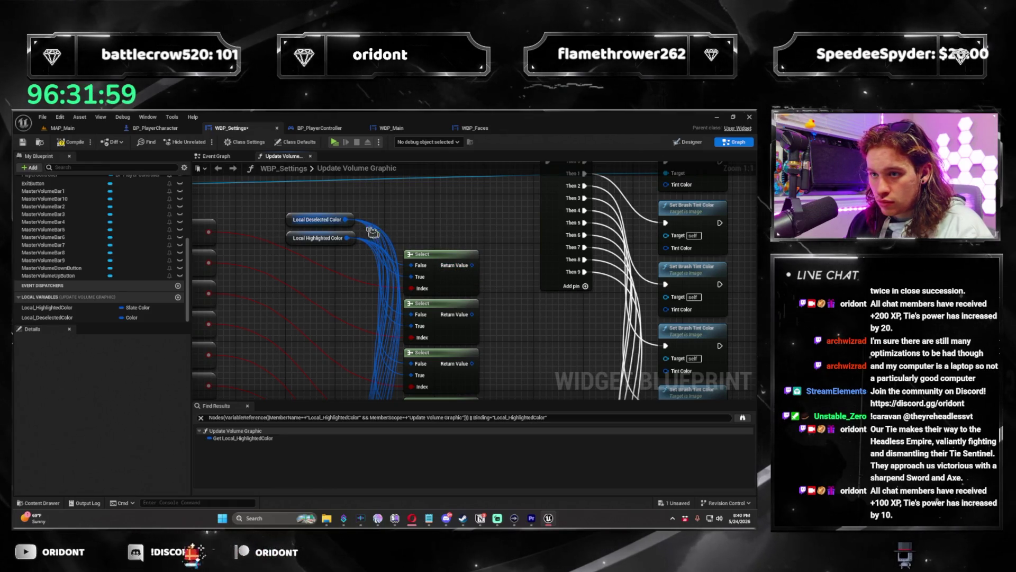
# Step: Change Local_DeselectedColor's type to Slate Color and compile the blueprint
pyautogui.click(130, 317)
pyautogui.write('slate color')
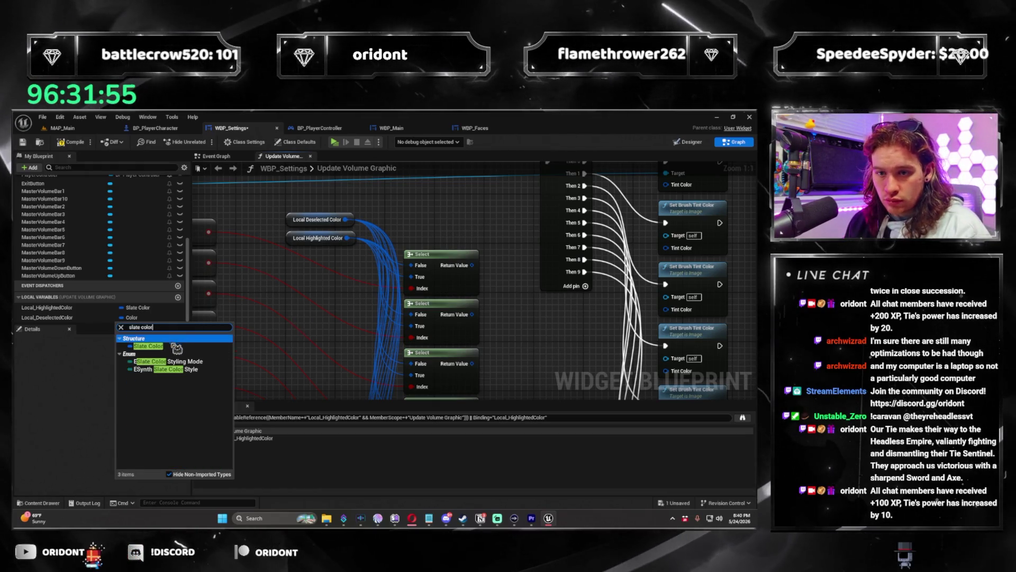
pyautogui.click(176, 349)
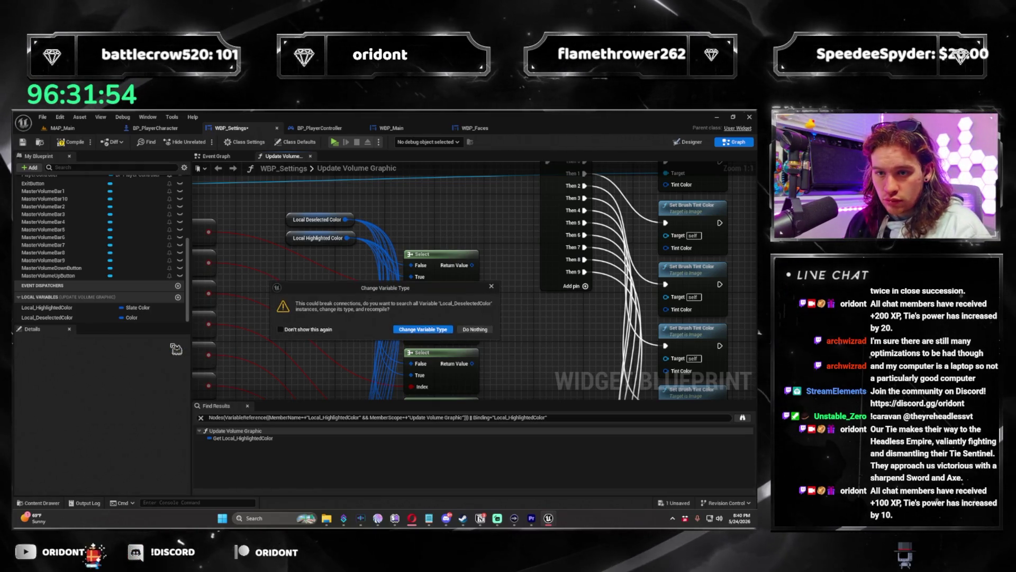
pyautogui.click(89, 148)
pyautogui.moveTo(434, 268)
pyautogui.mouseDown()
pyautogui.moveTo(275, 316)
pyautogui.moveTo(460, 295)
pyautogui.moveTo(412, 284)
pyautogui.mouseUp()
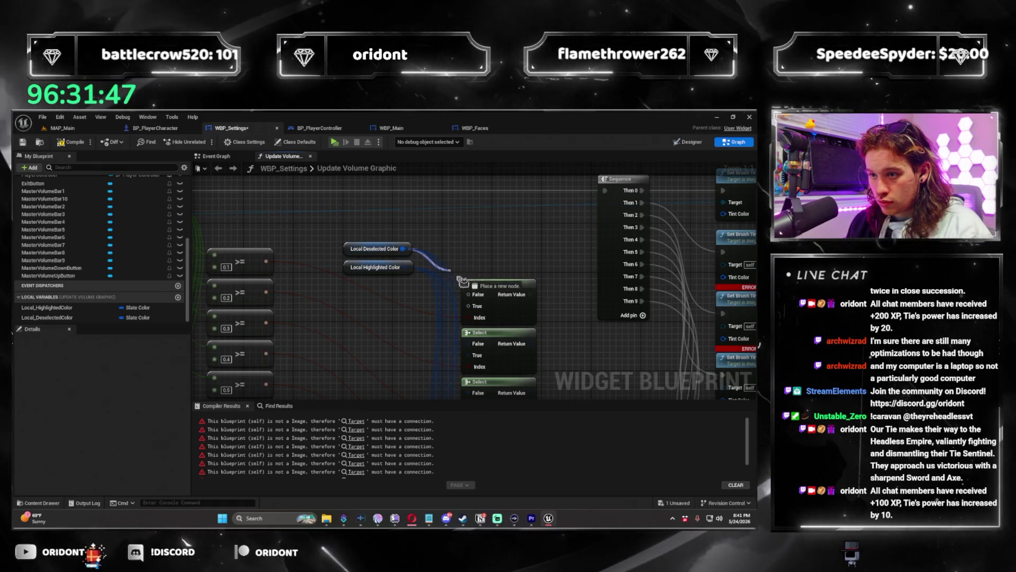
# Step: Wire the highlighted colour into a Select input and check the second Select node's options
pyautogui.moveTo(480, 301)
pyautogui.mouseDown()
pyautogui.moveTo(508, 299)
pyautogui.moveTo(411, 275)
pyautogui.mouseUp()
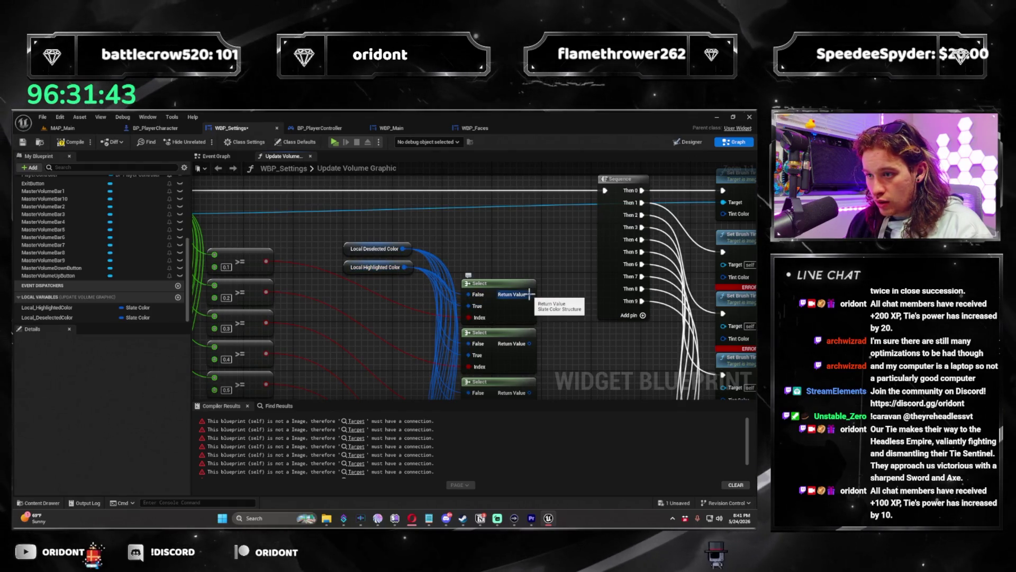
pyautogui.moveTo(559, 296); pyautogui.dragTo(528, 269)
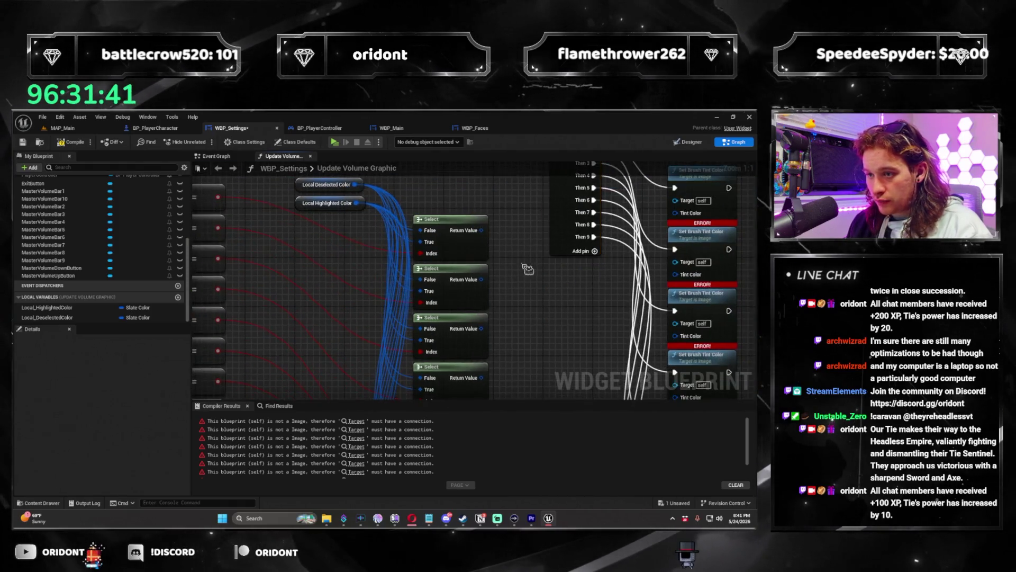
pyautogui.rightClick(483, 273)
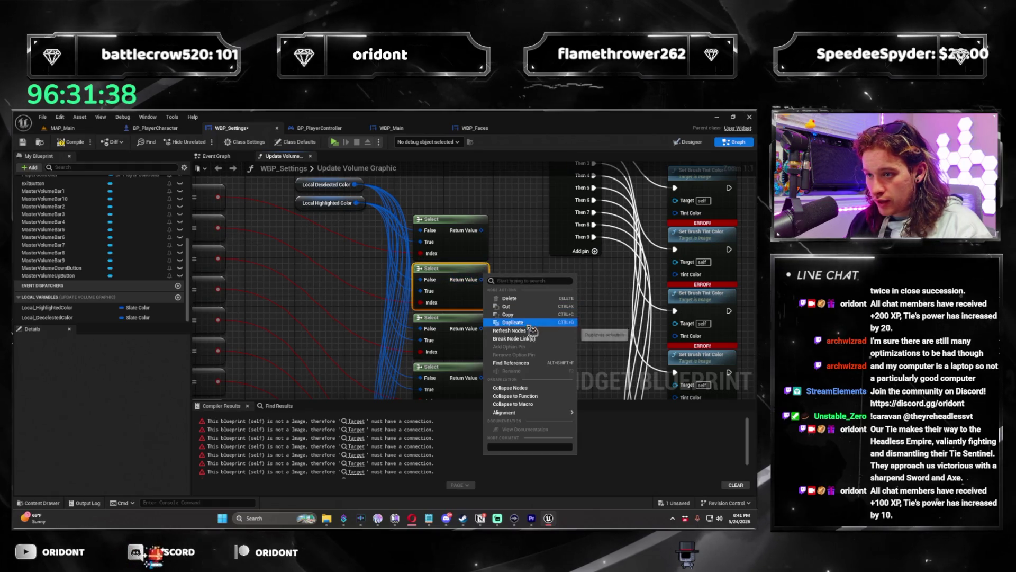
pyautogui.click(508, 268)
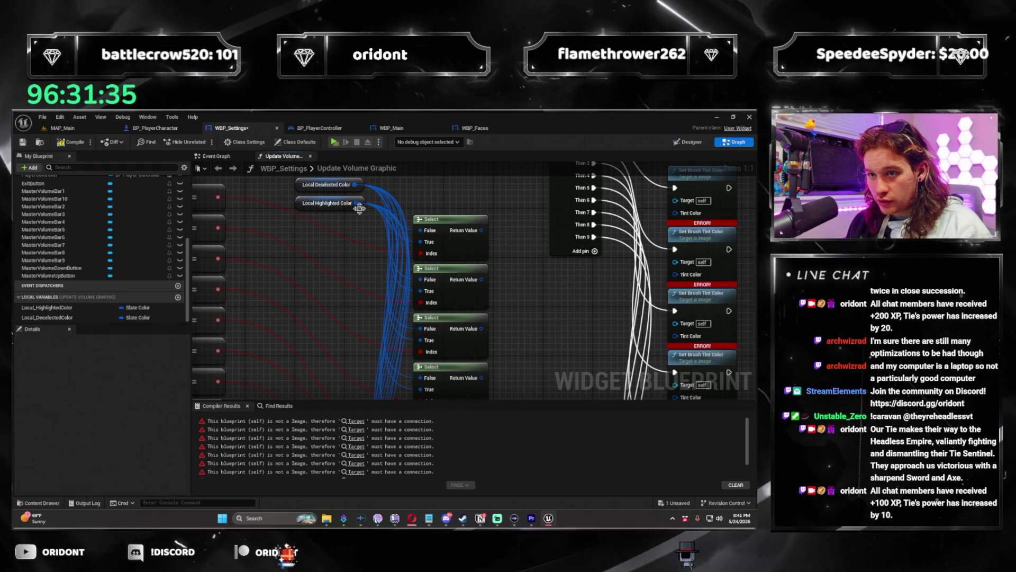
pyautogui.scroll(-4, 485, 264)
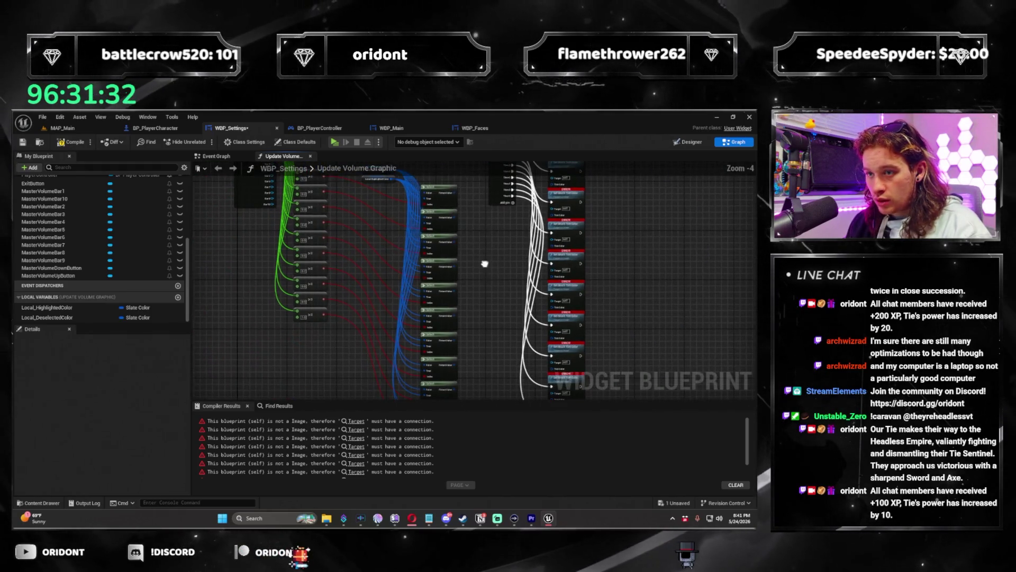
pyautogui.scroll(4, 451, 311)
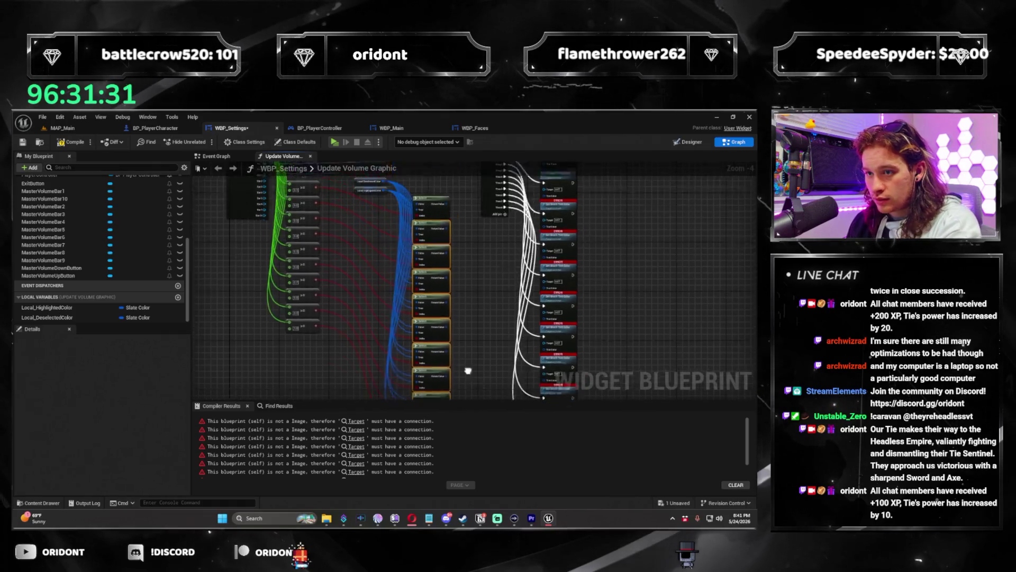
# Step: Pan down through the lower Select nodes and open Local_HighlightedColor's magenta default value
pyautogui.moveTo(376, 229); pyautogui.dragTo(414, 294)
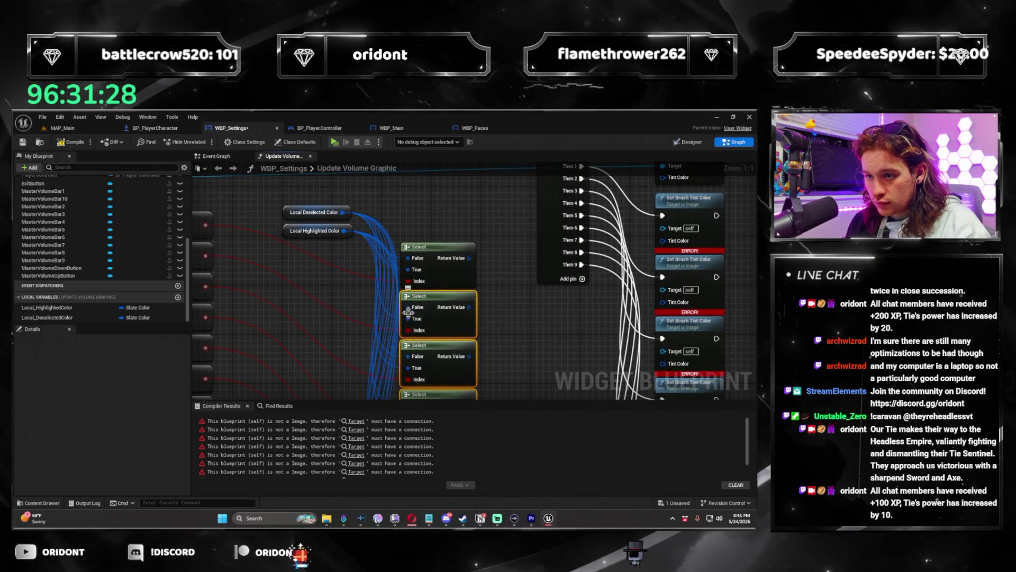
pyautogui.moveTo(523, 386)
pyautogui.mouseDown()
pyautogui.moveTo(539, 305)
pyautogui.moveTo(601, 277)
pyautogui.mouseUp()
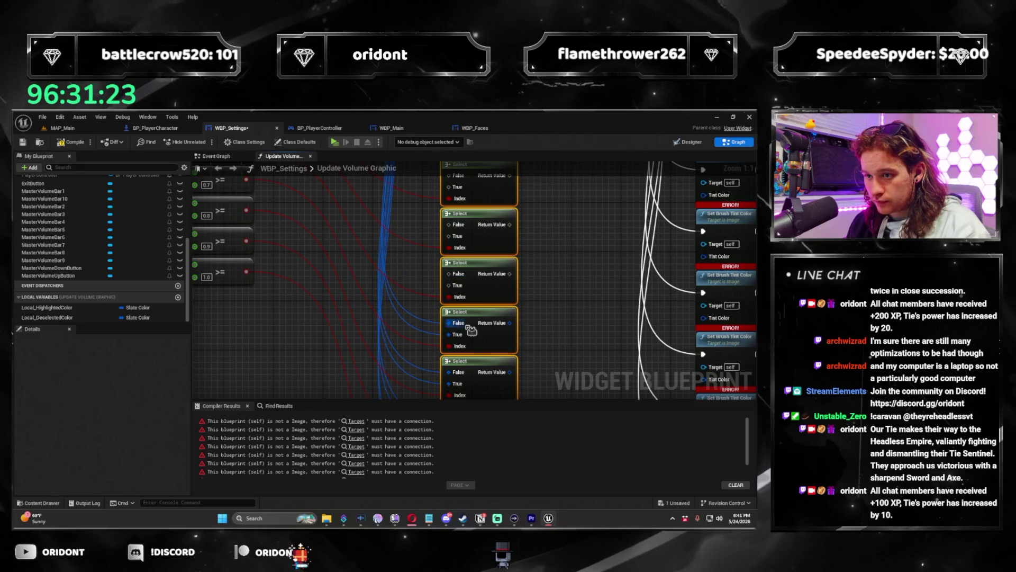
pyautogui.moveTo(461, 339); pyautogui.dragTo(549, 238)
pyautogui.moveTo(459, 296)
pyautogui.mouseDown()
pyautogui.moveTo(521, 268)
pyautogui.moveTo(431, 275)
pyautogui.mouseUp()
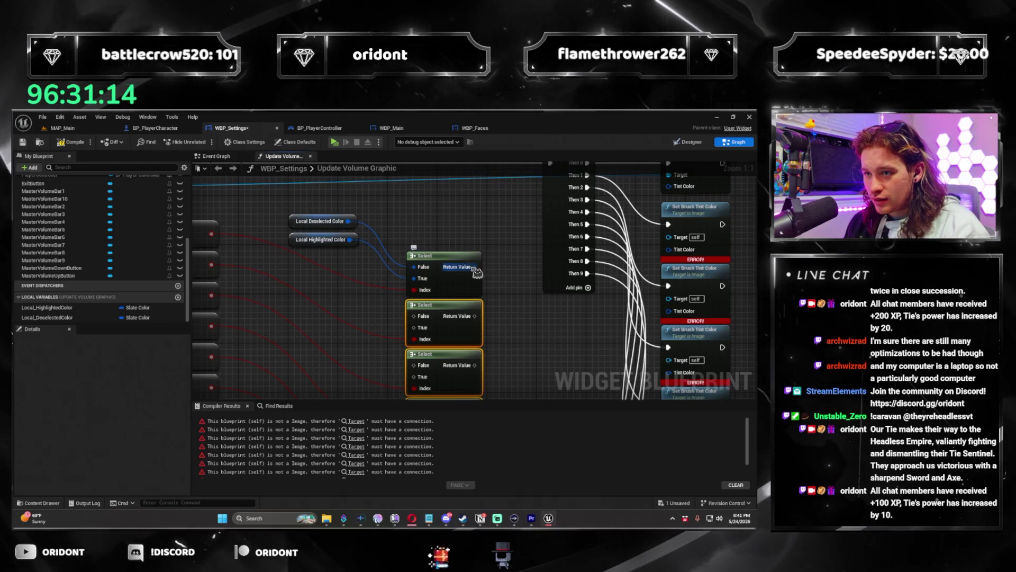
pyautogui.click(72, 309)
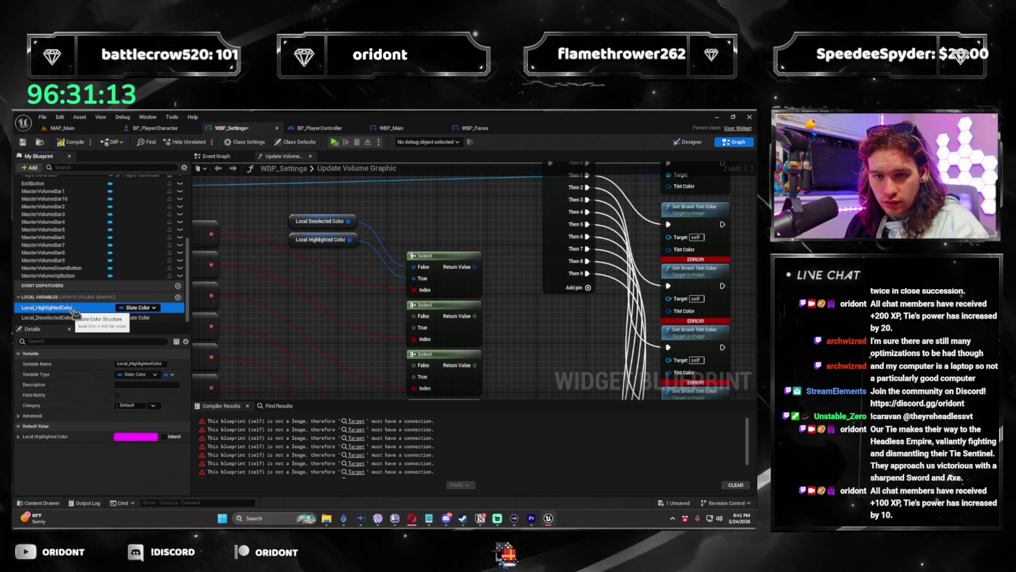
pyautogui.click(130, 437)
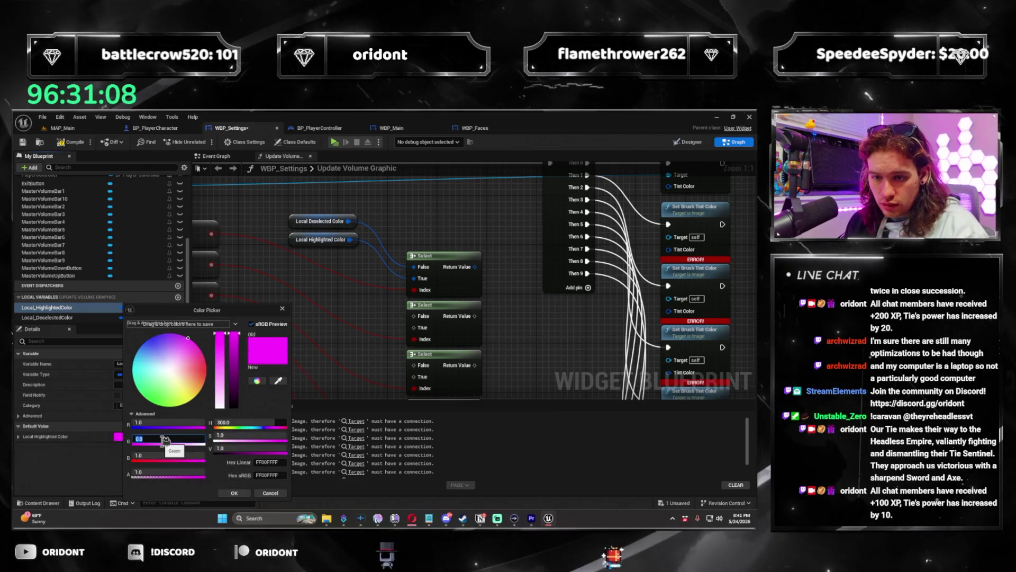
# Step: Set Local_HighlightedColor's default to G 0.5 and B 0, giving orange-yellow
pyautogui.write('0.5')
pyautogui.press('Tab')
pyautogui.write('0')
pyautogui.press('Return')
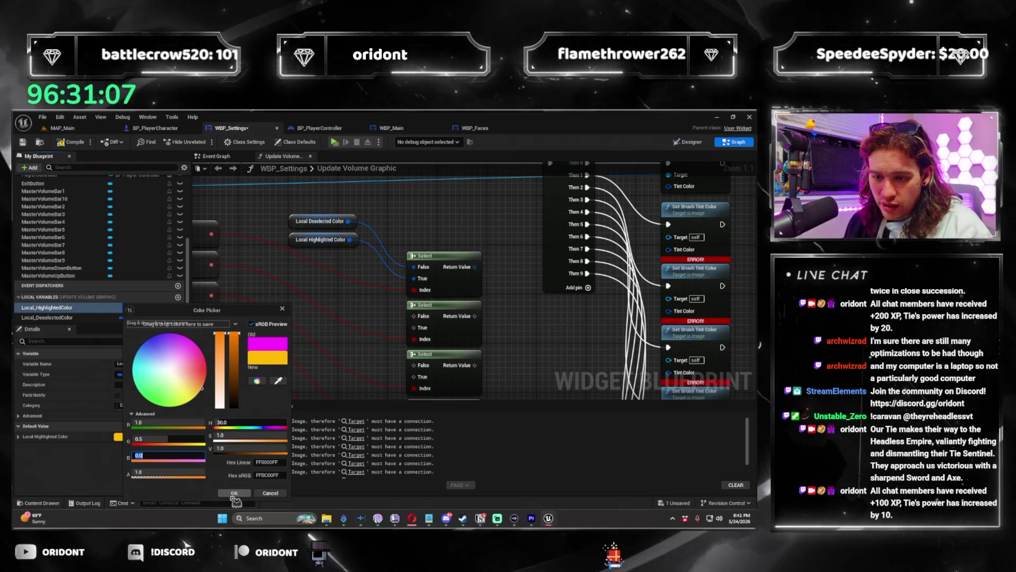
pyautogui.click(234, 493)
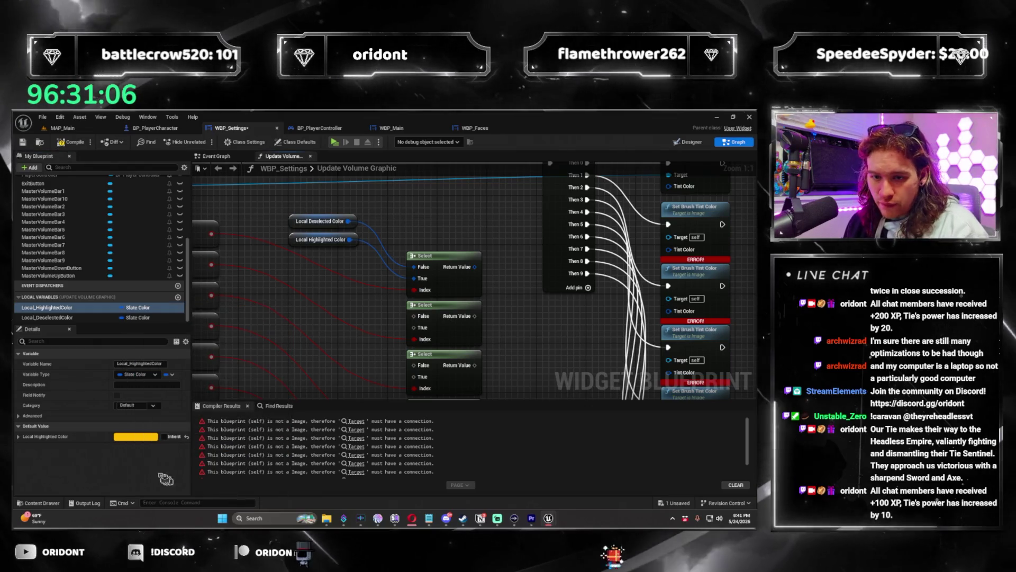
# Step: Check Local_DeselectedColor's default of transparent black (00000000), reselect the highlighted colour and save WBP_Settings
pyautogui.click(75, 318)
pyautogui.click(121, 438)
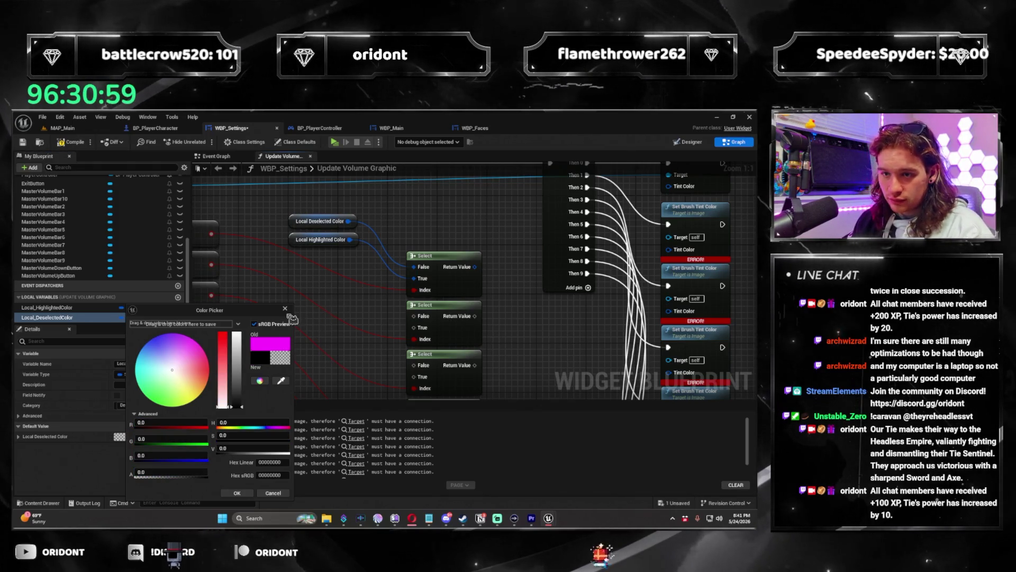
pyautogui.click(237, 493)
pyautogui.click(46, 307)
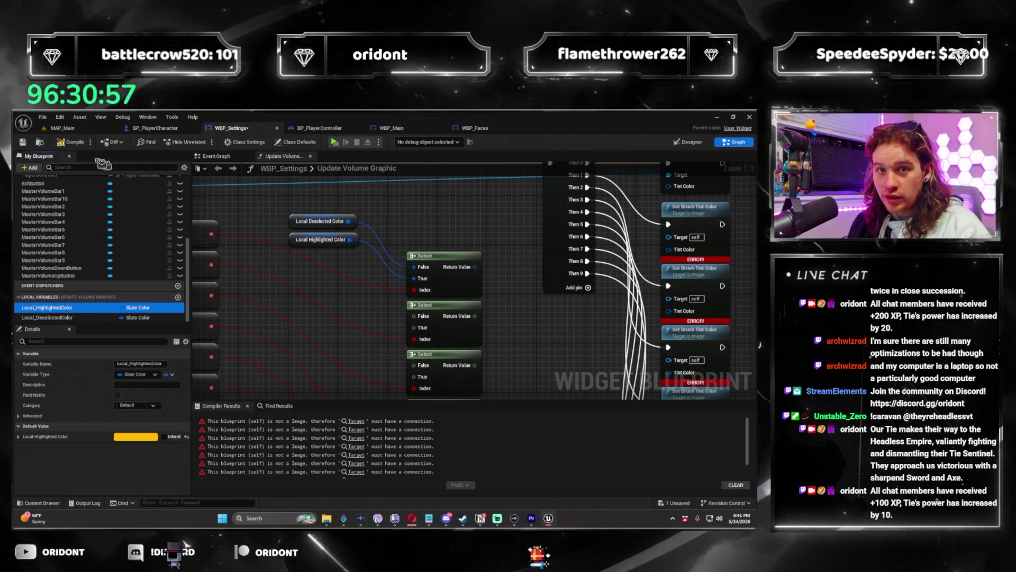
pyautogui.hotkey('ctrl', 's')
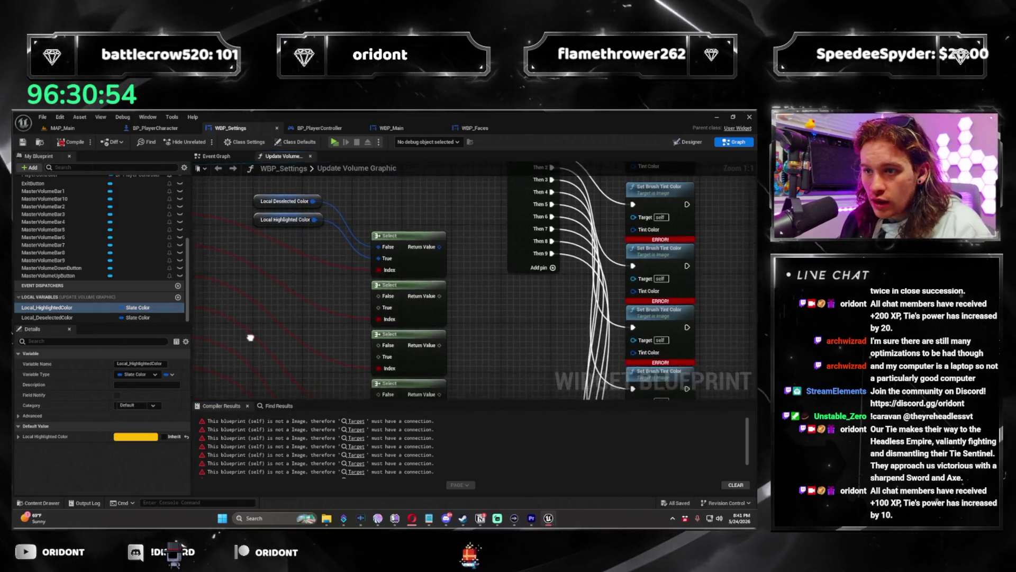
# Step: Wire Local Highlighted Color into the lower Select nodes' True pins, undoing a misplaced wire
pyautogui.rightClick(340, 236)
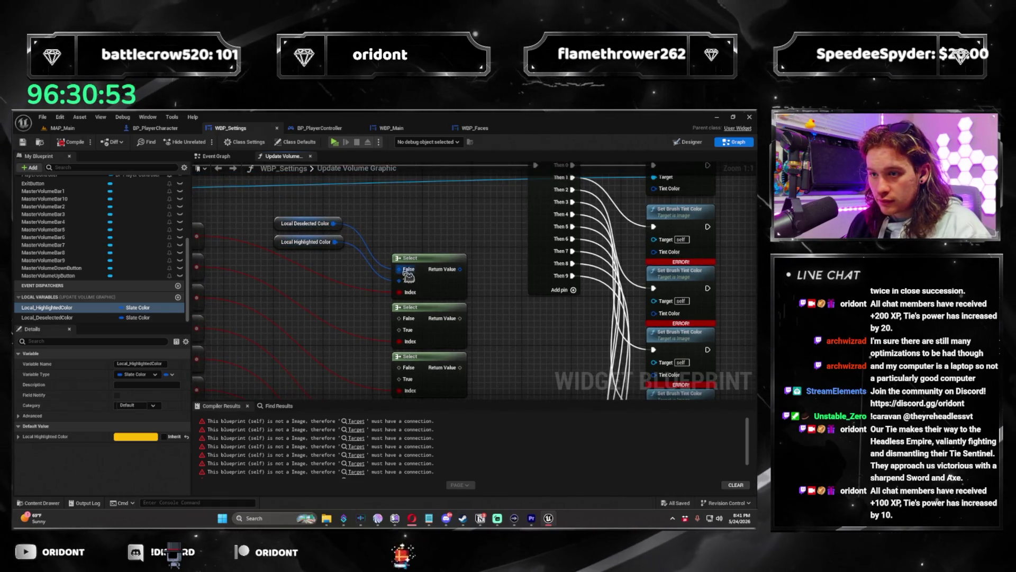
pyautogui.moveTo(412, 322)
pyautogui.mouseDown()
pyautogui.moveTo(410, 381)
pyautogui.moveTo(419, 287)
pyautogui.mouseUp()
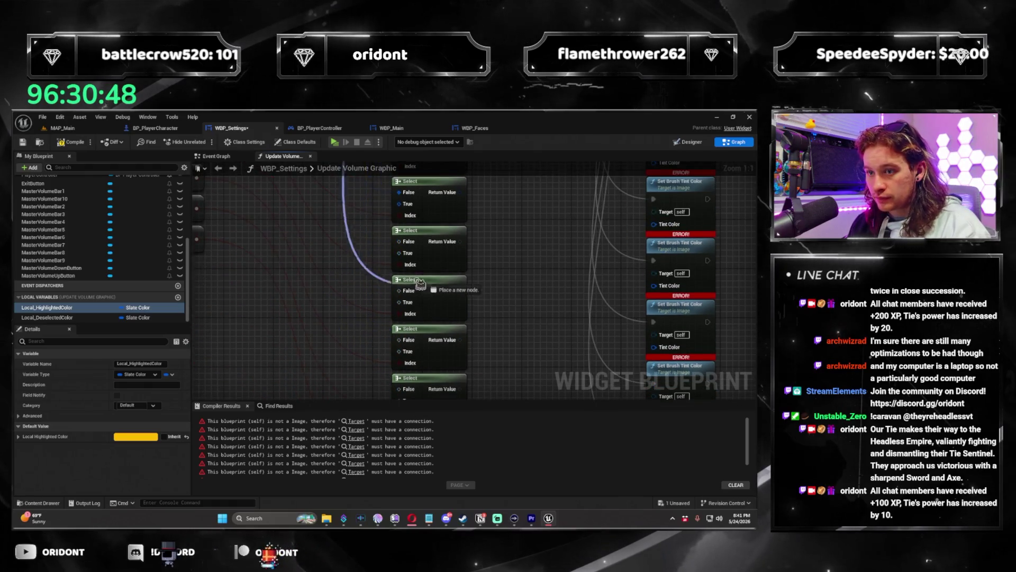
pyautogui.moveTo(413, 251)
pyautogui.mouseDown()
pyautogui.moveTo(417, 398)
pyautogui.moveTo(408, 347)
pyautogui.mouseUp()
pyautogui.hotkey('ctrl', 'z')
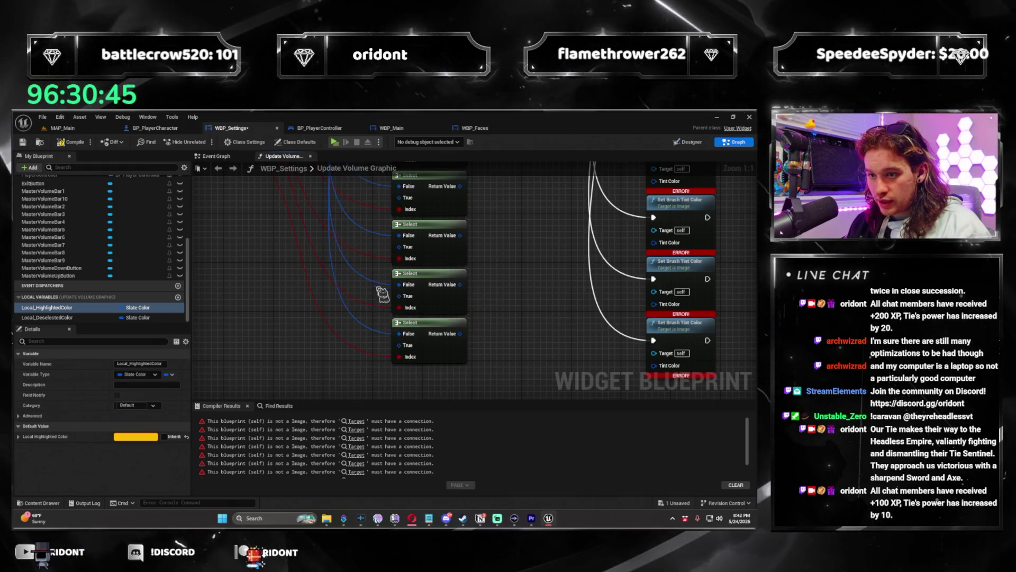
pyautogui.hotkey('ctrl', 'z')
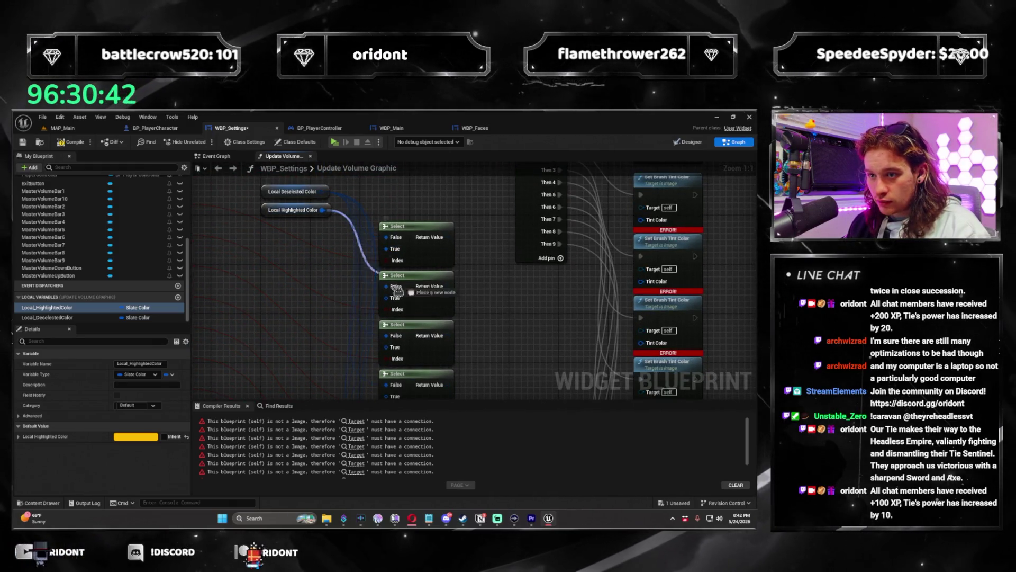
pyautogui.moveTo(397, 352); pyautogui.dragTo(399, 301)
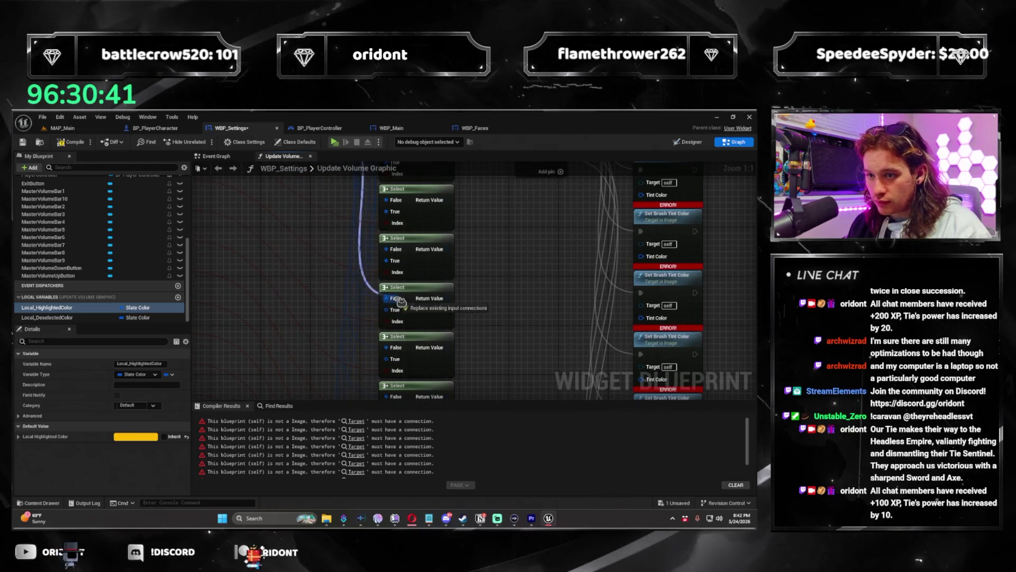
pyautogui.moveTo(401, 362); pyautogui.dragTo(399, 343)
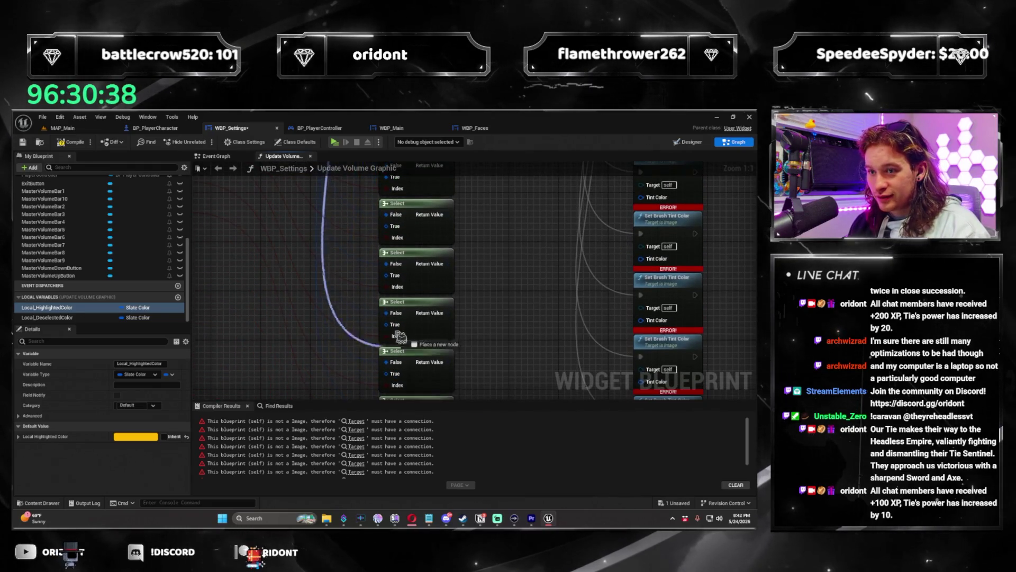
pyautogui.moveTo(400, 231); pyautogui.dragTo(401, 231)
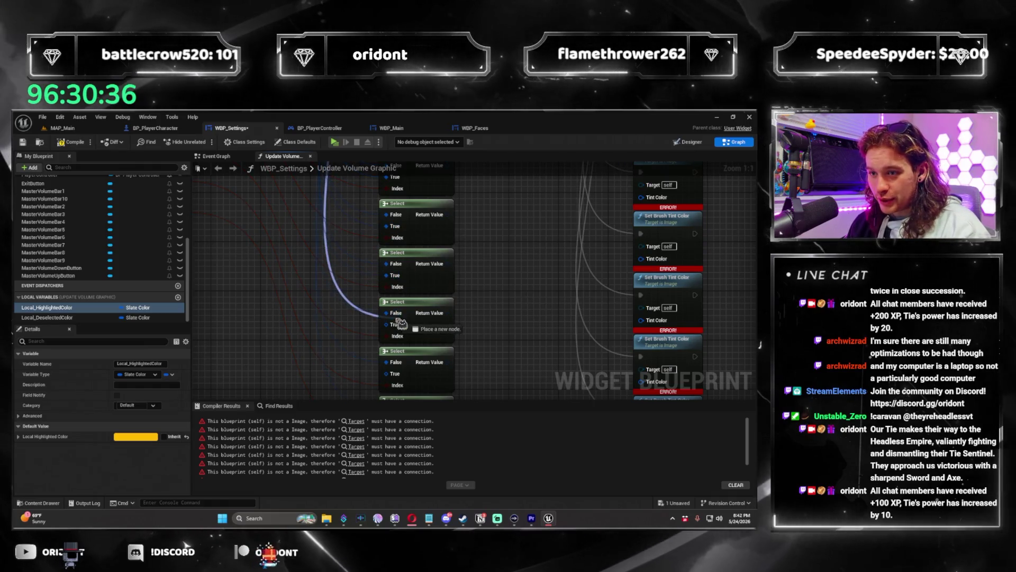
pyautogui.moveTo(480, 389)
pyautogui.mouseDown()
pyautogui.moveTo(474, 378)
pyautogui.moveTo(489, 358)
pyautogui.moveTo(347, 321)
pyautogui.mouseUp()
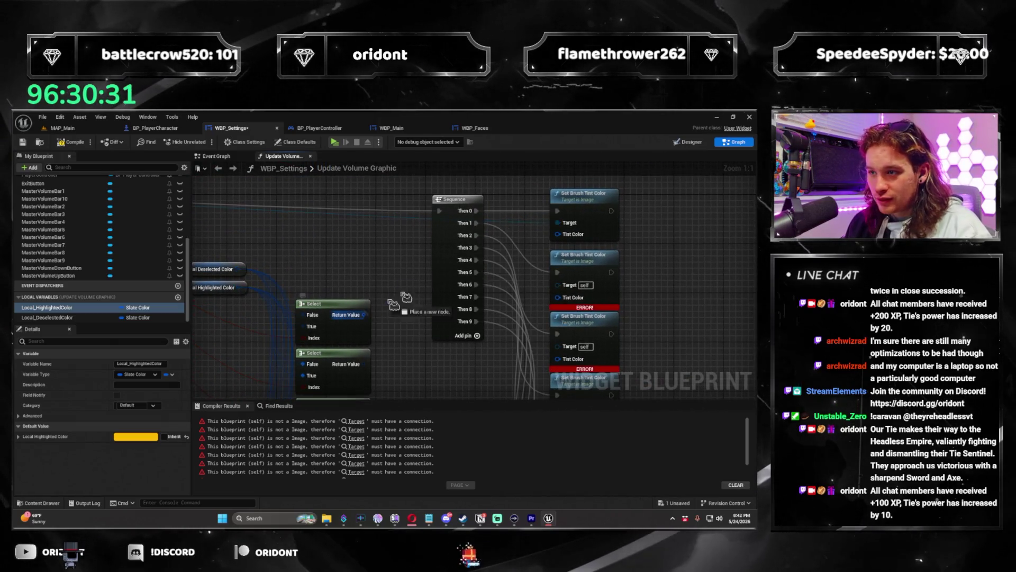
pyautogui.moveTo(563, 305); pyautogui.dragTo(367, 368)
# Step: Wire the third and fourth Select Return Values into their Set Brush Tint Color Tint Color pins
pyautogui.moveTo(423, 344); pyautogui.dragTo(411, 247)
pyautogui.moveTo(349, 314)
pyautogui.mouseDown()
pyautogui.moveTo(582, 254)
pyautogui.moveTo(564, 265)
pyautogui.mouseUp()
pyautogui.moveTo(544, 320); pyautogui.dragTo(350, 363)
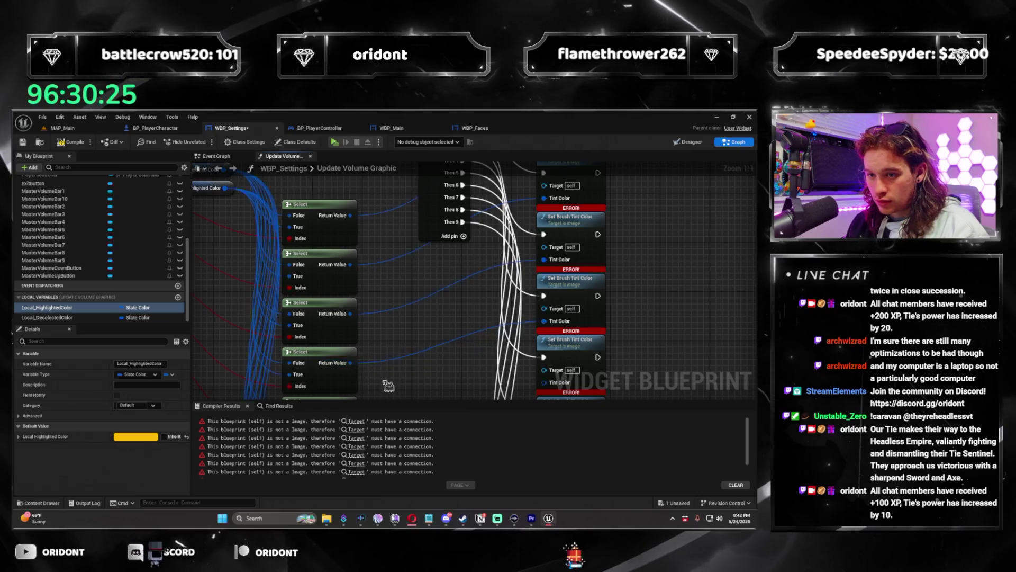
pyautogui.moveTo(357, 408); pyautogui.dragTo(352, 292)
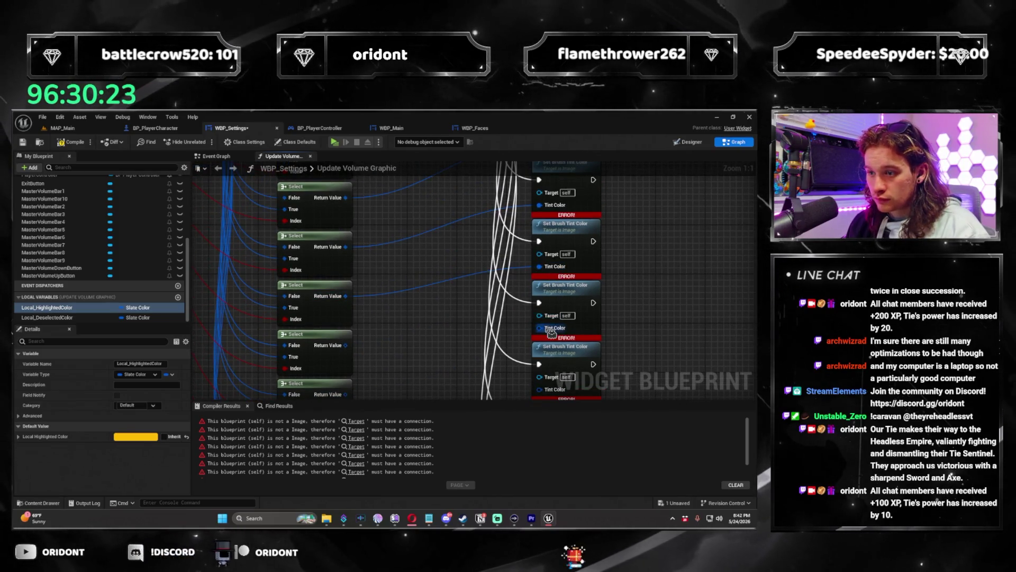
pyautogui.moveTo(380, 368); pyautogui.dragTo(375, 254)
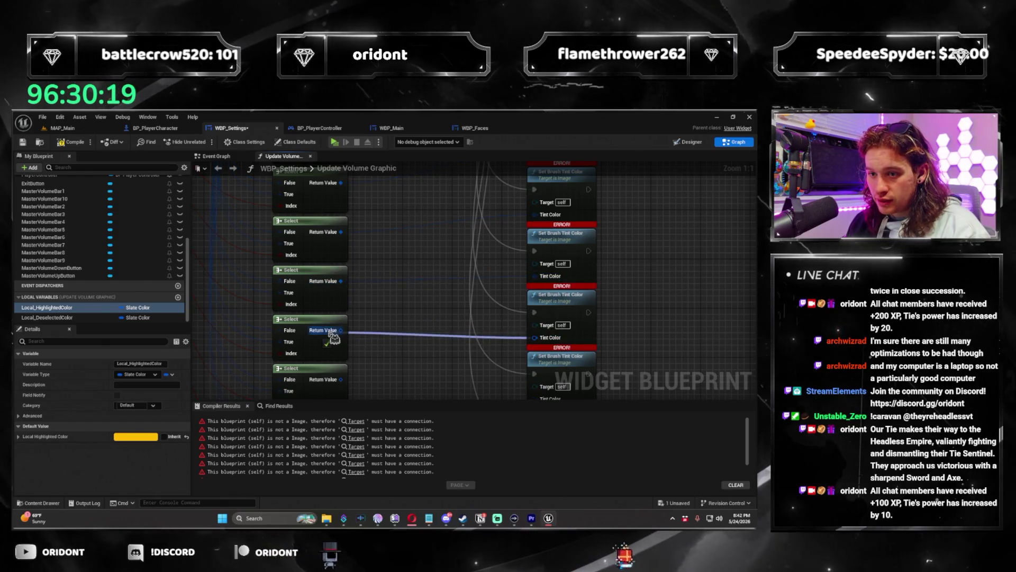
pyautogui.moveTo(333, 338); pyautogui.dragTo(337, 298)
pyautogui.moveTo(492, 344); pyautogui.dragTo(496, 305)
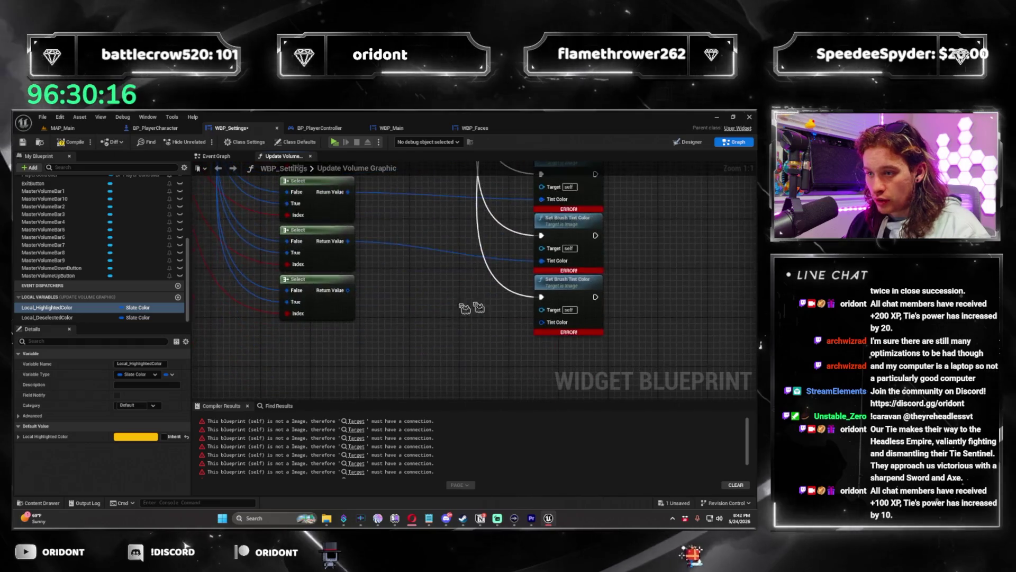
pyautogui.scroll(-4, 491, 340)
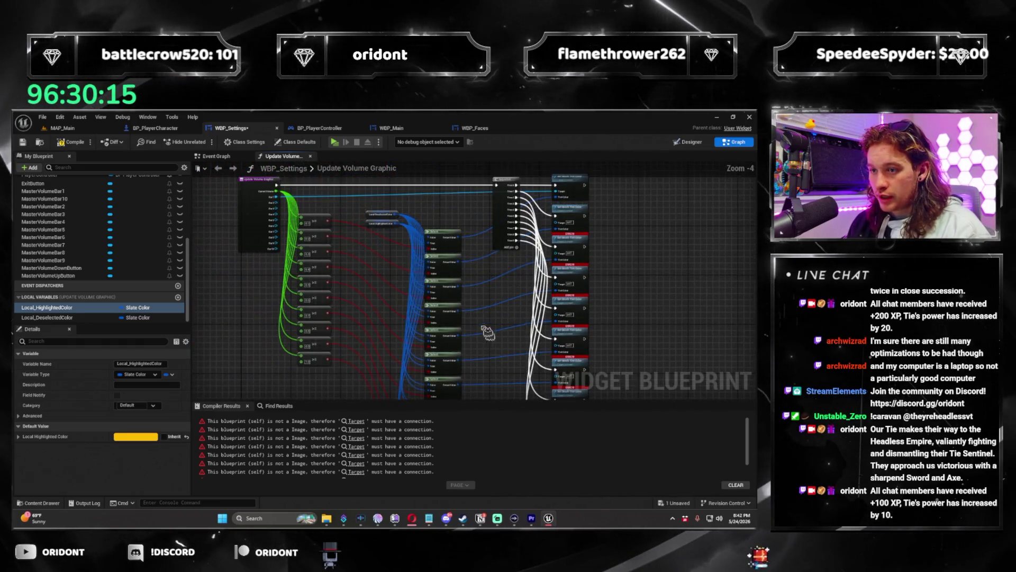
# Step: Add a Get Bar 1 node in empty graph space above the Sequence node
pyautogui.moveTo(491, 339); pyautogui.dragTo(496, 392)
pyautogui.scroll(1, 274, 257)
pyautogui.moveTo(278, 255); pyautogui.dragTo(659, 281)
pyautogui.moveTo(536, 288); pyautogui.dragTo(395, 320)
pyautogui.rightClick(387, 231)
pyautogui.write('get bar 1')
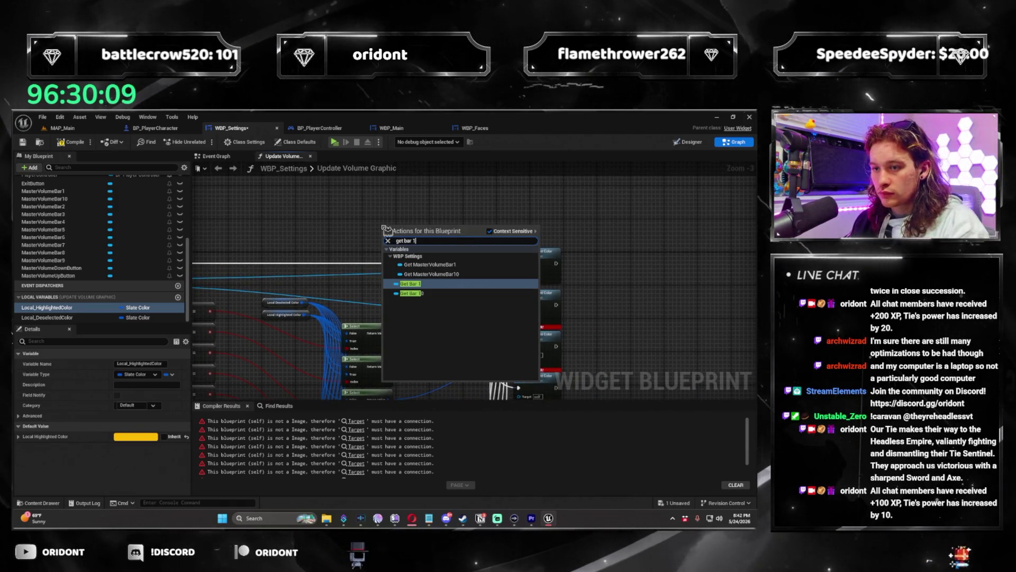
pyautogui.press('Return')
pyautogui.moveTo(387, 231)
pyautogui.mouseDown()
pyautogui.moveTo(343, 329)
pyautogui.moveTo(410, 256)
pyautogui.moveTo(402, 241)
pyautogui.mouseUp()
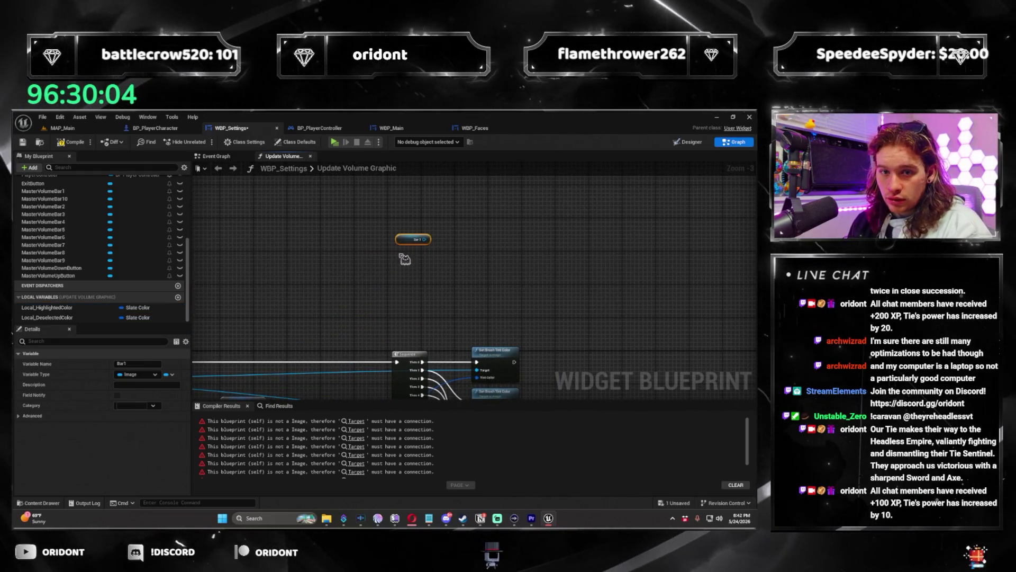
# Step: Stack Get Bar 2, Bar 3 and Bar 4 nodes below Bar 1
pyautogui.rightClick(399, 254)
pyautogui.write('get bar 2')
pyautogui.press('Return')
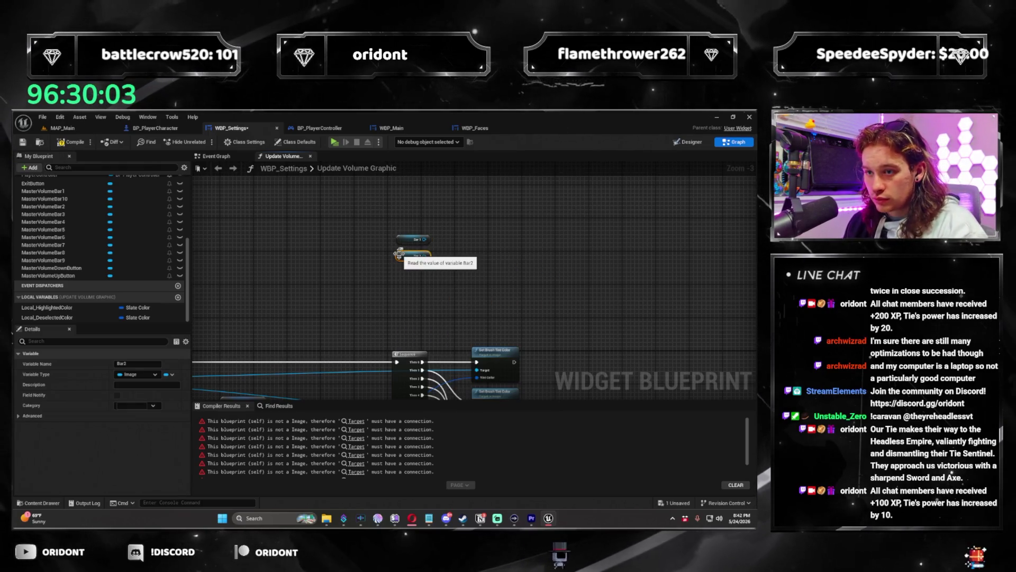
pyautogui.rightClick(398, 261)
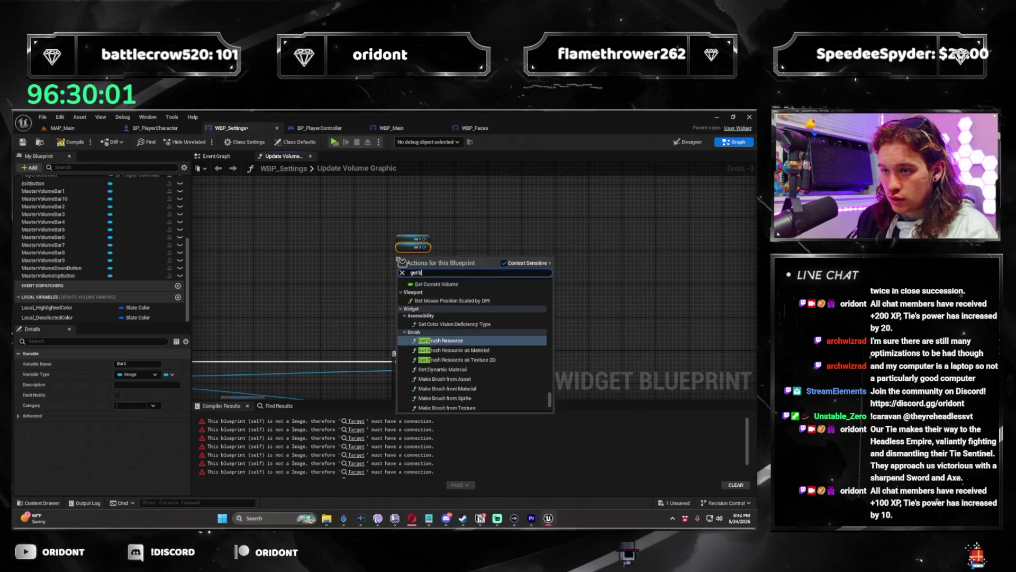
pyautogui.write('ar 3')
pyautogui.press('Return')
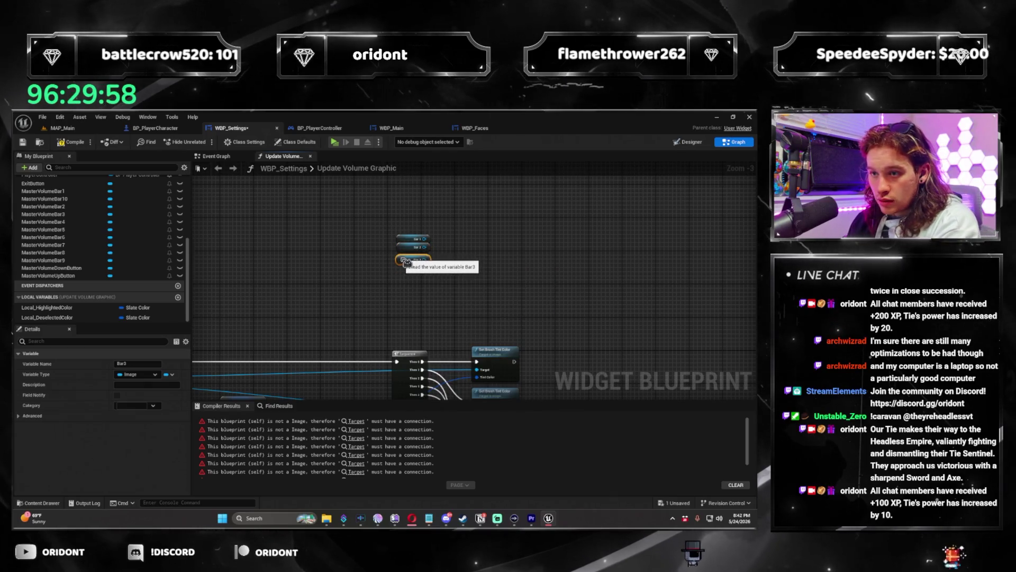
pyautogui.rightClick(407, 273)
pyautogui.write('get bar 4')
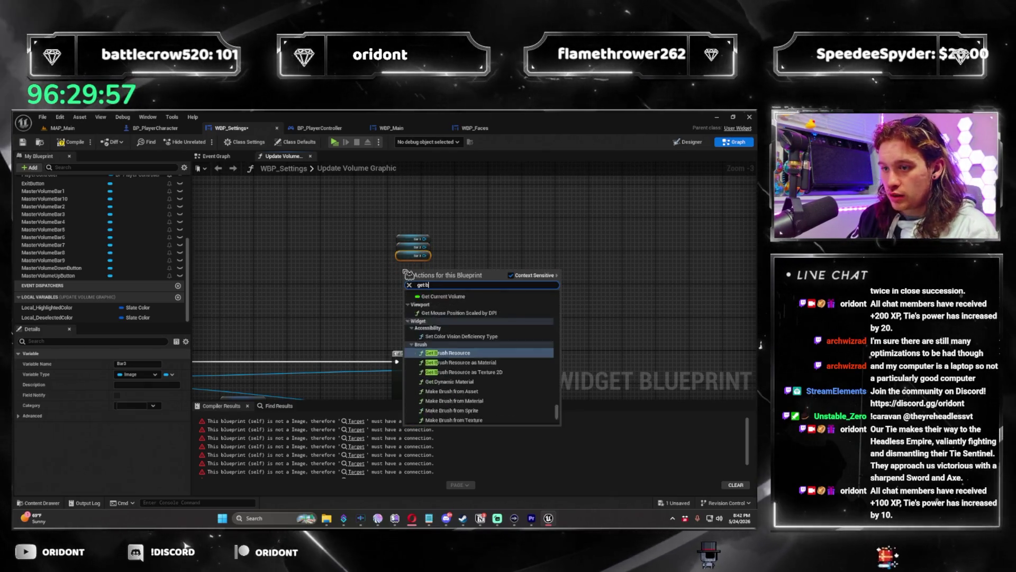
pyautogui.press('Return')
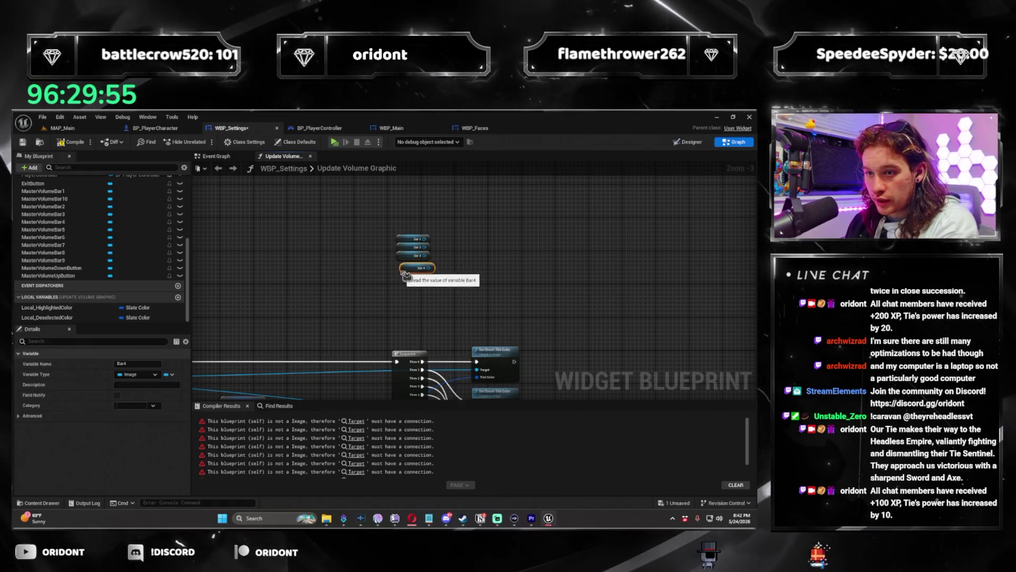
# Step: Add Get Bar 5, Bar 6 and Bar 7 nodes, aligning them in the column
pyautogui.rightClick(406, 290)
pyautogui.write('get bar 5')
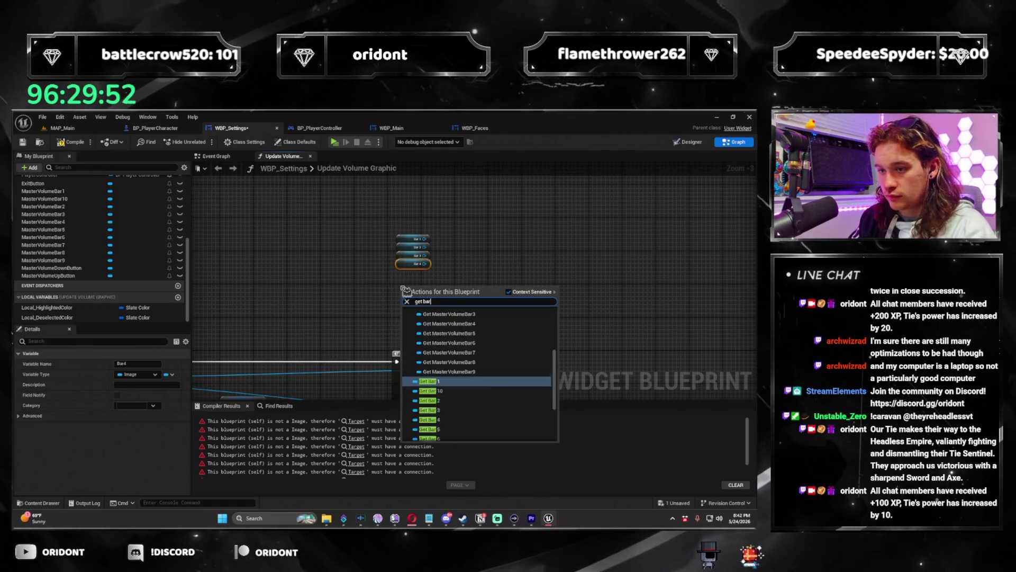
pyautogui.press('Return')
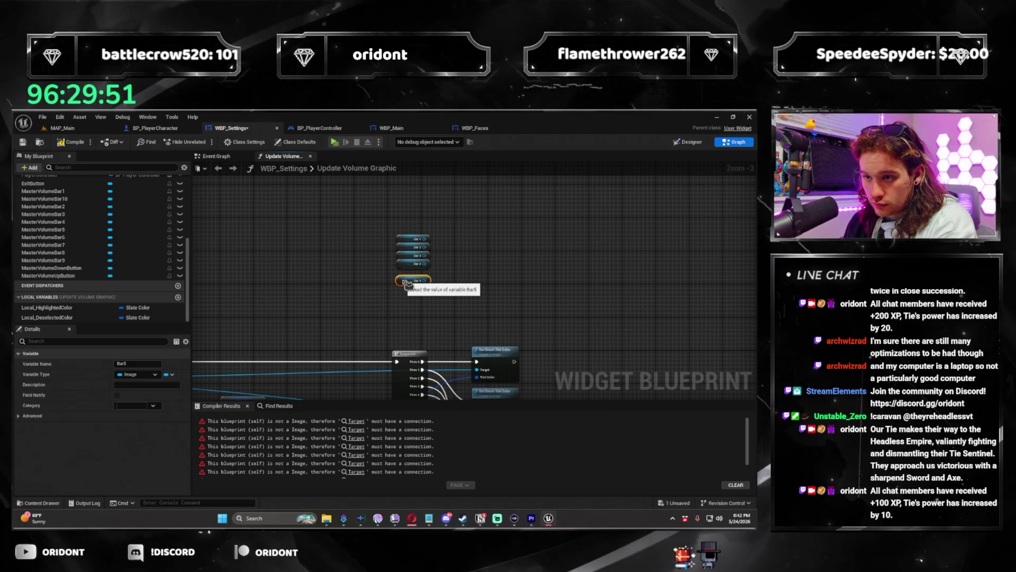
pyautogui.rightClick(406, 291)
pyautogui.write('et bar 6')
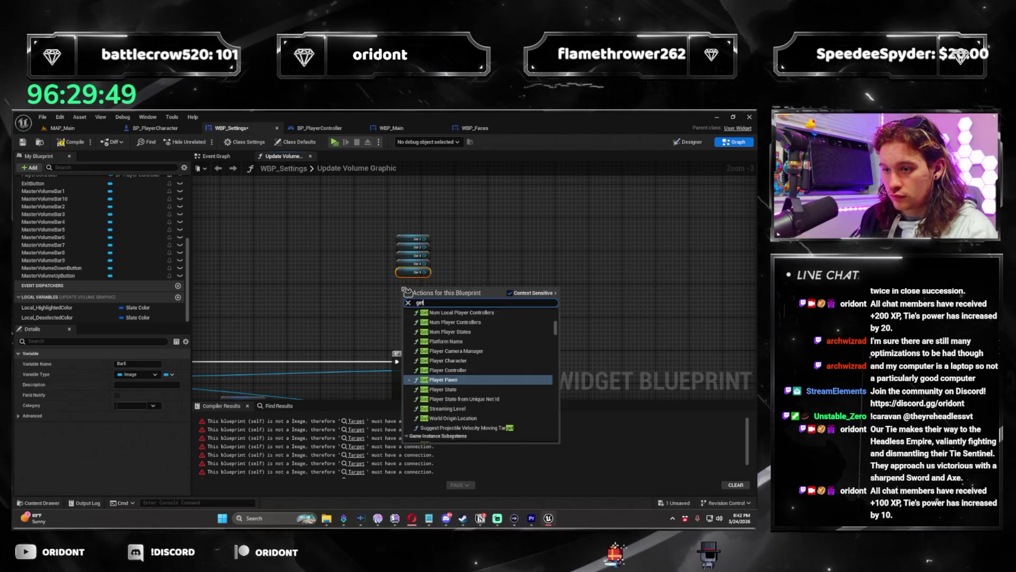
pyautogui.press('Return')
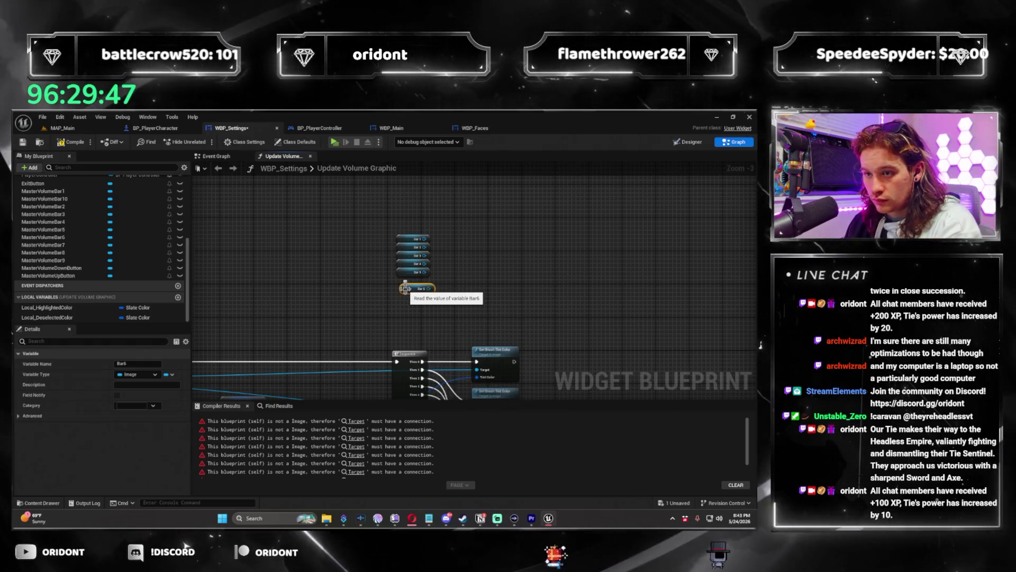
pyautogui.moveTo(401, 286); pyautogui.dragTo(397, 279)
pyautogui.rightClick(400, 303)
pyautogui.write('get bar 7')
pyautogui.press('Return')
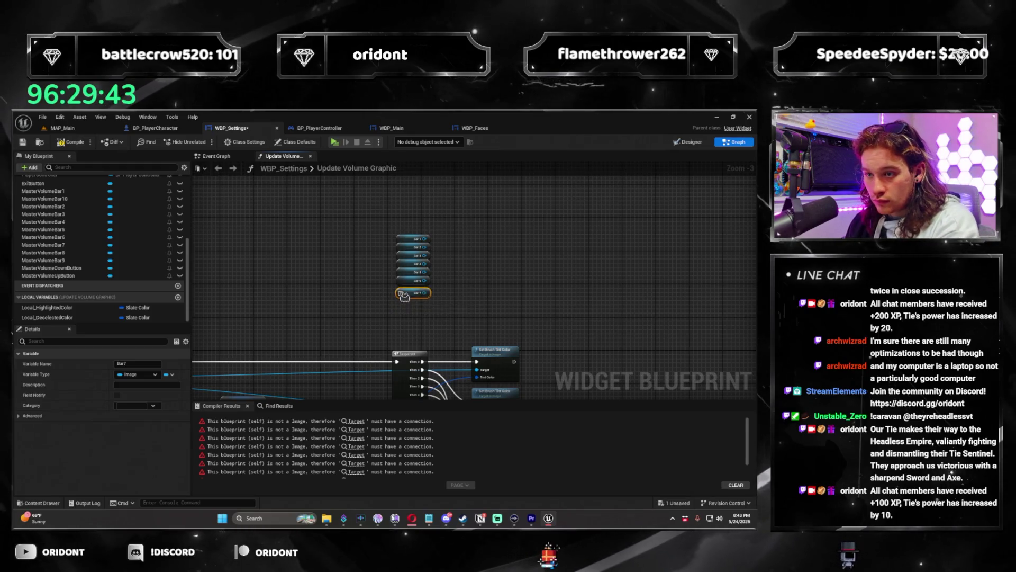
# Step: Finish the column with Get Bar 8, Bar 9 and Bar 10 nodes
pyautogui.rightClick(405, 316)
pyautogui.write('get bar 8')
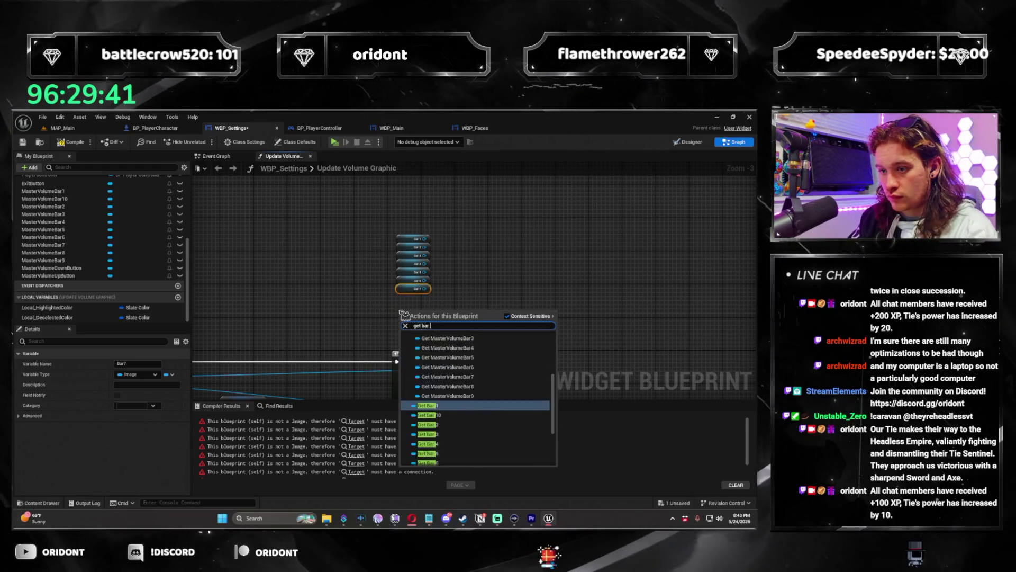
pyautogui.press('Return')
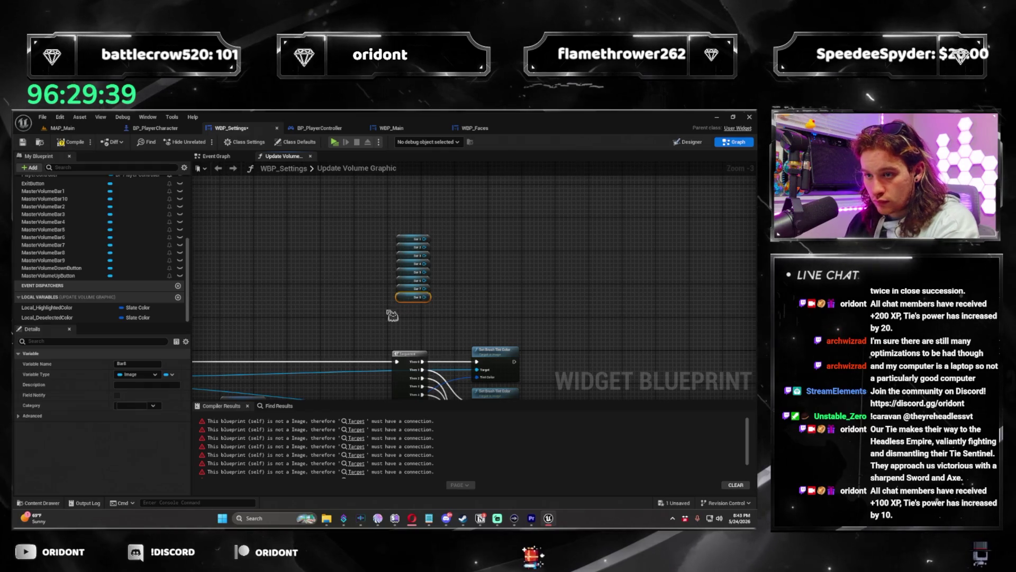
pyautogui.rightClick(392, 315)
pyautogui.write('get')
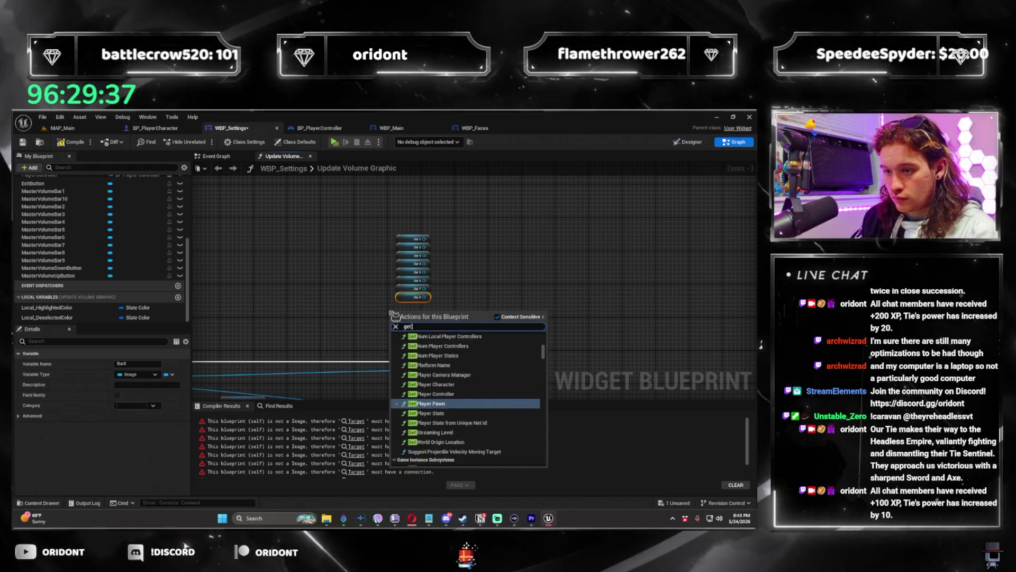
pyautogui.write(' bar 9')
pyautogui.press('Return')
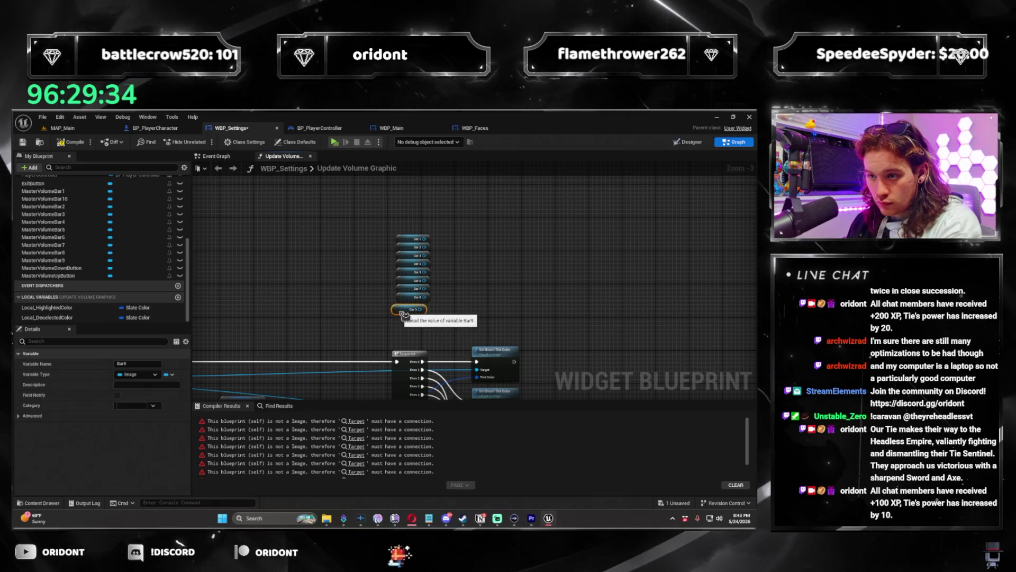
pyautogui.write('bar 10')
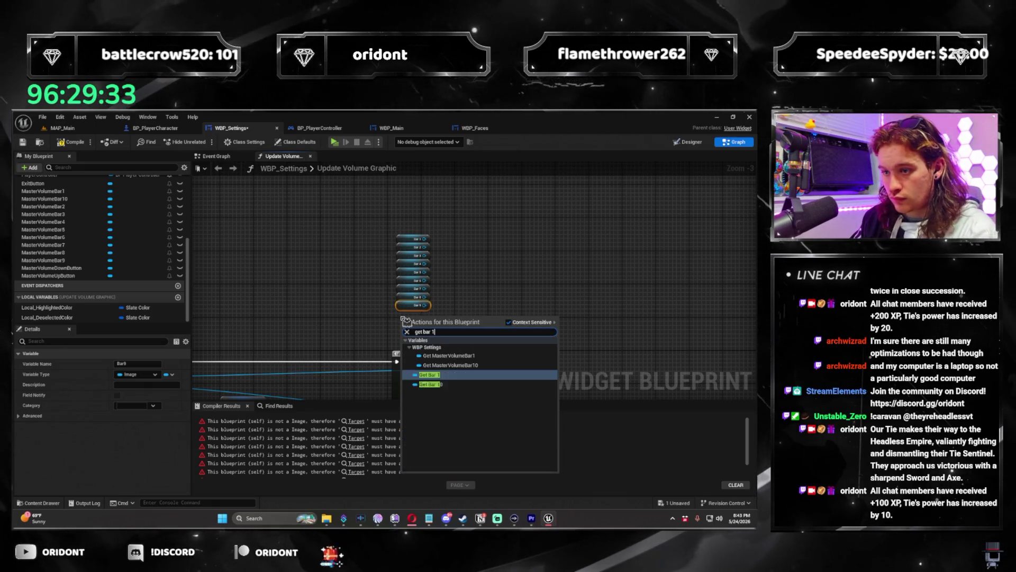
pyautogui.press('Return')
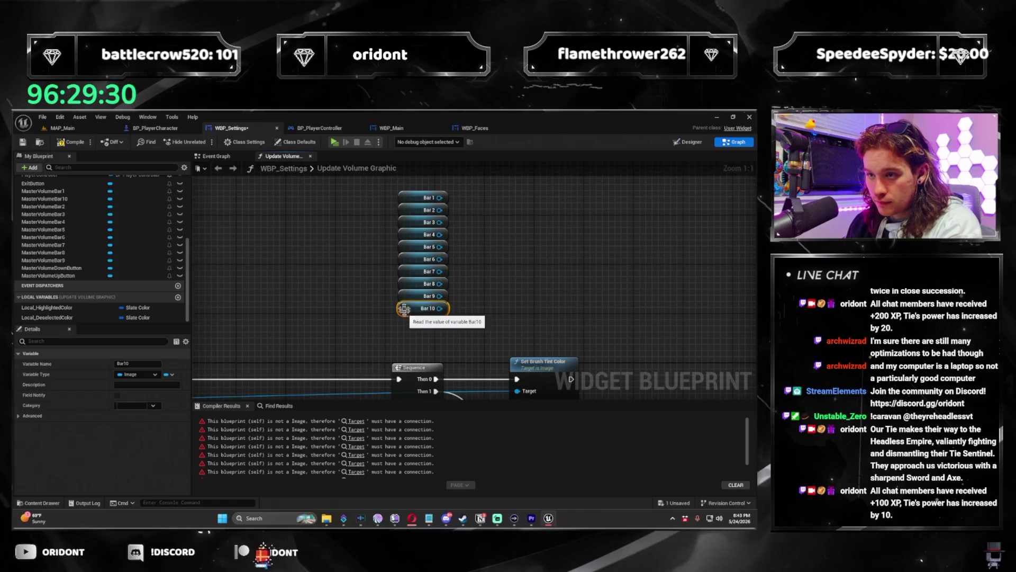
# Step: Connect Bar 1 and Bar 2 to the first two Set Brush Tint Color Target pins
pyautogui.moveTo(416, 323); pyautogui.dragTo(411, 338)
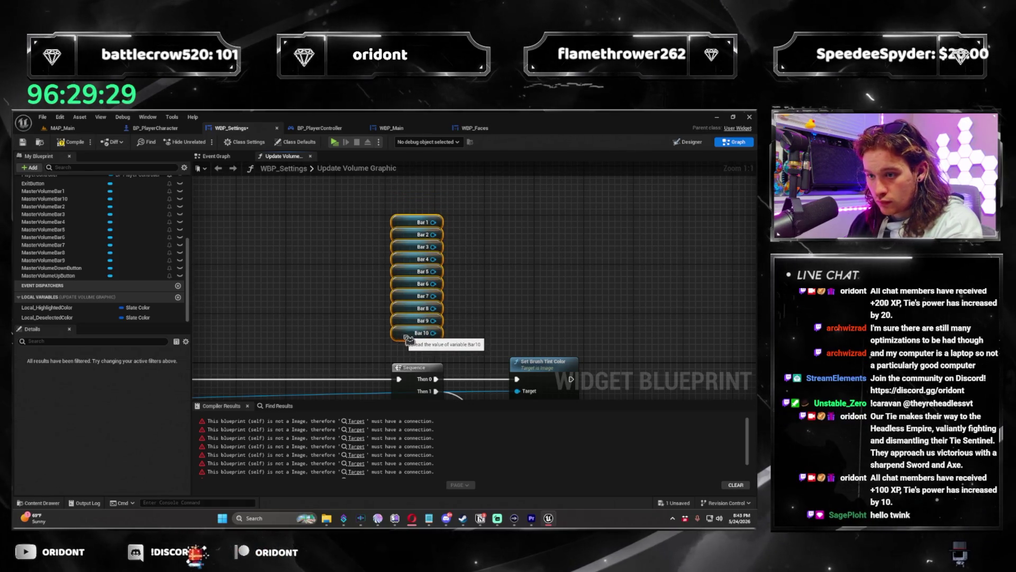
pyautogui.scroll(-1, 411, 337)
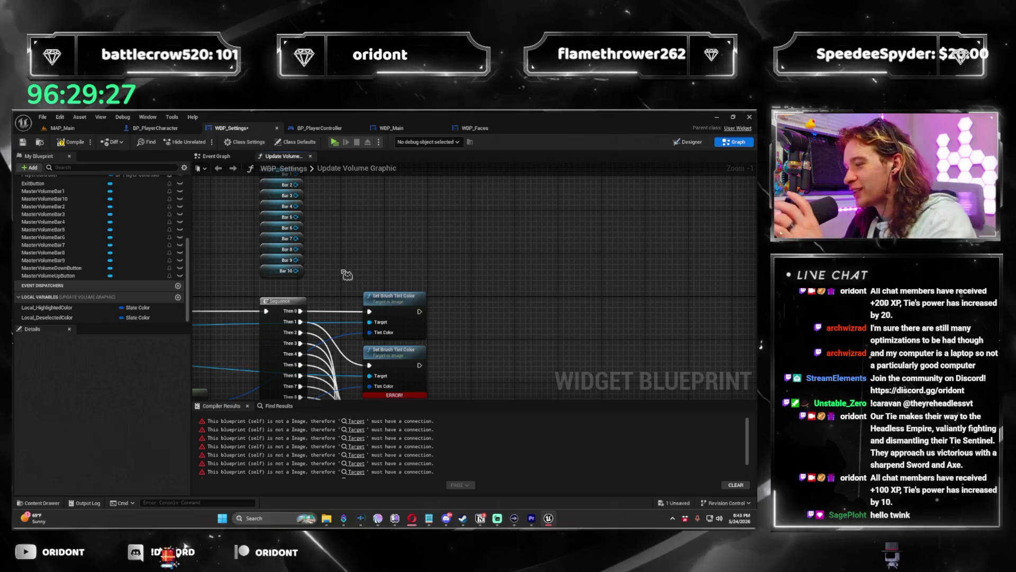
pyautogui.moveTo(346, 274); pyautogui.dragTo(349, 335)
pyautogui.moveTo(300, 235)
pyautogui.mouseDown()
pyautogui.moveTo(381, 344)
pyautogui.moveTo(383, 313)
pyautogui.mouseUp()
pyautogui.moveTo(297, 190); pyautogui.dragTo(361, 223)
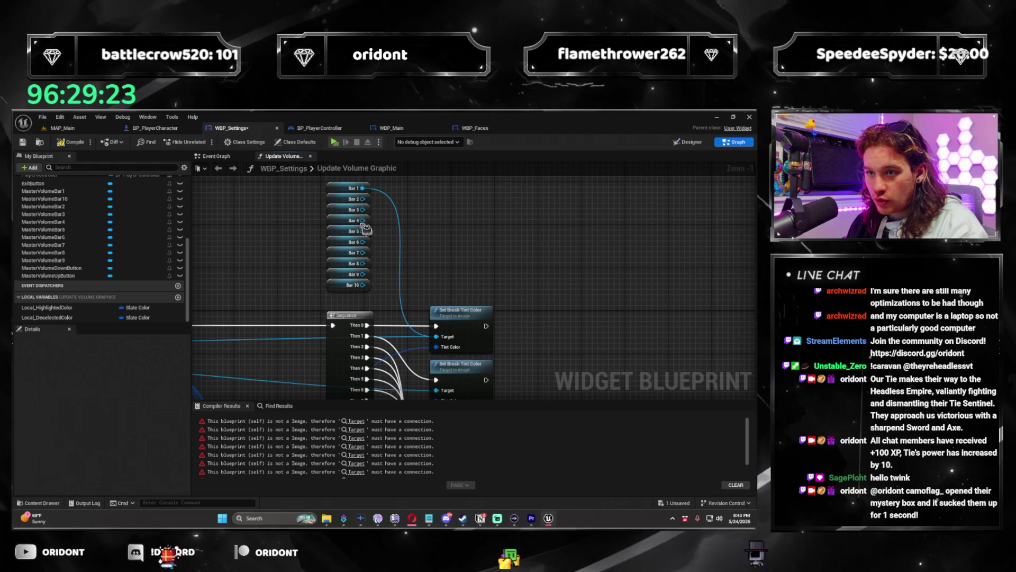
pyautogui.moveTo(446, 405); pyautogui.dragTo(437, 390)
pyautogui.moveTo(454, 326); pyautogui.dragTo(434, 332)
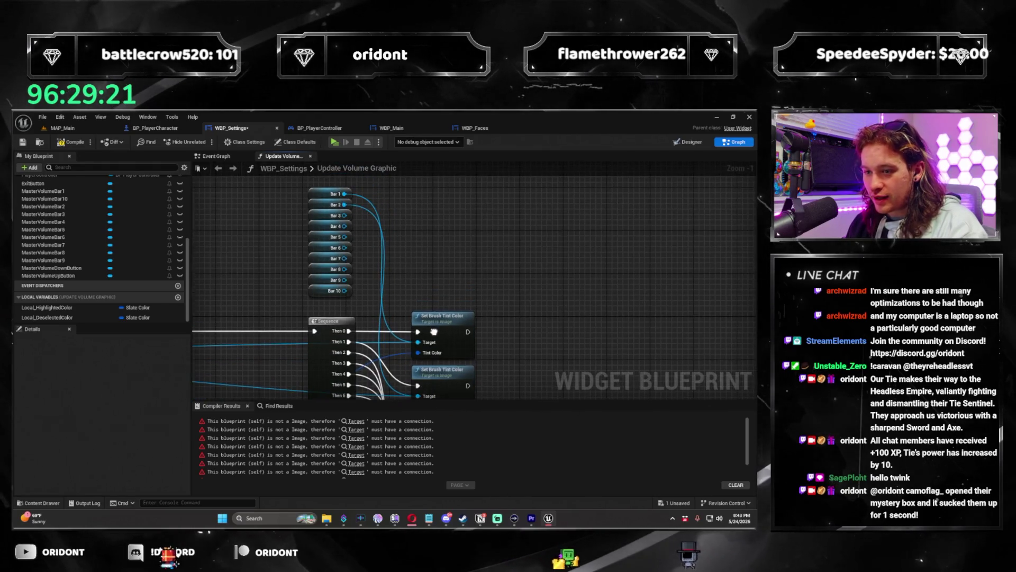
# Step: Connect Bar 3, Bar 5 and Bar 6 to their tint nodes' Target pins
pyautogui.moveTo(426, 382)
pyautogui.mouseDown()
pyautogui.moveTo(372, 237)
pyautogui.moveTo(439, 394)
pyautogui.moveTo(441, 276)
pyautogui.mouseUp()
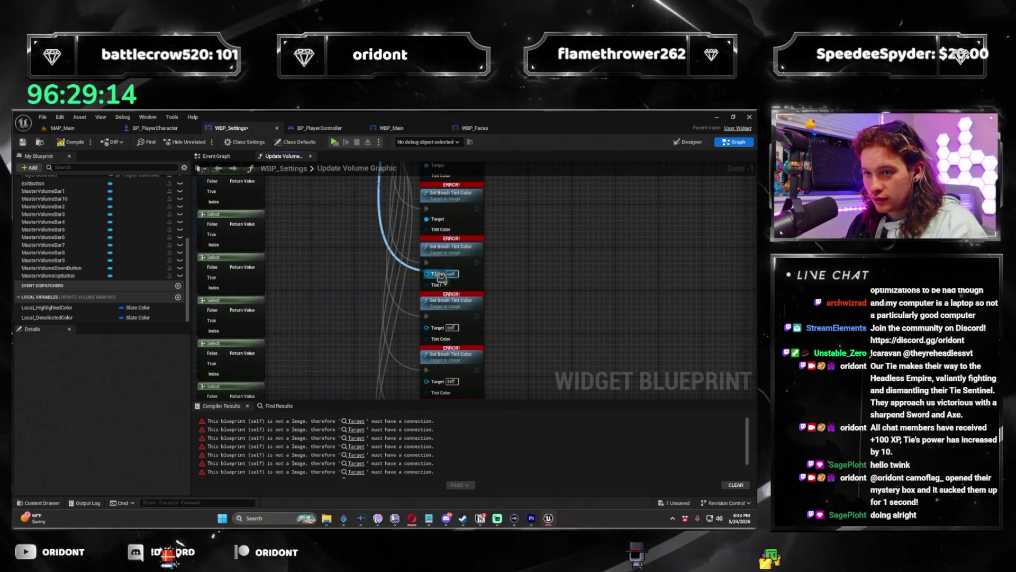
pyautogui.moveTo(441, 331); pyautogui.dragTo(441, 330)
pyautogui.moveTo(356, 341)
pyautogui.mouseDown()
pyautogui.moveTo(402, 395)
pyautogui.moveTo(427, 216)
pyautogui.moveTo(402, 180)
pyautogui.moveTo(365, 255)
pyautogui.moveTo(352, 249)
pyautogui.moveTo(408, 395)
pyautogui.moveTo(450, 308)
pyautogui.moveTo(433, 125)
pyautogui.mouseUp()
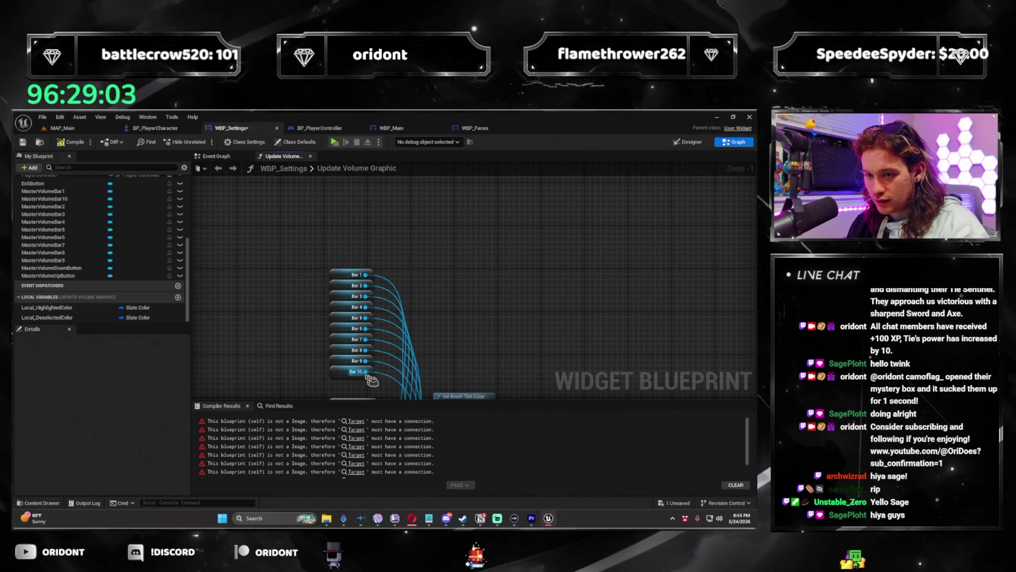
pyautogui.scroll(-6, 368, 377)
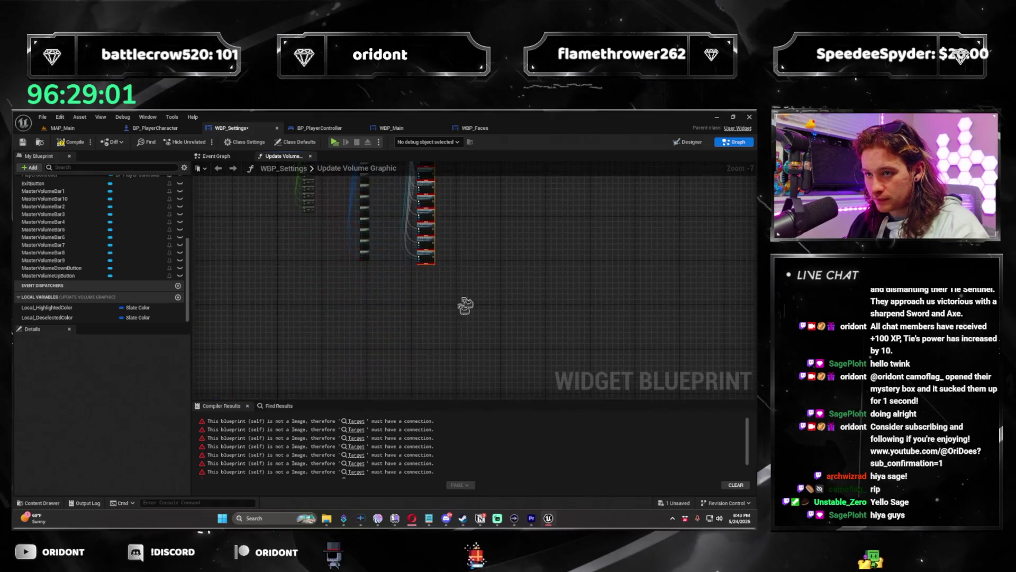
pyautogui.moveTo(233, 277); pyautogui.dragTo(417, 161)
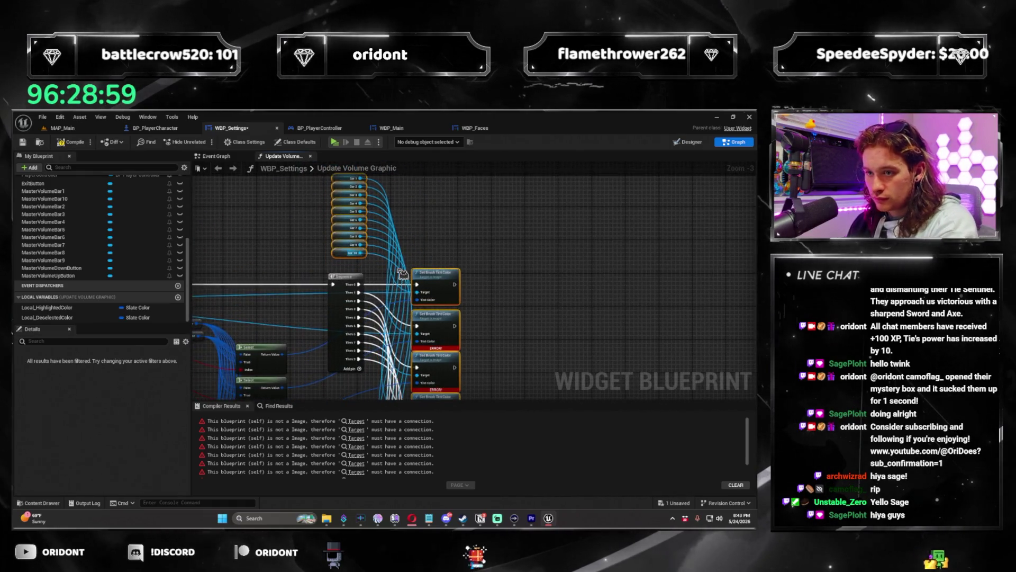
# Step: Deselect the nodes and compile WBP_Settings
pyautogui.click(584, 260)
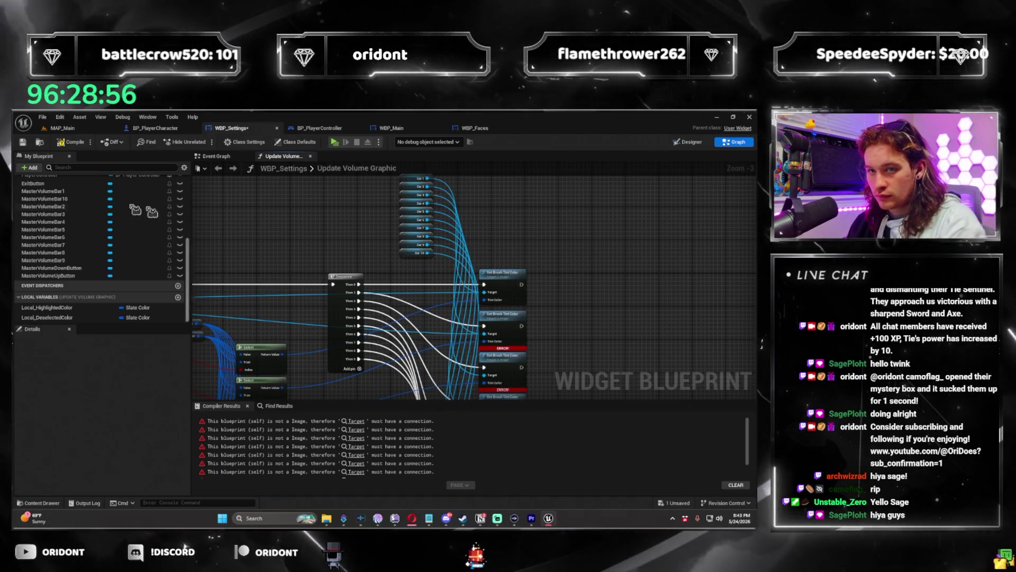
pyautogui.press('F7')
pyautogui.scroll(-2, 488, 276)
pyautogui.scroll(3, 439, 298)
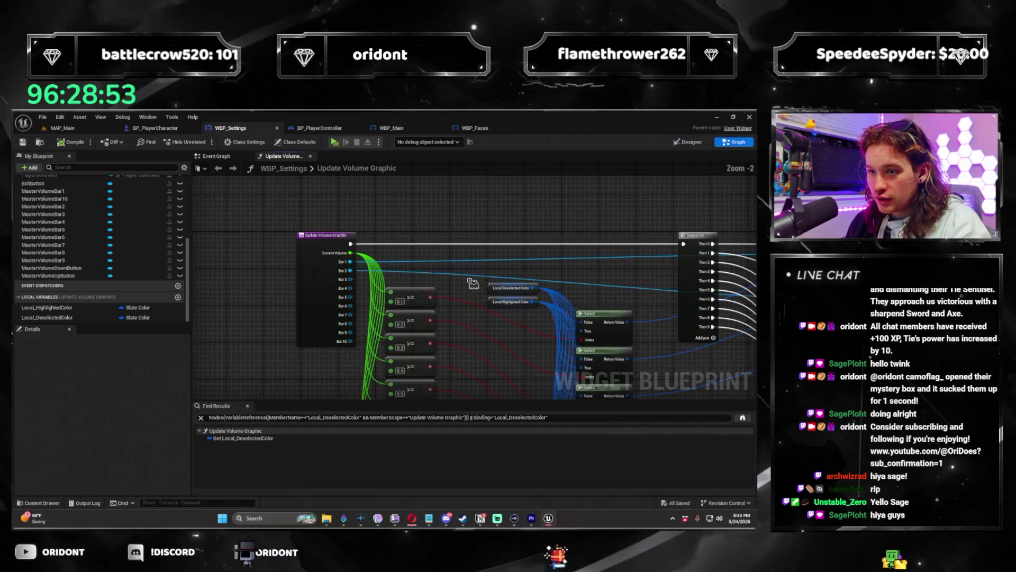
# Step: In the Event Graph, add an Update Volume Graphic call after the Master Volume SET node
pyautogui.click(216, 156)
pyautogui.scroll(3, 533, 295)
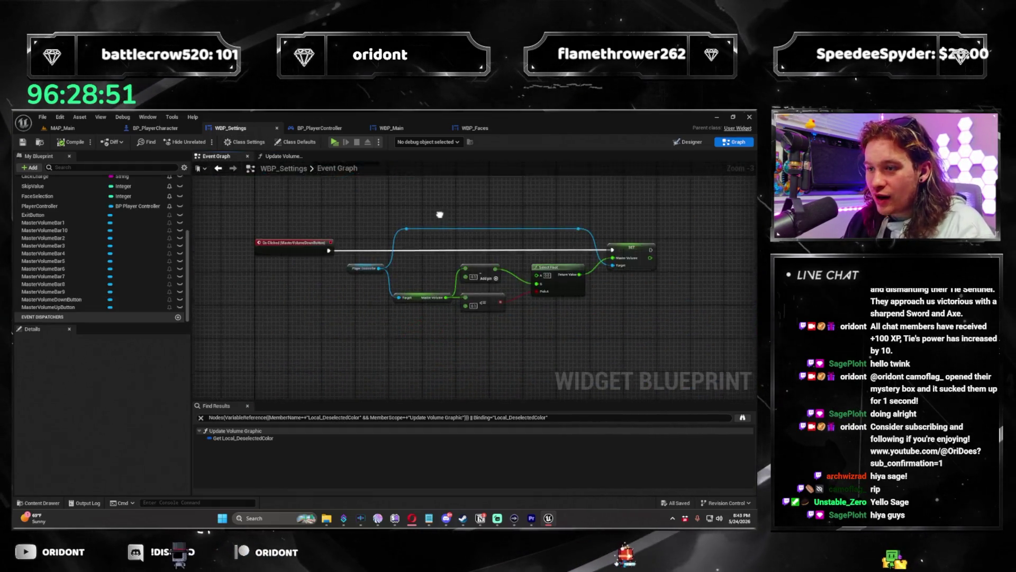
pyautogui.moveTo(459, 292); pyautogui.dragTo(456, 293)
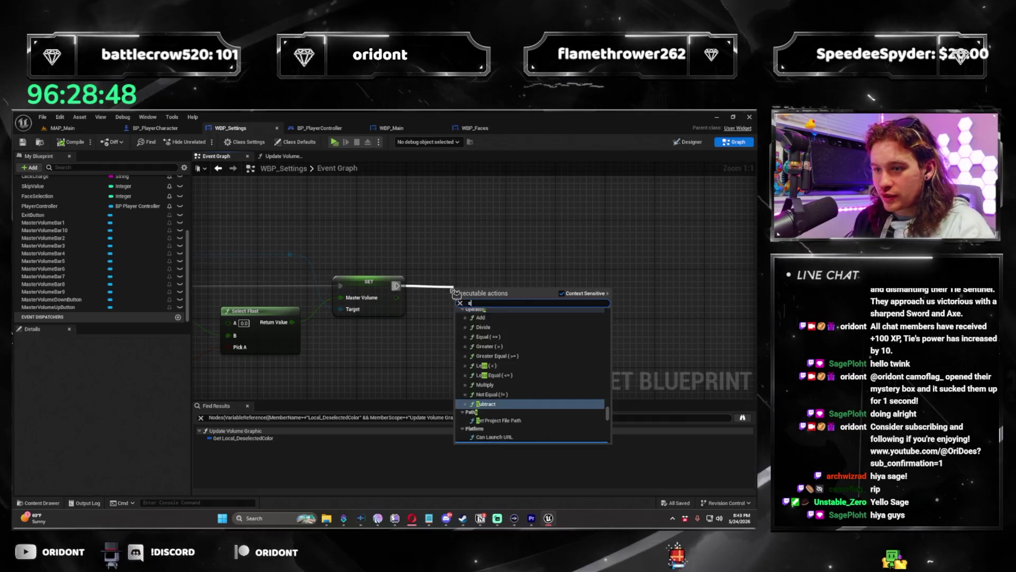
pyautogui.write('set volume')
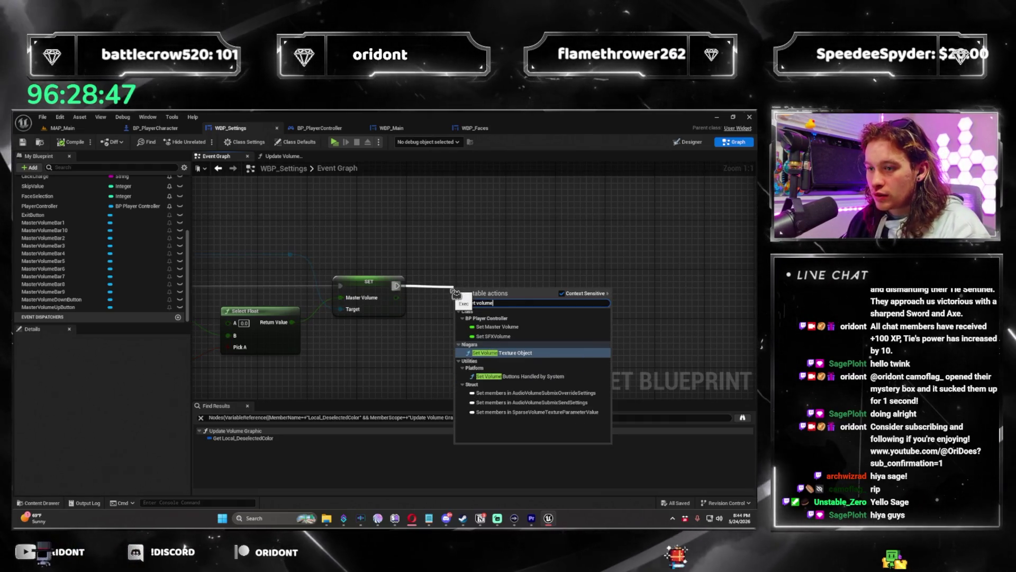
pyautogui.click(522, 257)
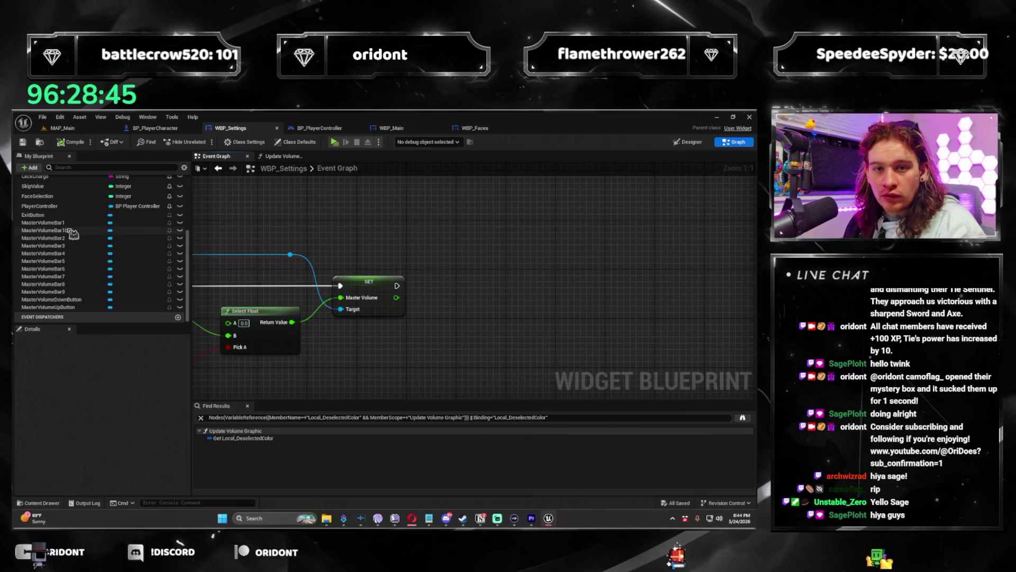
pyautogui.scroll(10, 80, 238)
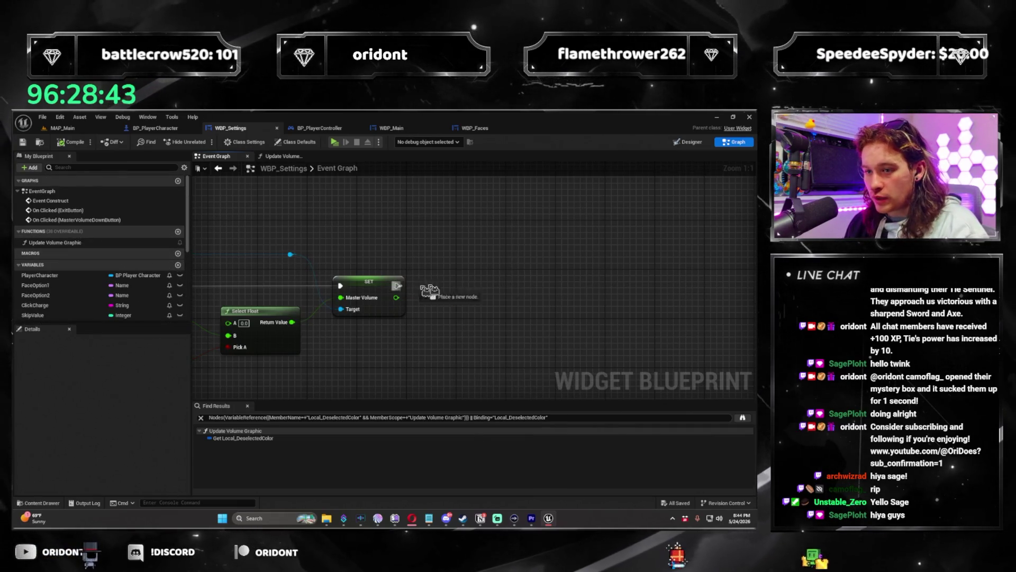
pyautogui.moveTo(415, 291); pyautogui.dragTo(467, 283)
pyautogui.write('update vo')
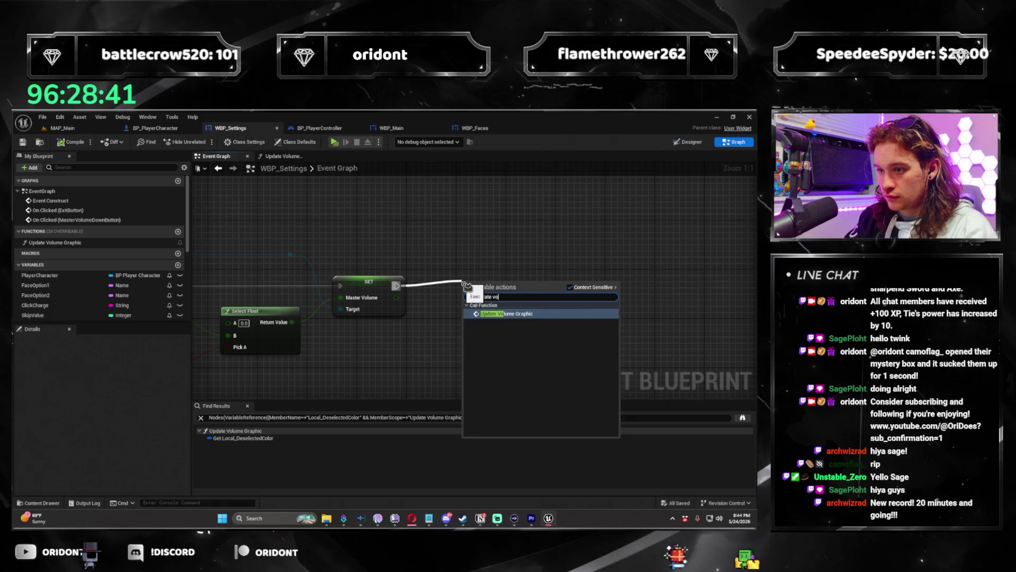
pyautogui.press('Return')
pyautogui.moveTo(498, 281); pyautogui.dragTo(553, 269)
# Step: Feed Master Volume into Current Volume and MasterVolumeBar1, 3 and 4 into their Bar pins
pyautogui.moveTo(396, 297); pyautogui.dragTo(520, 312)
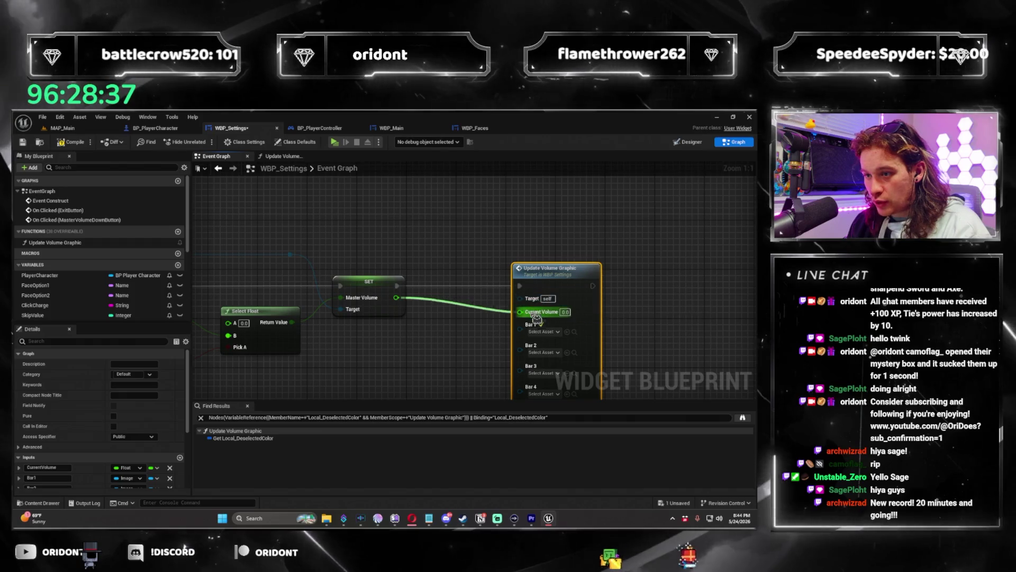
pyautogui.moveTo(407, 303); pyautogui.dragTo(392, 315)
pyautogui.scroll(-5, 77, 274)
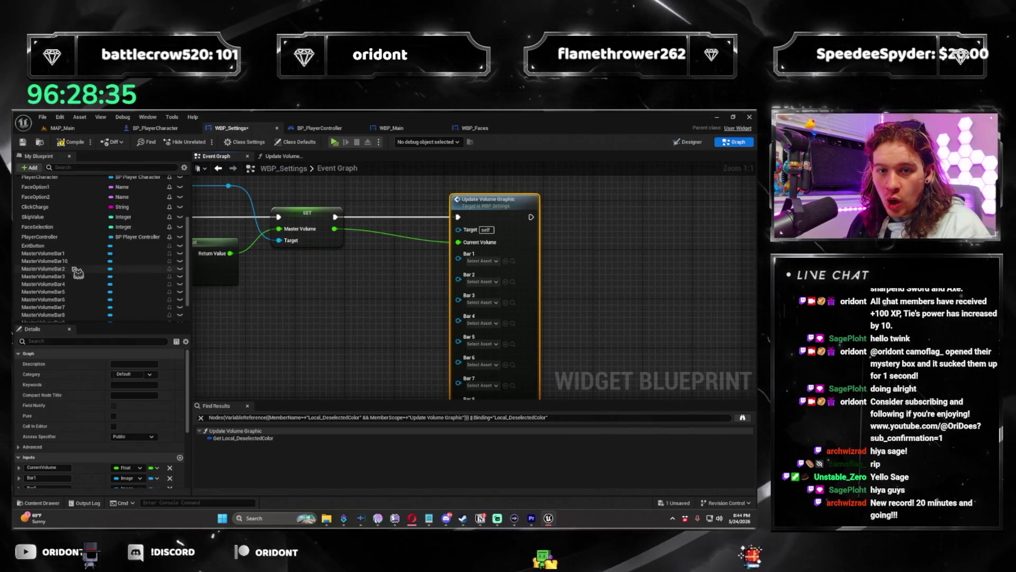
pyautogui.moveTo(73, 259); pyautogui.dragTo(460, 267)
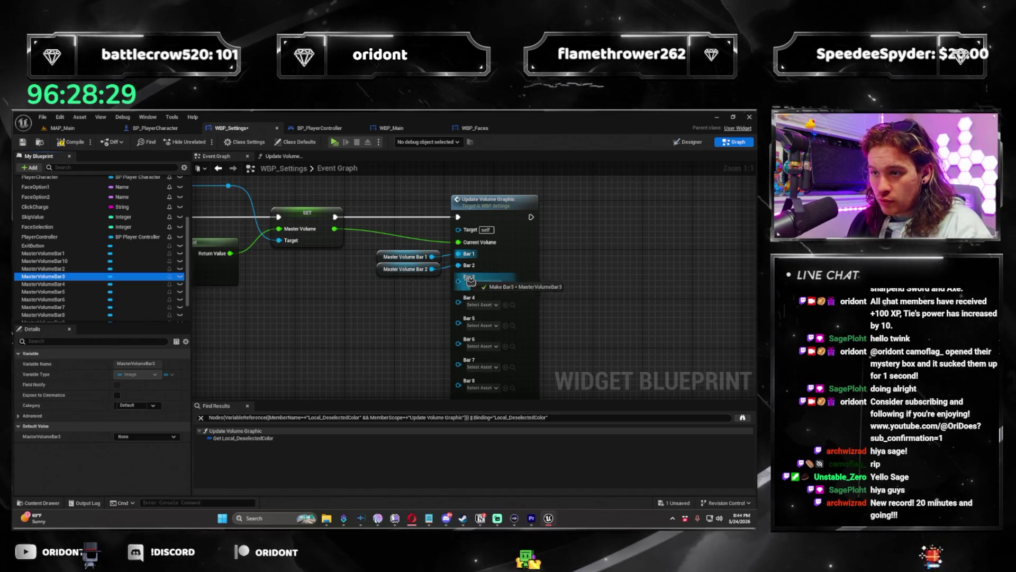
pyautogui.moveTo(470, 281); pyautogui.dragTo(469, 281)
pyautogui.moveTo(72, 284)
pyautogui.mouseDown()
pyautogui.moveTo(460, 288)
pyautogui.moveTo(385, 311)
pyautogui.moveTo(376, 287)
pyautogui.mouseUp()
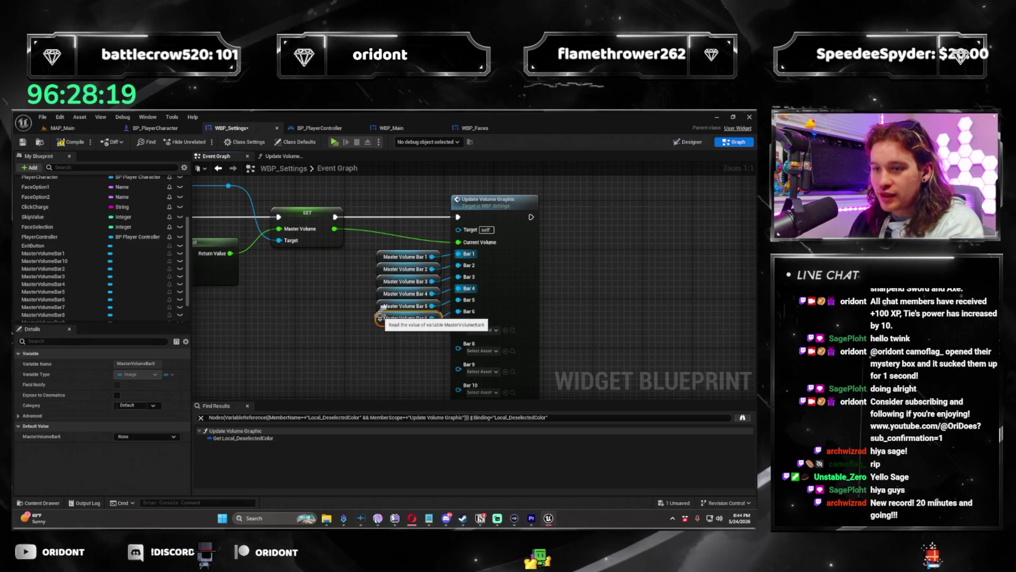
# Step: Plug MasterVolumeBar7 through MasterVolumeBar10 into the remaining Bar inputs
pyautogui.scroll(-2, 79, 264)
pyautogui.click(74, 290)
pyautogui.moveTo(74, 282)
pyautogui.mouseDown()
pyautogui.moveTo(450, 318)
pyautogui.moveTo(394, 329)
pyautogui.mouseUp()
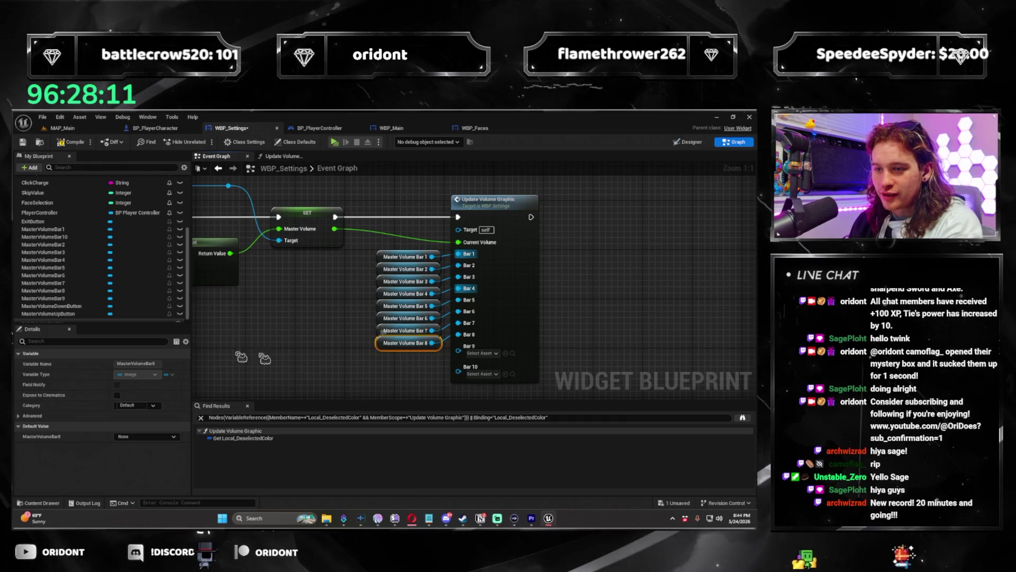
pyautogui.moveTo(411, 362); pyautogui.dragTo(411, 368)
pyautogui.moveTo(73, 244)
pyautogui.mouseDown()
pyautogui.moveTo(239, 318)
pyautogui.moveTo(382, 362)
pyautogui.mouseUp()
pyautogui.click(402, 384)
pyautogui.scroll(-4, 436, 357)
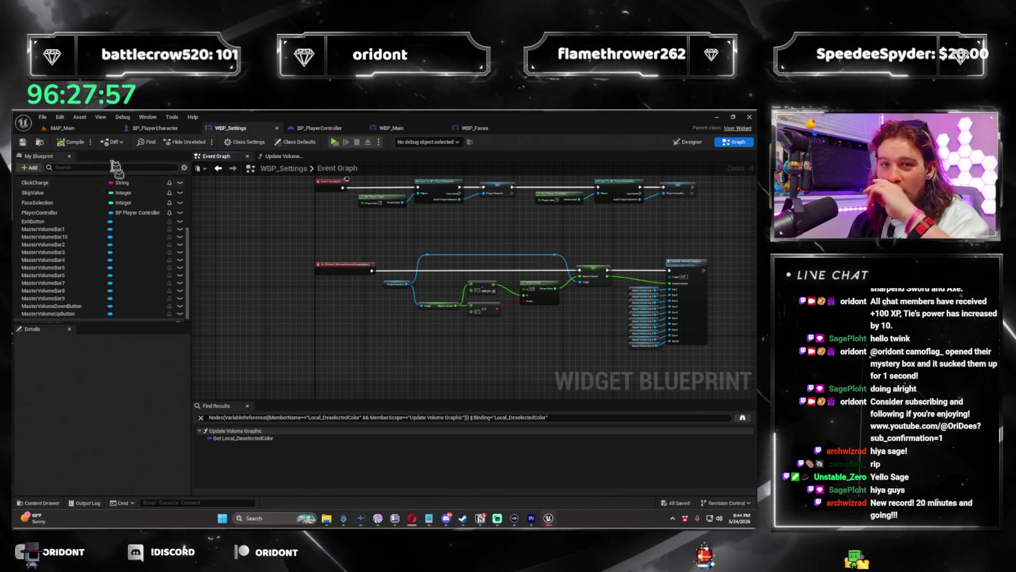
pyautogui.click(62, 127)
# Step: Run a standalone preview, check the Settings panel's ten yellow volume bars, then open BP_PlayerCharacter
pyautogui.click(208, 141)
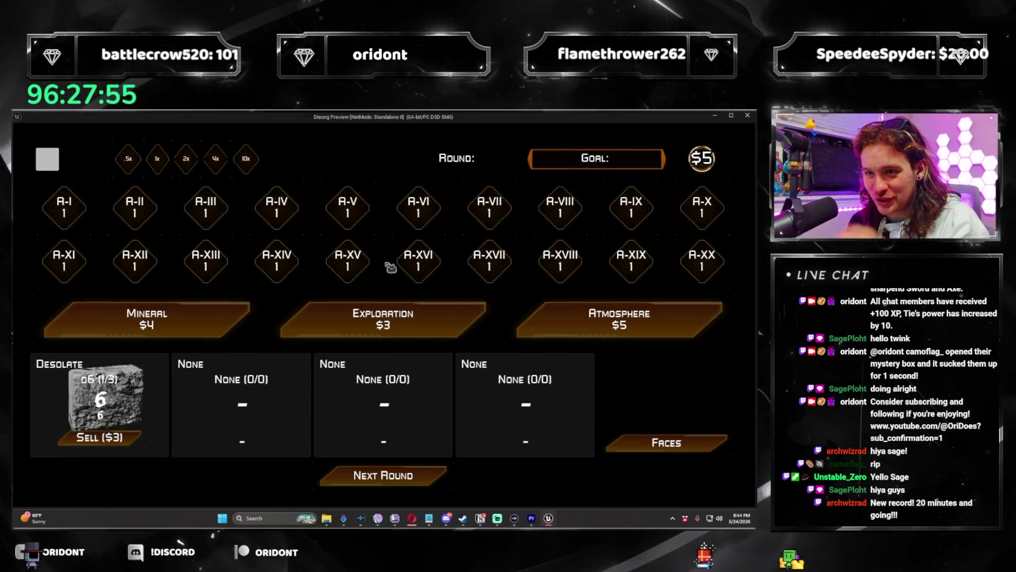
pyautogui.press('Escape')
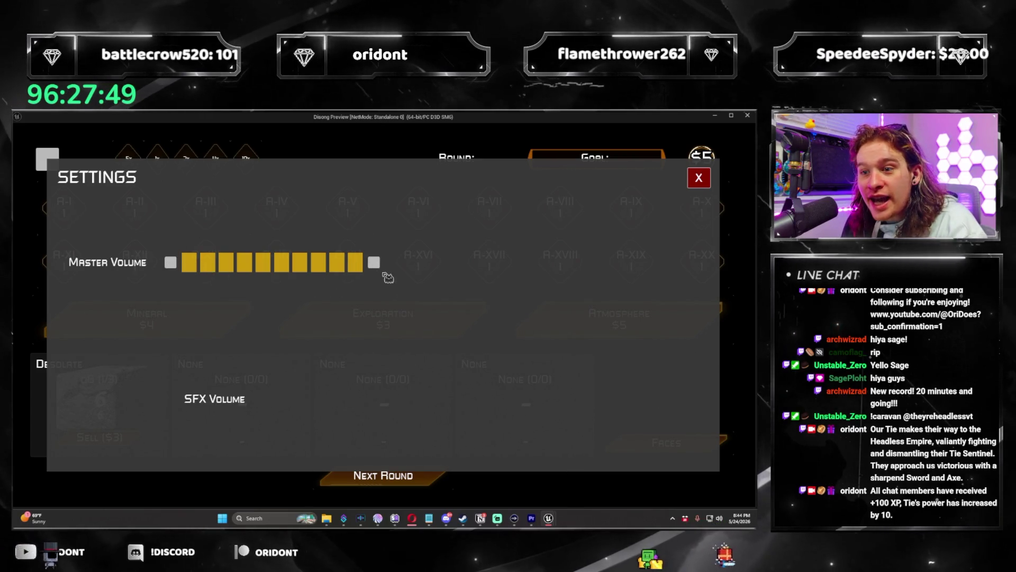
pyautogui.click(699, 179)
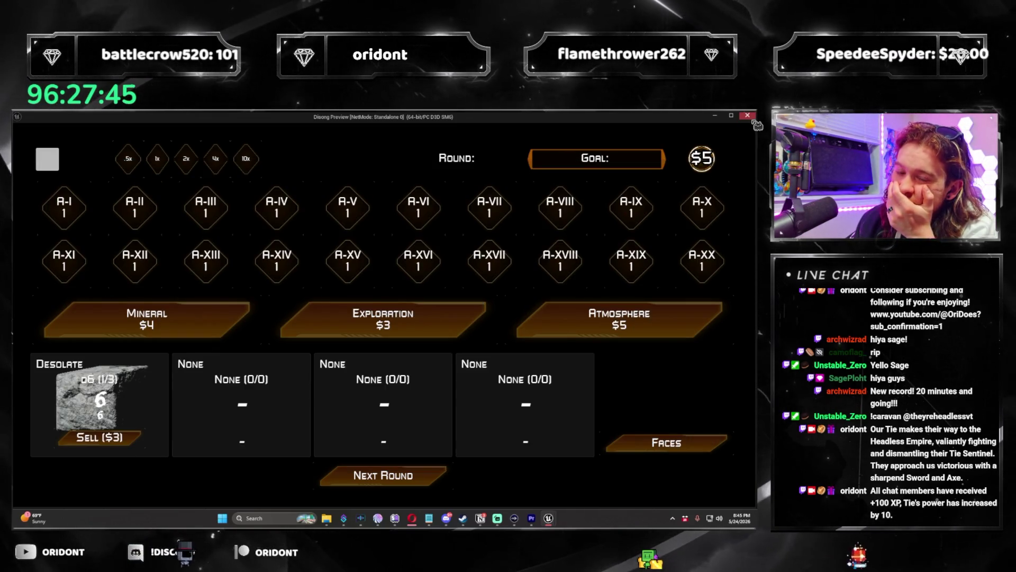
pyautogui.click(748, 117)
pyautogui.click(155, 133)
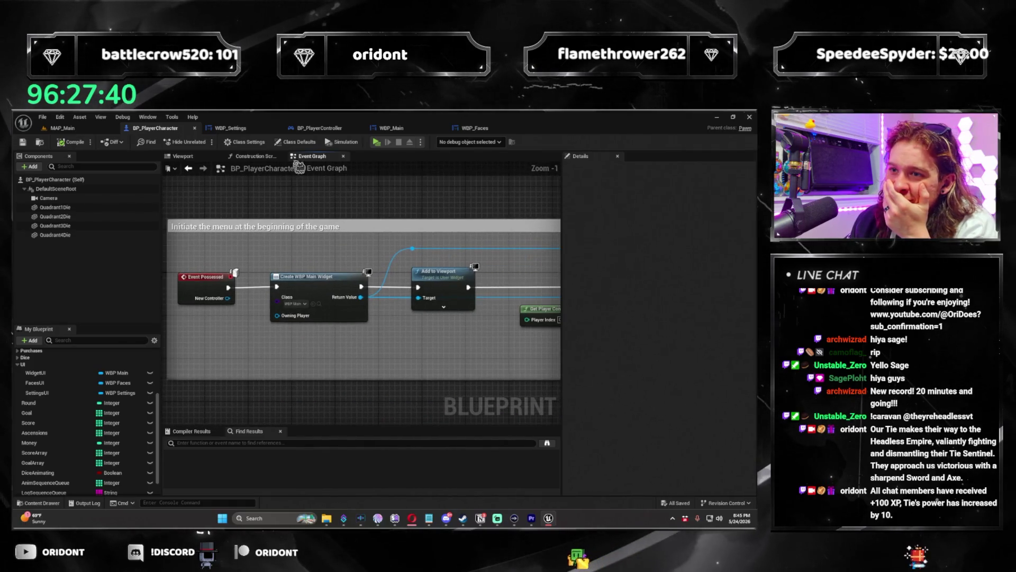
# Step: Set the Settings widget's Add to Viewport ZOrder to 1, then replay the game from MAP_Main
pyautogui.click(328, 131)
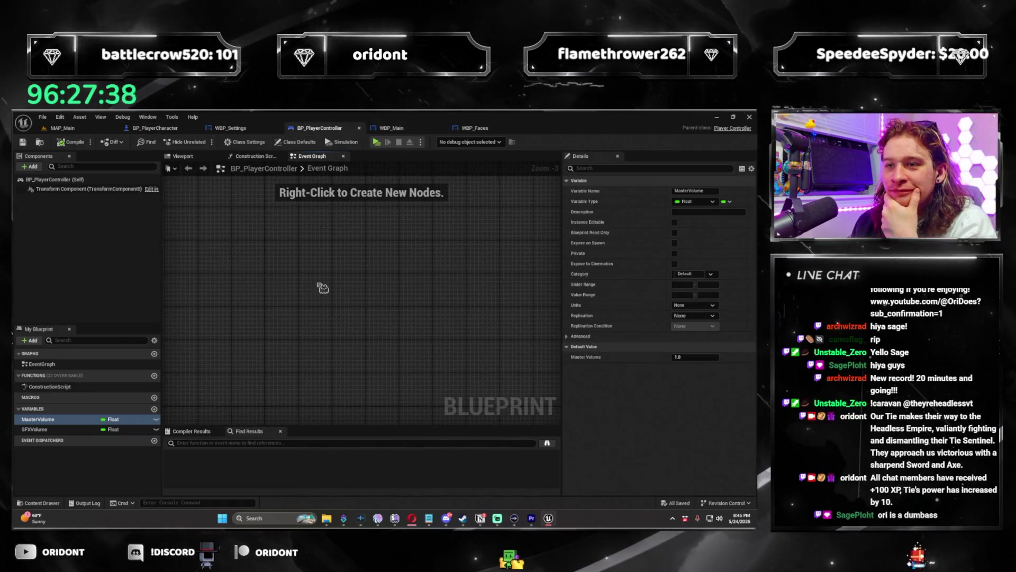
pyautogui.click(153, 130)
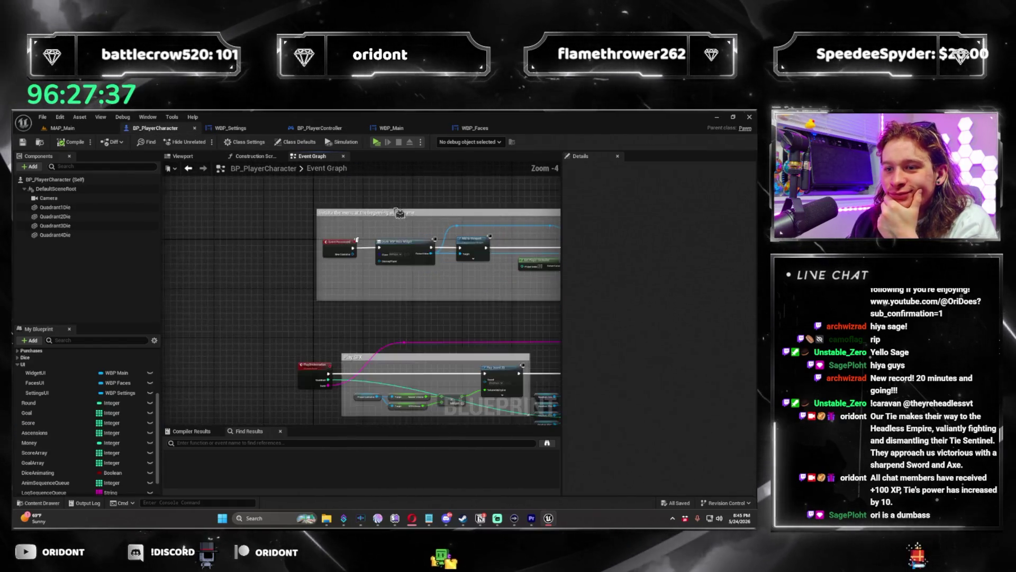
pyautogui.moveTo(454, 358)
pyautogui.mouseDown()
pyautogui.moveTo(370, 349)
pyautogui.moveTo(317, 360)
pyautogui.moveTo(352, 344)
pyautogui.moveTo(322, 357)
pyautogui.moveTo(406, 360)
pyautogui.moveTo(329, 354)
pyautogui.moveTo(508, 323)
pyautogui.moveTo(442, 308)
pyautogui.mouseUp()
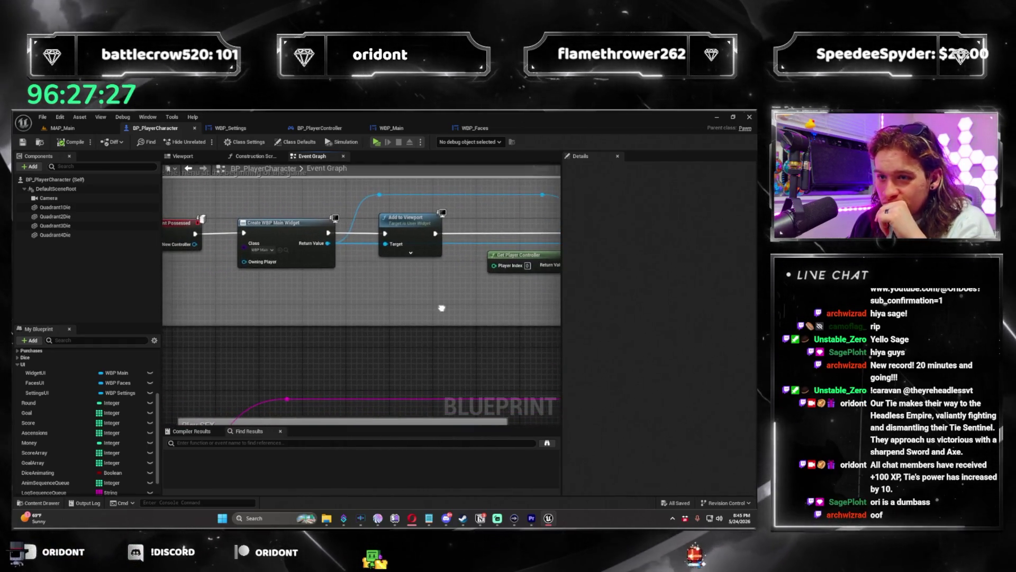
pyautogui.scroll(-4, 442, 308)
pyautogui.scroll(3, 286, 296)
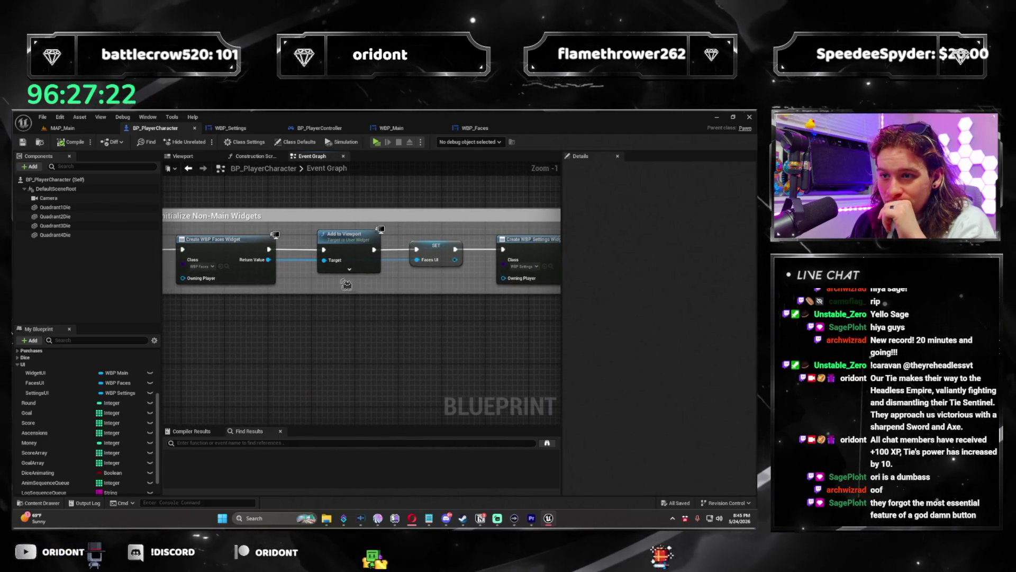
pyautogui.click(349, 270)
pyautogui.moveTo(423, 321)
pyautogui.mouseDown()
pyautogui.moveTo(363, 335)
pyautogui.moveTo(339, 284)
pyautogui.mouseUp()
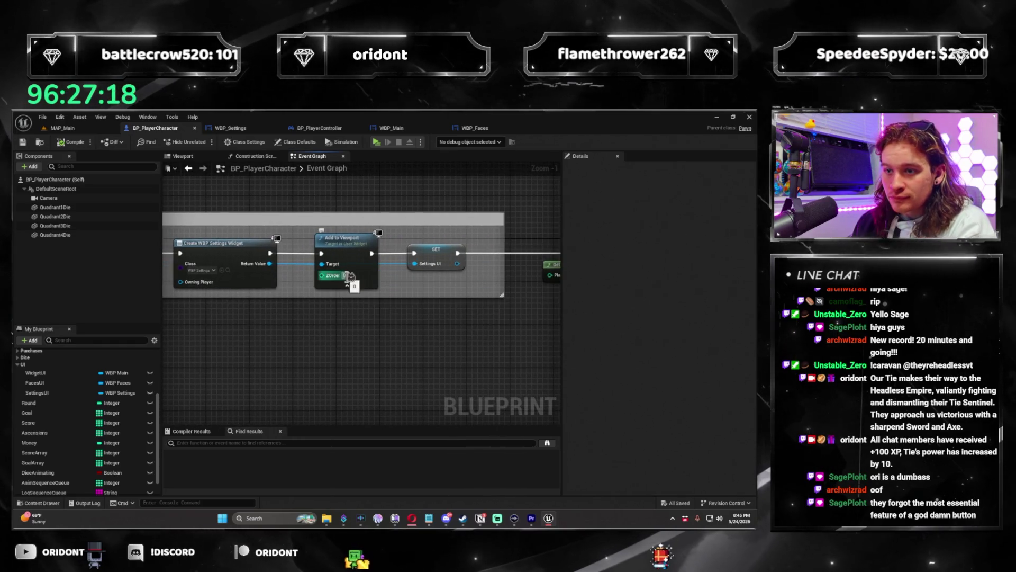
pyautogui.write('1')
pyautogui.moveTo(332, 337); pyautogui.dragTo(433, 336)
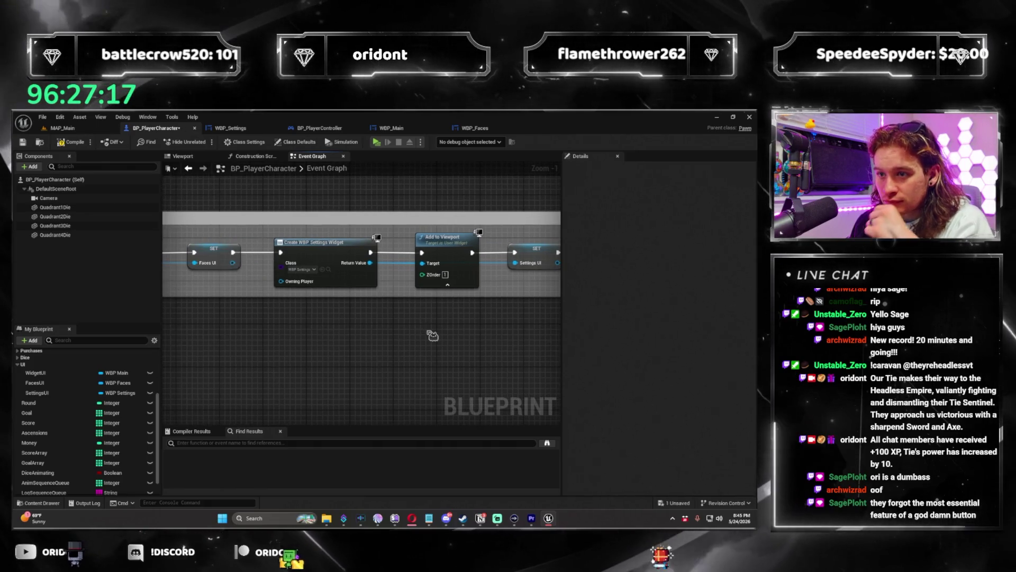
pyautogui.moveTo(211, 366); pyautogui.dragTo(471, 330)
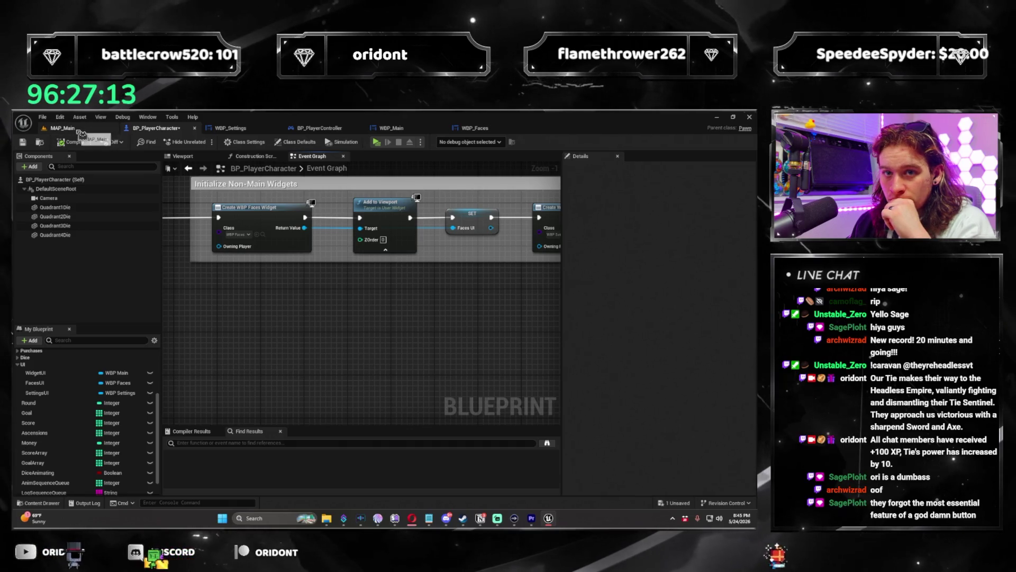
pyautogui.click(78, 130)
pyautogui.click(206, 148)
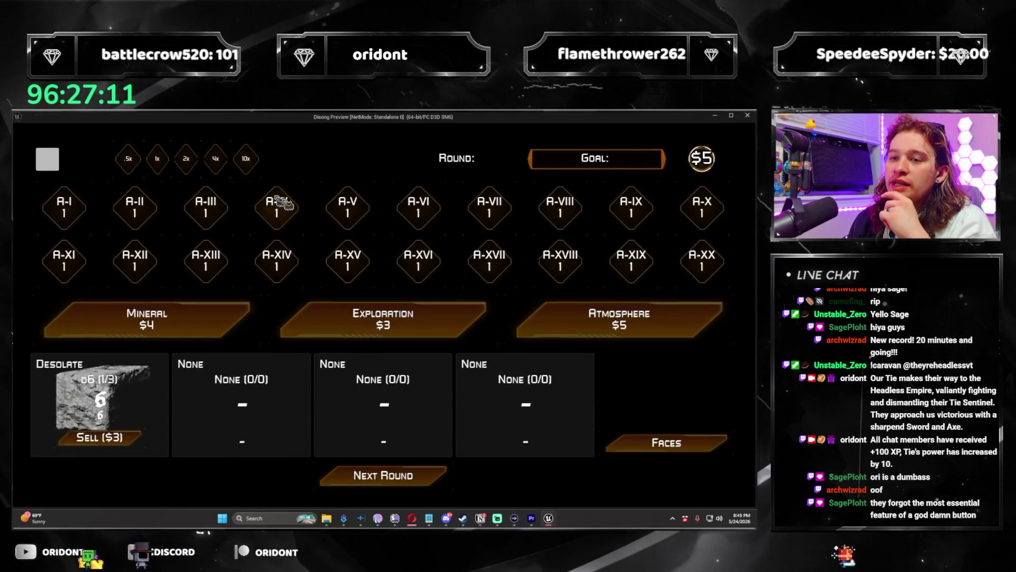
# Step: Try a die-face value, open and close the Settings panel, then stop the preview
pyautogui.click(663, 445)
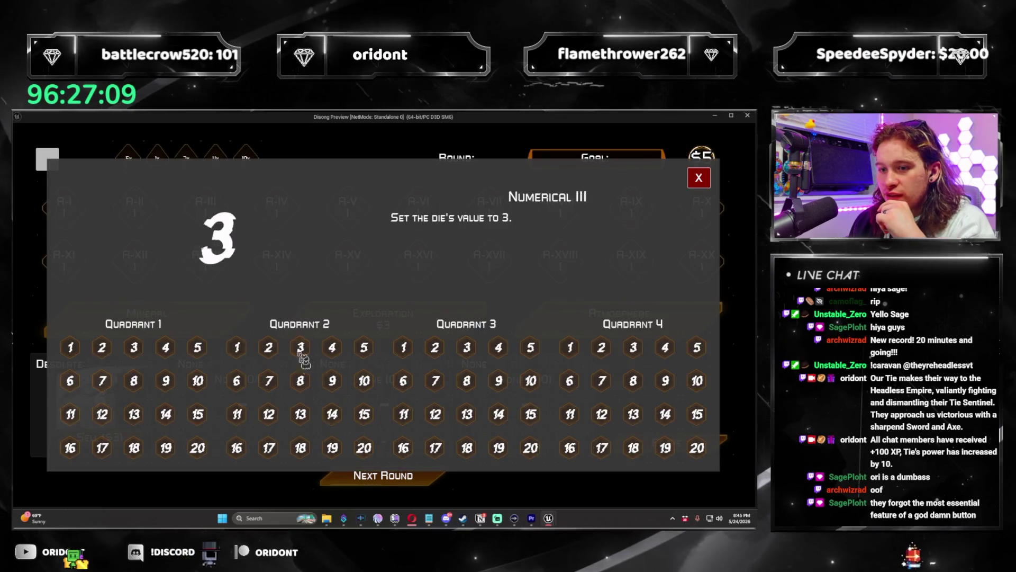
pyautogui.click(699, 177)
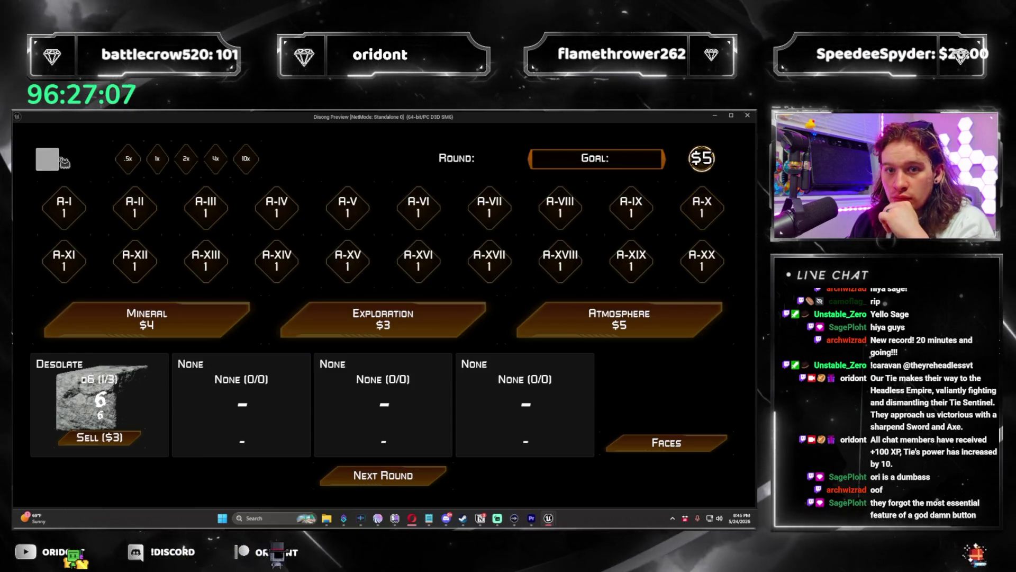
pyautogui.click(47, 158)
pyautogui.click(699, 178)
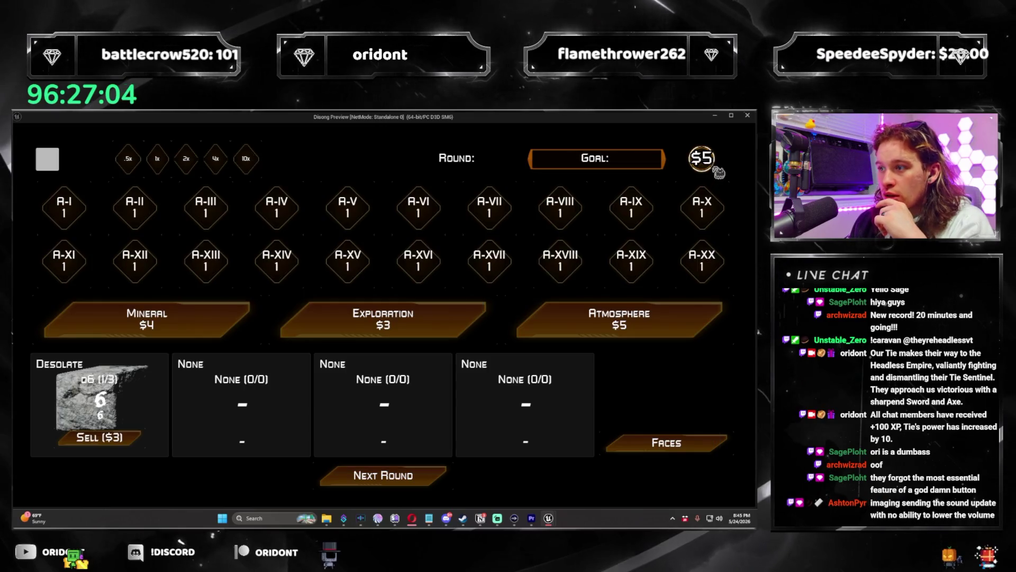
pyautogui.click(748, 115)
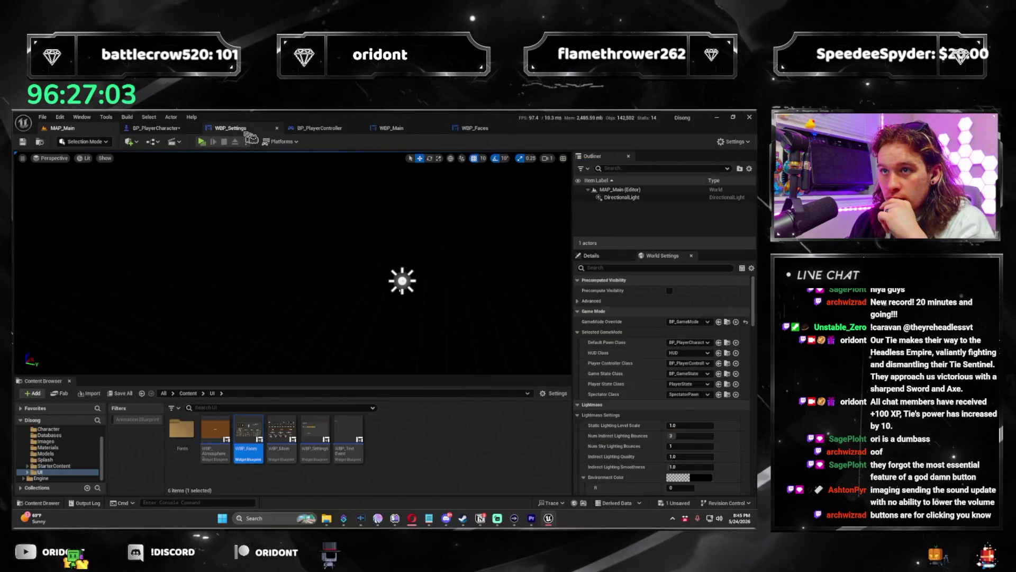
# Step: Look over the WBP_Settings and BP_PlayerCharacter event graphs' widget setup nodes
pyautogui.click(242, 130)
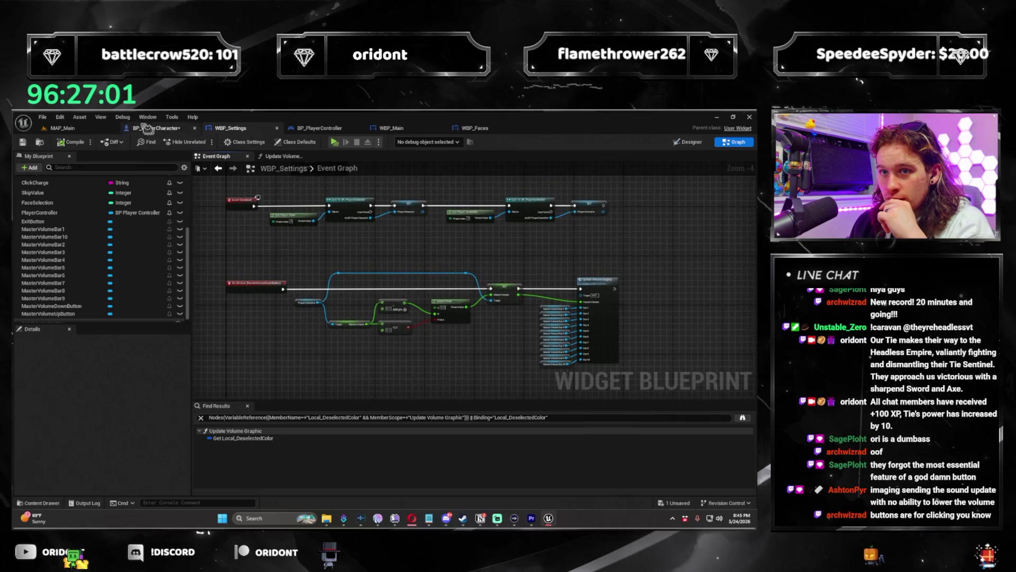
pyautogui.click(157, 128)
pyautogui.moveTo(383, 285)
pyautogui.mouseDown()
pyautogui.moveTo(351, 262)
pyautogui.moveTo(381, 317)
pyautogui.mouseUp()
pyautogui.scroll(-2, 371, 302)
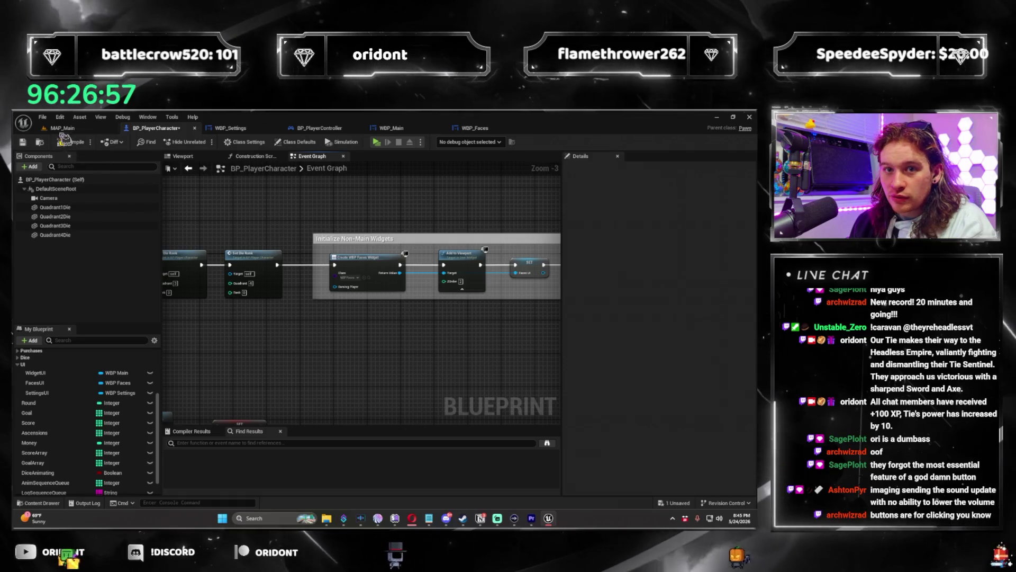
# Step: Replay MAP_Main to retest die faces, Settings and master volume, then reopen BP_PlayerCharacter's graph
pyautogui.click(85, 131)
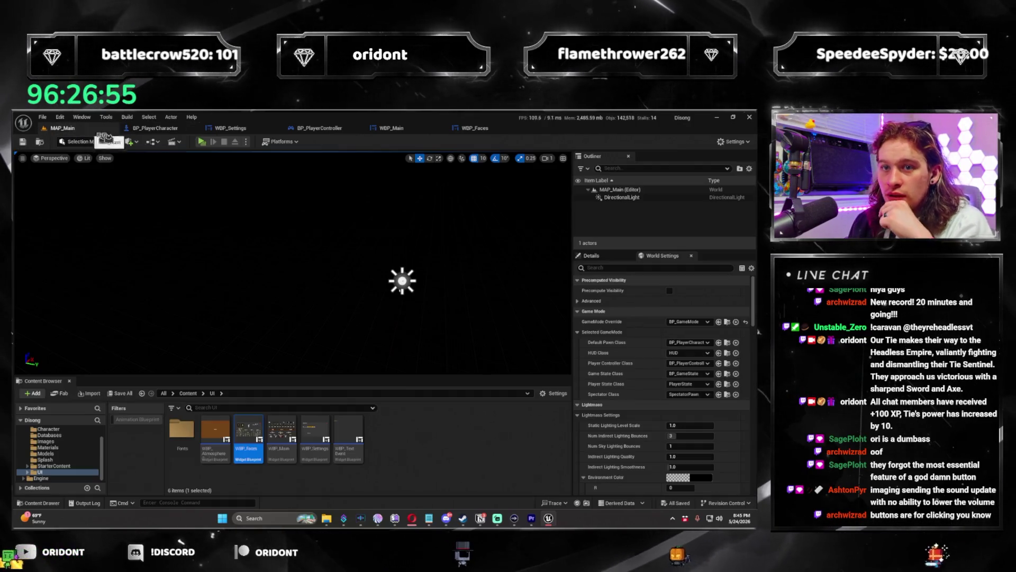
pyautogui.click(202, 142)
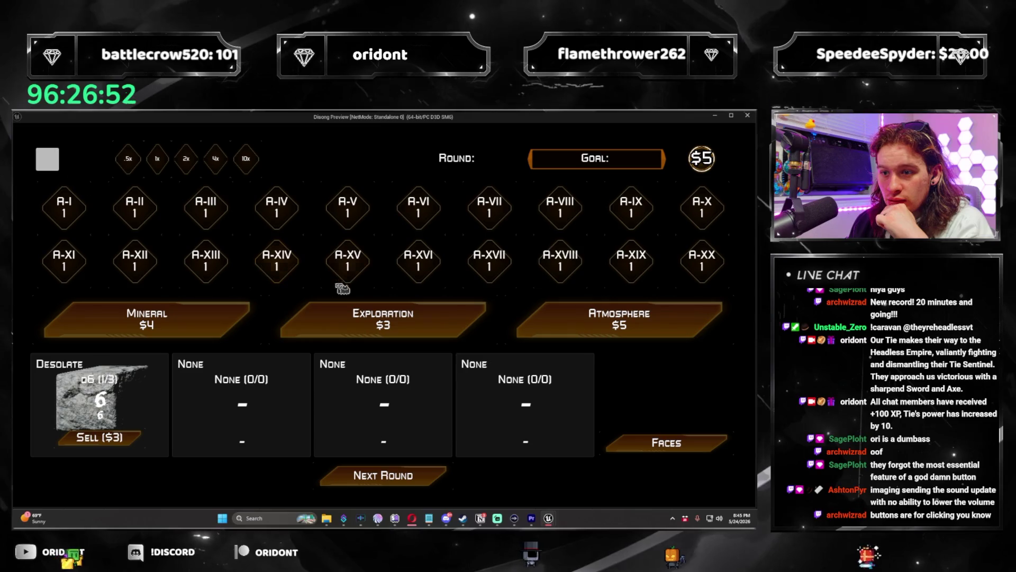
pyautogui.click(685, 446)
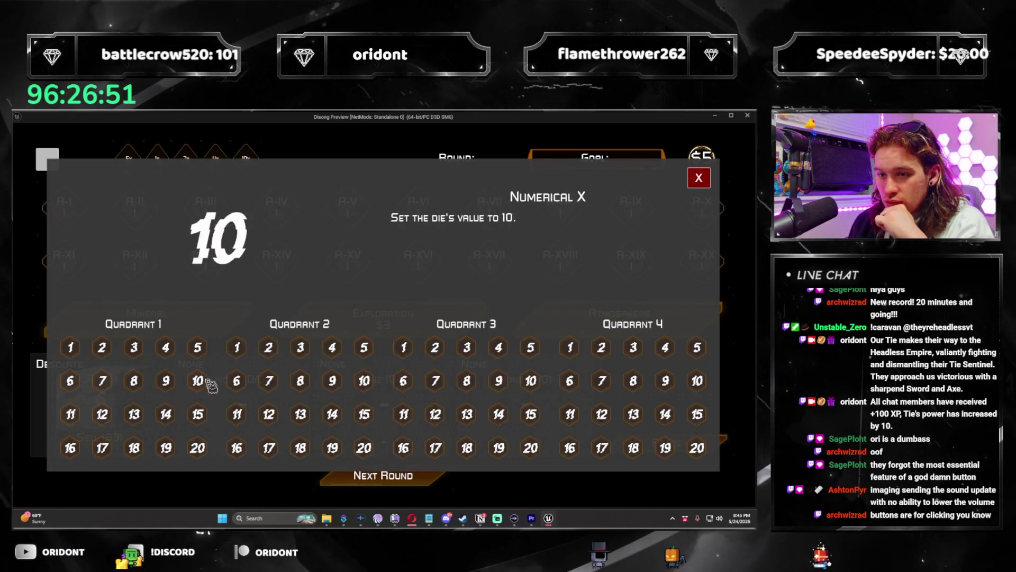
pyautogui.click(699, 177)
pyautogui.click(47, 159)
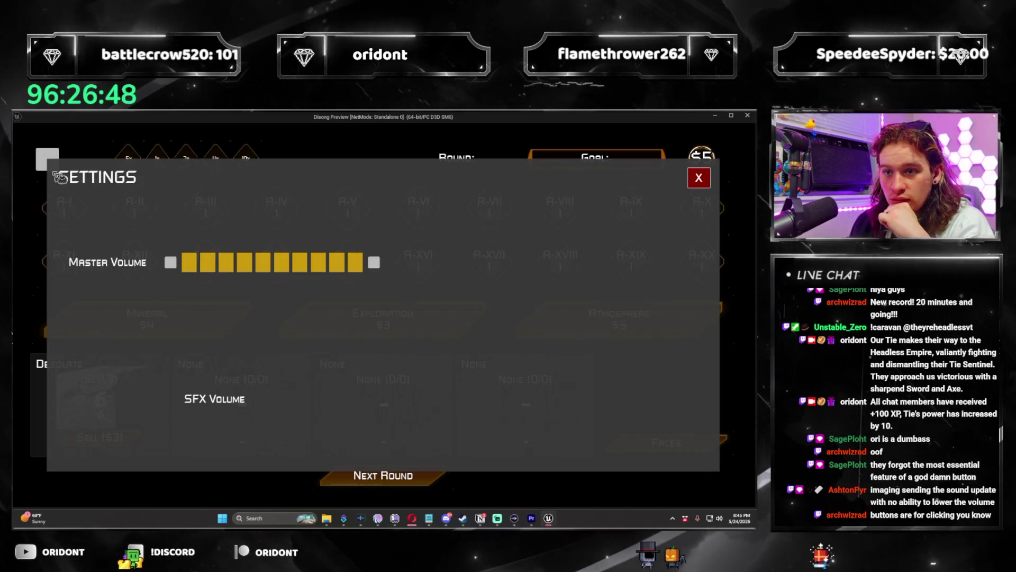
pyautogui.click(318, 262)
pyautogui.click(336, 262)
pyautogui.click(355, 262)
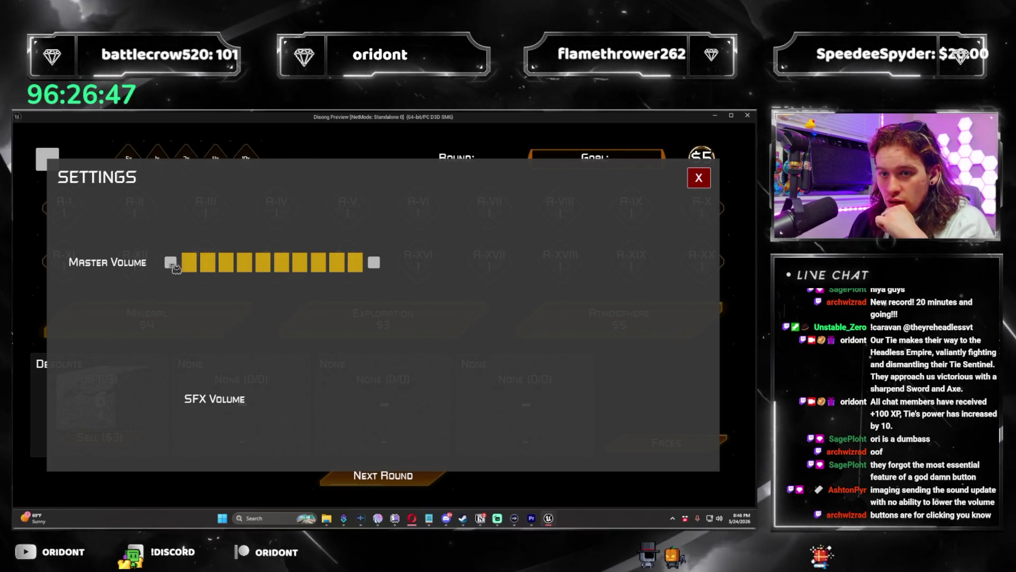
pyautogui.click(700, 181)
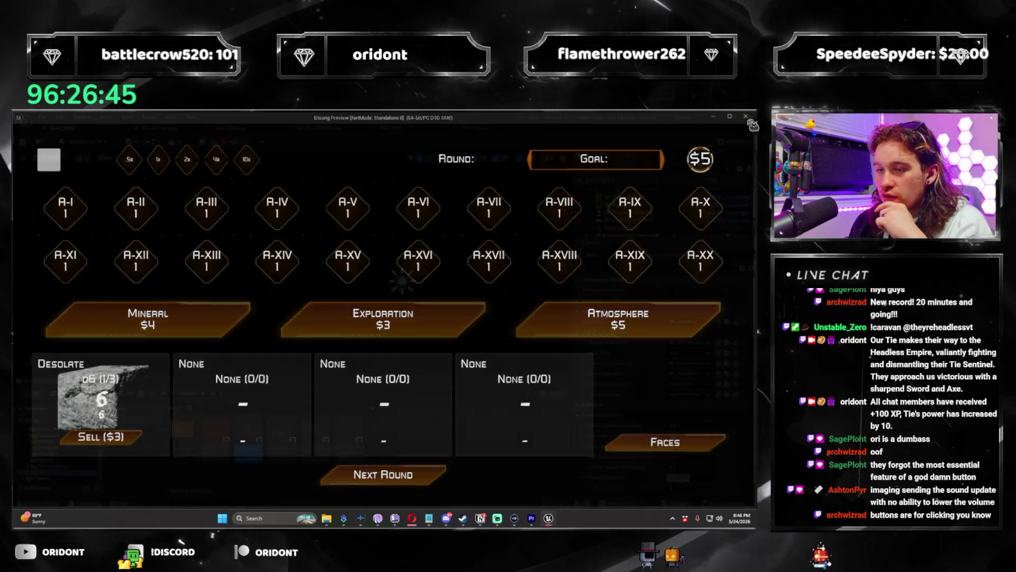
pyautogui.click(749, 116)
pyautogui.click(155, 128)
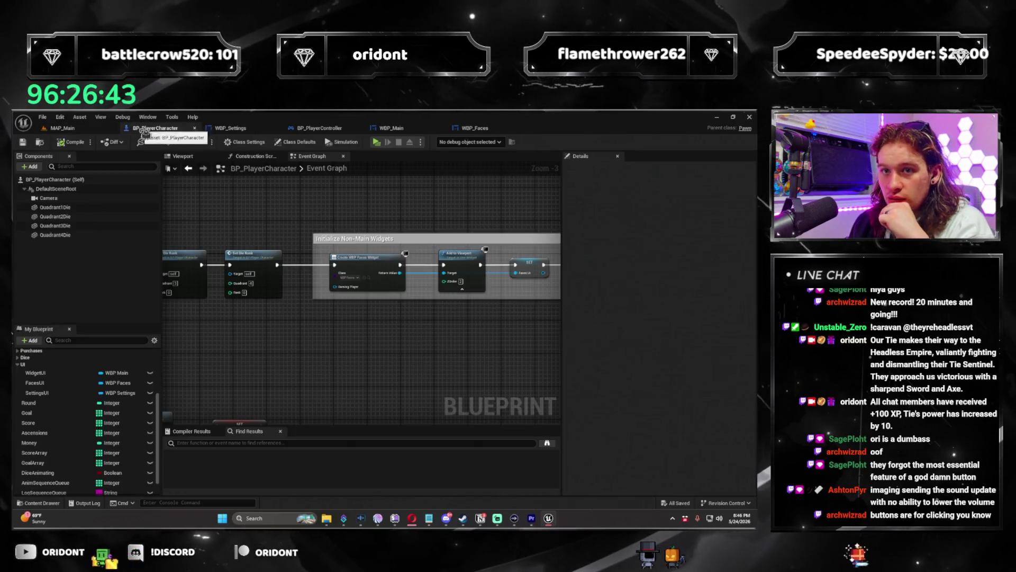
pyautogui.scroll(2, 430, 322)
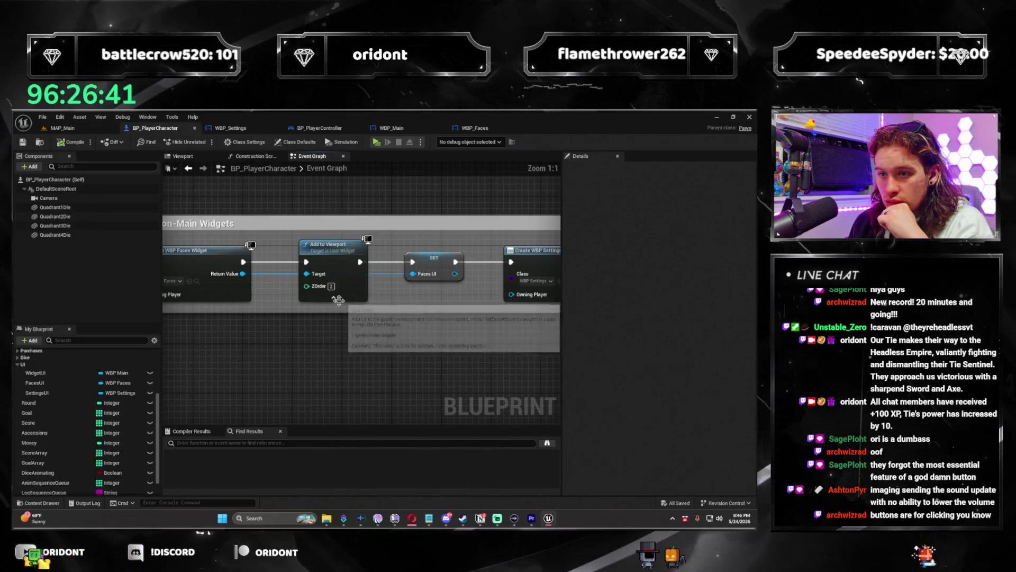
# Step: Make WBP_Faces' exit handler set visibility to Collapsed and save WBP_Faces
pyautogui.scroll(2, 281, 308)
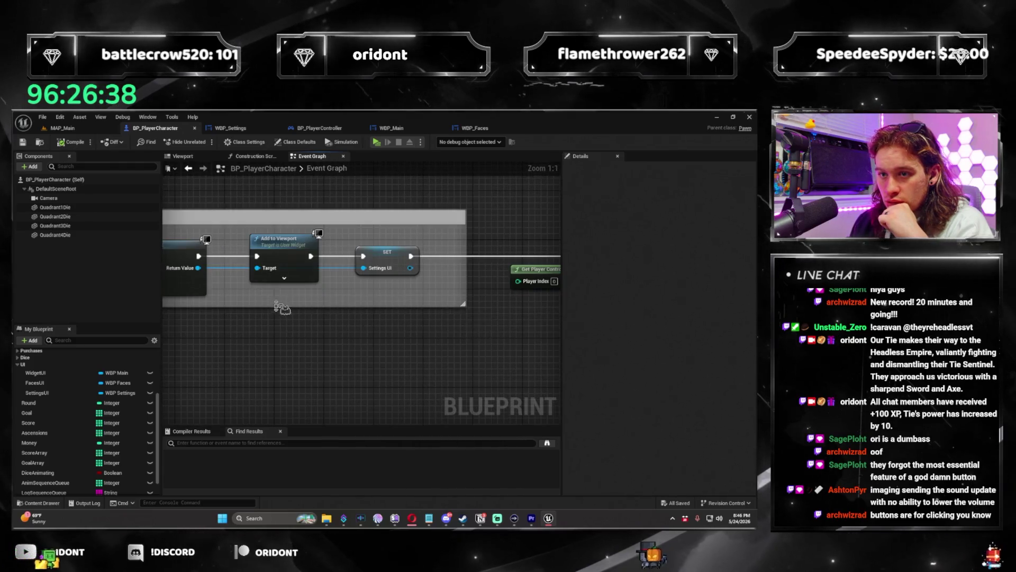
pyautogui.scroll(-2, 286, 307)
pyautogui.scroll(-3, 386, 337)
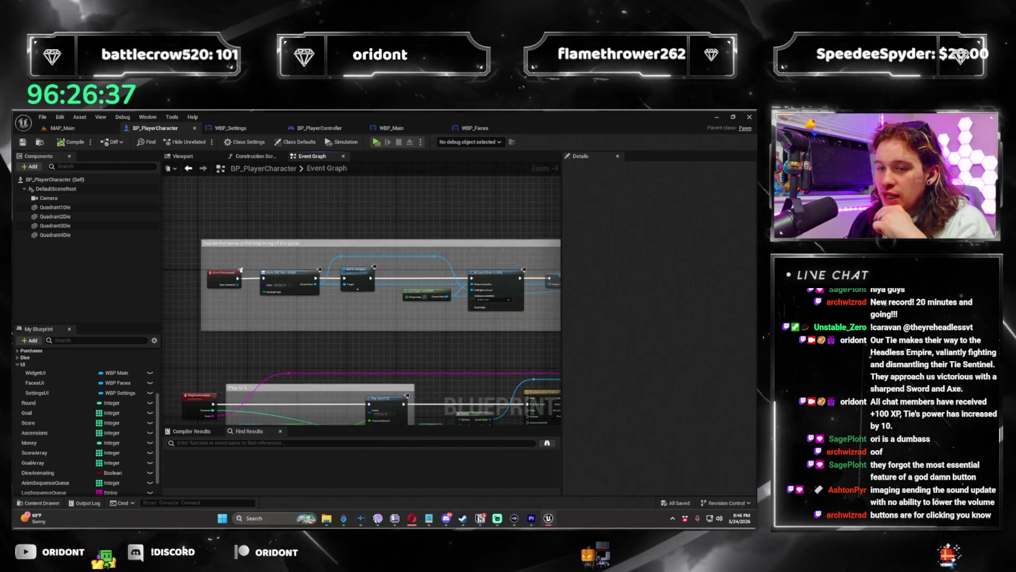
pyautogui.scroll(-4, 389, 341)
pyautogui.scroll(3, 398, 347)
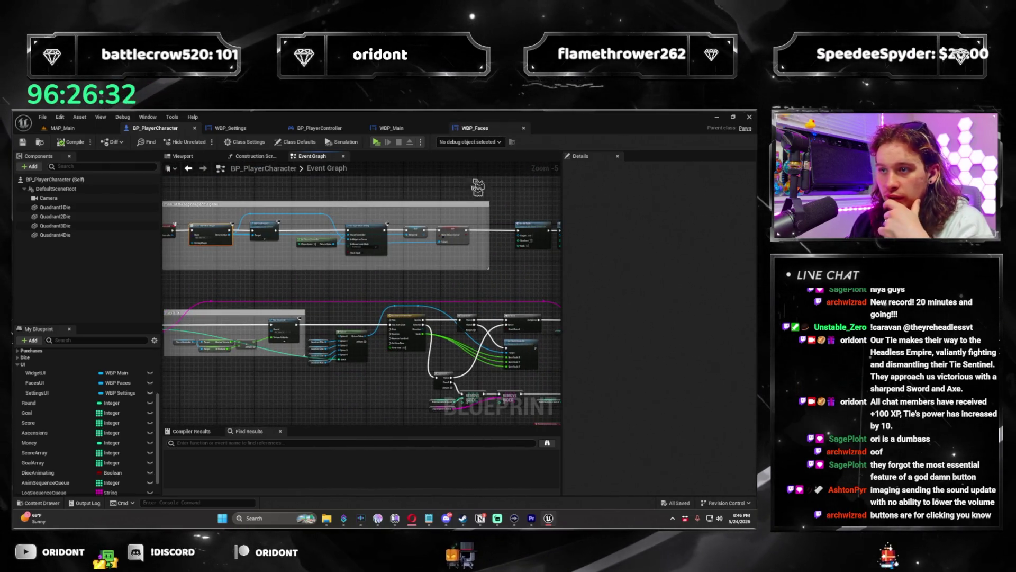
pyautogui.hotkey('ctrl', 'Tab')
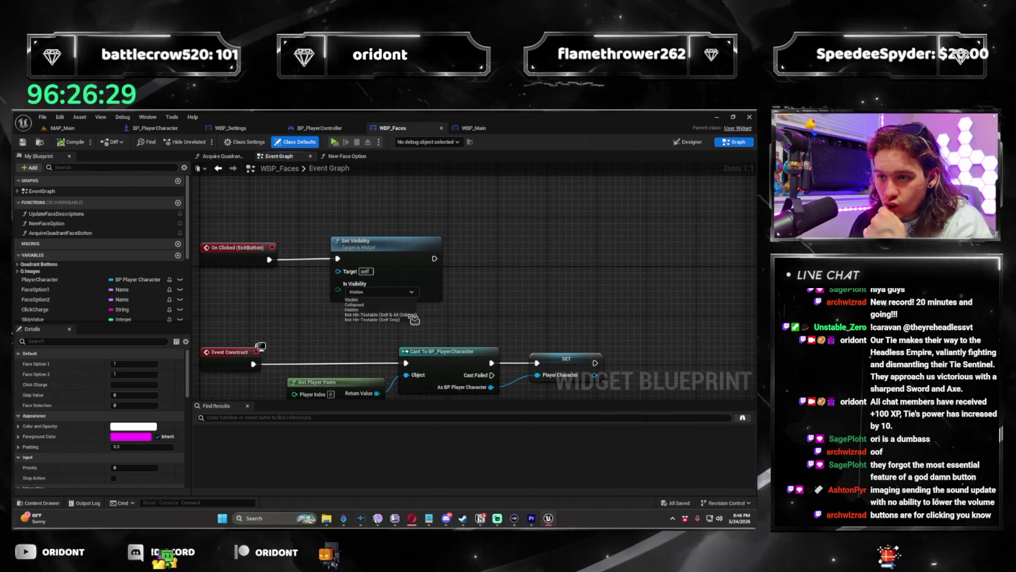
pyautogui.click(355, 304)
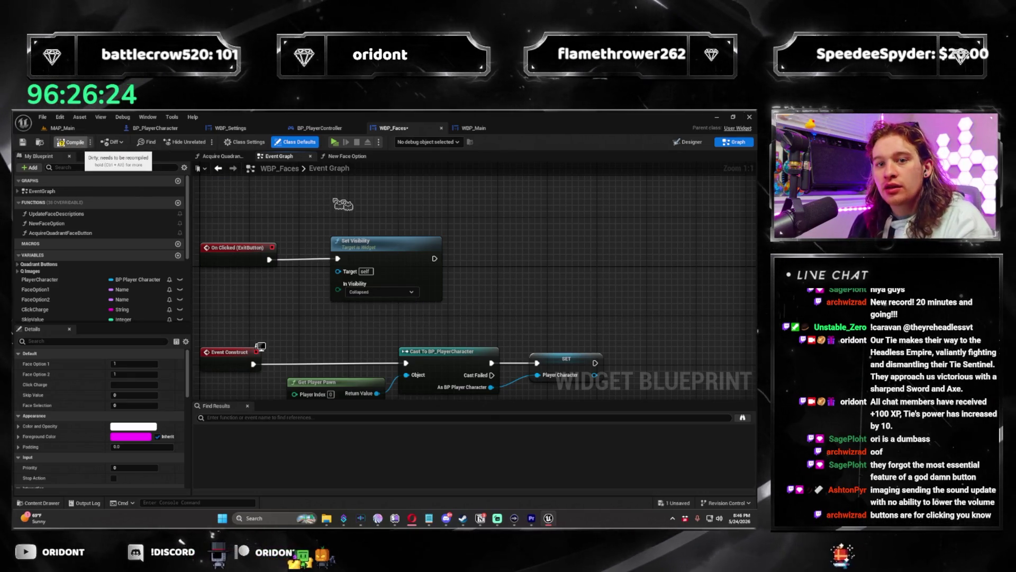
pyautogui.hotkey('ctrl', 's')
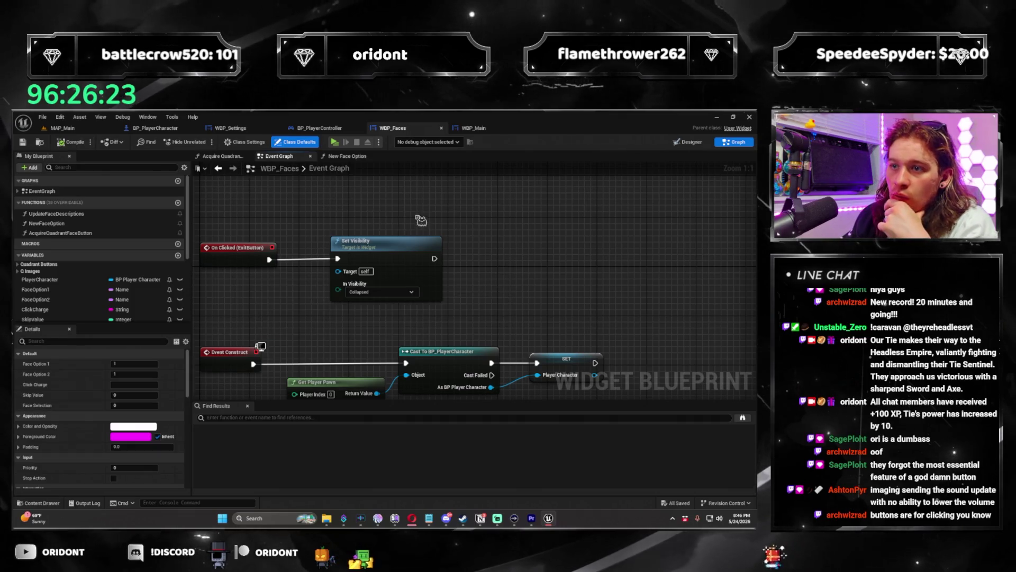
# Step: Change WBP_Settings' exit handler Set Visibility to Collapsed, then show WBP_Faces' Designer
pyautogui.click(230, 128)
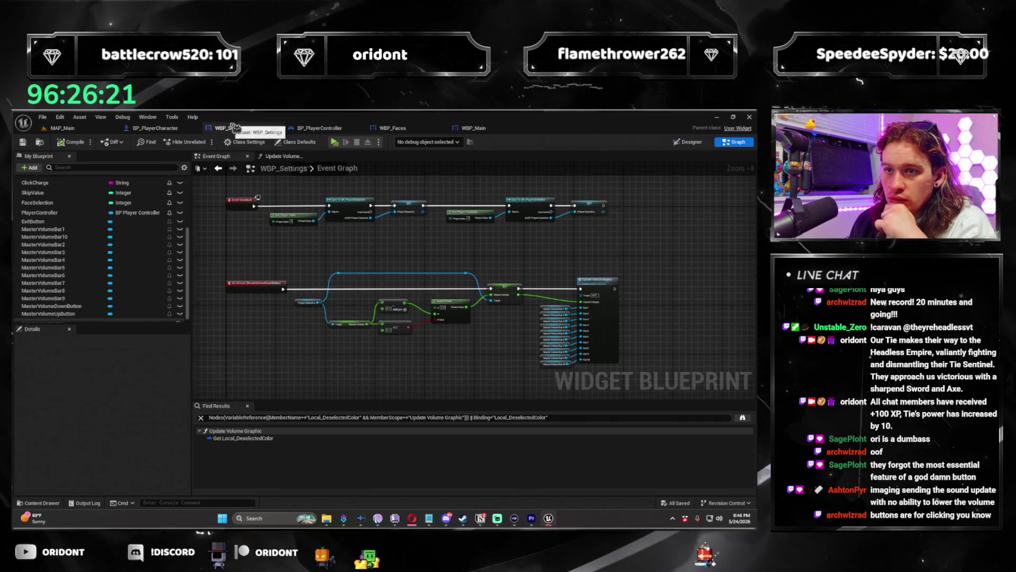
pyautogui.scroll(1, 422, 316)
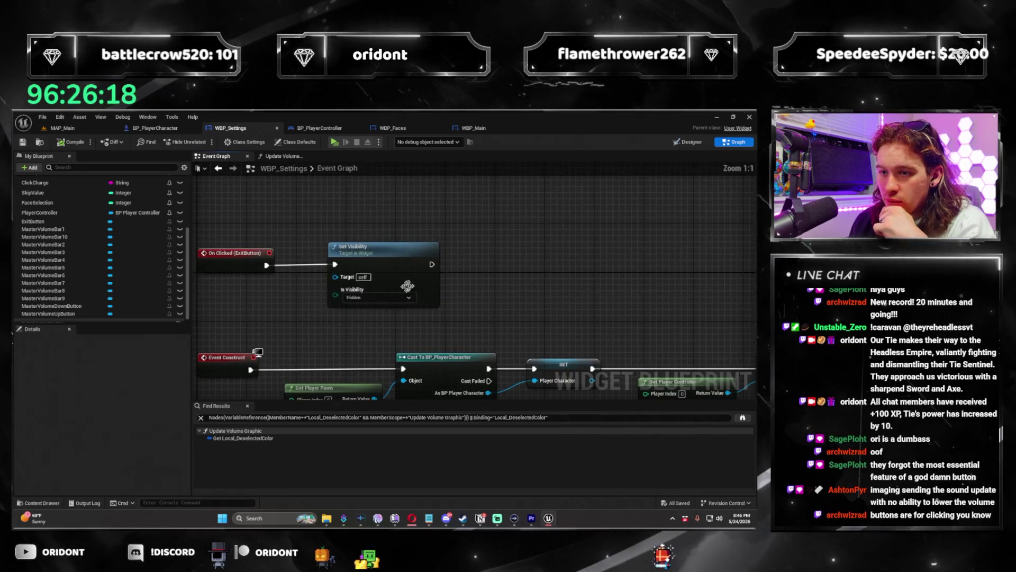
pyautogui.click(378, 298)
pyautogui.click(365, 314)
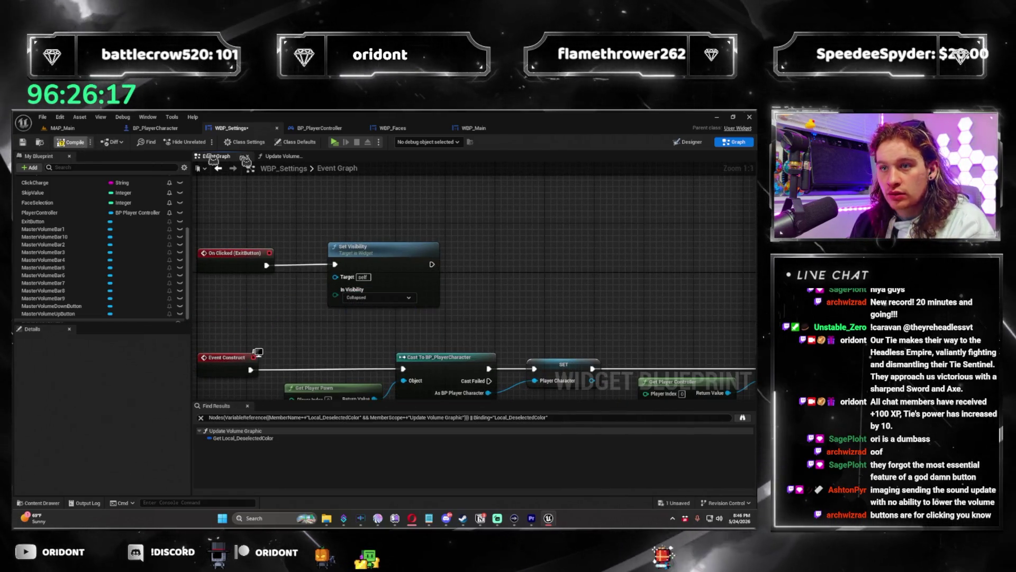
pyautogui.hotkey('ctrl', 'Tab')
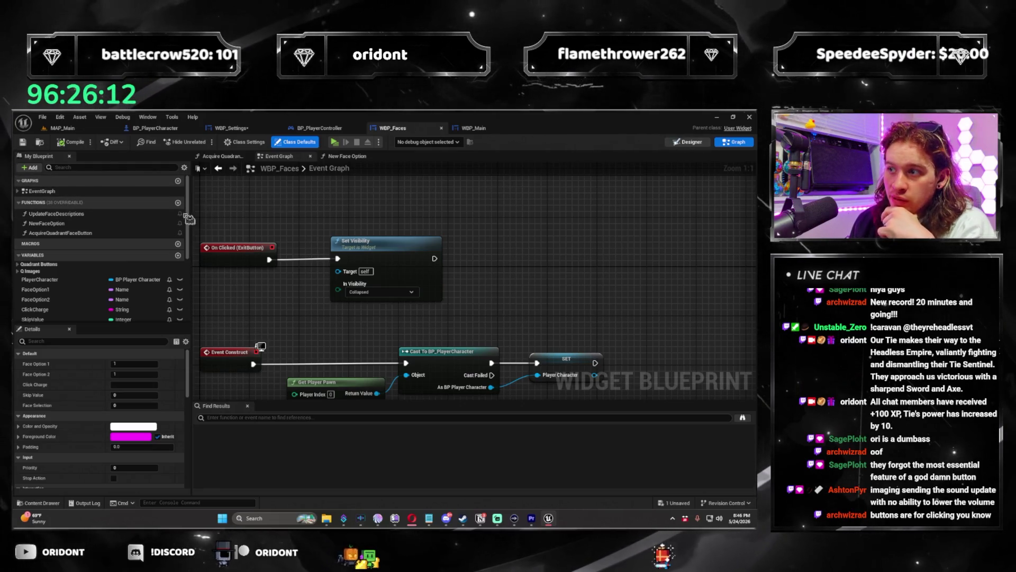
pyautogui.hotkey('ctrl', 'shift', 'd')
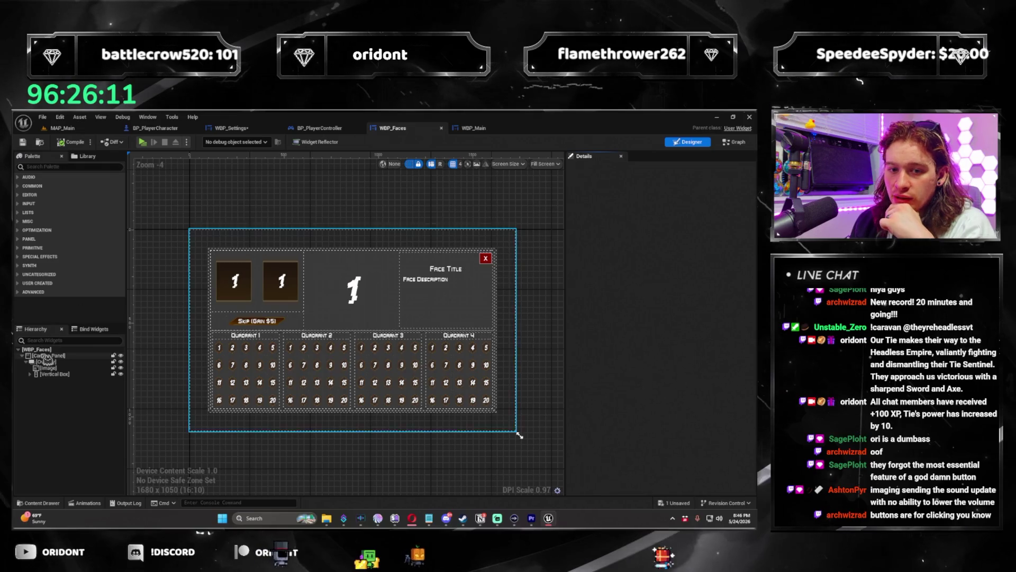
# Step: Set the WBP_Faces root widget's Visibility to Collapsed
pyautogui.click(50, 349)
pyautogui.write('visi')
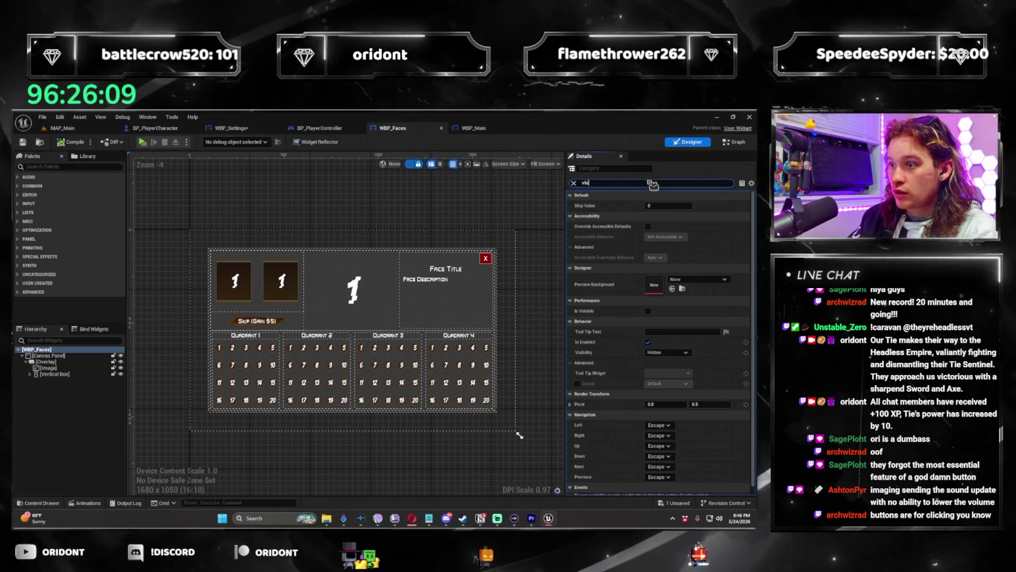
pyautogui.click(669, 205)
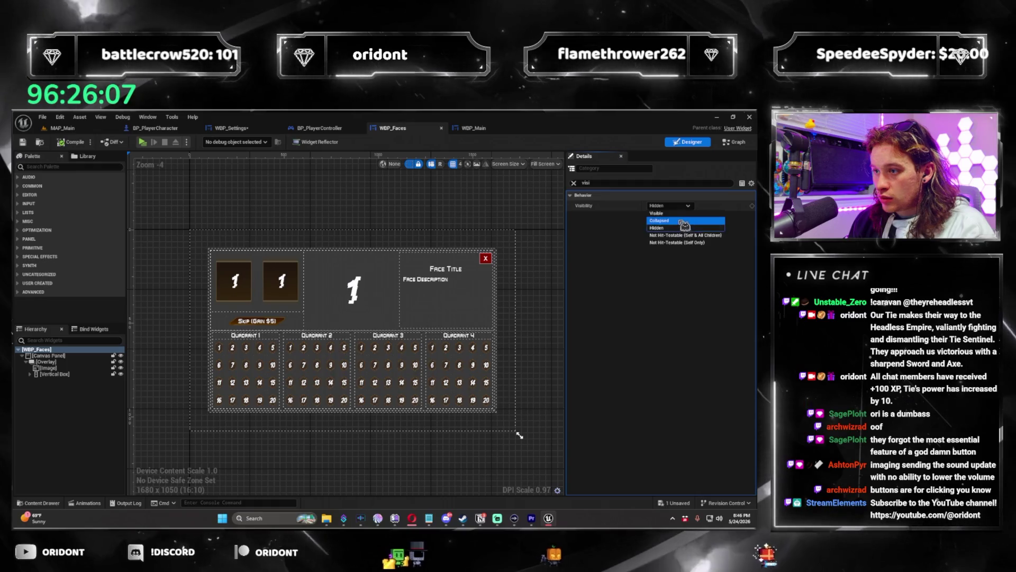
pyautogui.click(669, 219)
pyautogui.click(348, 210)
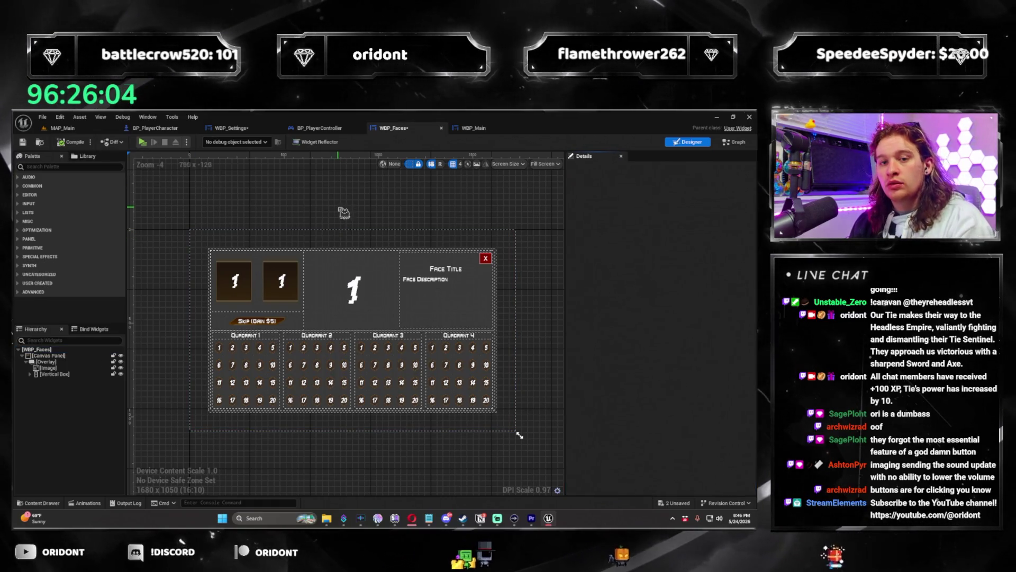
# Step: Set WBP_Settings' root Visibility to Collapsed, compile, and play from MAP_Main
pyautogui.click(244, 129)
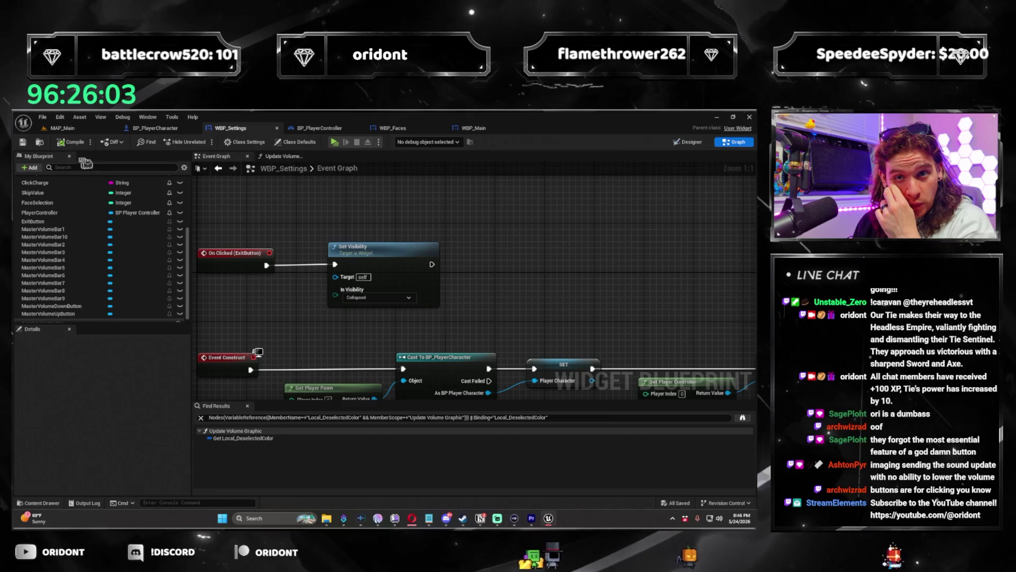
pyautogui.click(697, 148)
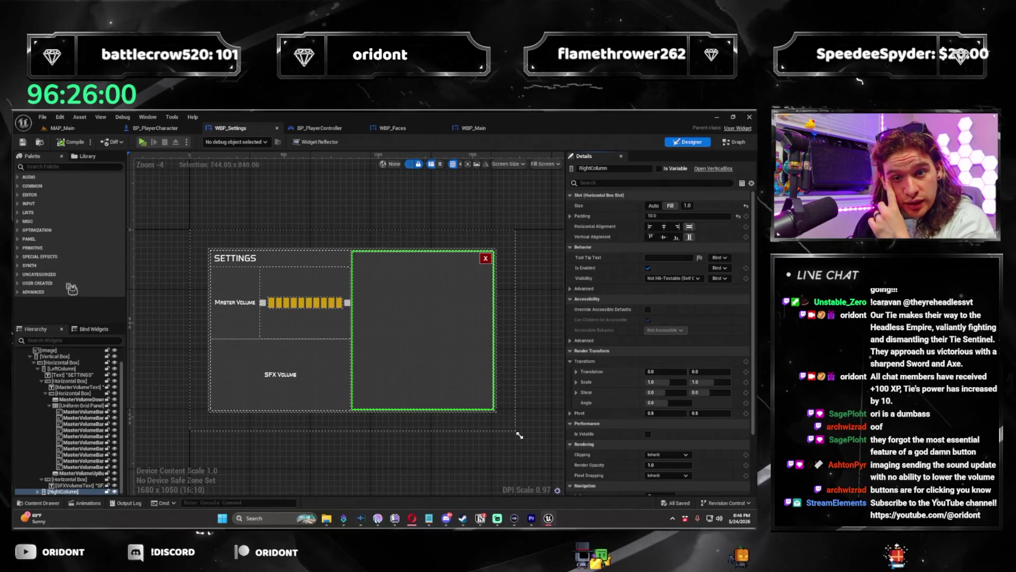
pyautogui.scroll(2, 56, 354)
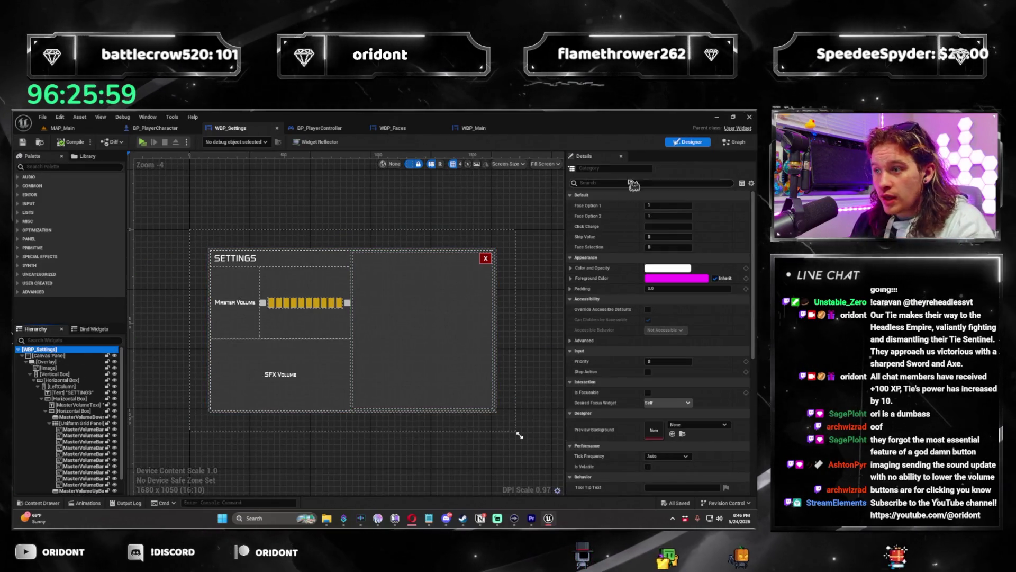
pyautogui.click(635, 183)
pyautogui.write('visi')
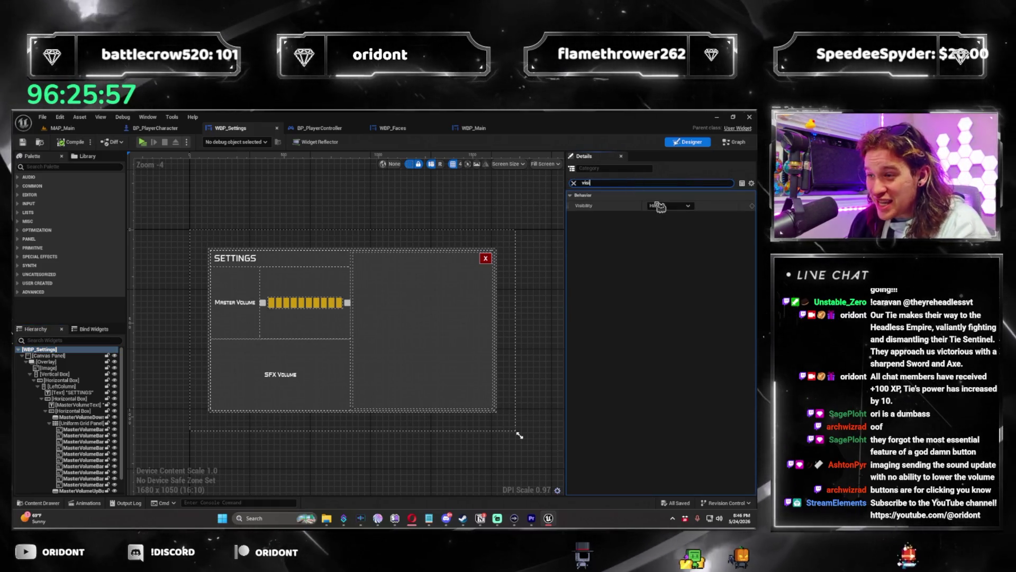
pyautogui.click(670, 205)
pyautogui.click(674, 228)
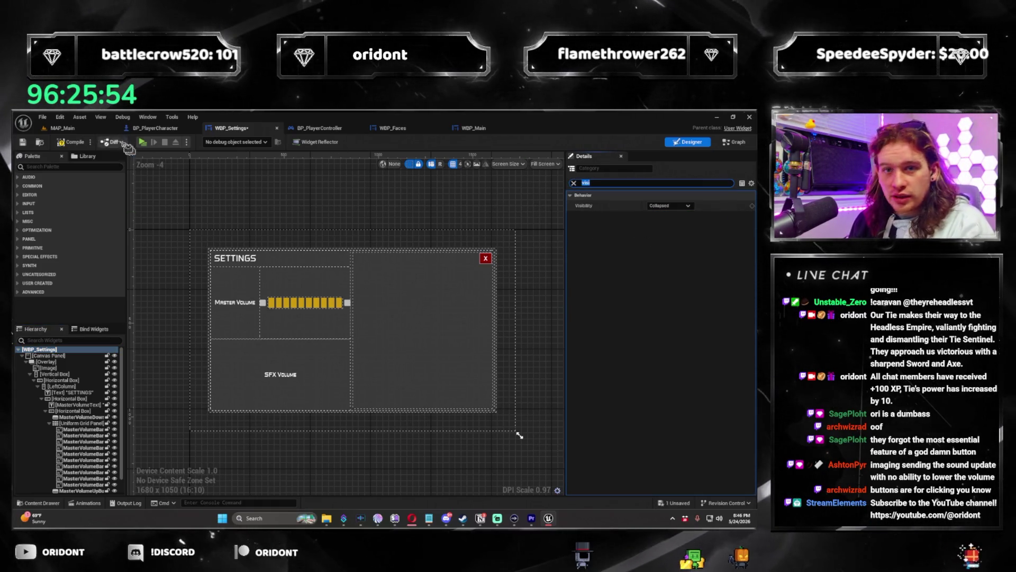
pyautogui.click(76, 143)
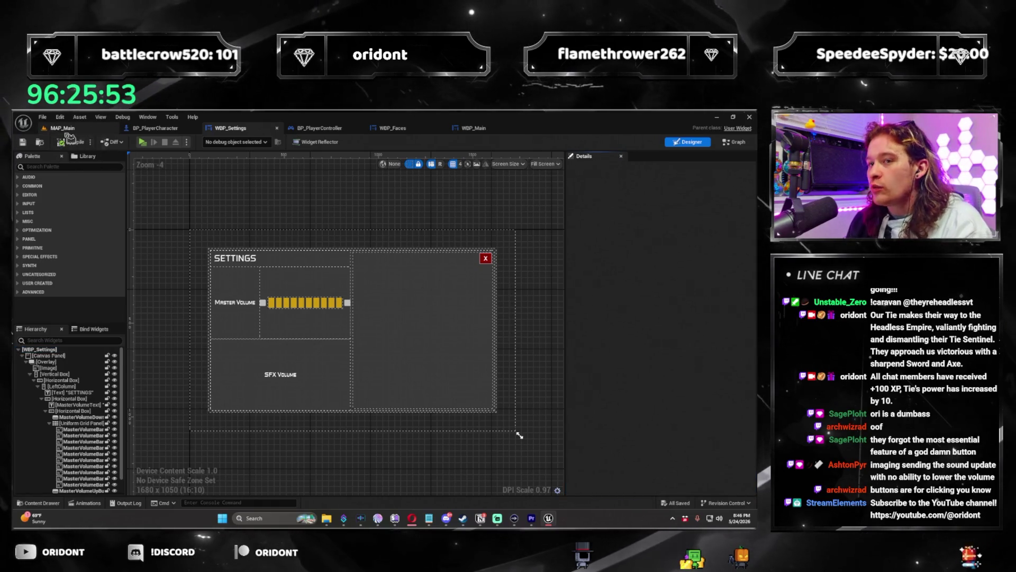
pyautogui.click(62, 128)
pyautogui.click(206, 142)
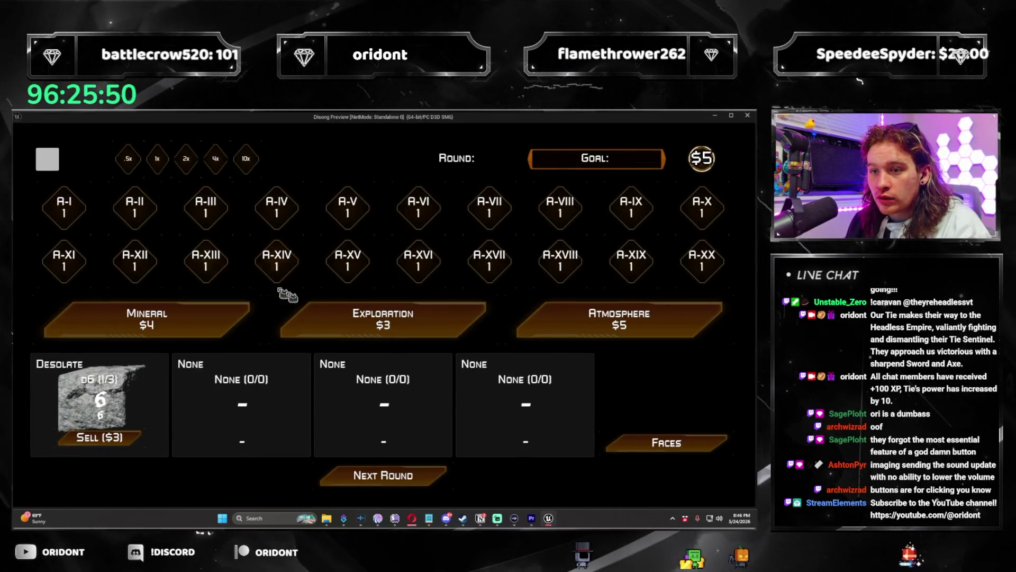
# Step: Browse face options in the Faces panel, toggle Settings with Escape, then stop the preview
pyautogui.click(687, 434)
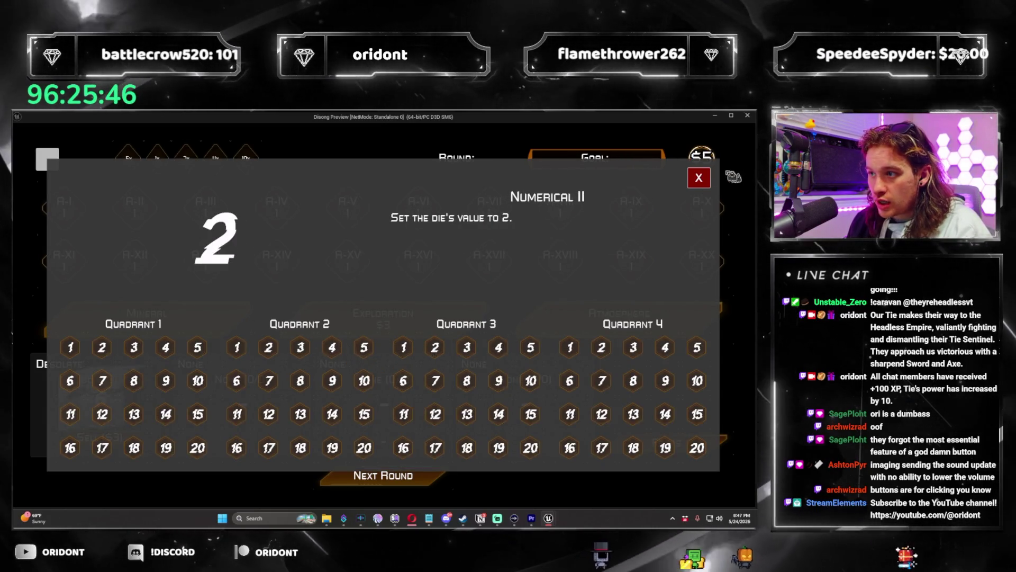
pyautogui.click(436, 347)
pyautogui.click(687, 434)
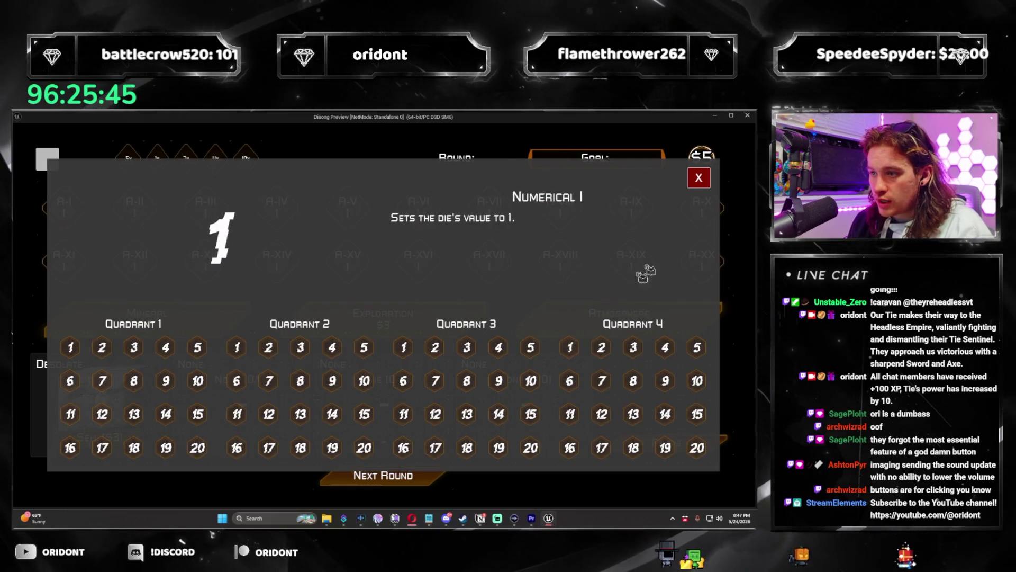
pyautogui.press('Escape')
pyautogui.press('Escape')
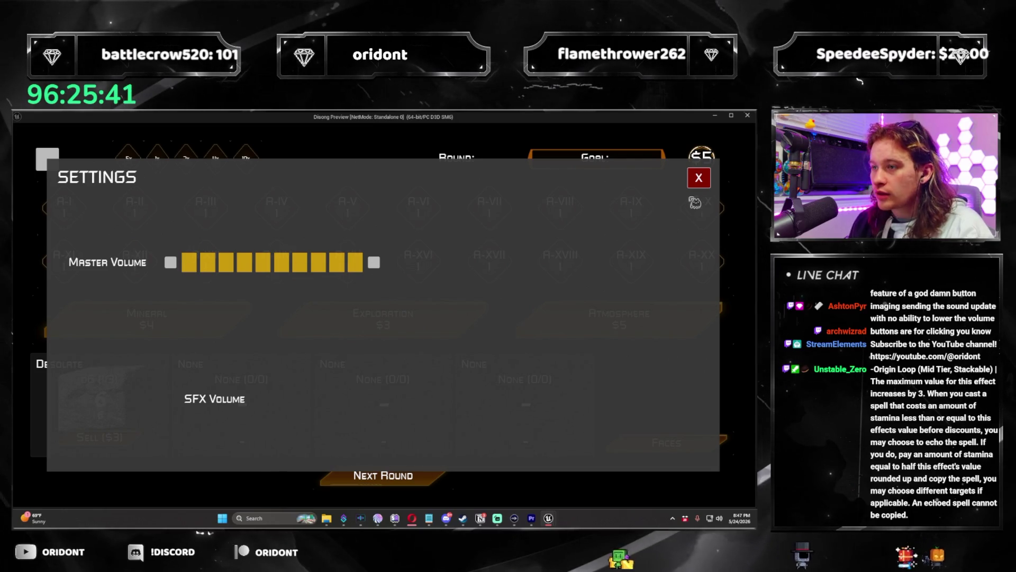
pyautogui.press('Escape')
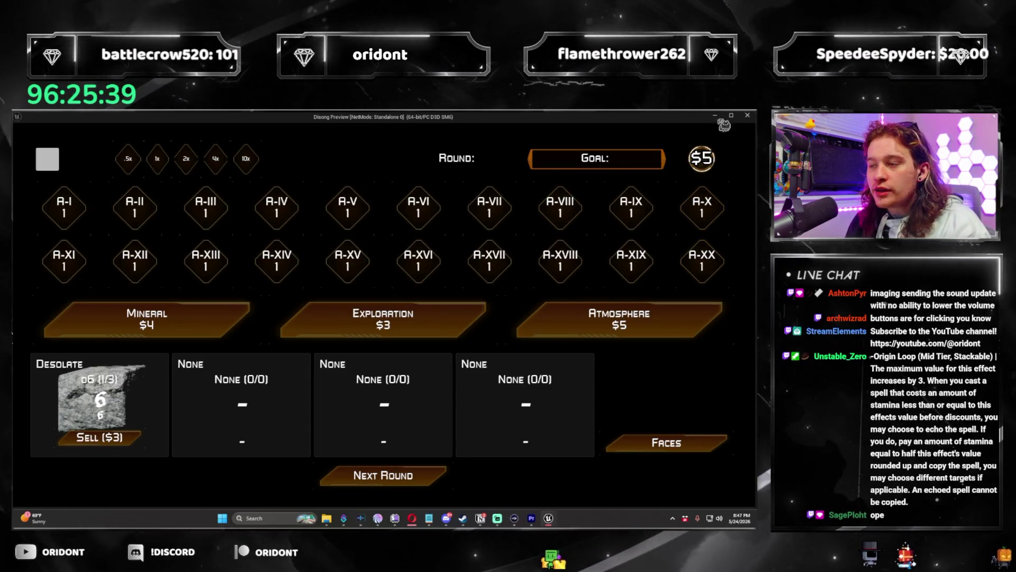
pyautogui.click(748, 117)
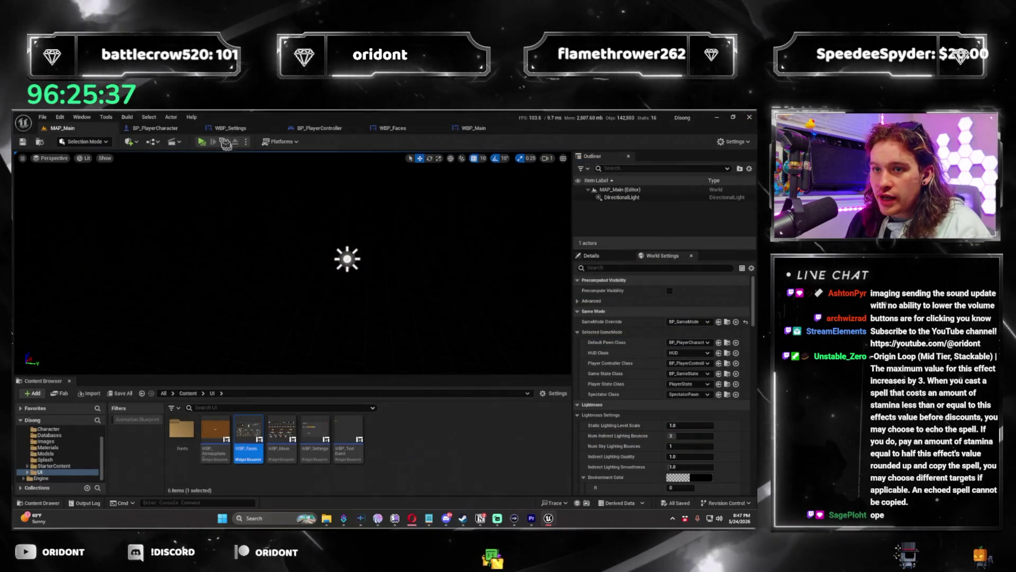
# Step: Bring BP_PlayerCharacter's Create WBP Settings Widget nodes into view
pyautogui.click(189, 131)
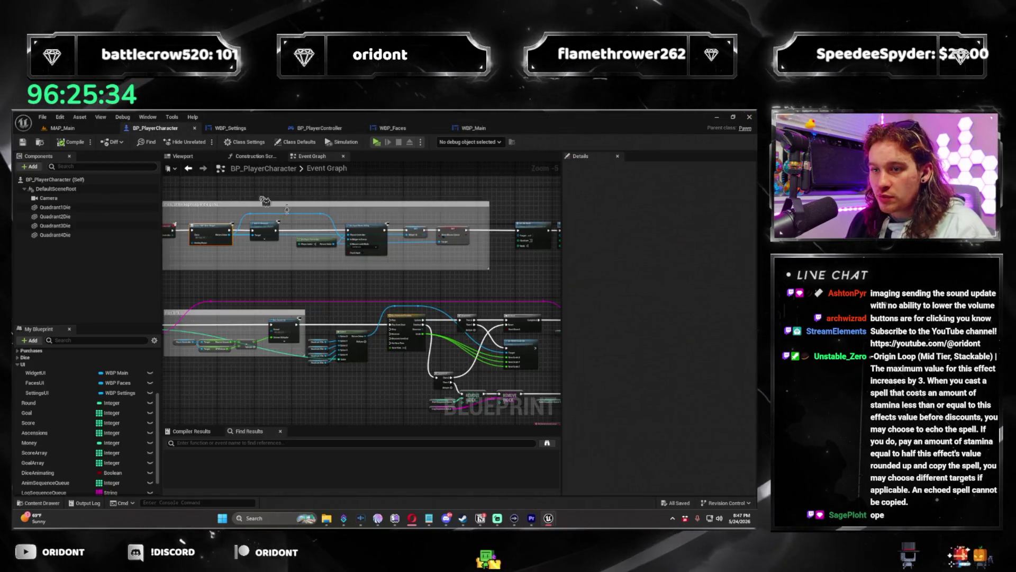
pyautogui.moveTo(266, 293)
pyautogui.mouseDown()
pyautogui.moveTo(277, 288)
pyautogui.moveTo(241, 297)
pyautogui.moveTo(291, 292)
pyautogui.moveTo(293, 312)
pyautogui.mouseUp()
pyautogui.scroll(1, 290, 293)
pyautogui.scroll(-3, 293, 311)
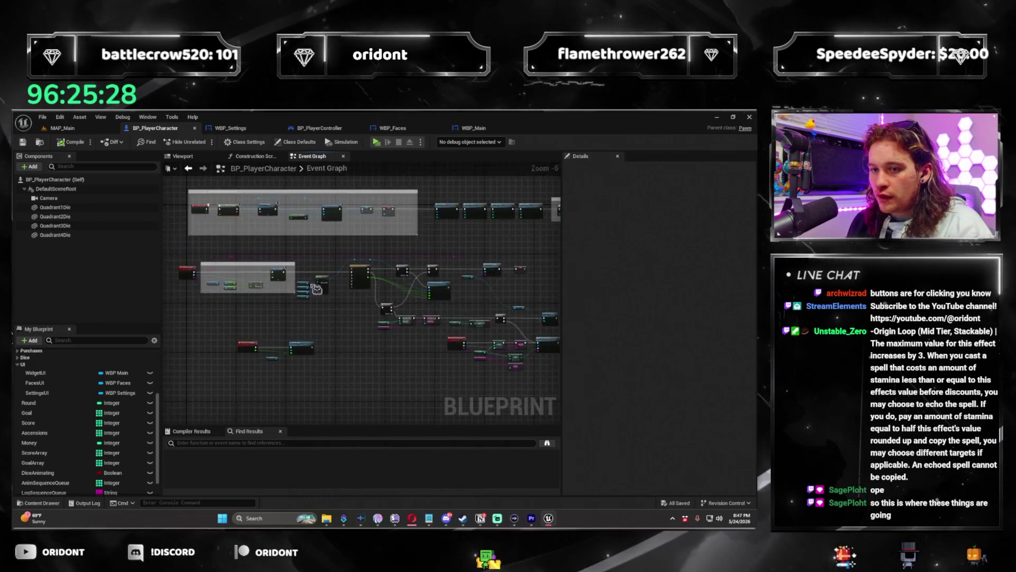
pyautogui.scroll(5, 315, 261)
pyautogui.scroll(-4, 315, 261)
pyautogui.scroll(4, 345, 304)
pyautogui.moveTo(440, 342)
pyautogui.mouseDown()
pyautogui.moveTo(334, 302)
pyautogui.moveTo(354, 294)
pyautogui.moveTo(386, 316)
pyautogui.mouseUp()
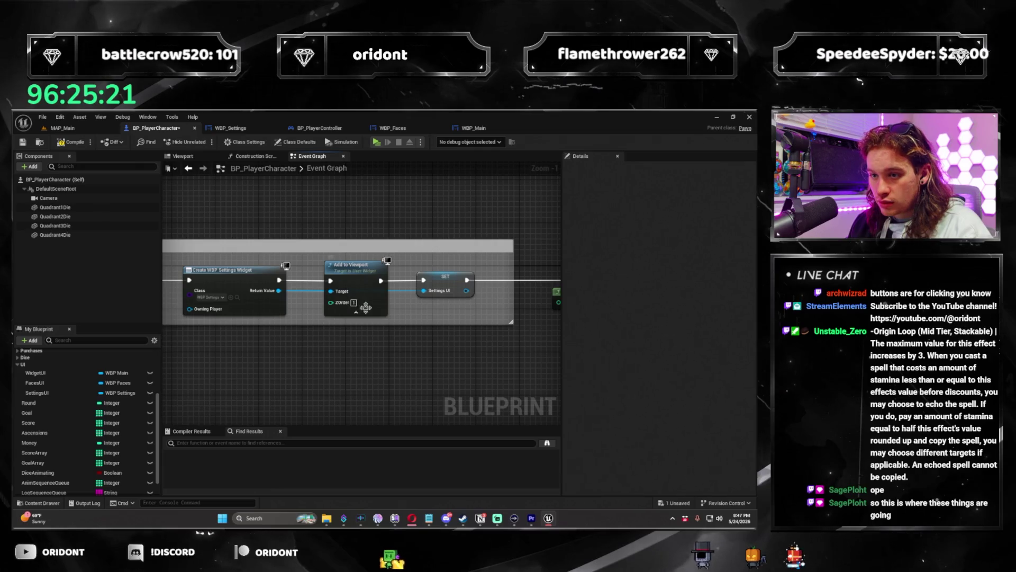
# Step: Check the Create WBP Main Widget nodes, compile BP_PlayerCharacter, and play again
pyautogui.scroll(-1, 360, 297)
pyautogui.moveTo(365, 223)
pyautogui.mouseDown()
pyautogui.moveTo(387, 303)
pyautogui.moveTo(309, 325)
pyautogui.mouseUp()
pyautogui.scroll(2, 387, 303)
pyautogui.scroll(-5, 308, 325)
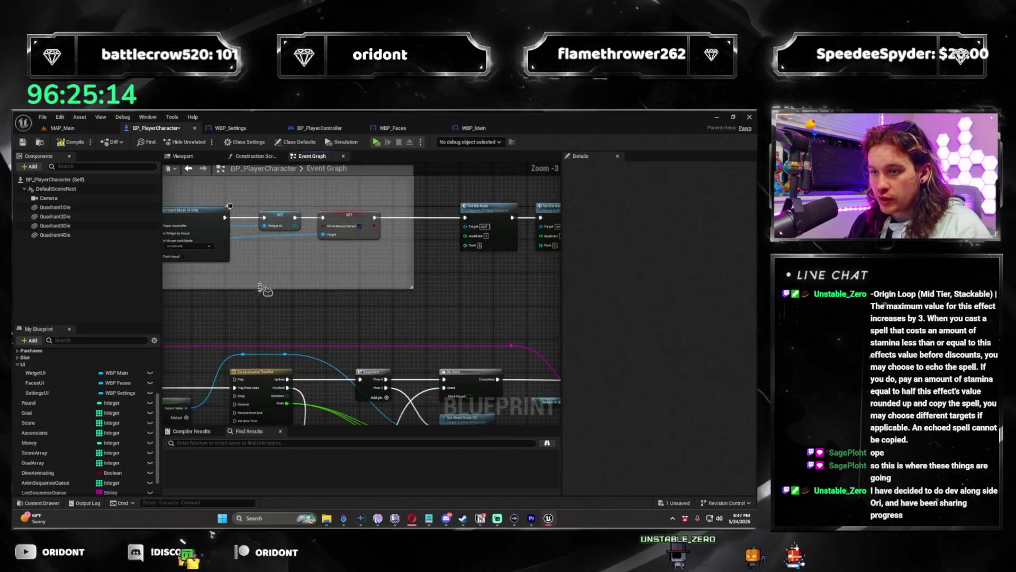
pyautogui.click(74, 141)
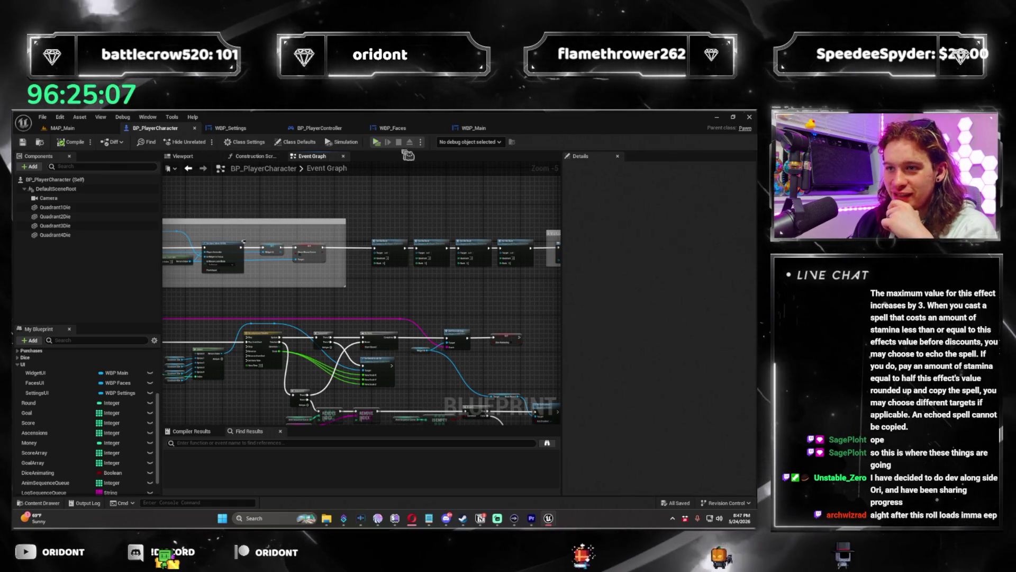
pyautogui.click(376, 142)
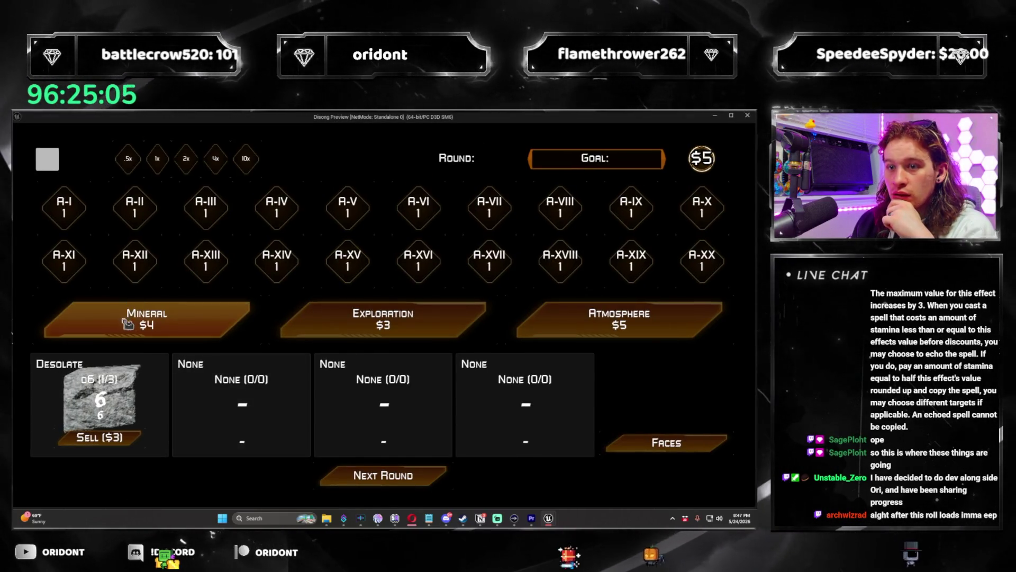
# Step: Open and close the in-game Settings panel, stop the preview, and return to WBP_Settings
pyautogui.click(47, 159)
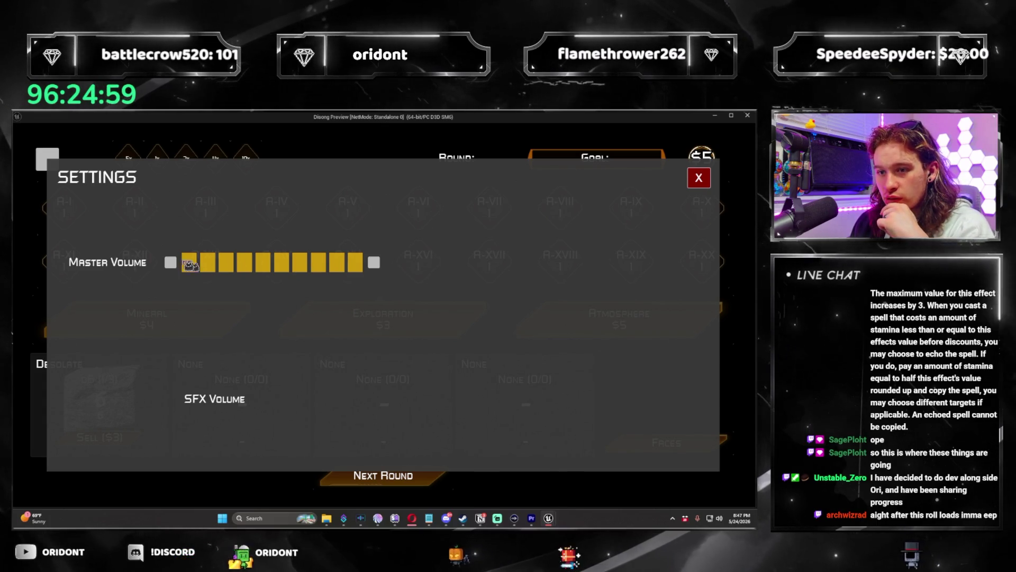
pyautogui.click(694, 185)
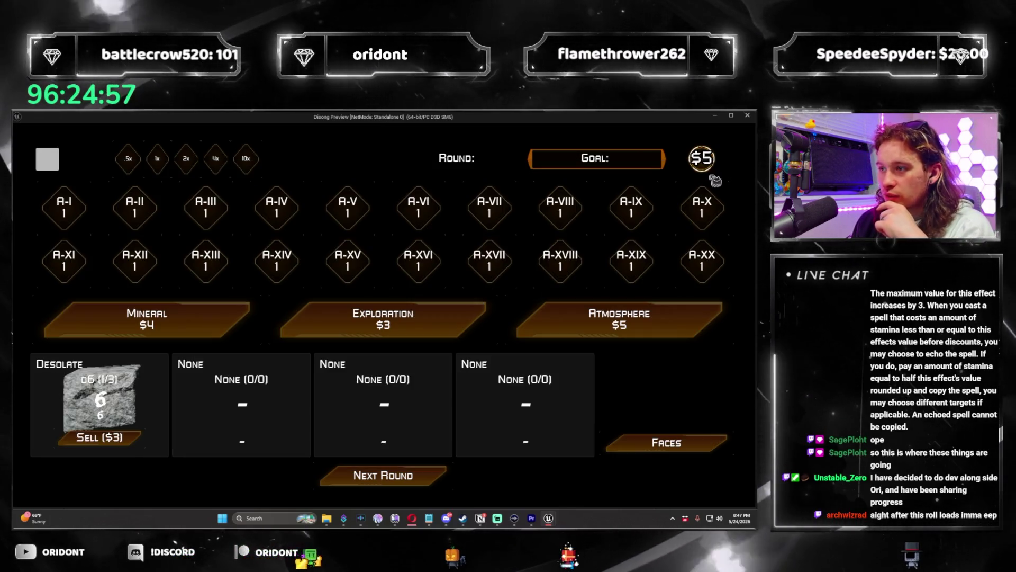
pyautogui.press('Escape')
pyautogui.click(249, 128)
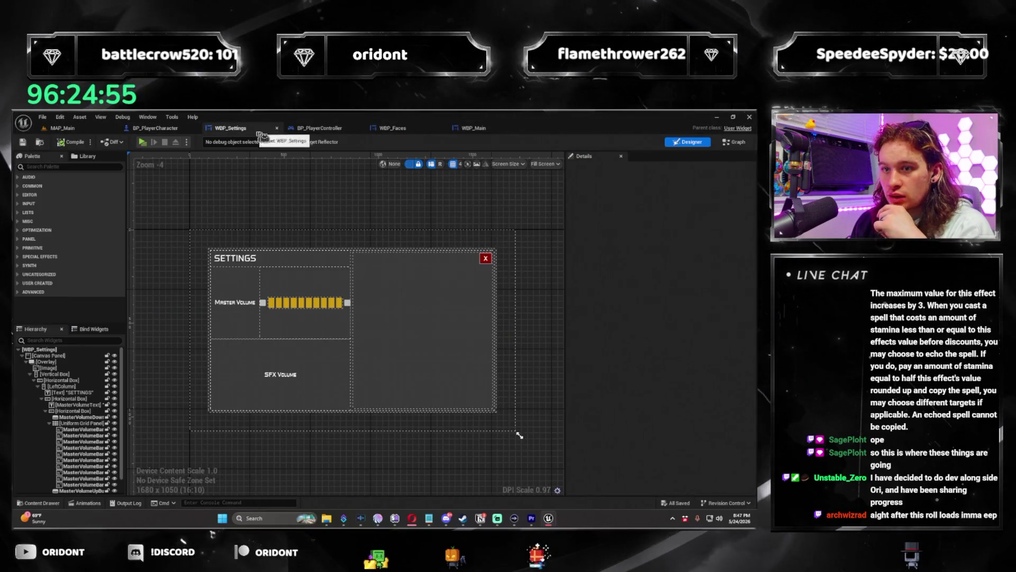
# Step: Inspect WBP_Faces' event graph and its Get Player Pawn and Cast nodes
pyautogui.click(392, 129)
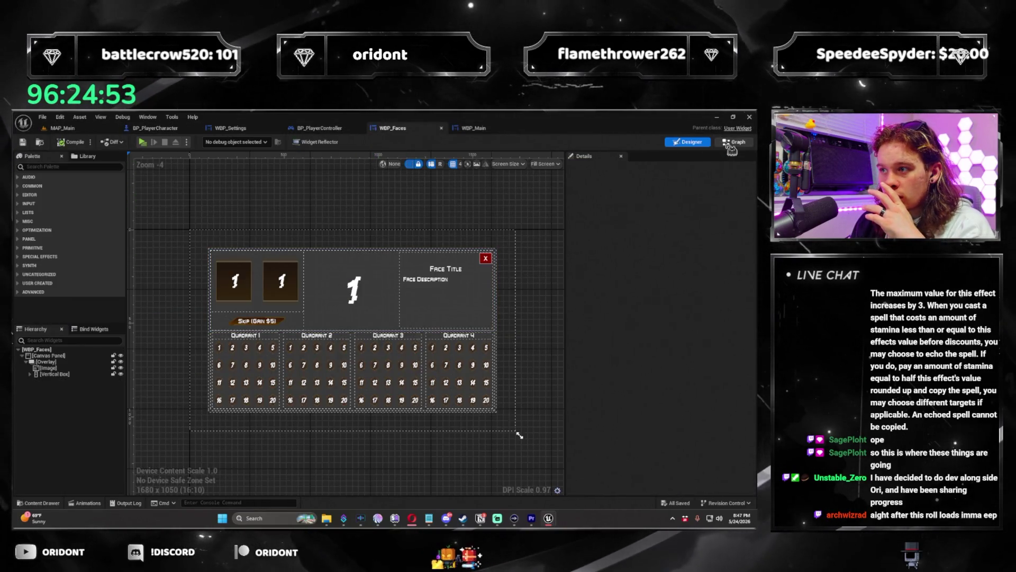
pyautogui.hotkey('ctrl', 'shift', 'g')
pyautogui.moveTo(333, 247)
pyautogui.mouseDown()
pyautogui.moveTo(488, 261)
pyautogui.moveTo(418, 280)
pyautogui.moveTo(269, 253)
pyautogui.mouseUp()
pyautogui.moveTo(449, 350); pyautogui.dragTo(290, 255)
pyautogui.click(290, 255)
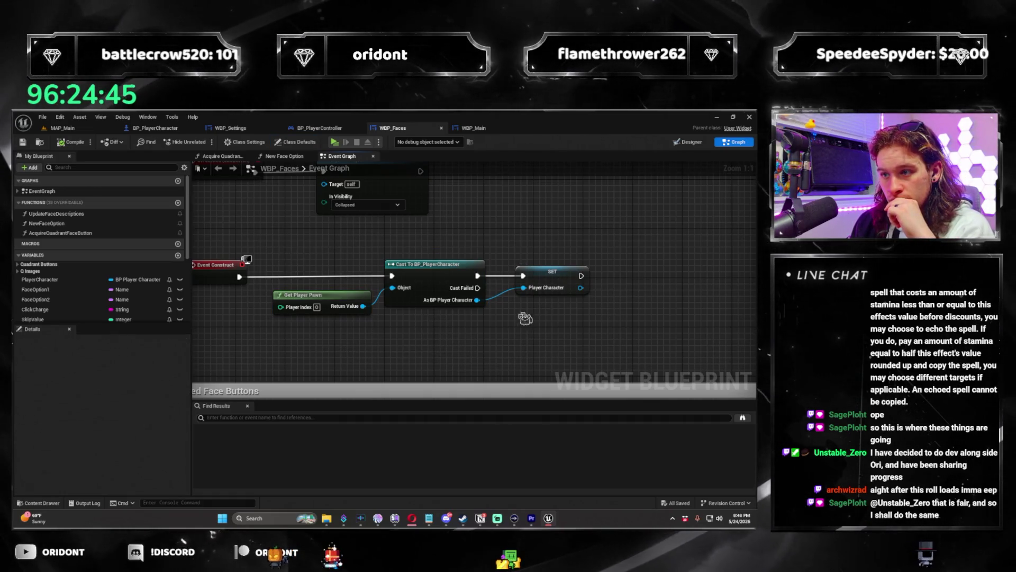
pyautogui.scroll(-2, 528, 317)
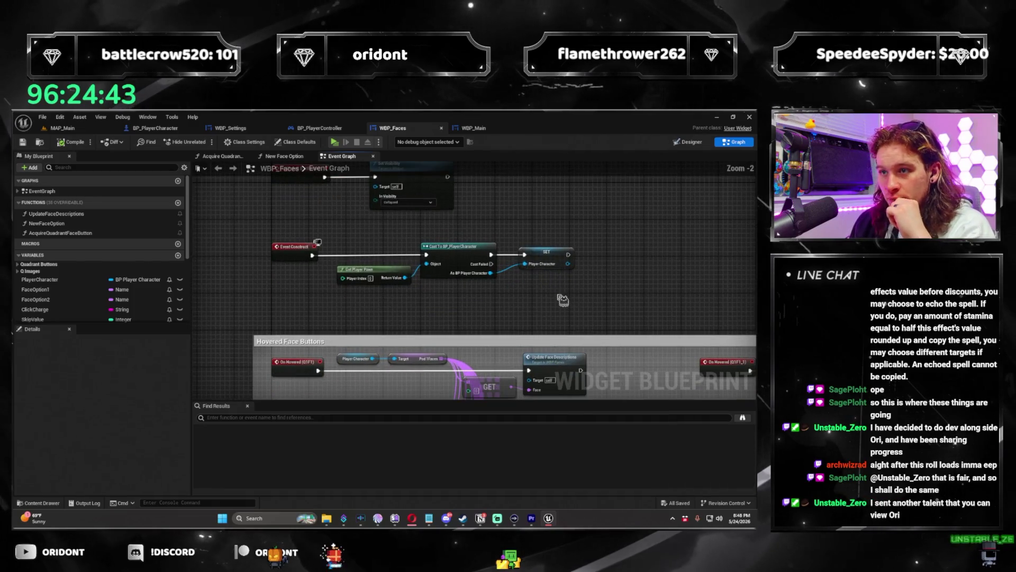
# Step: Review WBP_Settings' volume button click nodes, then open WBP_Main
pyautogui.click(247, 128)
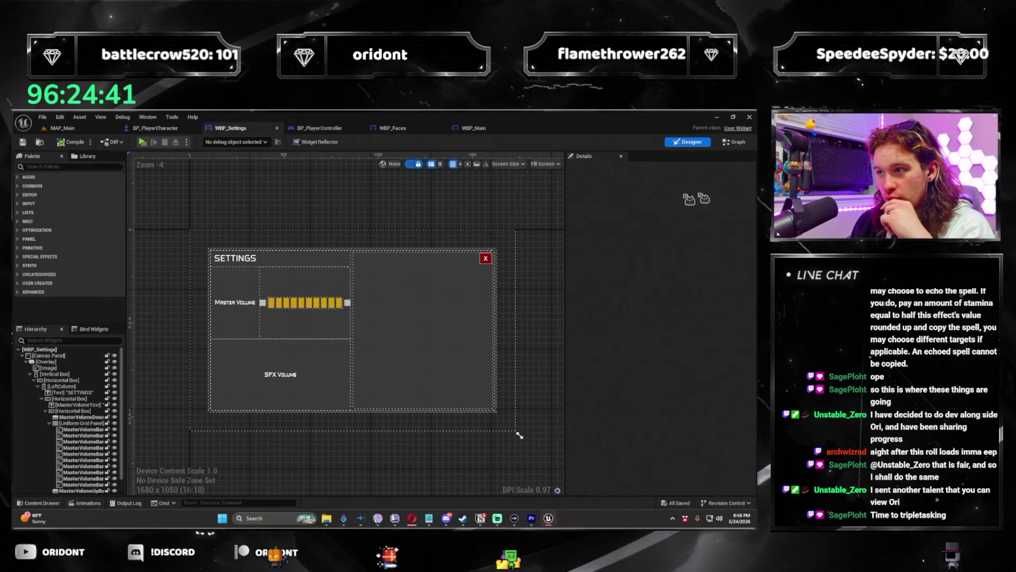
pyautogui.click(723, 145)
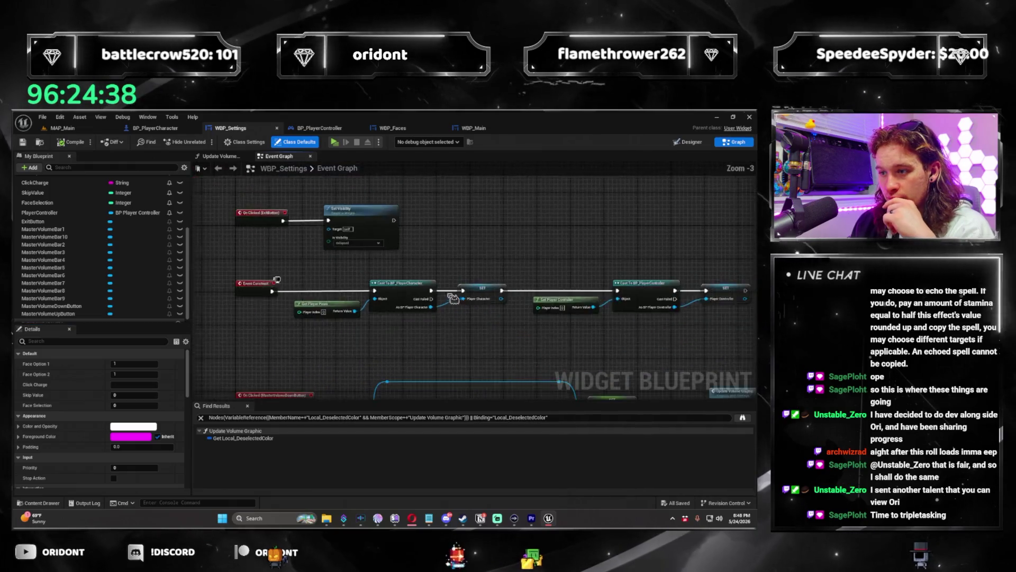
pyautogui.scroll(2, 499, 304)
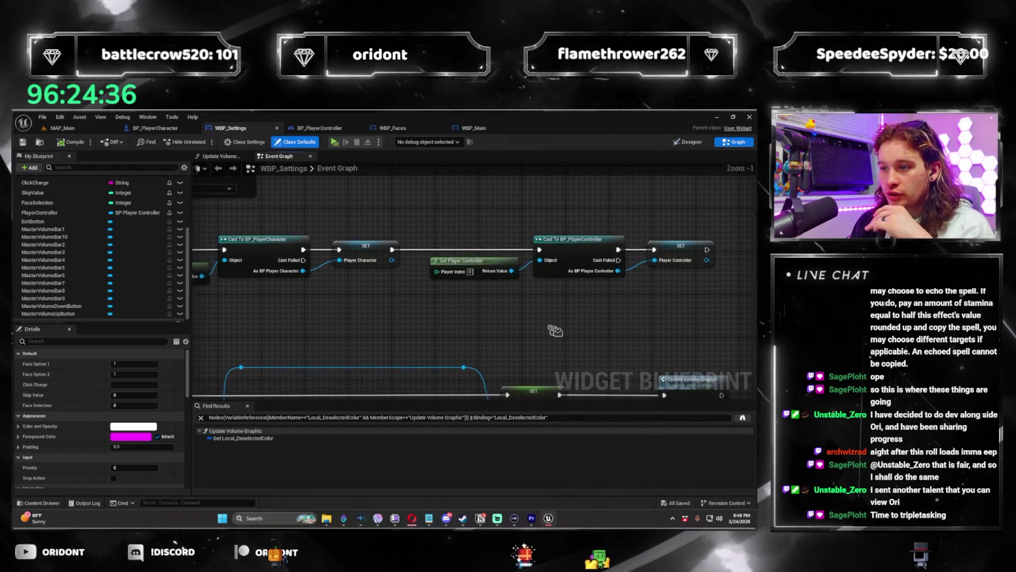
pyautogui.scroll(-2, 398, 349)
pyautogui.moveTo(399, 349); pyautogui.dragTo(392, 175)
pyautogui.click(688, 142)
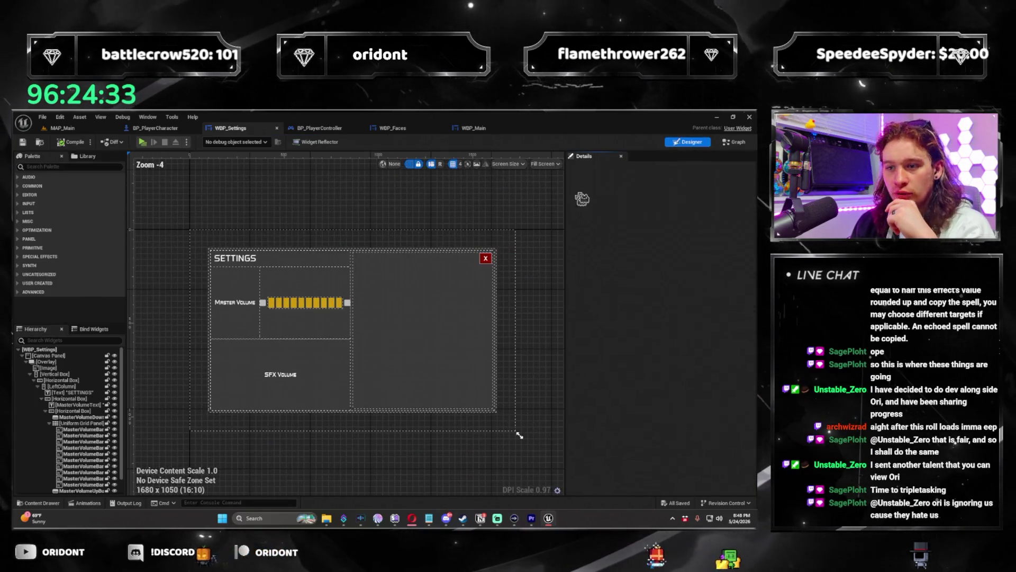
pyautogui.click(738, 143)
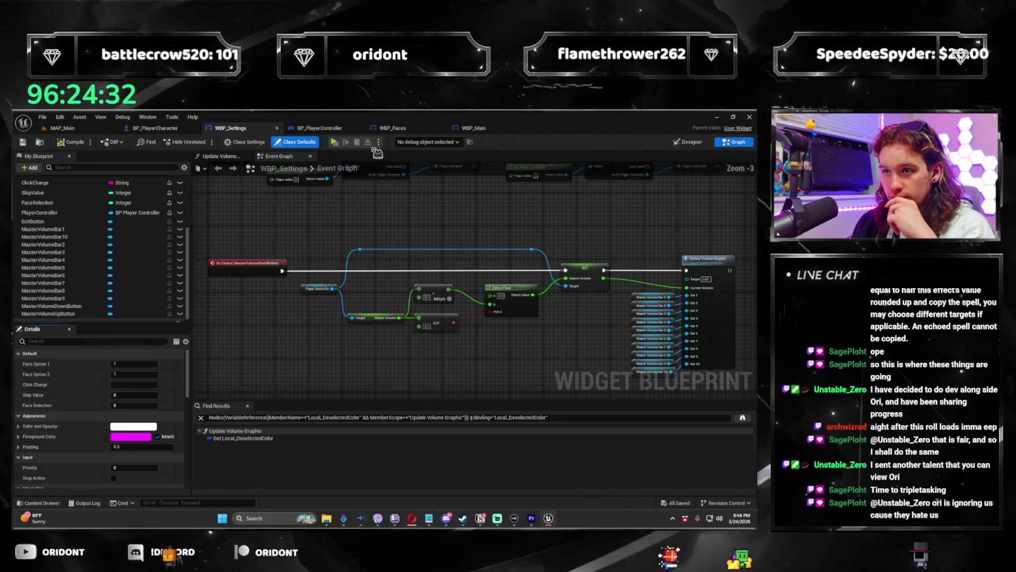
pyautogui.click(479, 128)
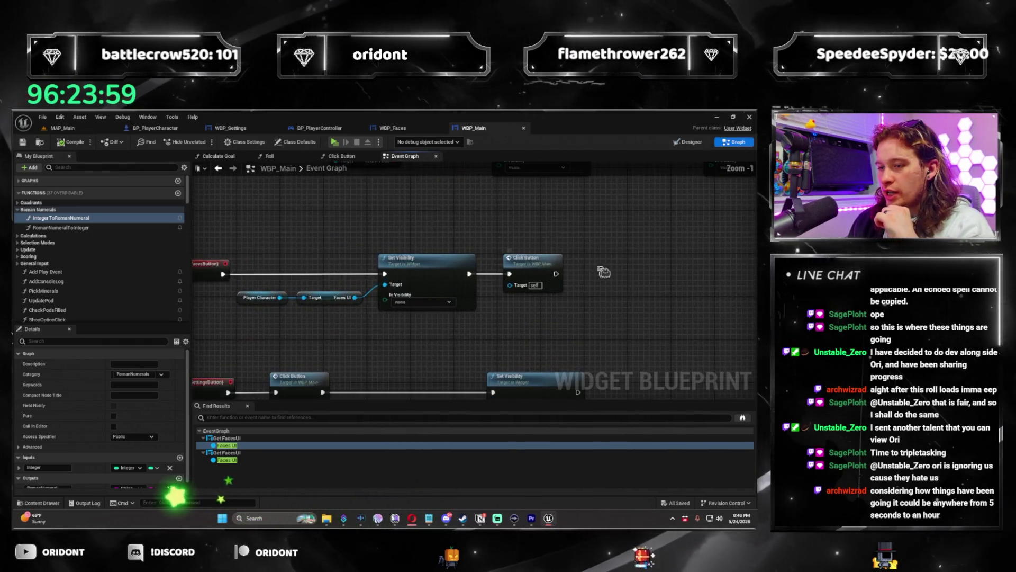
pyautogui.scroll(2, 617, 286)
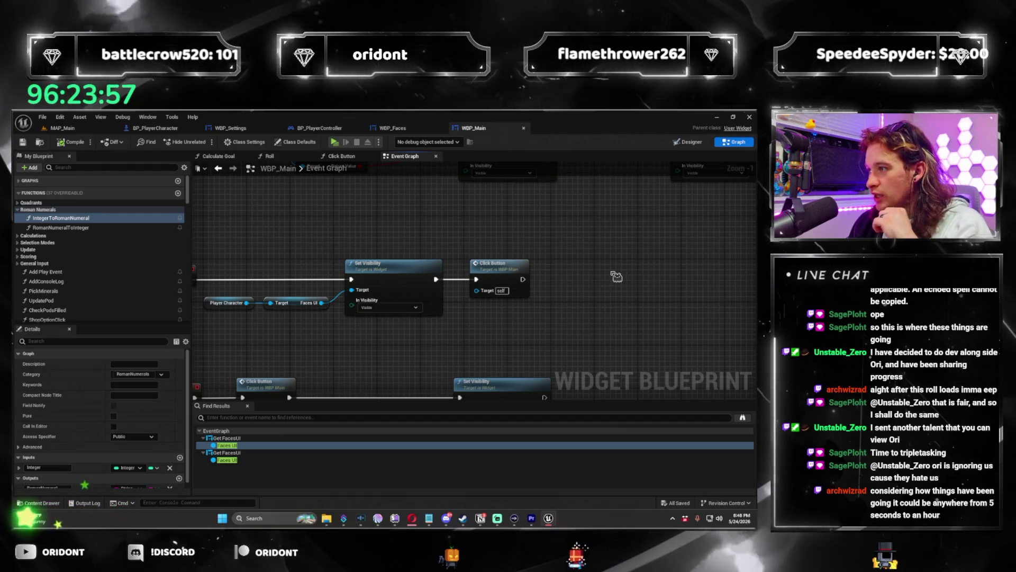
pyautogui.scroll(1, 572, 287)
pyautogui.moveTo(572, 287); pyautogui.dragTo(520, 313)
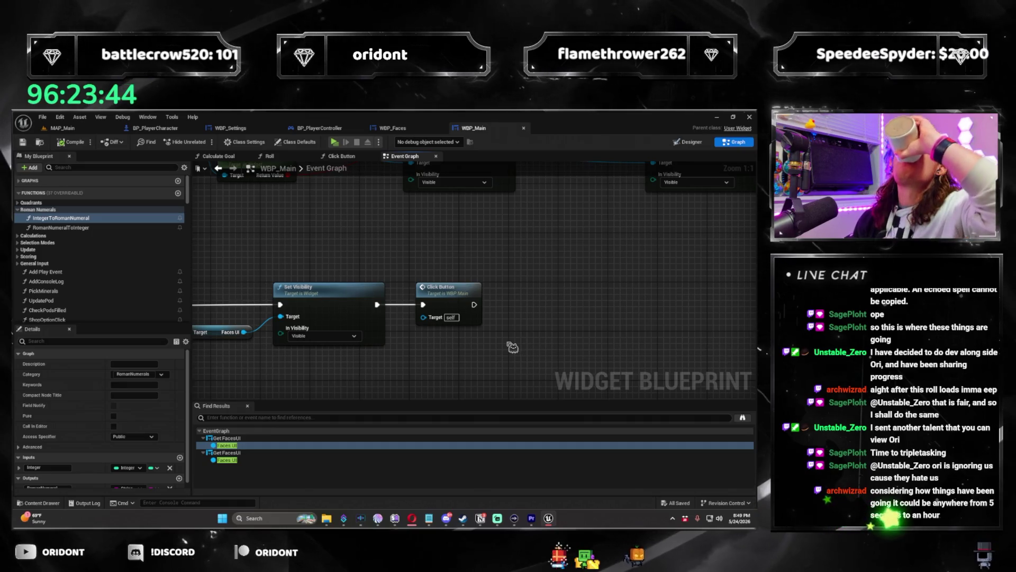
pyautogui.moveTo(511, 360)
pyautogui.mouseDown()
pyautogui.moveTo(615, 340)
pyautogui.moveTo(641, 316)
pyautogui.mouseUp()
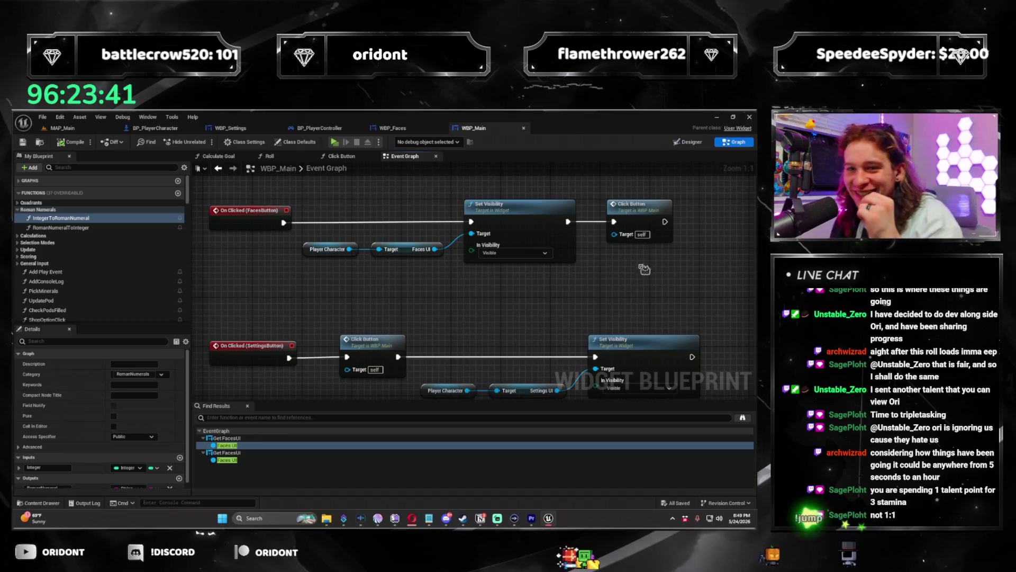
pyautogui.moveTo(666, 222); pyautogui.dragTo(623, 289)
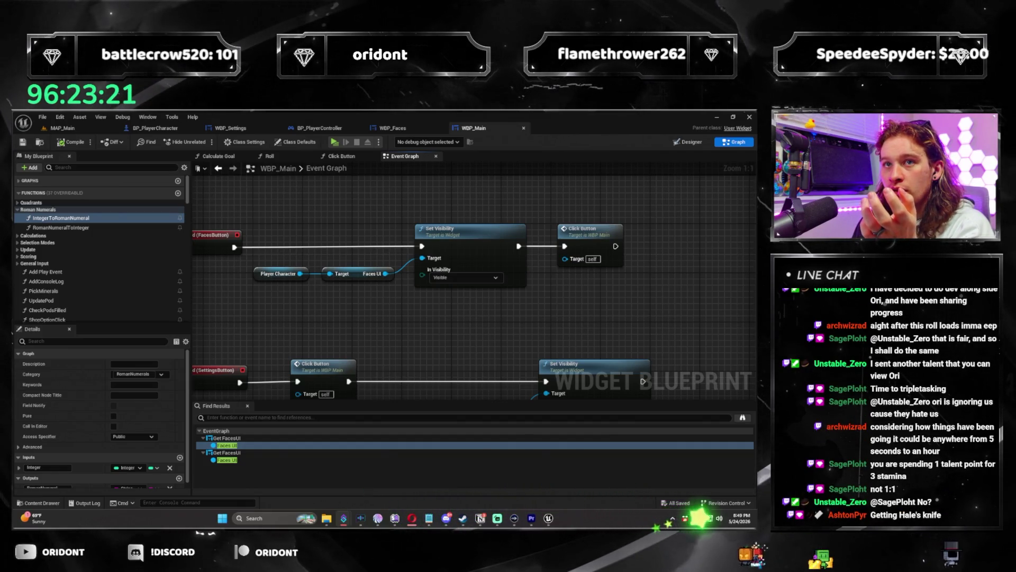
pyautogui.moveTo(387, 255); pyautogui.dragTo(358, 244)
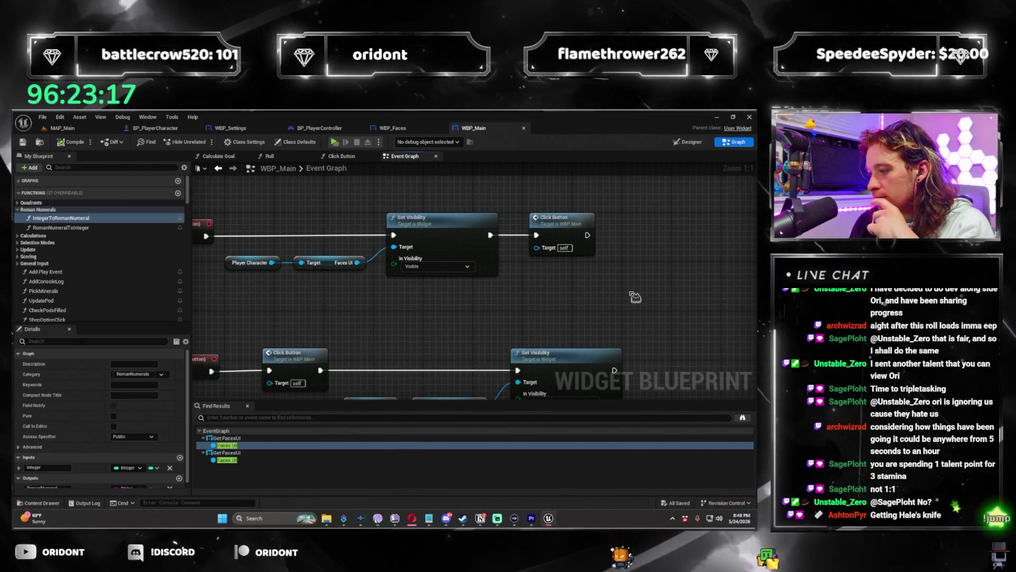
pyautogui.moveTo(629, 298); pyautogui.dragTo(657, 307)
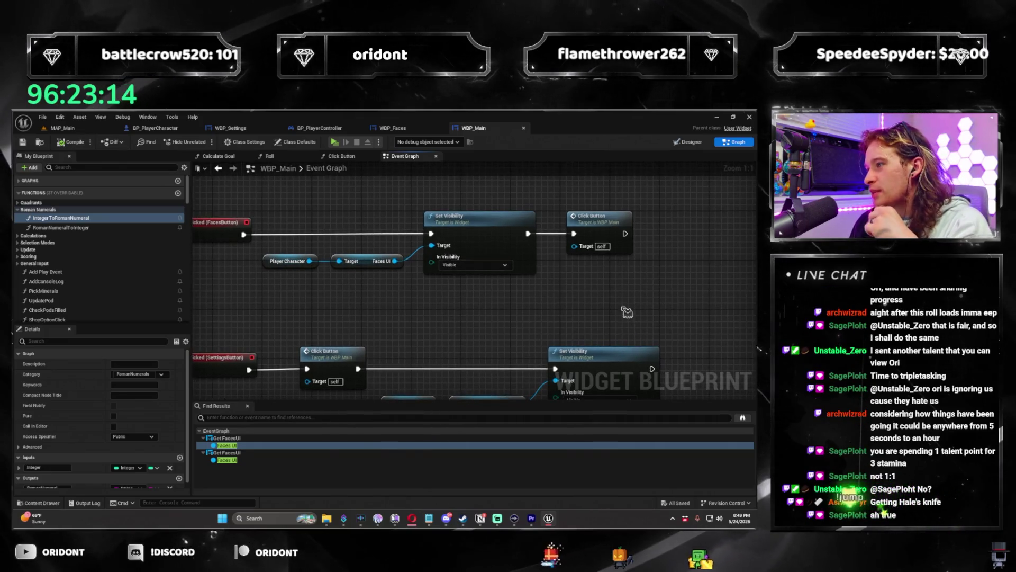
pyautogui.moveTo(615, 313)
pyautogui.mouseDown()
pyautogui.moveTo(585, 332)
pyautogui.moveTo(649, 328)
pyautogui.moveTo(464, 325)
pyautogui.moveTo(549, 296)
pyautogui.moveTo(526, 299)
pyautogui.mouseUp()
pyautogui.scroll(-1, 499, 249)
pyautogui.moveTo(499, 249); pyautogui.dragTo(502, 289)
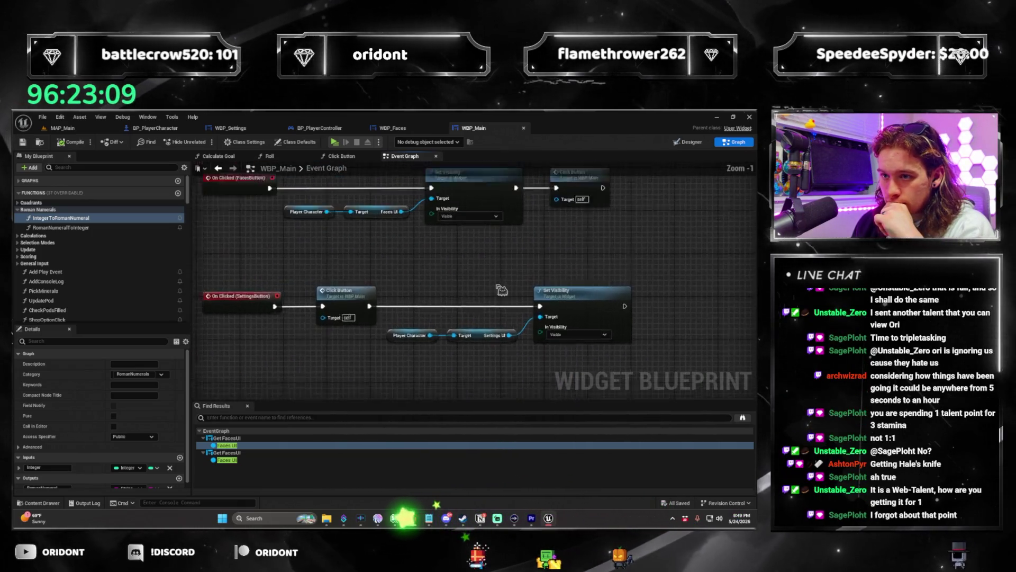
pyautogui.scroll(1, 501, 289)
pyautogui.moveTo(434, 292); pyautogui.dragTo(560, 344)
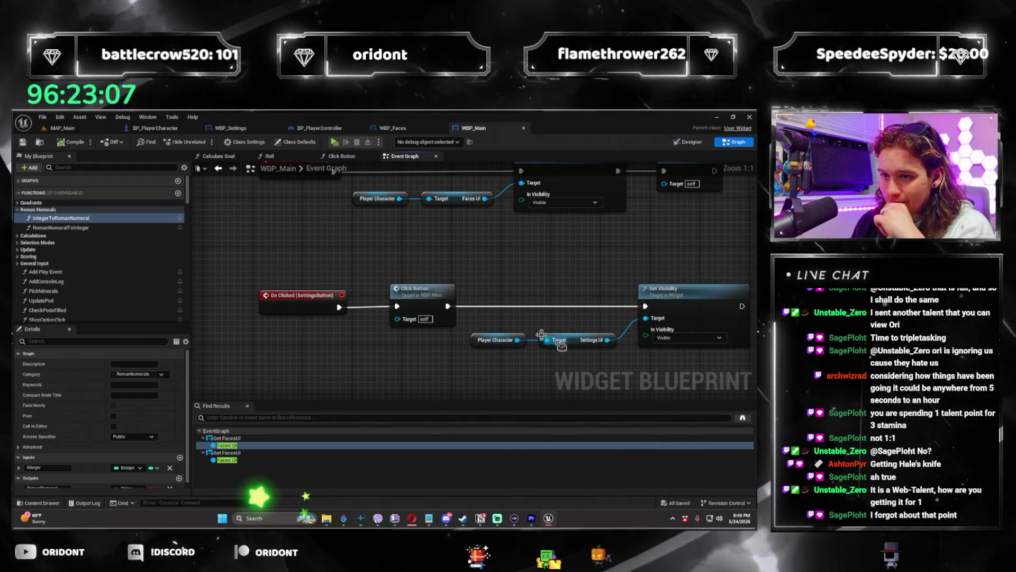
pyautogui.click(352, 272)
pyautogui.moveTo(501, 275)
pyautogui.mouseDown()
pyautogui.moveTo(409, 262)
pyautogui.moveTo(426, 265)
pyautogui.moveTo(423, 331)
pyautogui.moveTo(405, 322)
pyautogui.moveTo(483, 297)
pyautogui.moveTo(294, 212)
pyautogui.moveTo(401, 269)
pyautogui.moveTo(424, 300)
pyautogui.mouseUp()
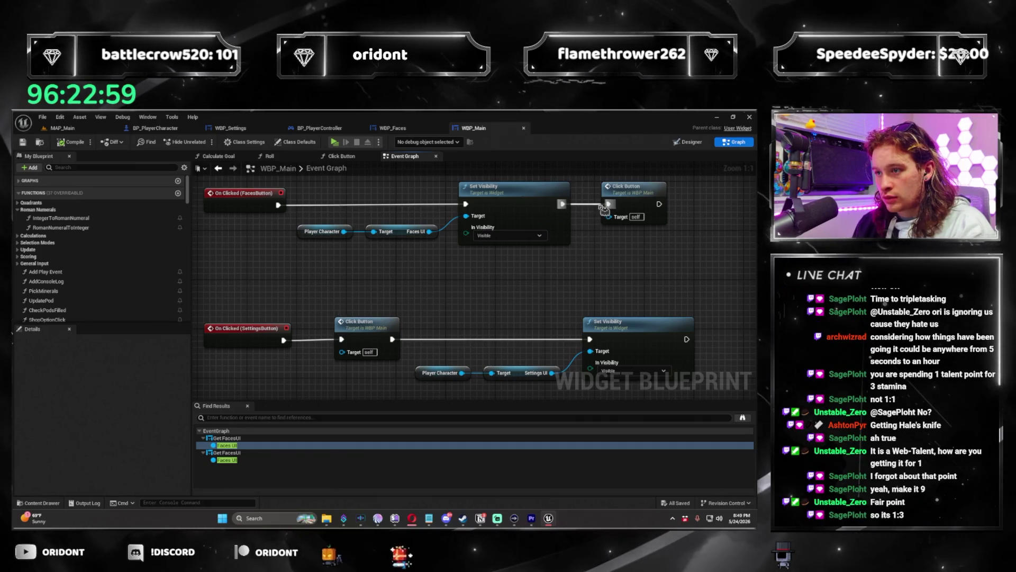
# Step: Wire FacesButton's On Clicked through Click Button before Set Visibility and save WBP_Main
pyautogui.moveTo(583, 202); pyautogui.dragTo(344, 204)
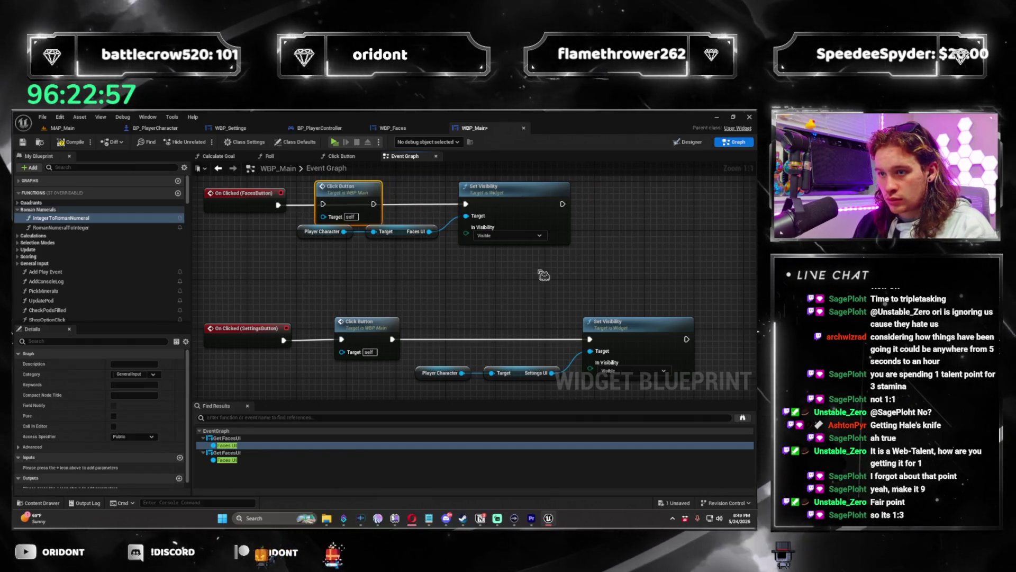
pyautogui.moveTo(295, 238)
pyautogui.mouseDown()
pyautogui.moveTo(511, 214)
pyautogui.moveTo(628, 214)
pyautogui.mouseUp()
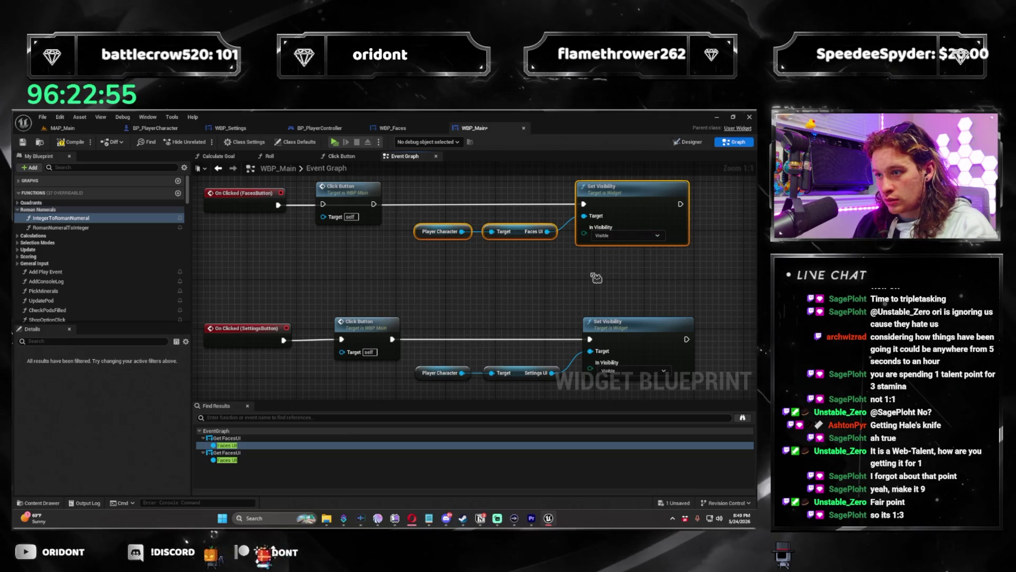
pyautogui.moveTo(332, 211); pyautogui.dragTo(324, 204)
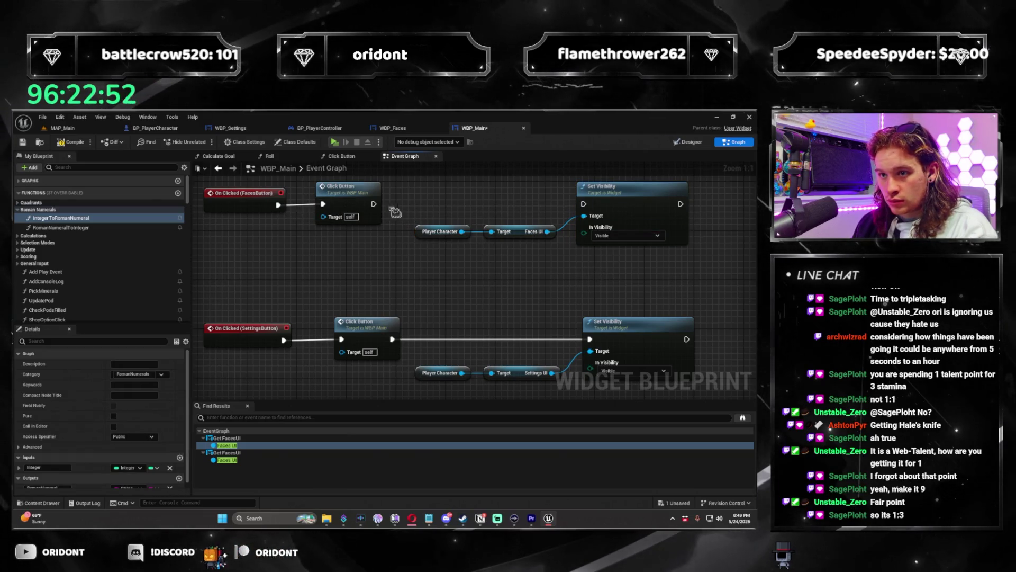
pyautogui.scroll(-1, 564, 269)
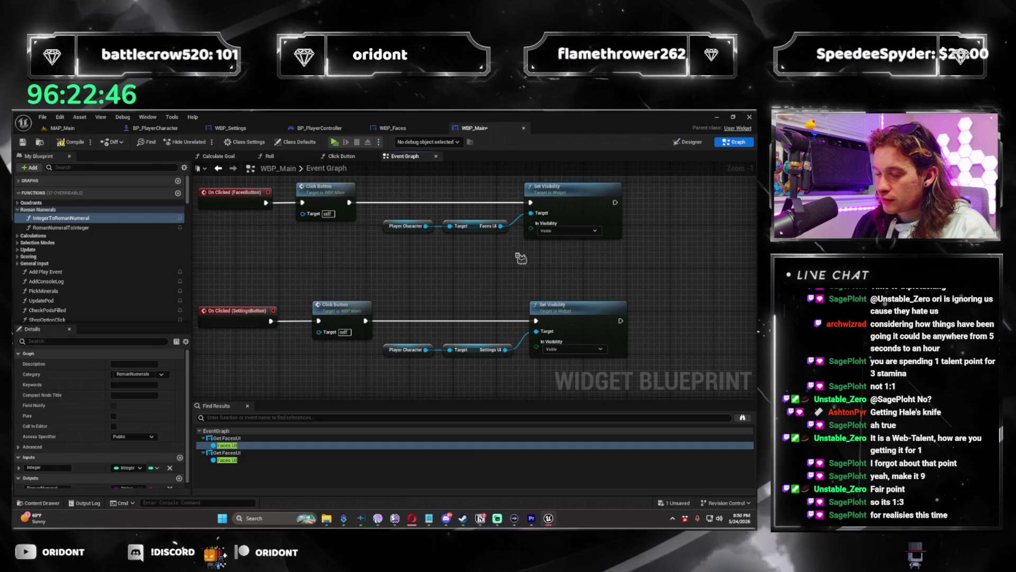
pyautogui.click(570, 350)
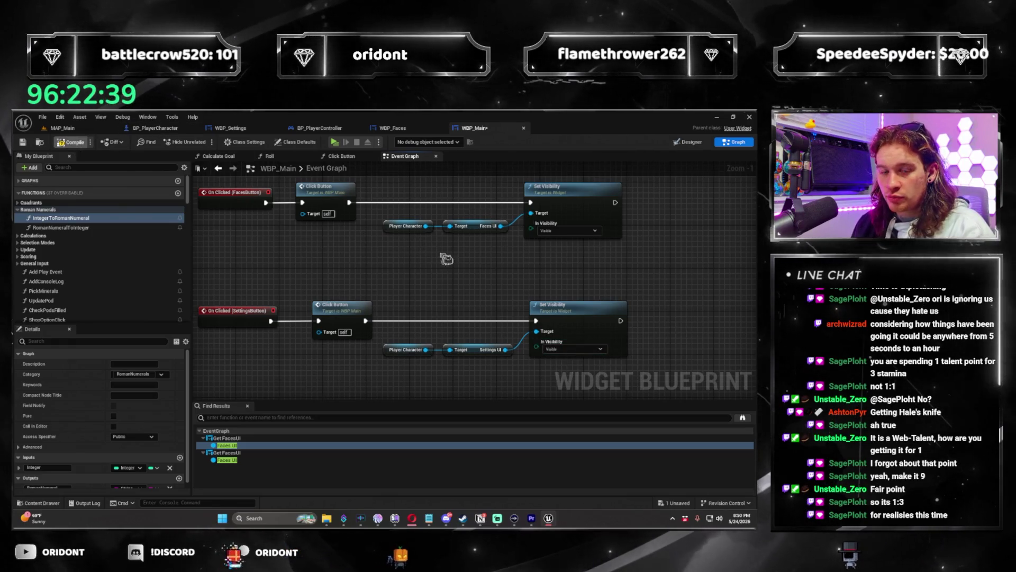
pyautogui.hotkey('ctrl', 's')
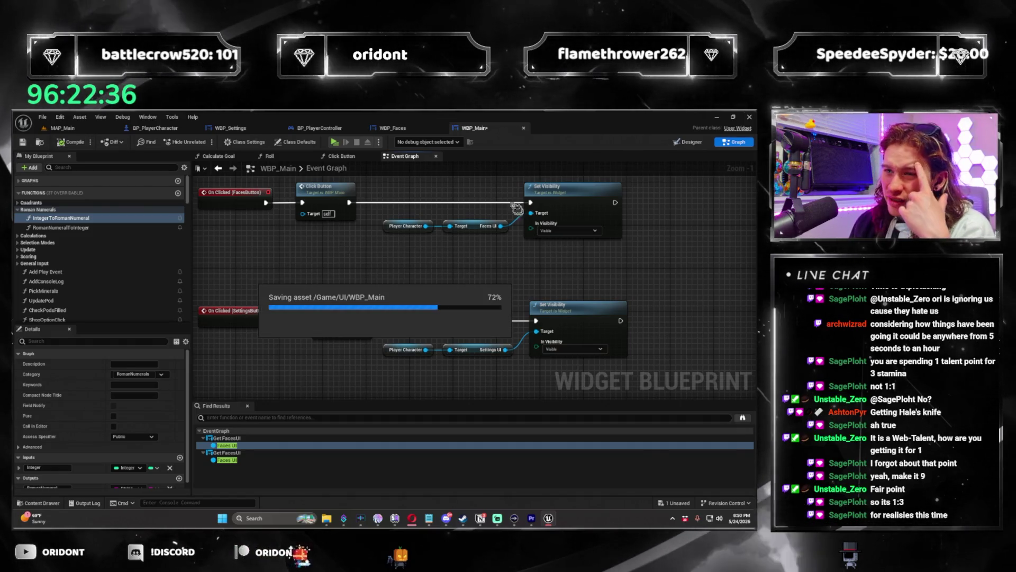
pyautogui.click(408, 129)
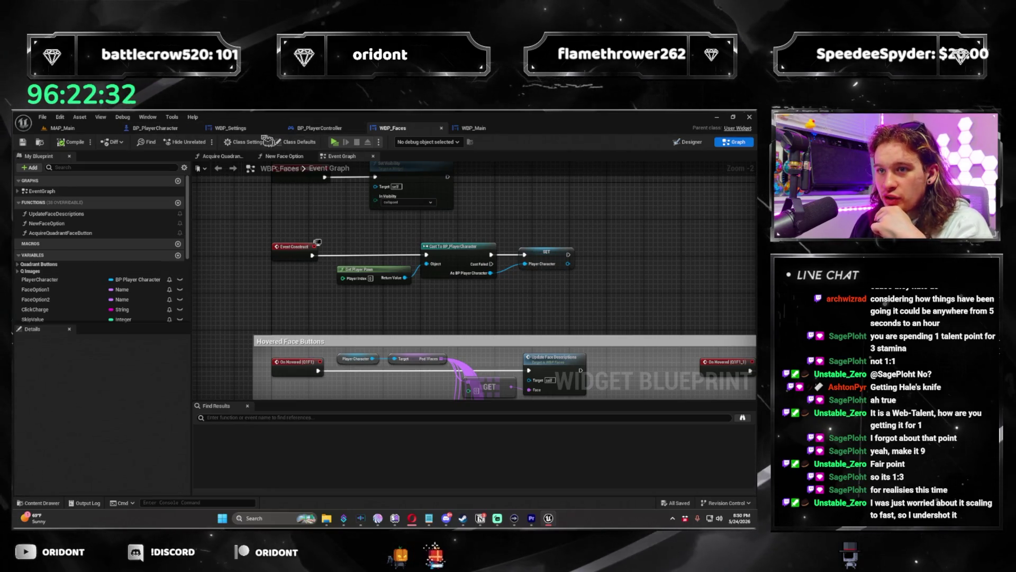
# Step: Check the Canvas Panel, Overlay and background Image properties in WBP_Settings' Designer
pyautogui.click(230, 128)
pyautogui.click(700, 145)
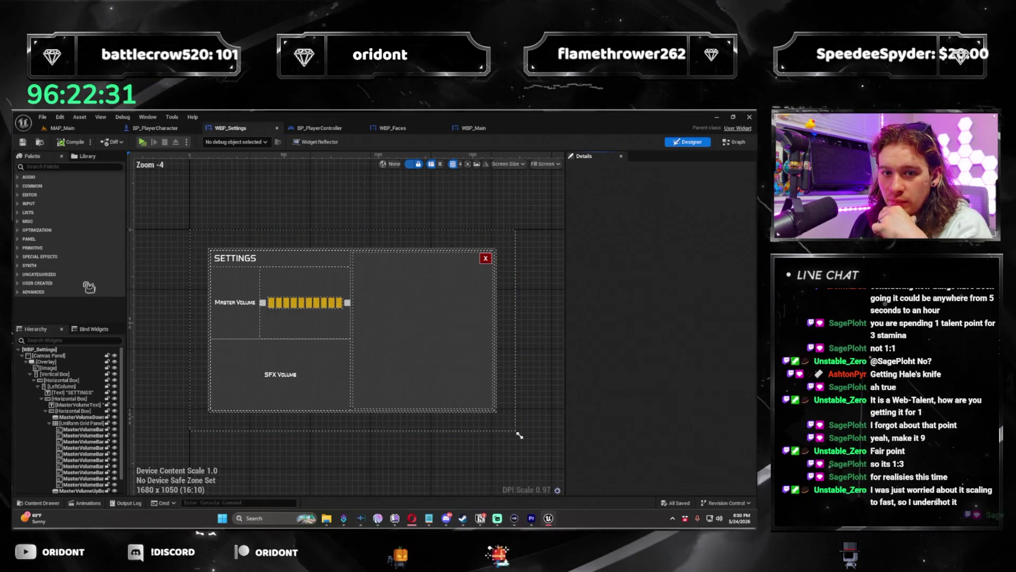
pyautogui.click(516, 430)
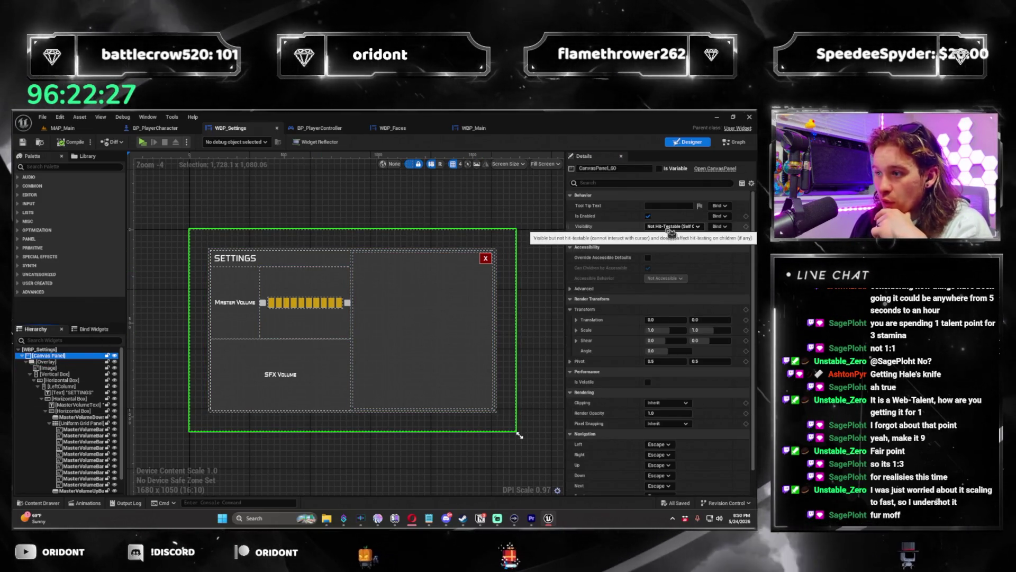
pyautogui.click(62, 362)
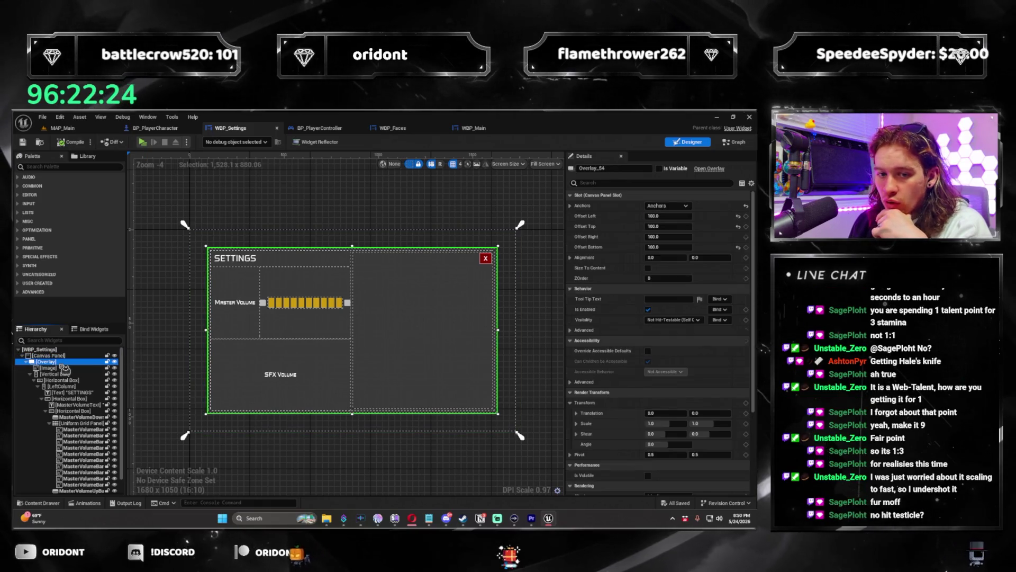
pyautogui.click(64, 356)
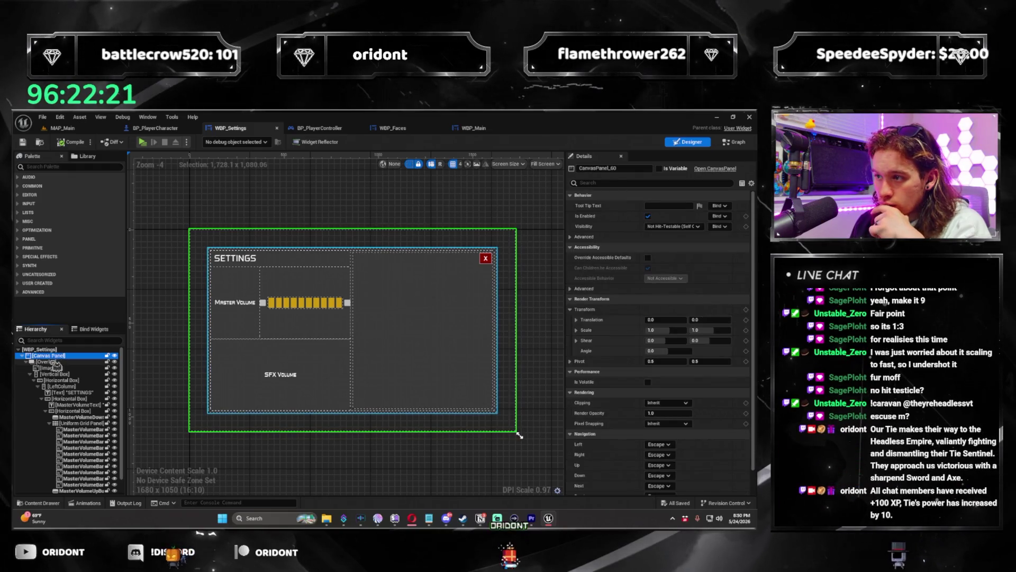
pyautogui.click(53, 362)
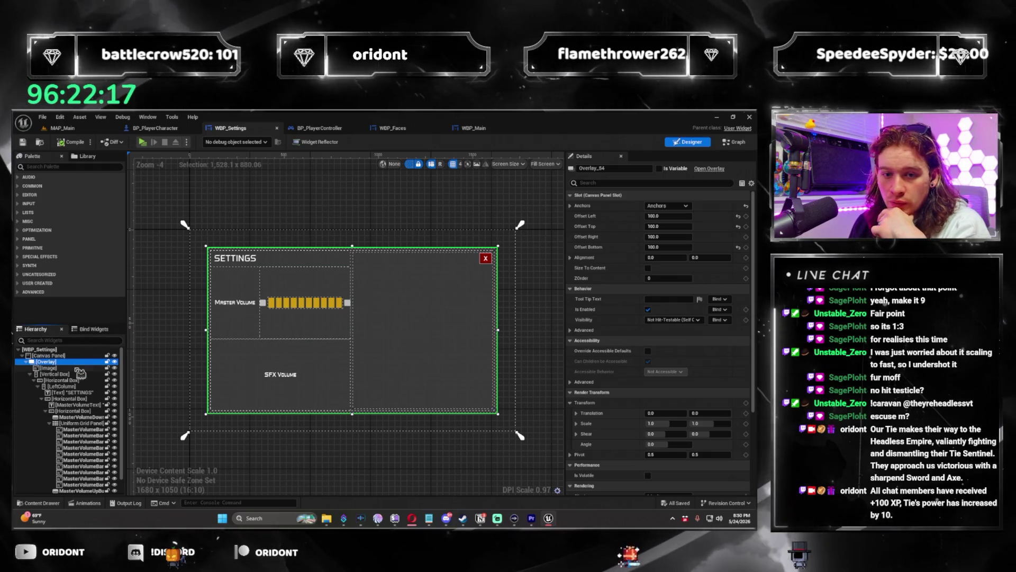
pyautogui.click(351, 377)
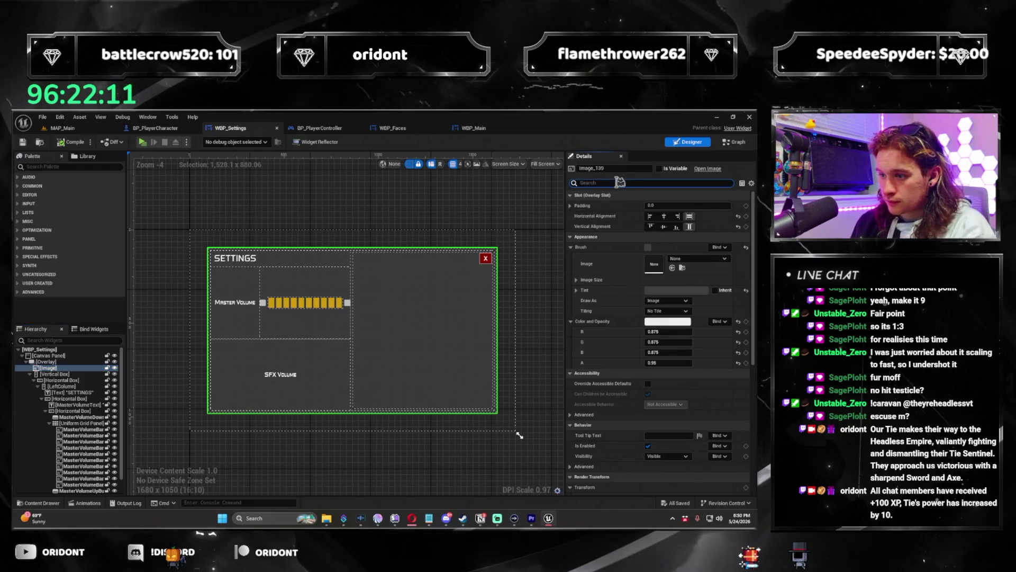
# Step: Filter Details by 'v' and make the background Image Not Hit-Testable (Self Only)
pyautogui.write('visi')
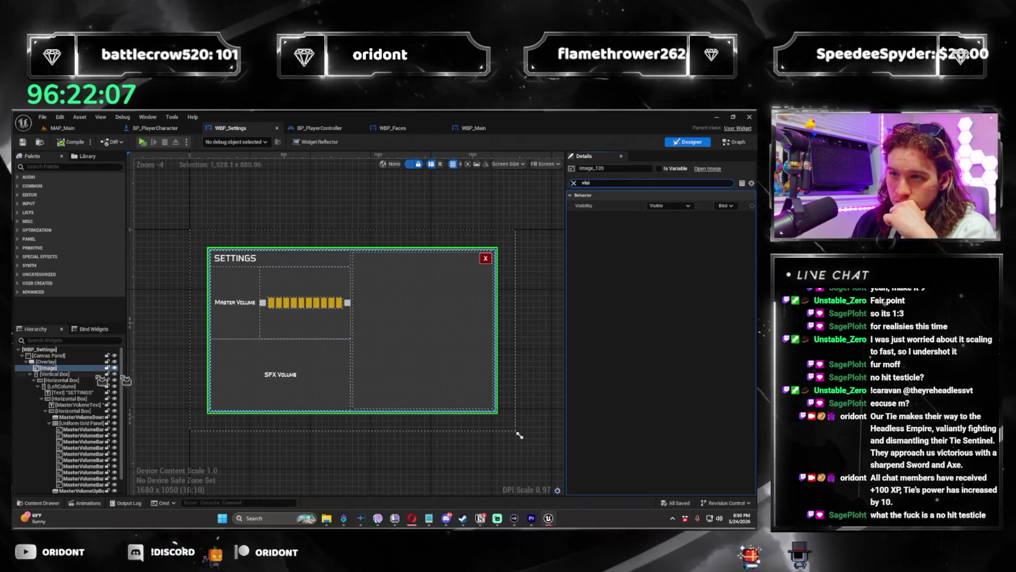
pyautogui.click(670, 206)
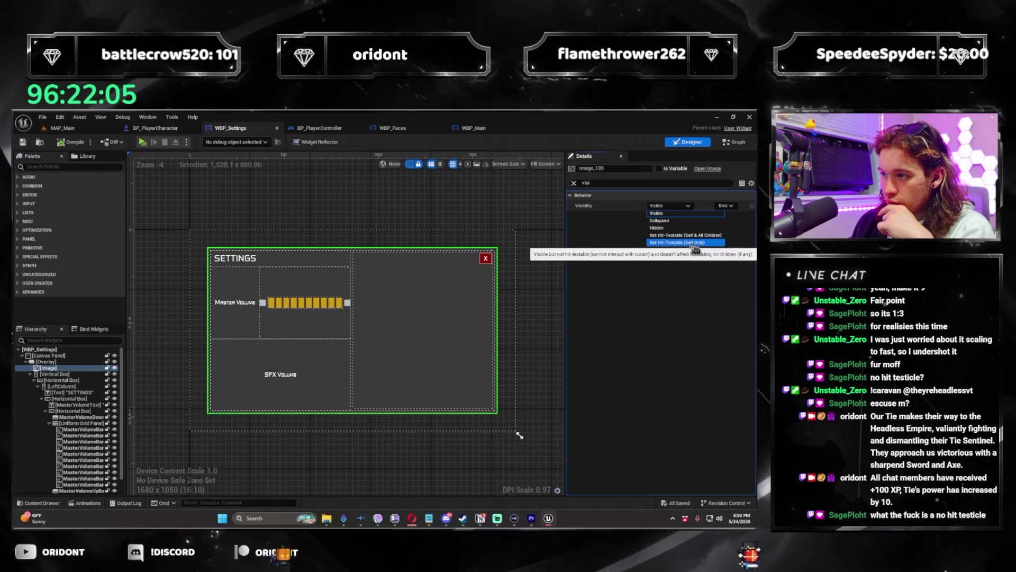
pyautogui.click(698, 244)
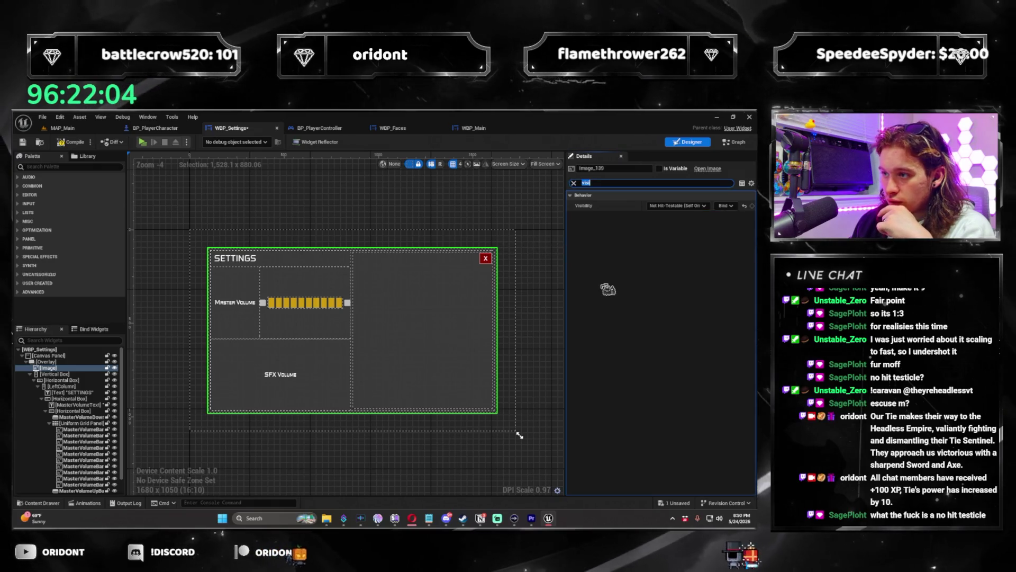
# Step: Make the SETTINGS title text Not Hit-Testable (Self Only)
pyautogui.click(79, 374)
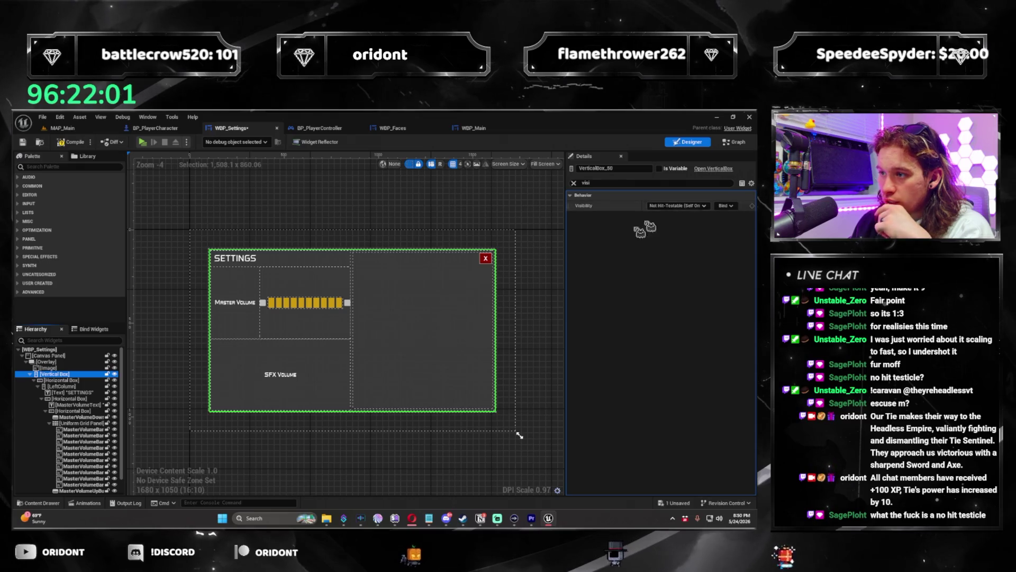
pyautogui.click(64, 387)
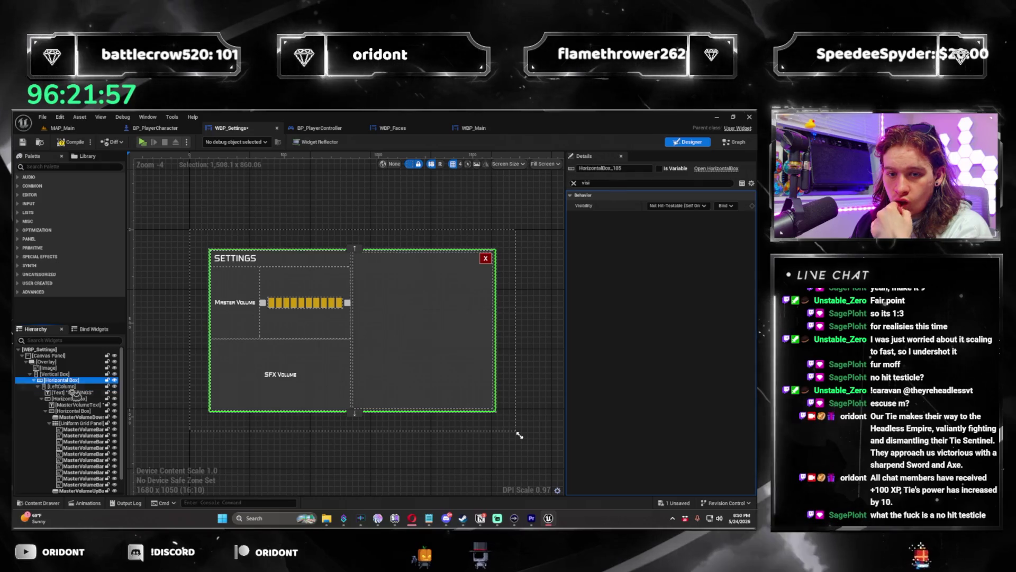
pyautogui.press('Up')
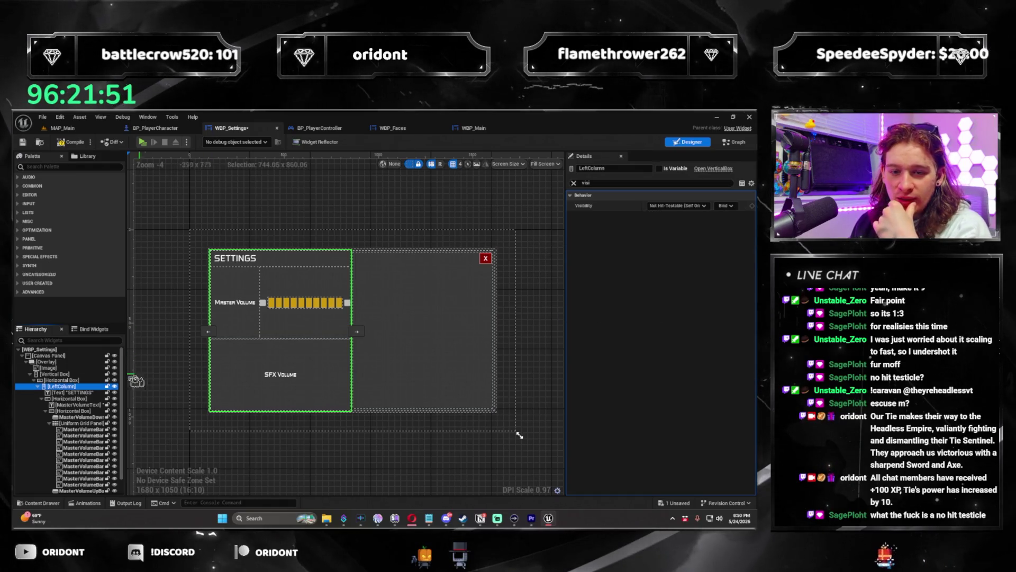
pyautogui.click(84, 398)
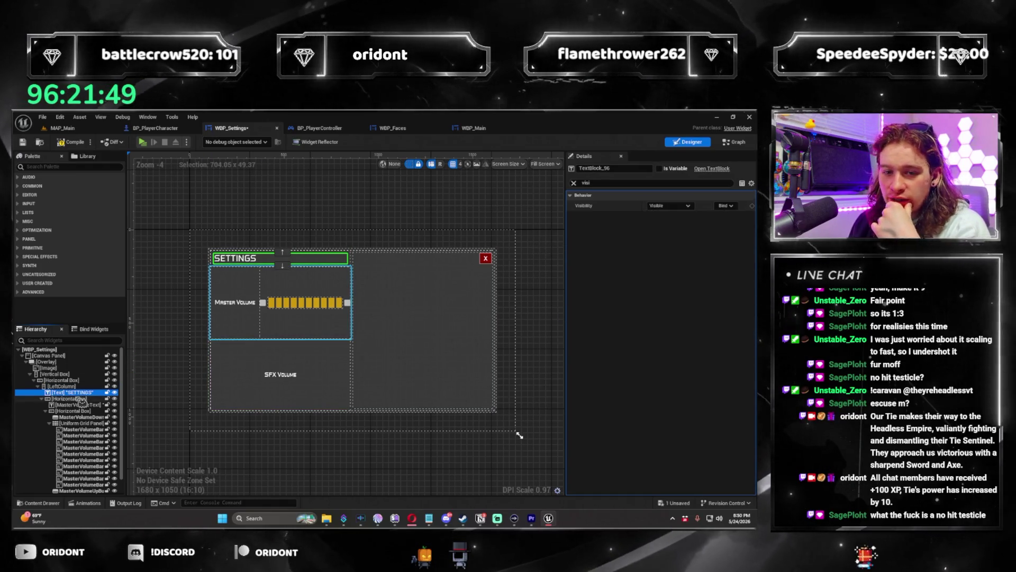
pyautogui.press('Up')
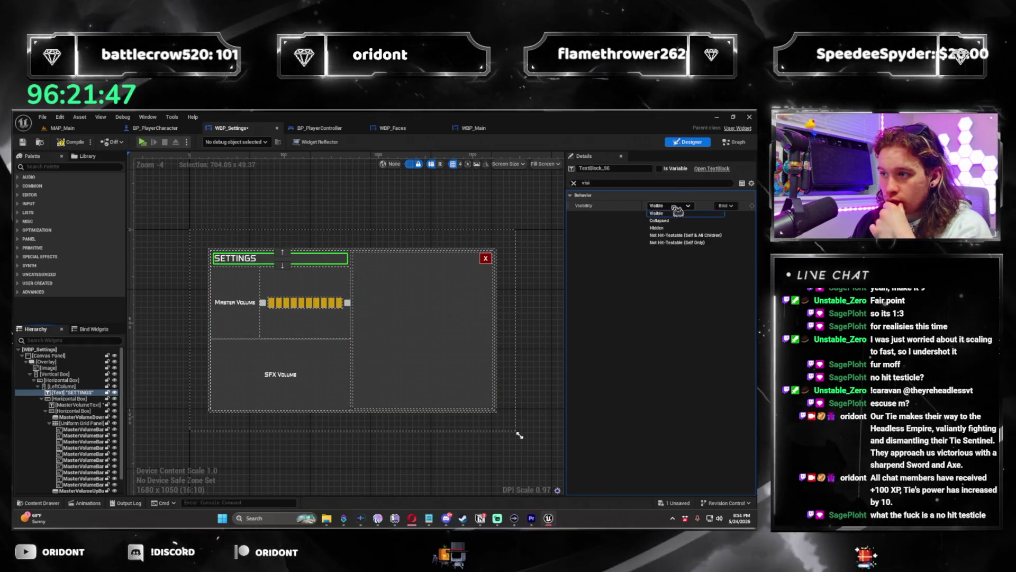
pyautogui.click(670, 206)
pyautogui.click(702, 242)
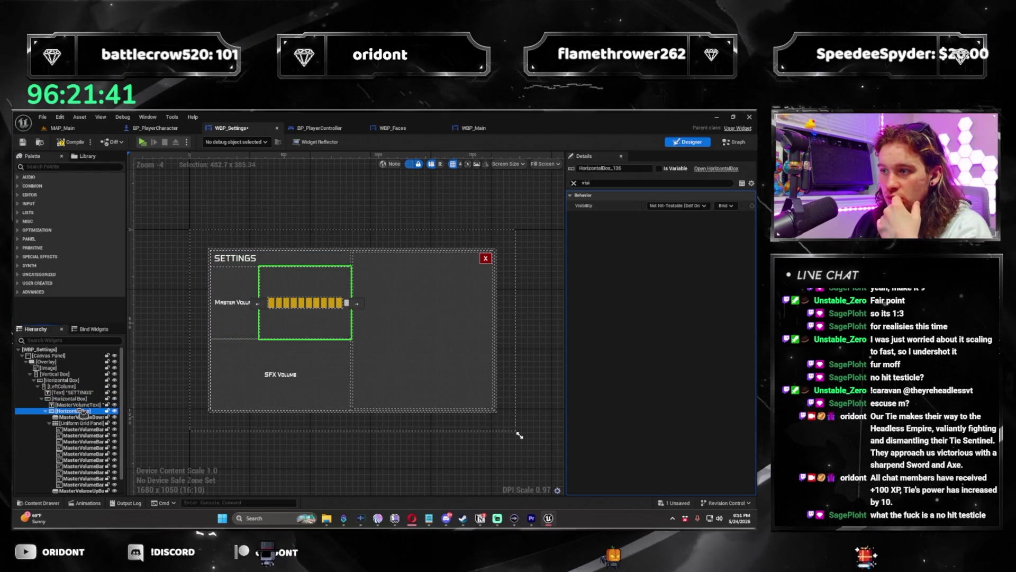
# Step: Set MasterVolumeText to Not Hit-Testable (Self Only), then select the volume bar containers
pyautogui.click(678, 205)
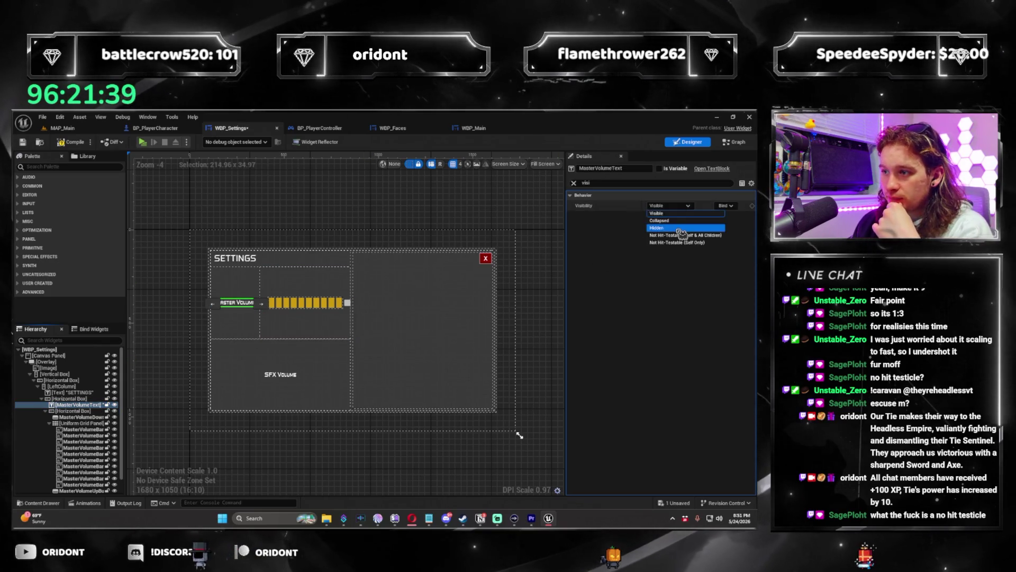
pyautogui.click(683, 242)
pyautogui.click(678, 205)
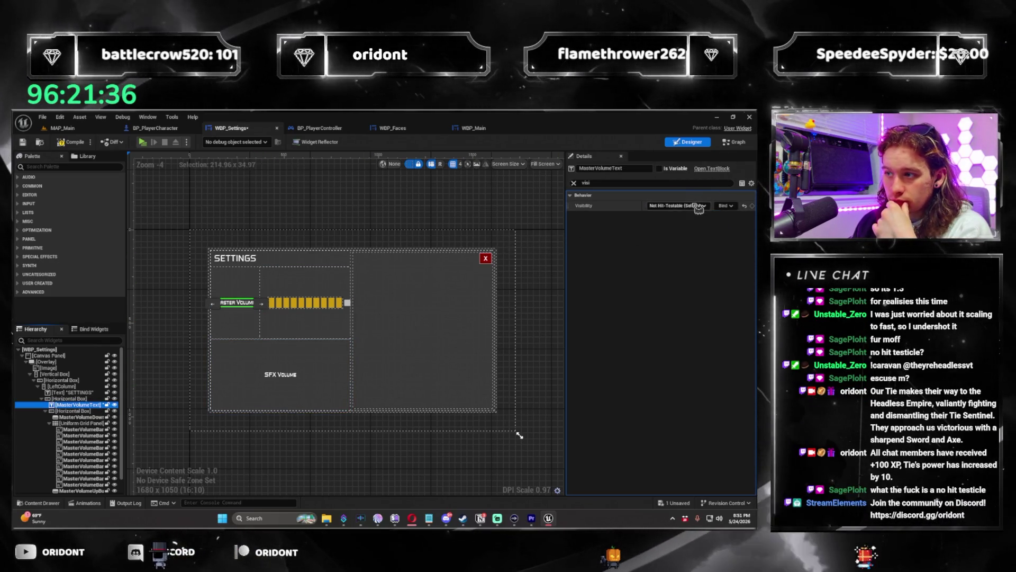
pyautogui.click(686, 241)
pyautogui.click(82, 411)
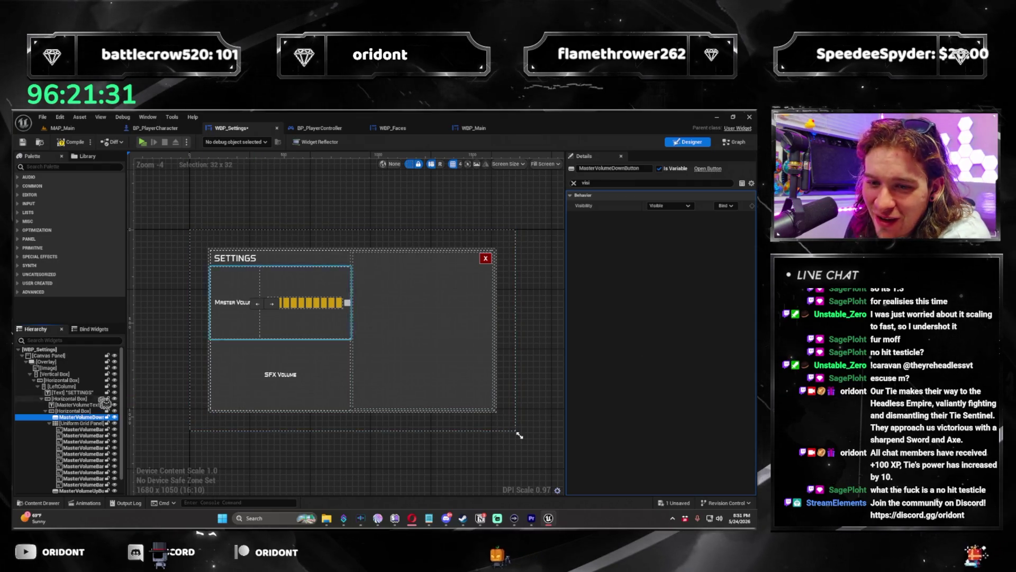
pyautogui.scroll(-1, 80, 413)
pyautogui.click(79, 405)
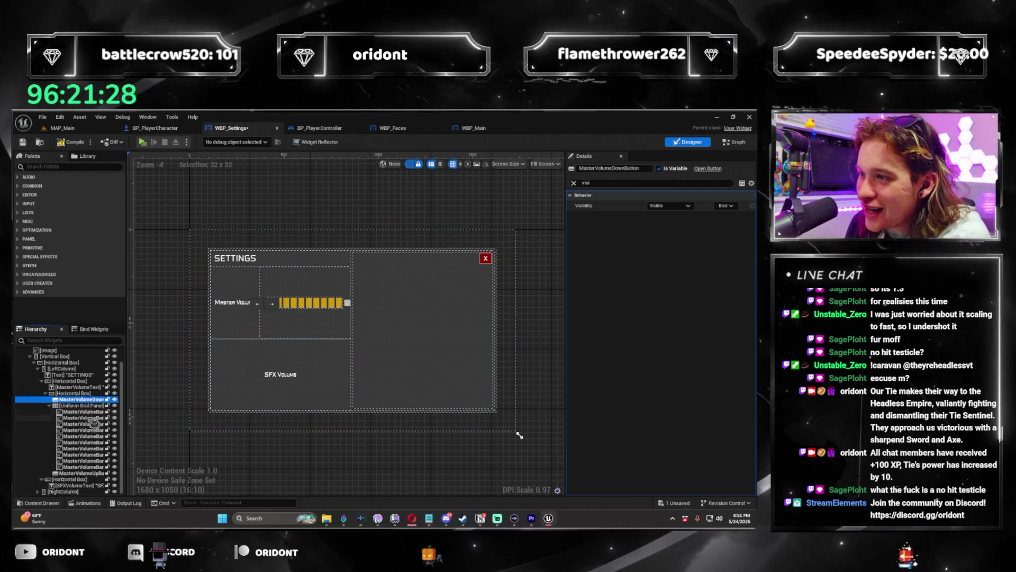
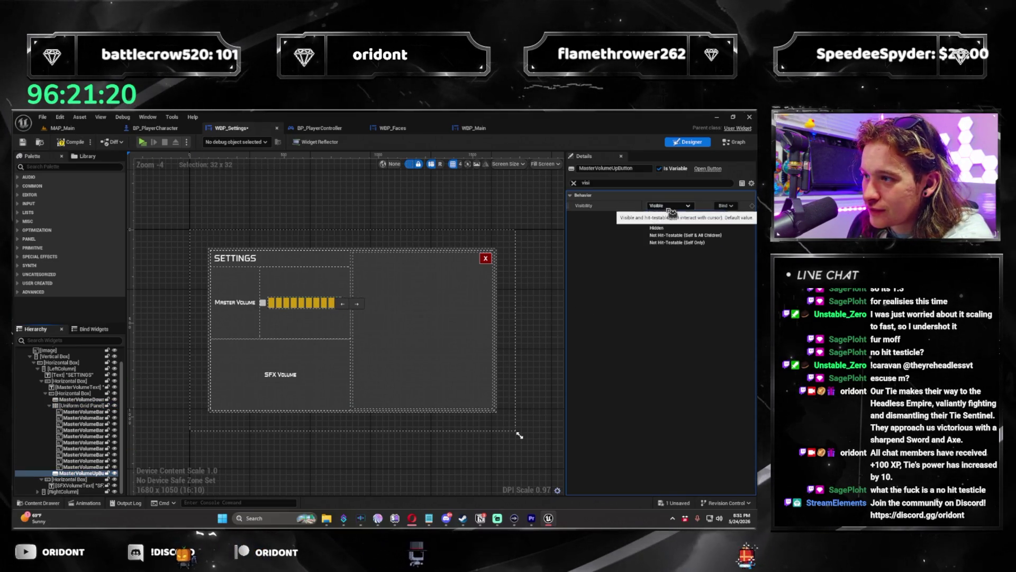
# Step: Set the SFX Volume label's Visibility to Not Hit-Testable (Self Only), then start a Play preview
pyautogui.click(74, 479)
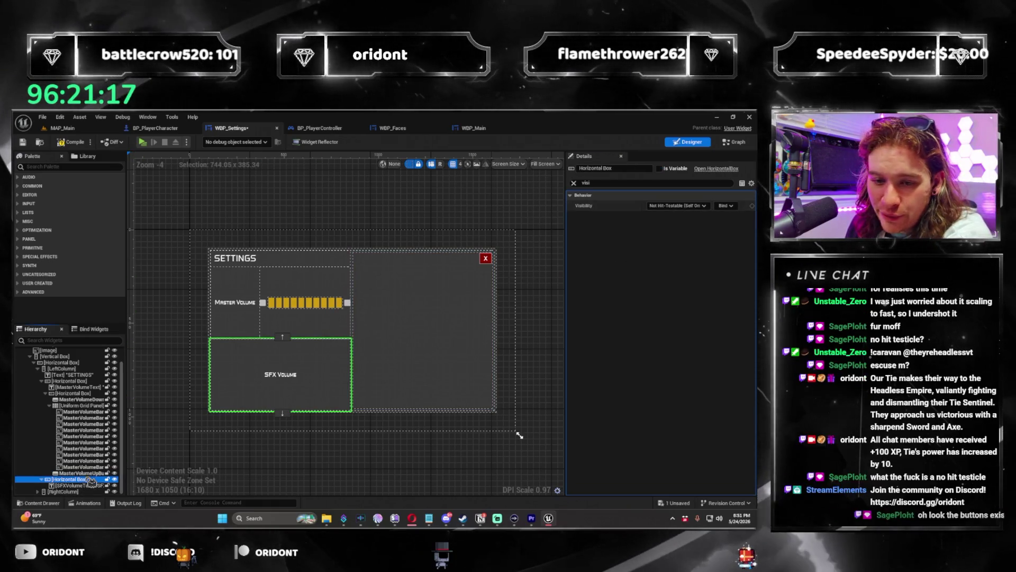
pyautogui.press('Down')
pyautogui.click(668, 206)
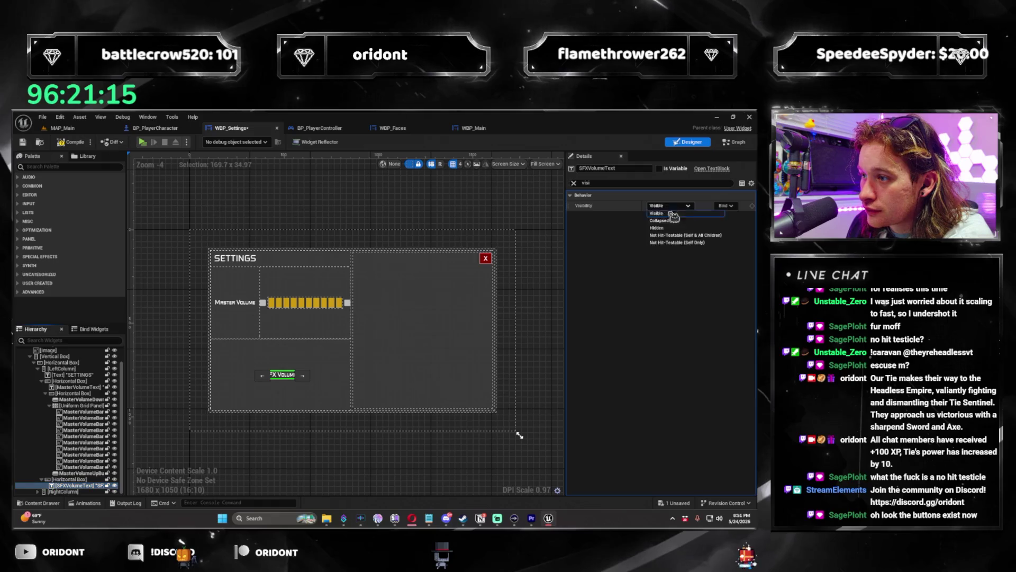
pyautogui.click(677, 243)
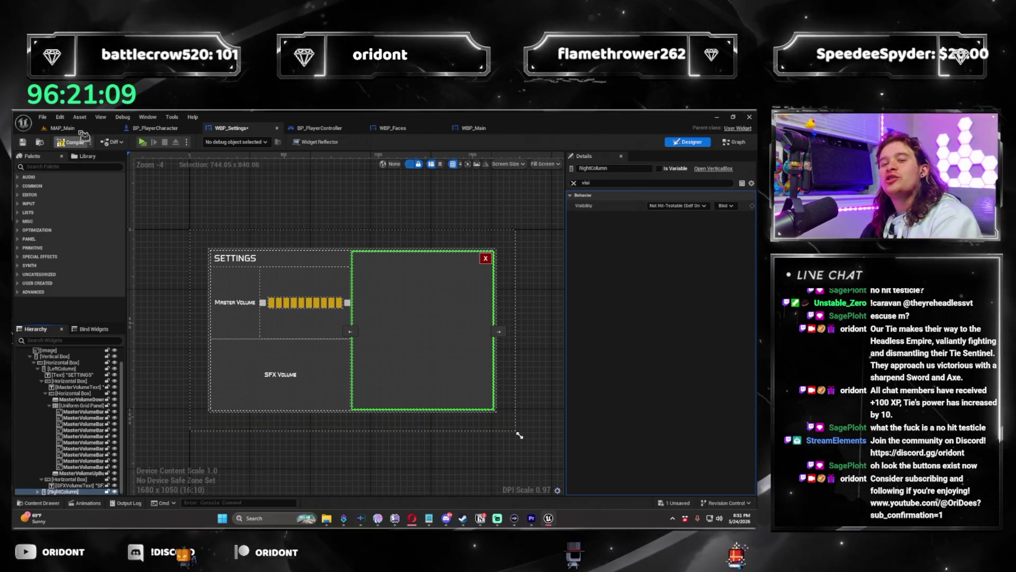
pyautogui.click(82, 131)
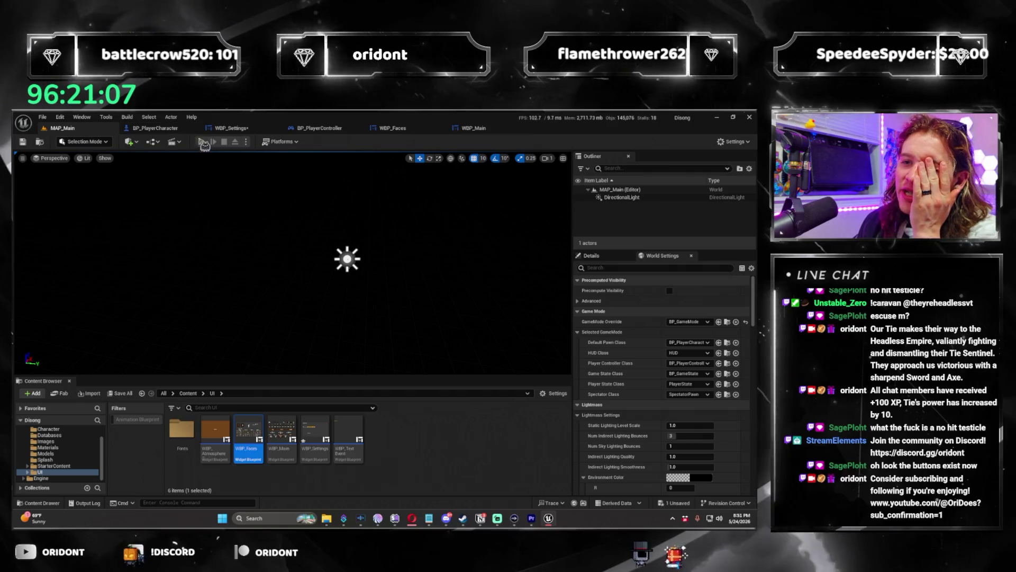
pyautogui.hotkey('alt', 'p')
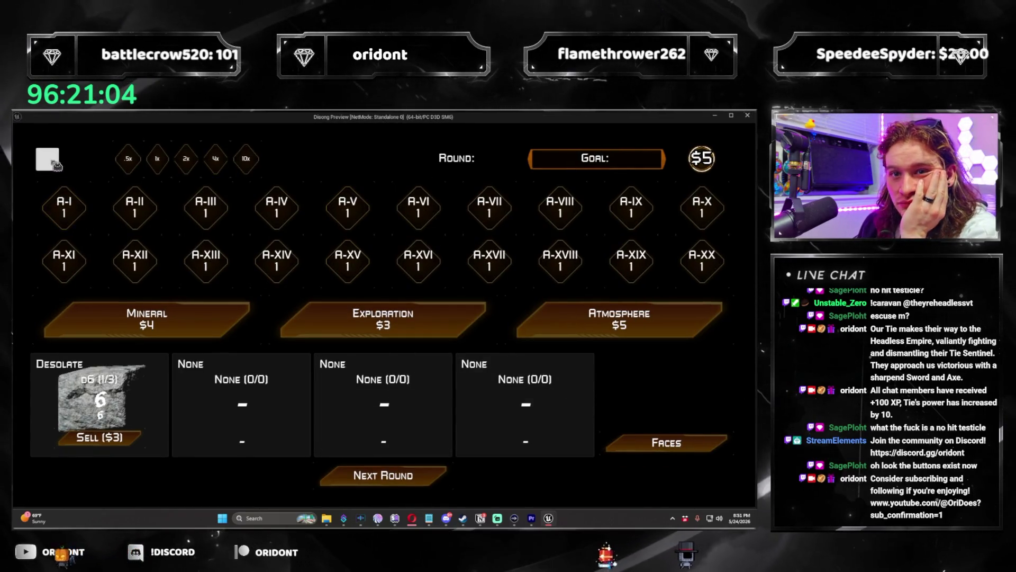
pyautogui.click(55, 165)
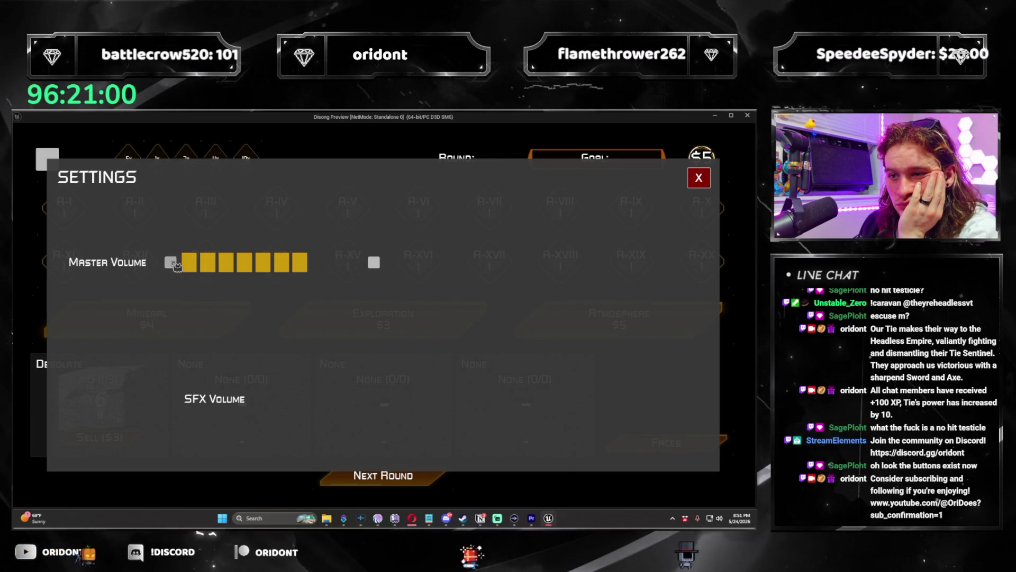
pyautogui.click(698, 178)
pyautogui.click(418, 477)
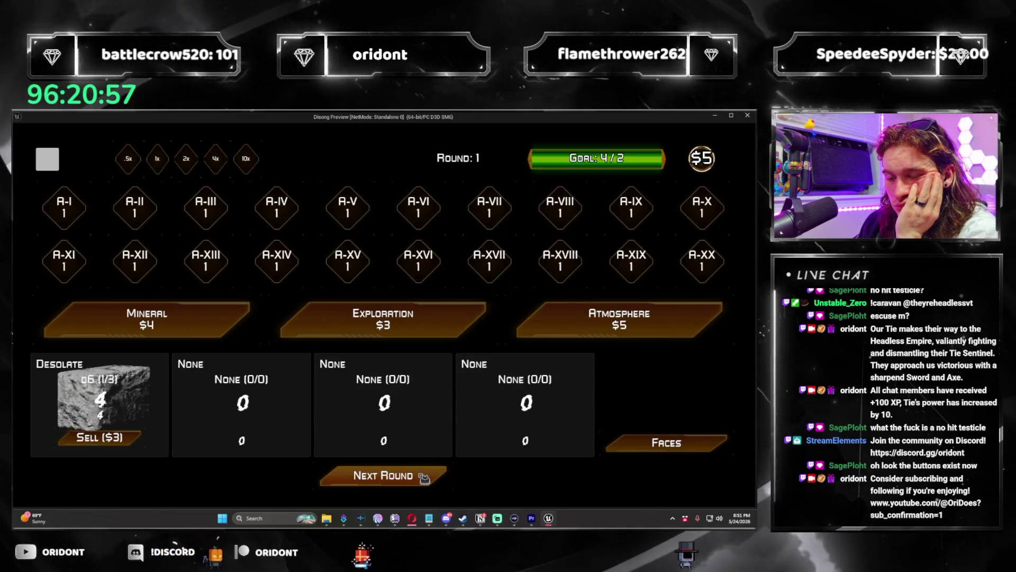
pyautogui.click(423, 477)
pyautogui.click(622, 326)
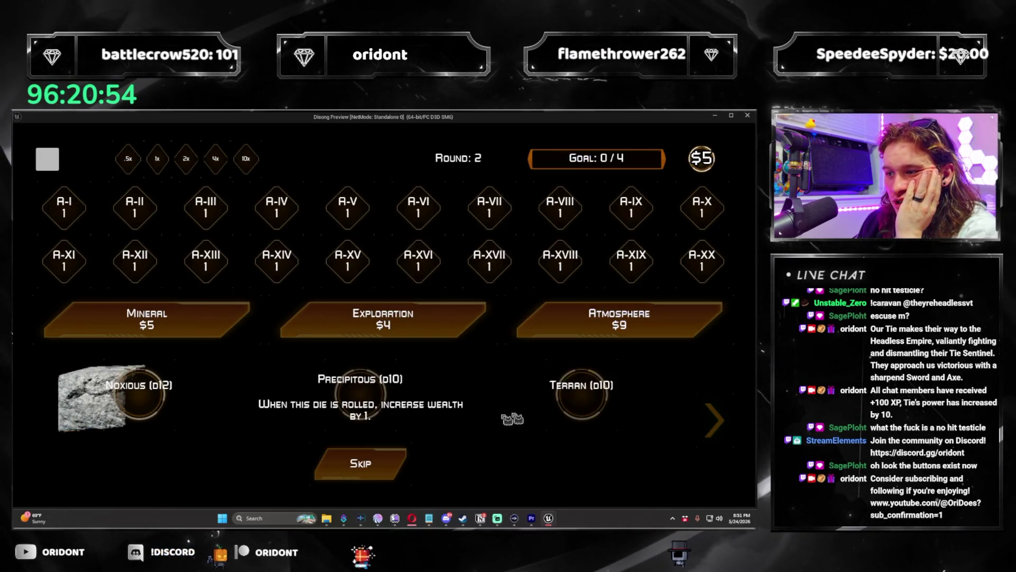
pyautogui.click(574, 415)
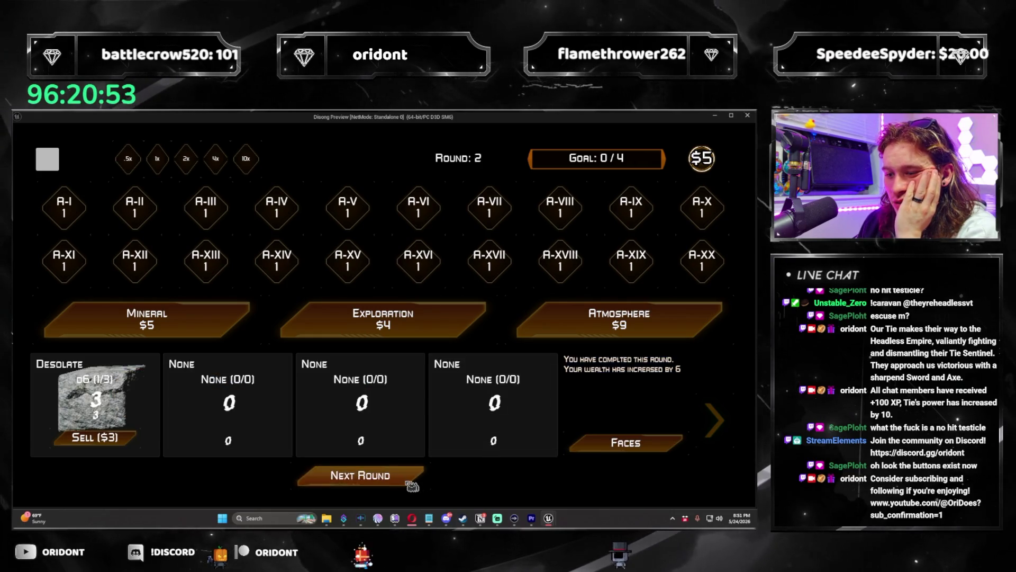
pyautogui.click(360, 476)
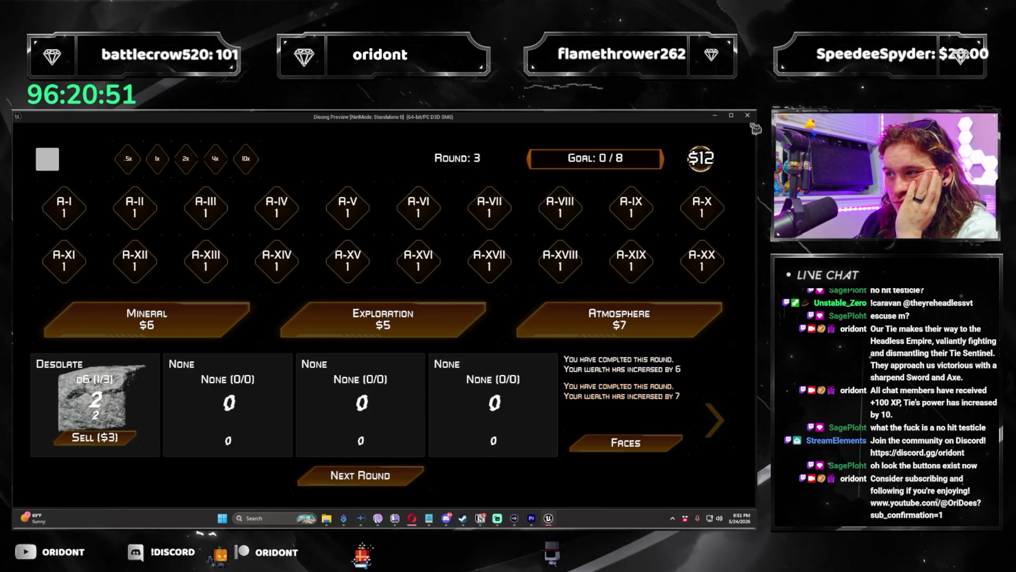
pyautogui.click(747, 115)
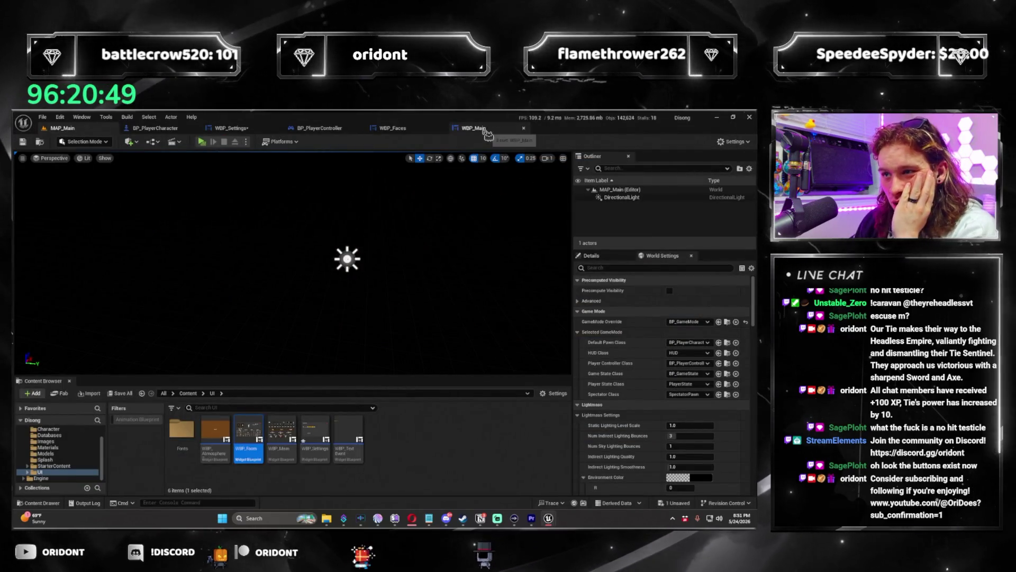
# Step: Open the Update Volume Graphic function in the WBP_Settings graph
pyautogui.click(390, 129)
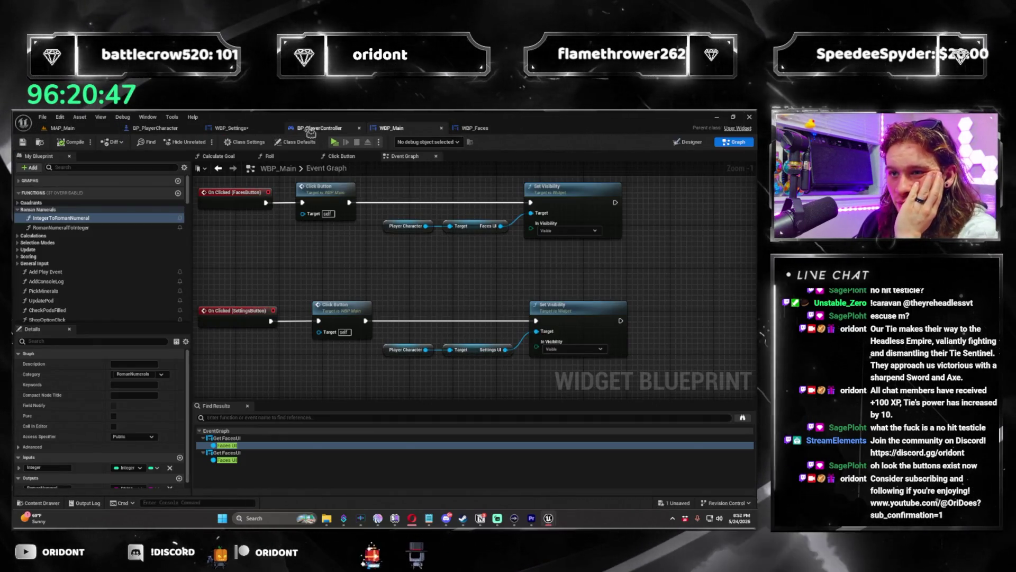
pyautogui.click(232, 128)
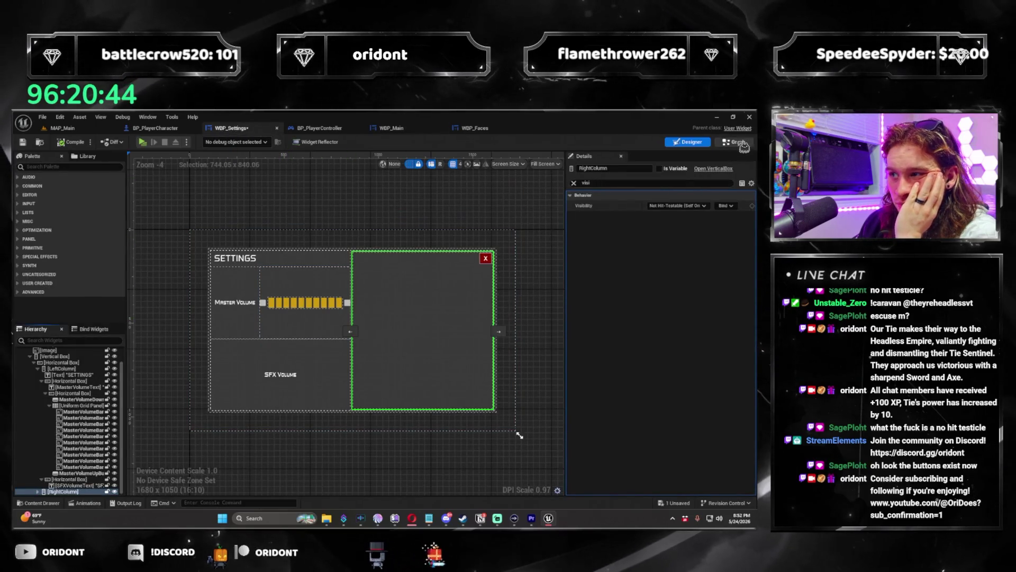
pyautogui.click(741, 143)
pyautogui.scroll(-1, 87, 261)
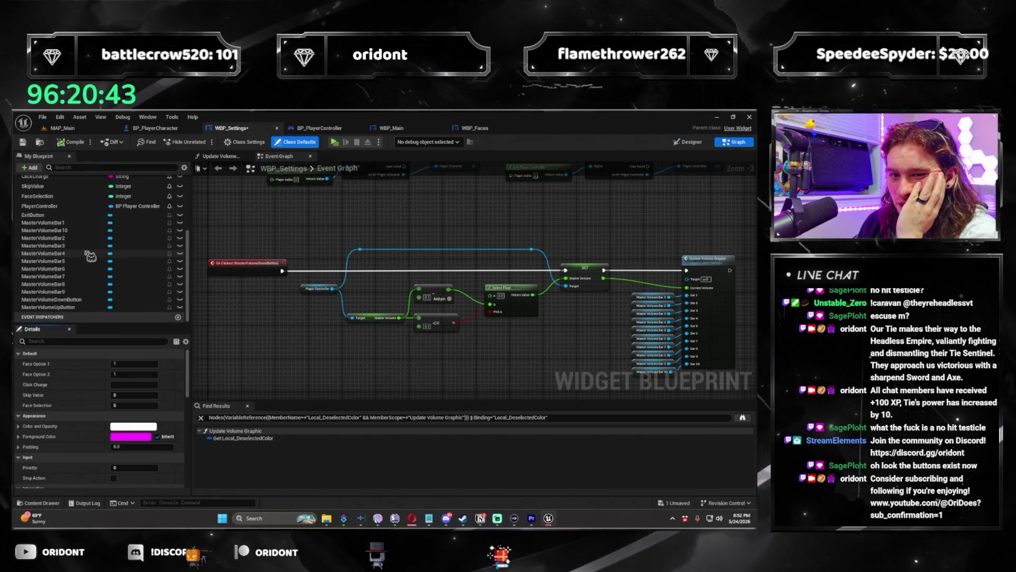
pyautogui.scroll(5, 71, 234)
pyautogui.doubleClick(55, 236)
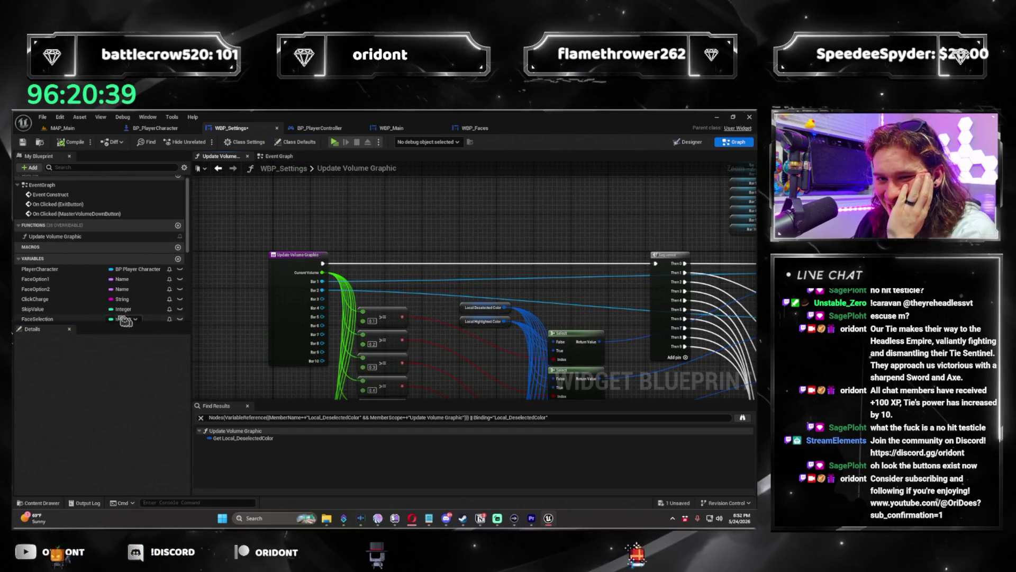
# Step: Set Local_DeselectedColor's default alpha to 0.3, save WBP_Settings and return to the Event Graph
pyautogui.scroll(-8, 121, 307)
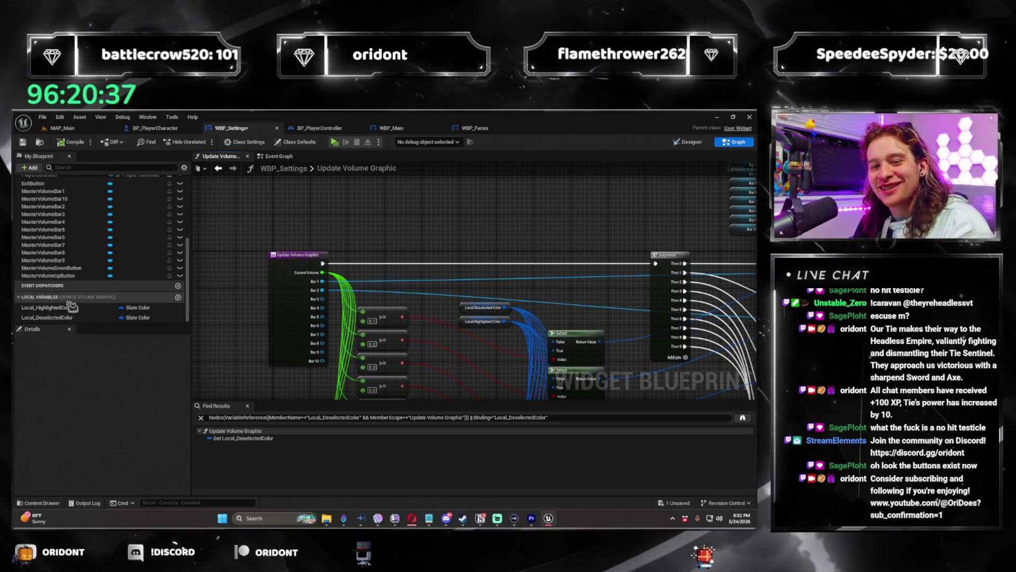
pyautogui.click(46, 317)
pyautogui.click(125, 436)
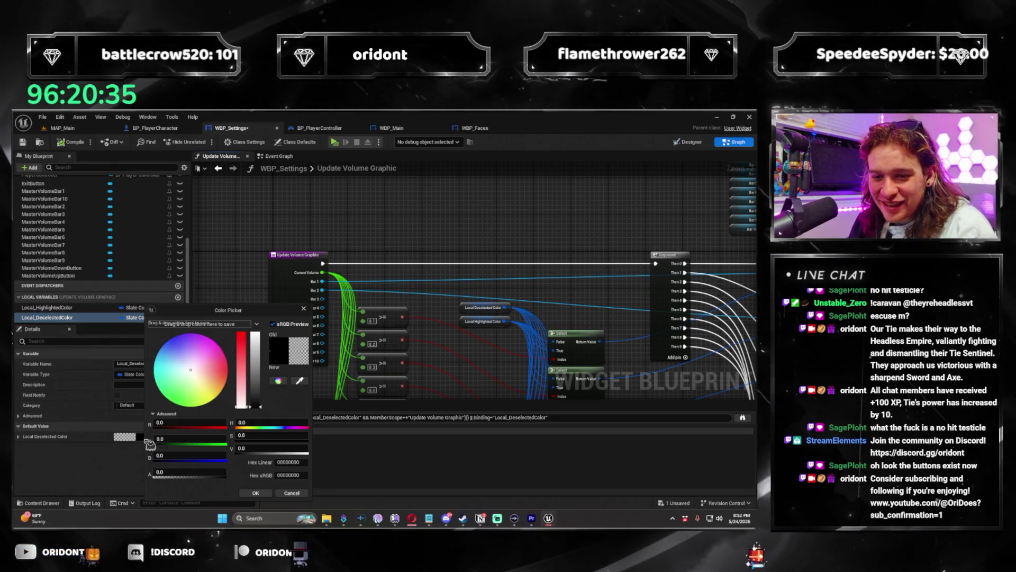
pyautogui.write('.3')
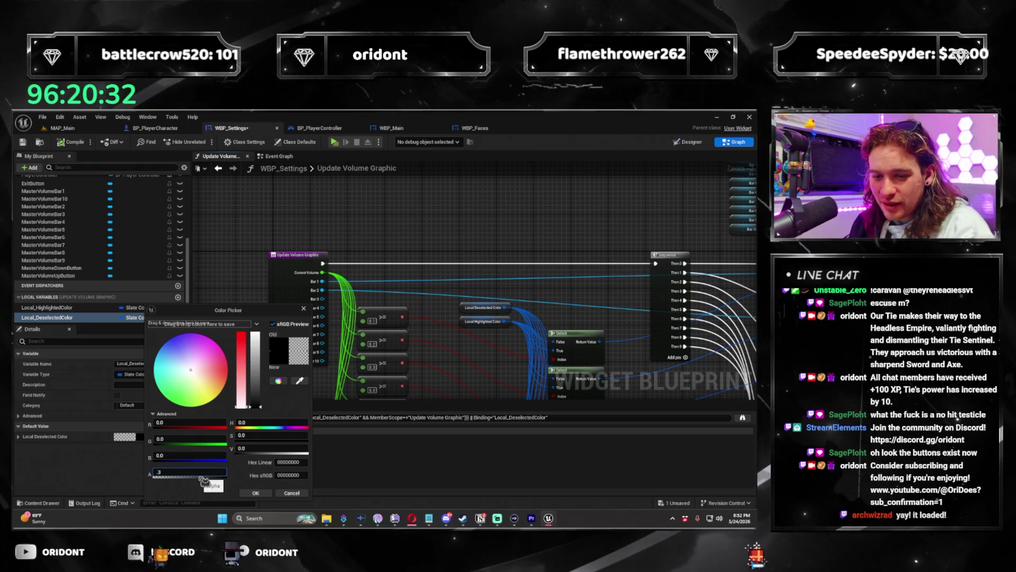
pyautogui.click(253, 491)
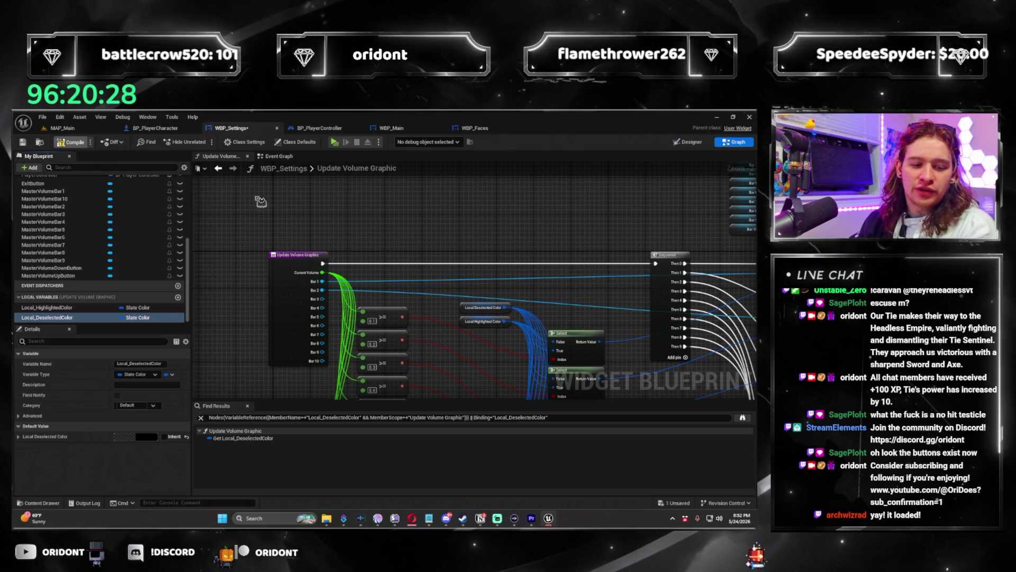
pyautogui.hotkey('ctrl', 's')
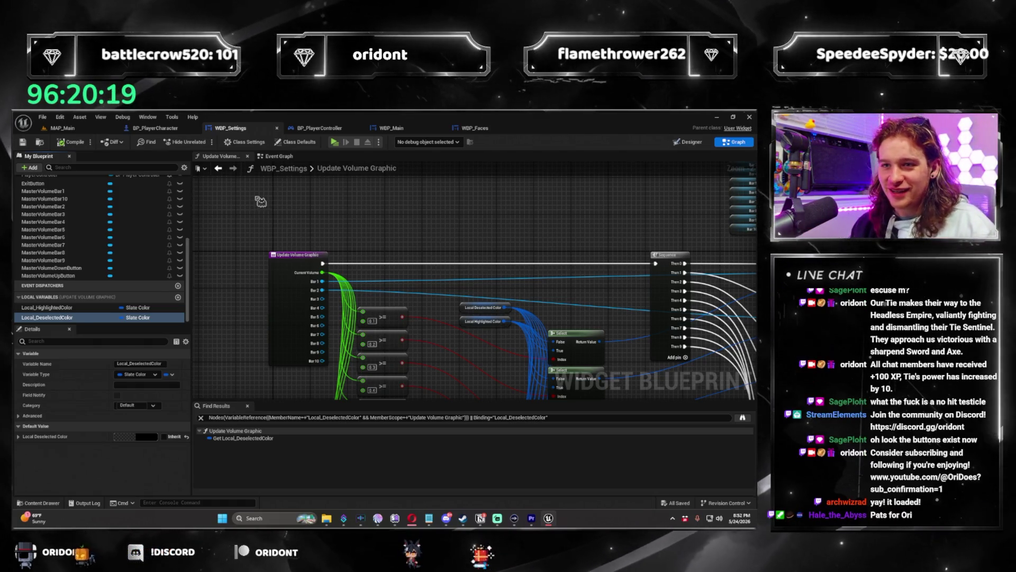
pyautogui.click(279, 157)
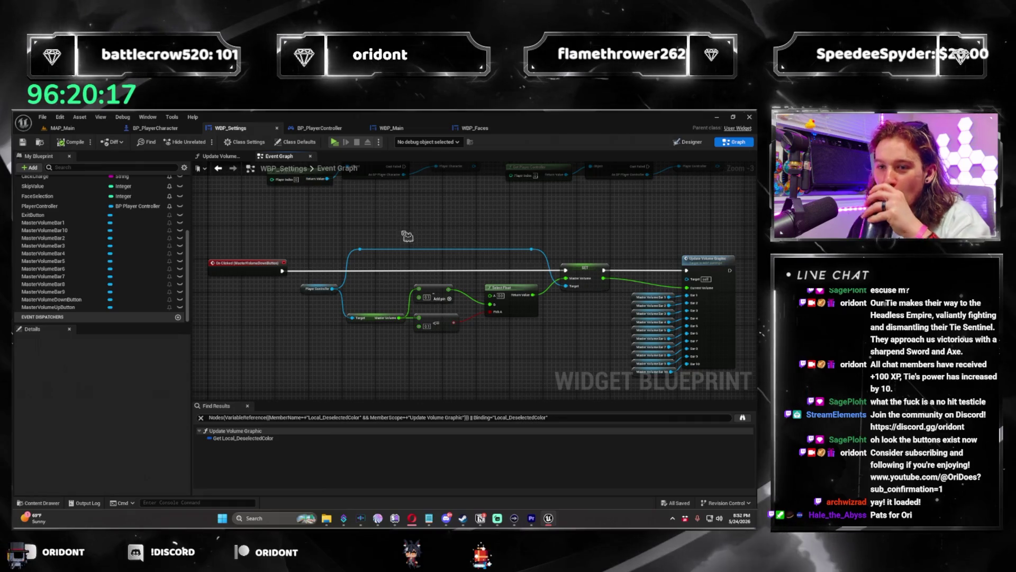
# Step: Paste the volume bar and arrows into the SFX row and name the first bar SFXVolumeBar1
pyautogui.click(688, 142)
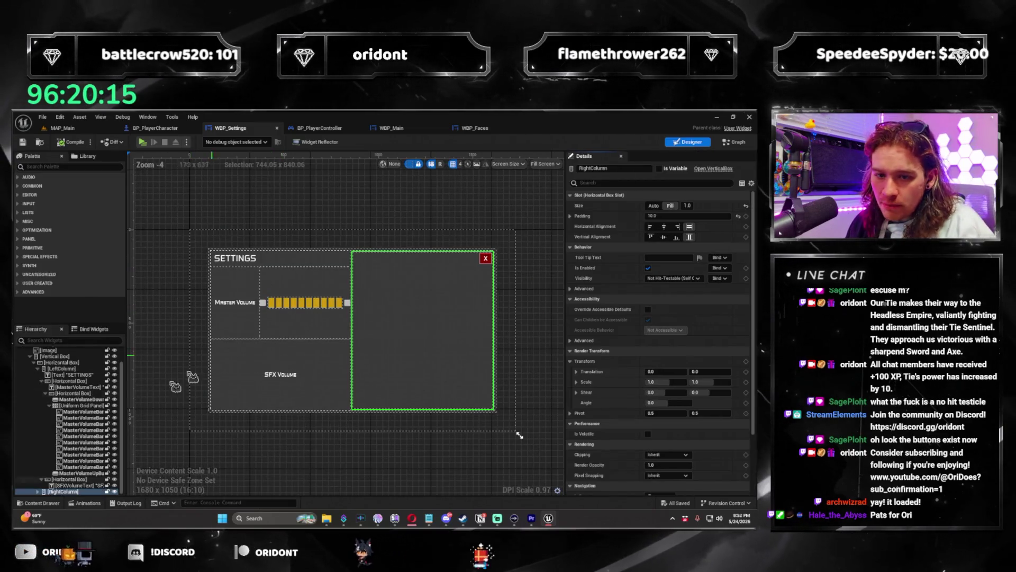
pyautogui.click(49, 405)
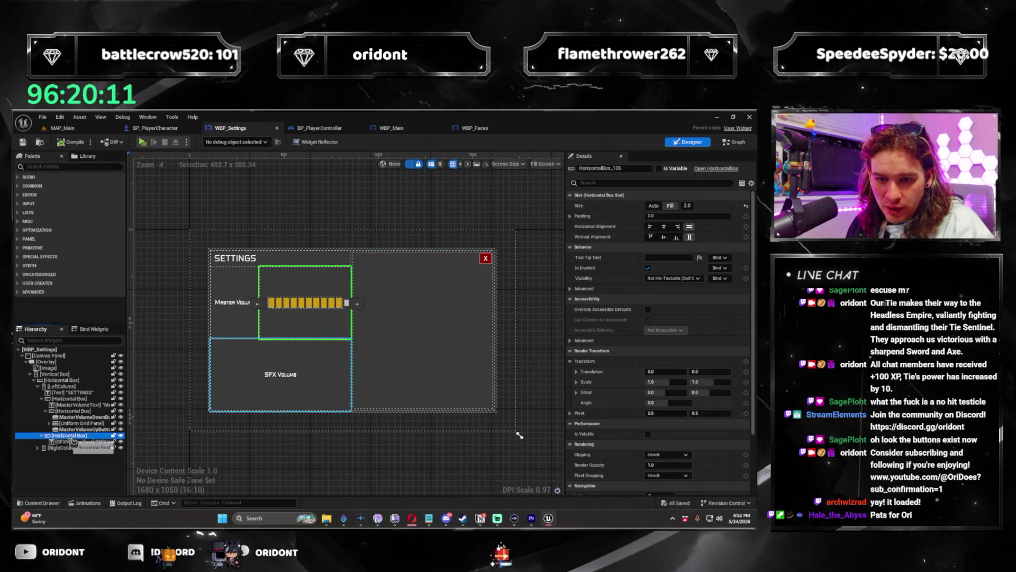
pyautogui.hotkey('ctrl', 'v')
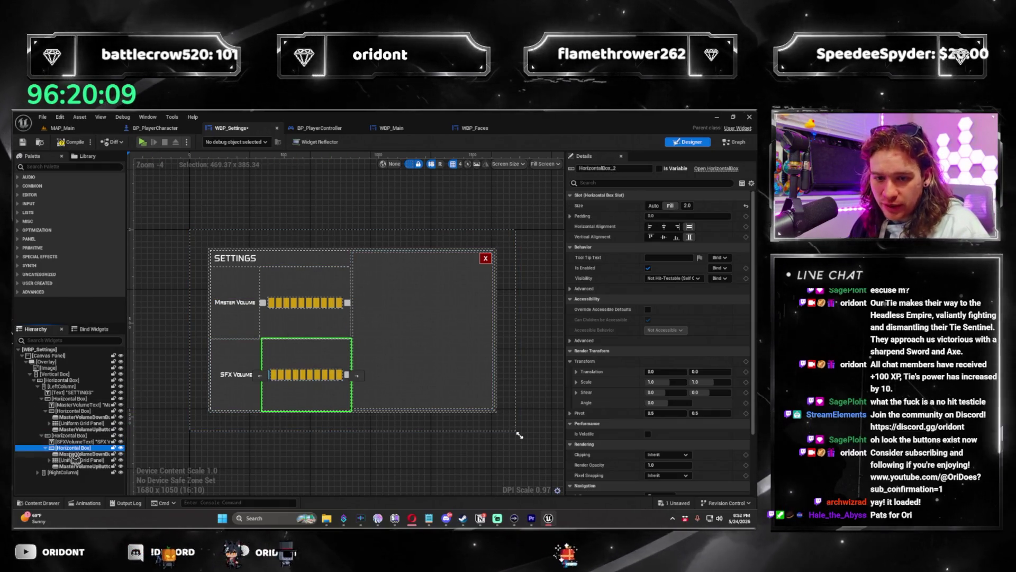
pyautogui.click(49, 460)
pyautogui.click(80, 466)
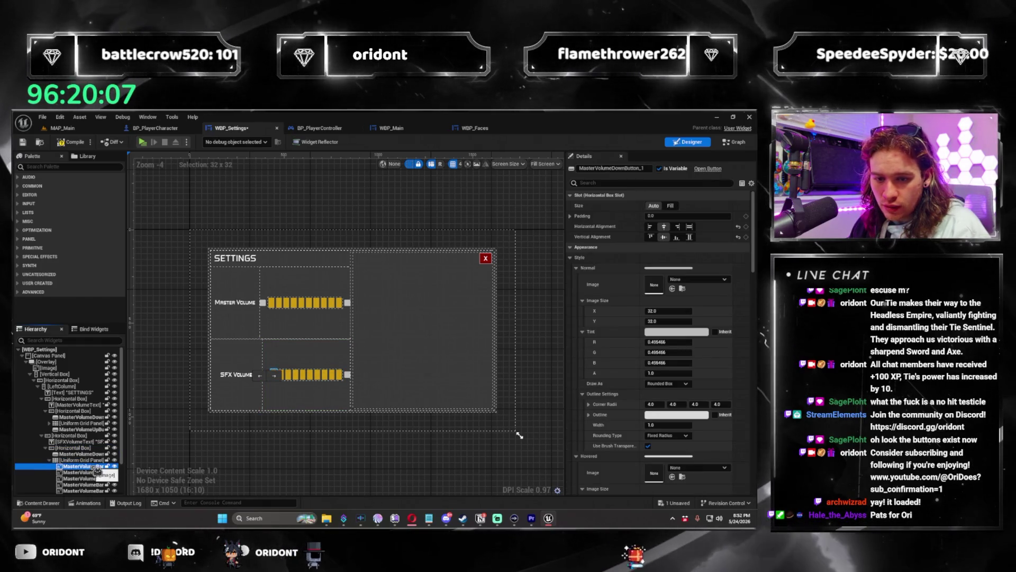
pyautogui.click(644, 169)
pyautogui.write('SFXVolumeBar1')
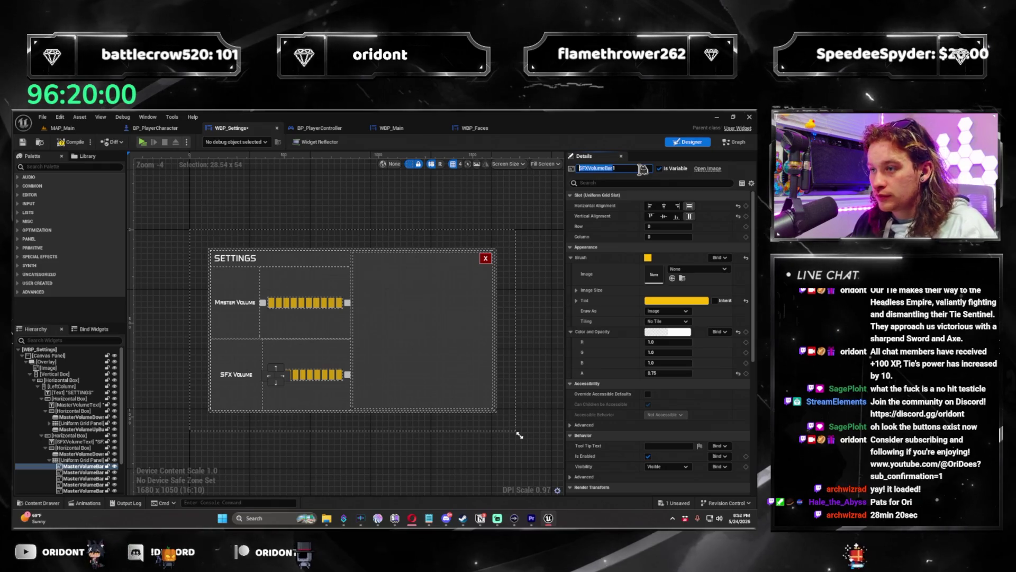
pyautogui.press('Return')
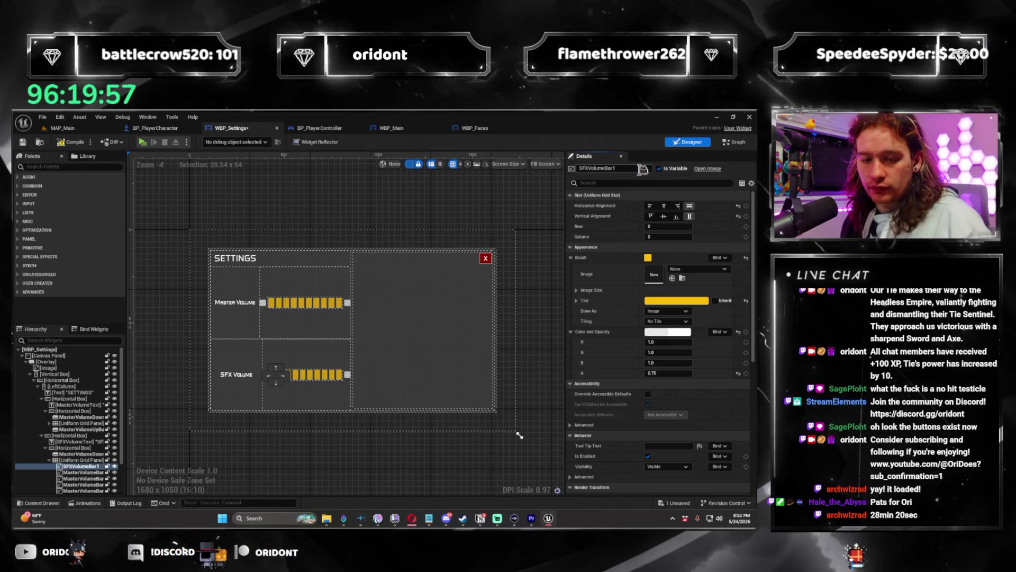
# Step: Add more SFX bars, naming them in sequence up to SFXVolumeBar6
pyautogui.moveTo(97, 442)
pyautogui.mouseDown()
pyautogui.moveTo(234, 426)
pyautogui.moveTo(97, 452)
pyautogui.moveTo(90, 441)
pyautogui.mouseUp()
pyautogui.press('Return')
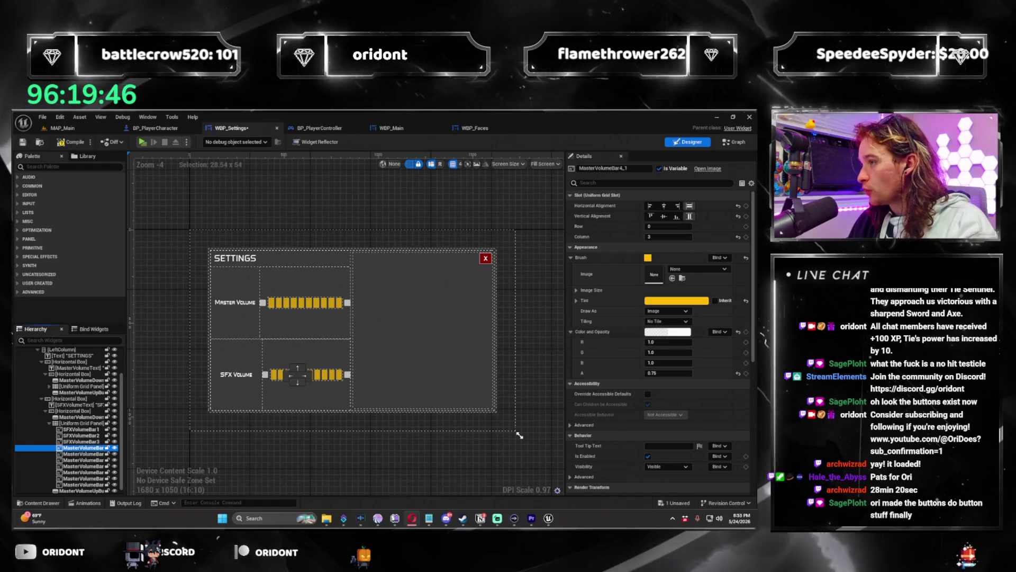
pyautogui.doubleClick(82, 448)
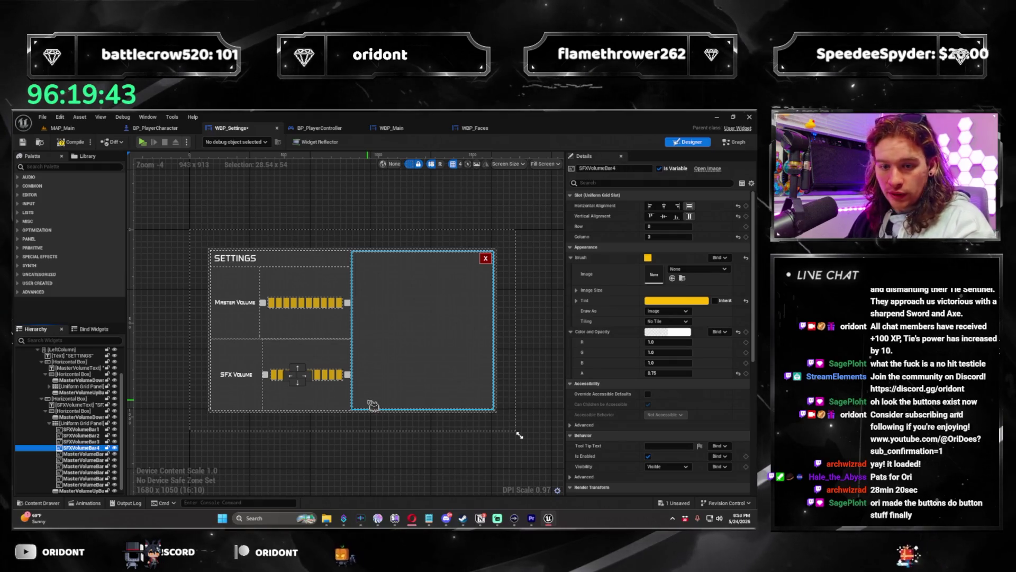
pyautogui.press('F2')
pyautogui.write('SFXVolumeBar5')
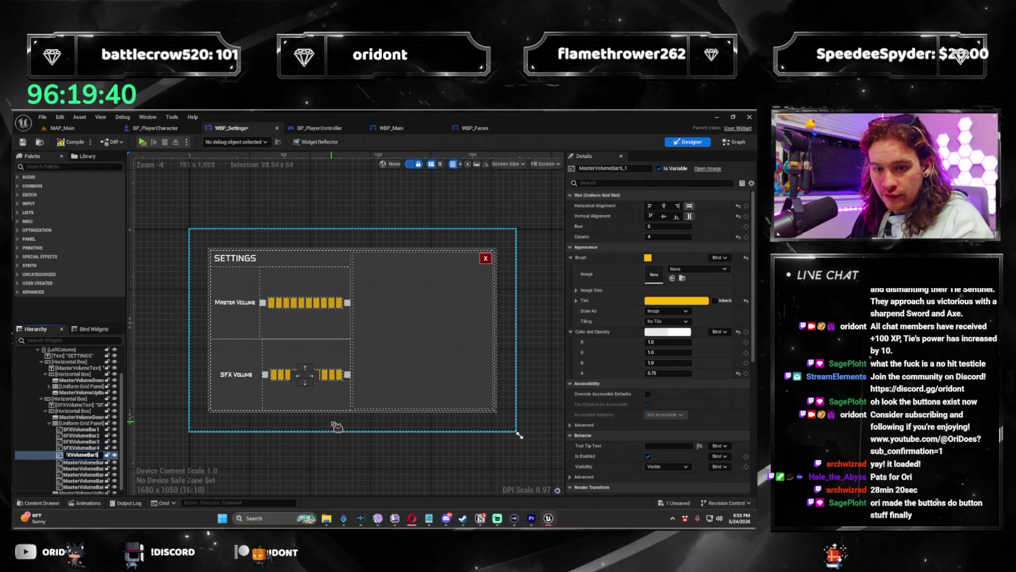
pyautogui.press('Return')
pyautogui.hotkey('ctrl', 'd')
pyautogui.press('F2')
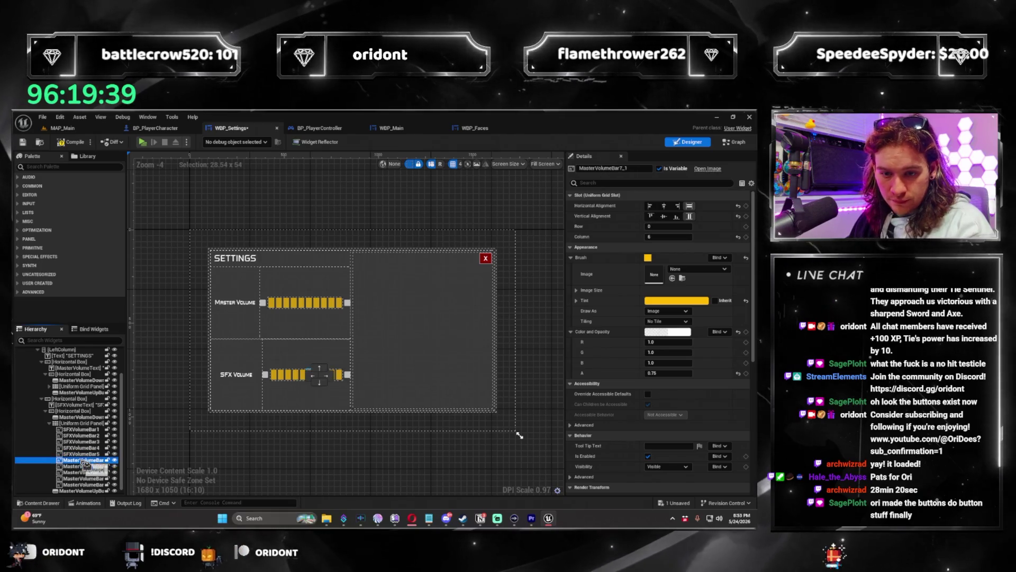
pyautogui.write('SFXVolumeBar6')
pyautogui.press('Return')
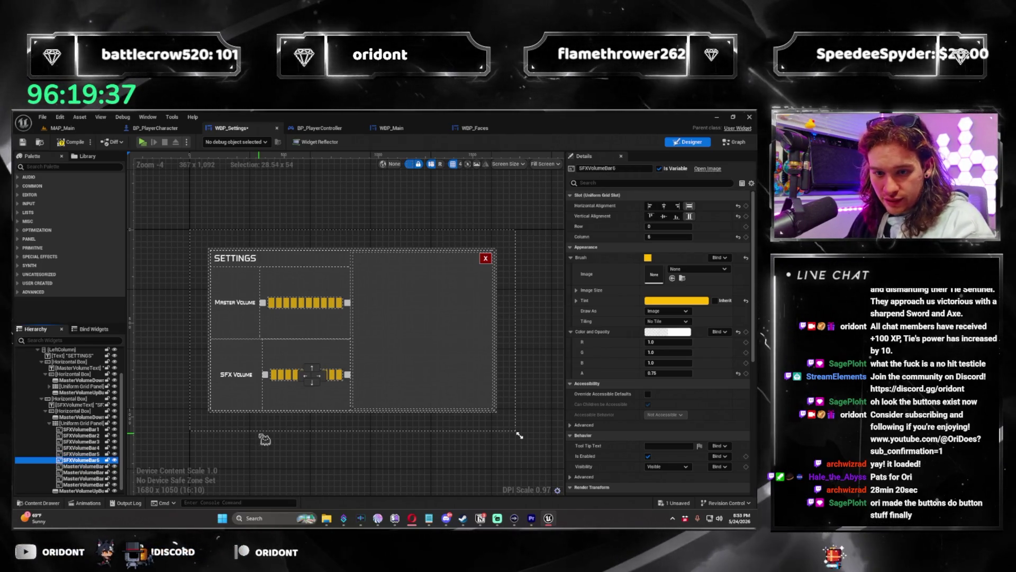
# Step: Duplicate the remaining bars as SFXVolumeBar7 through SFXVolumeBar10 and collapse the bar list
pyautogui.hotkey('ctrl', 'd')
pyautogui.press('F2')
pyautogui.write('SFXVolumeBar7')
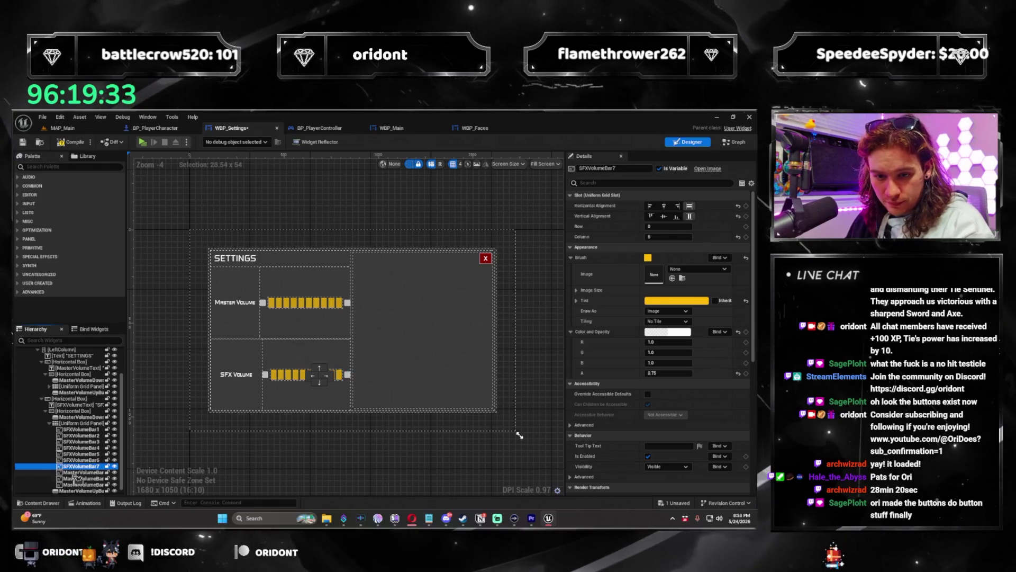
pyautogui.hotkey('ctrl', 'd')
pyautogui.press('F2')
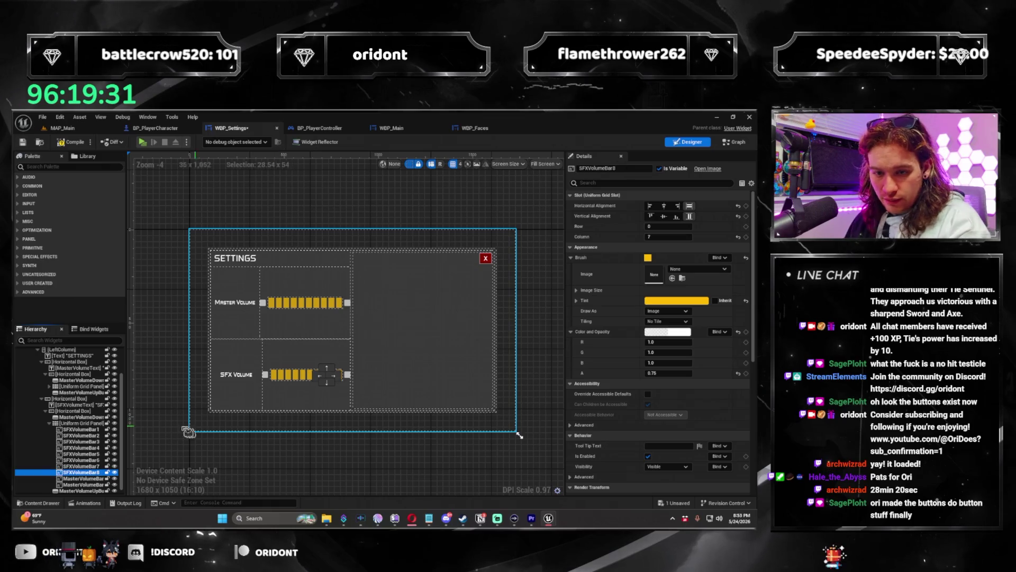
pyautogui.write('SFXVolumeBar9')
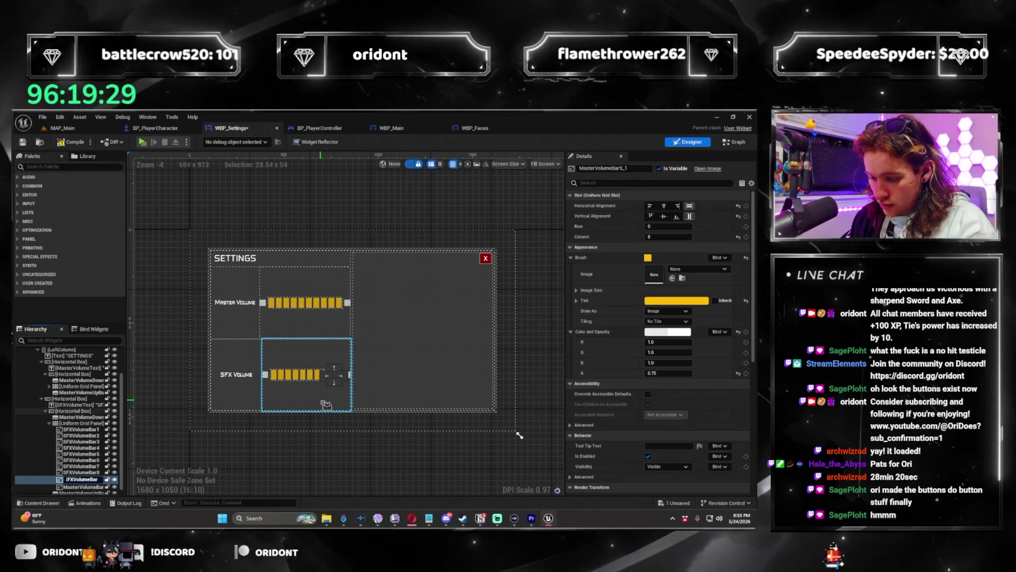
pyautogui.press('Return')
pyautogui.hotkey('ctrl', 'v')
pyautogui.press('F2')
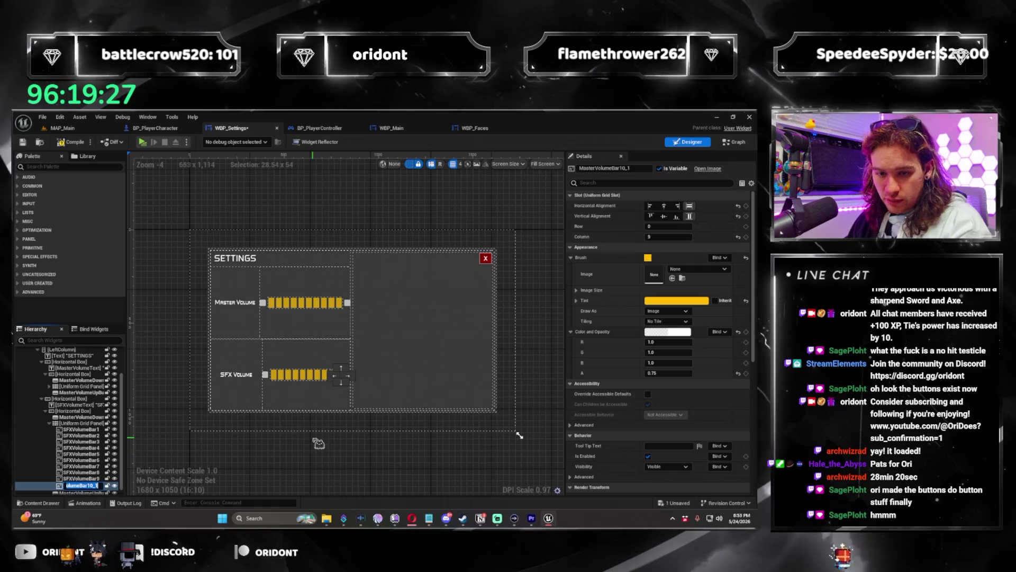
pyautogui.write('SFXVolumeBar')
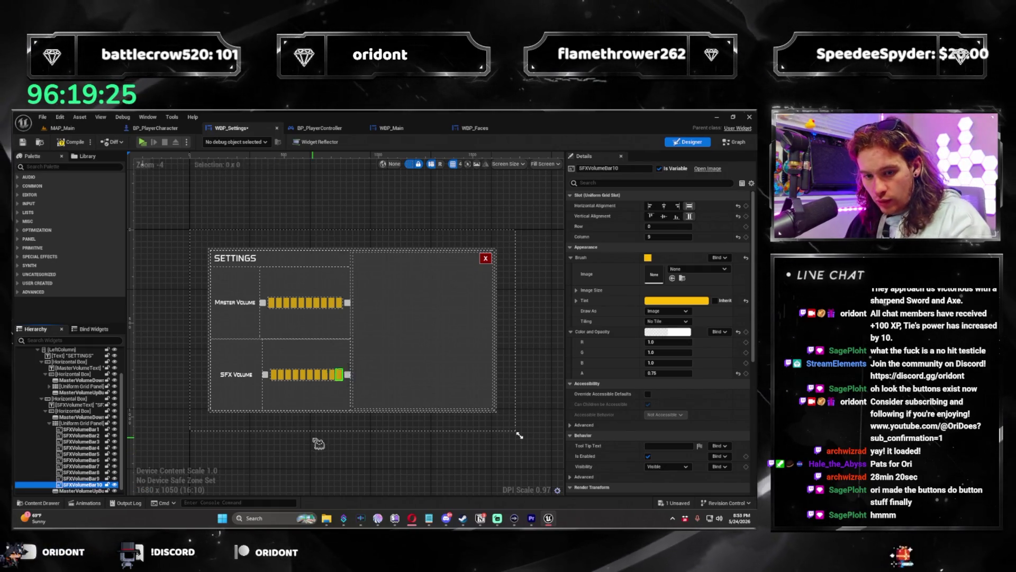
pyautogui.click(50, 423)
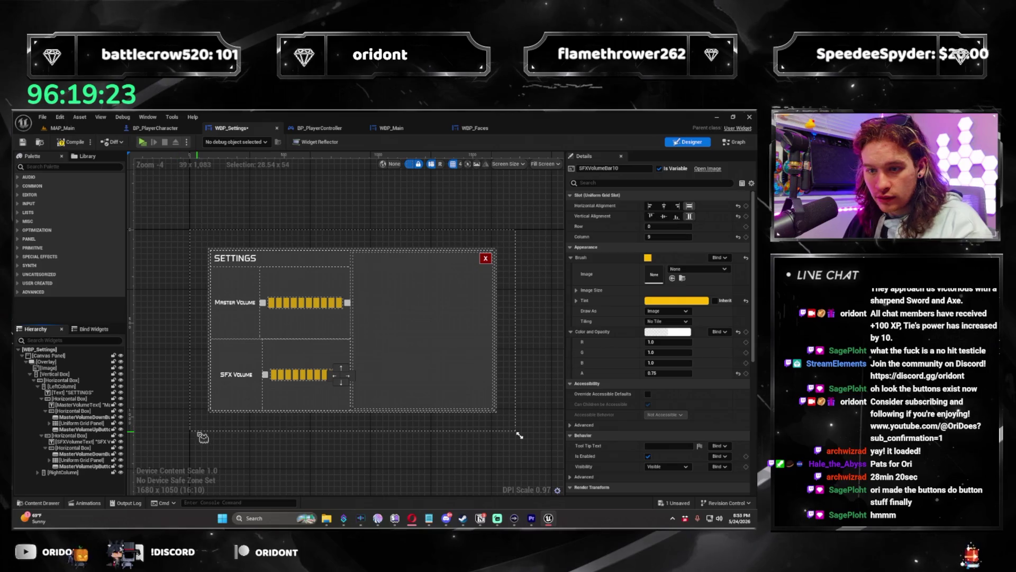
# Step: Adjust the SFX Volume label's padding to line up with the Master Volume label
pyautogui.click(238, 306)
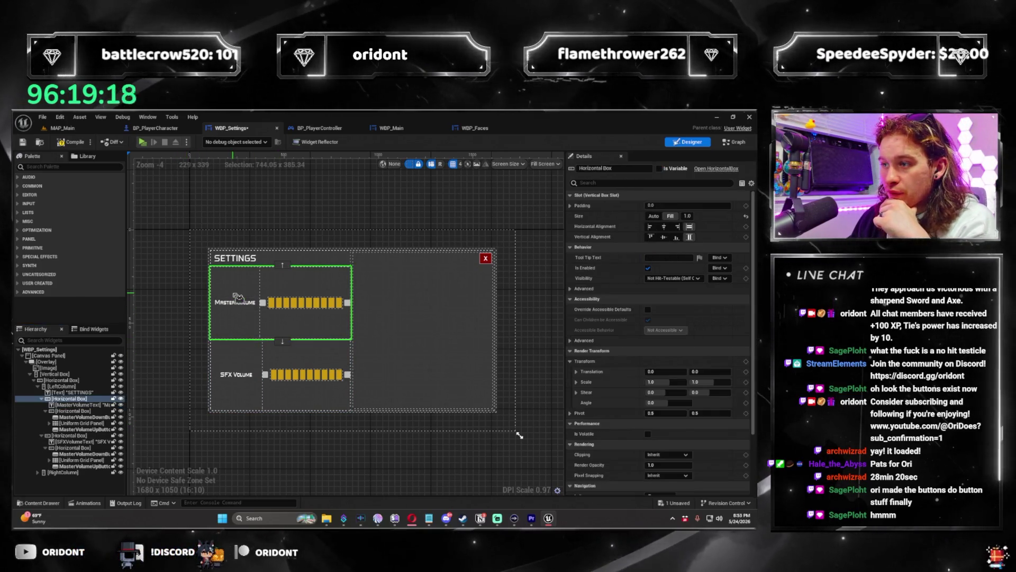
pyautogui.click(239, 375)
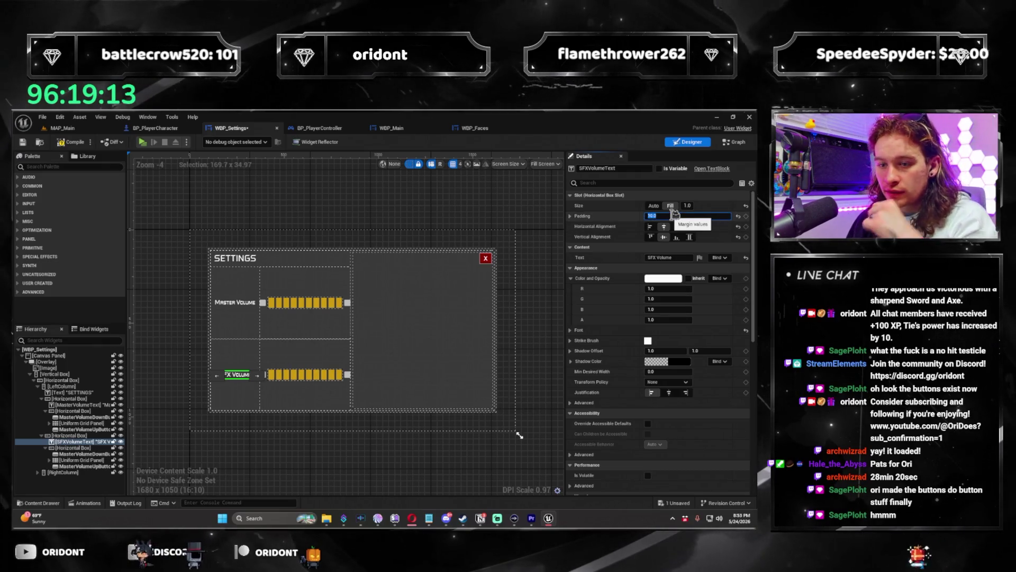
pyautogui.click(551, 394)
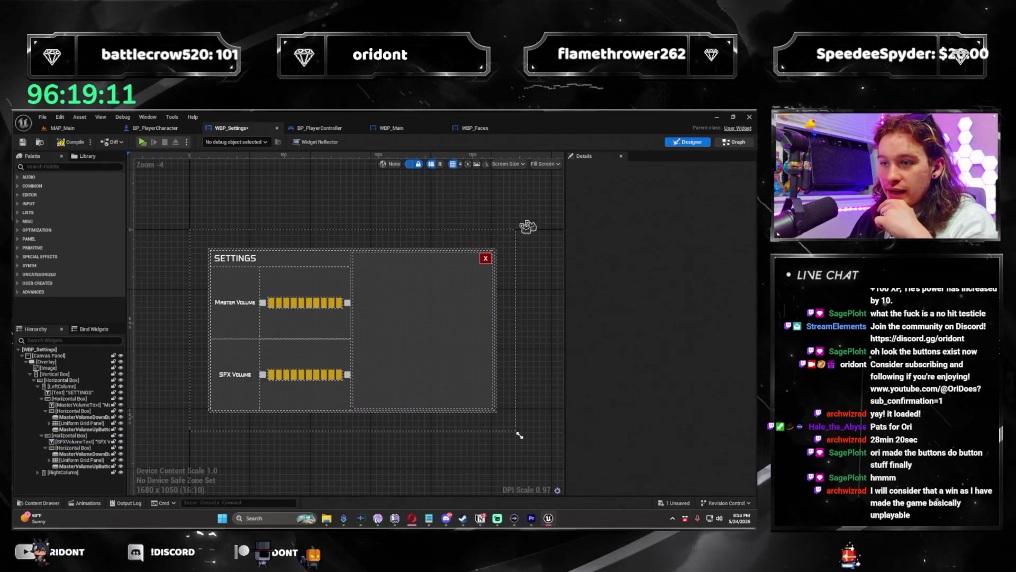
# Step: Duplicate the volume-button node group in the event graph and place the copy below the original
pyautogui.click(735, 141)
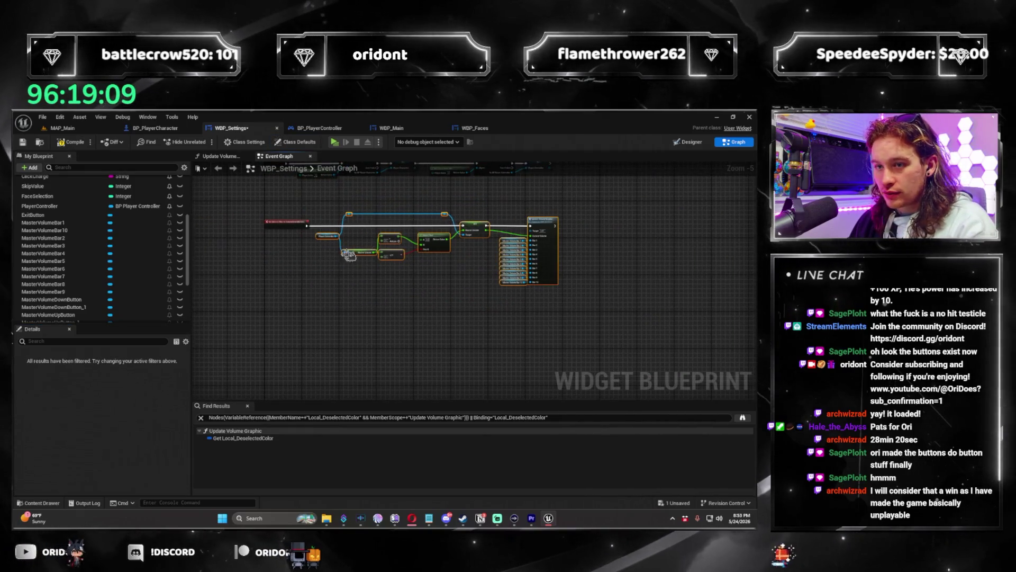
pyautogui.hotkey('ctrl', 'c')
pyautogui.hotkey('ctrl', 'v')
pyautogui.moveTo(547, 307); pyautogui.dragTo(551, 316)
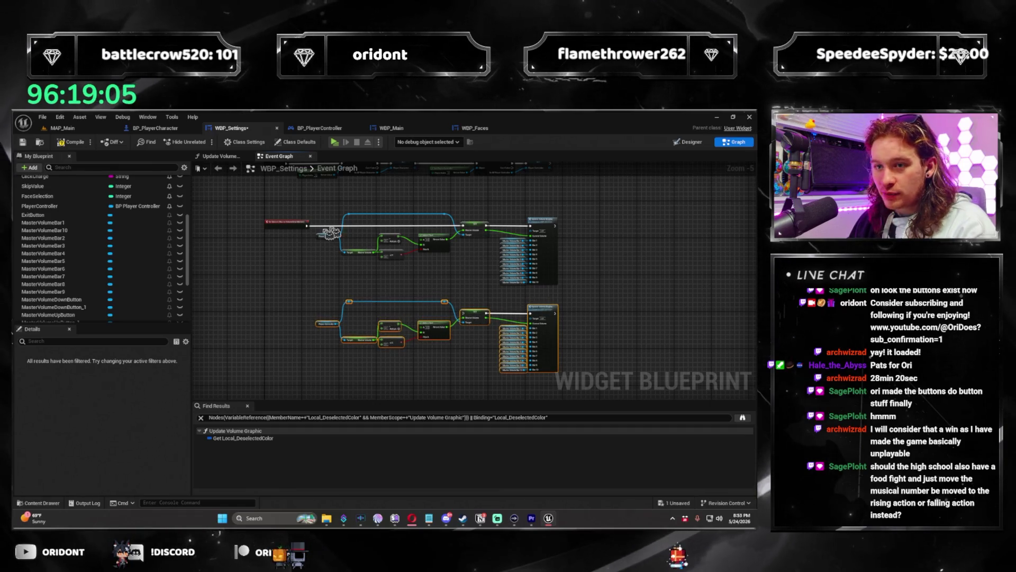
pyautogui.click(702, 143)
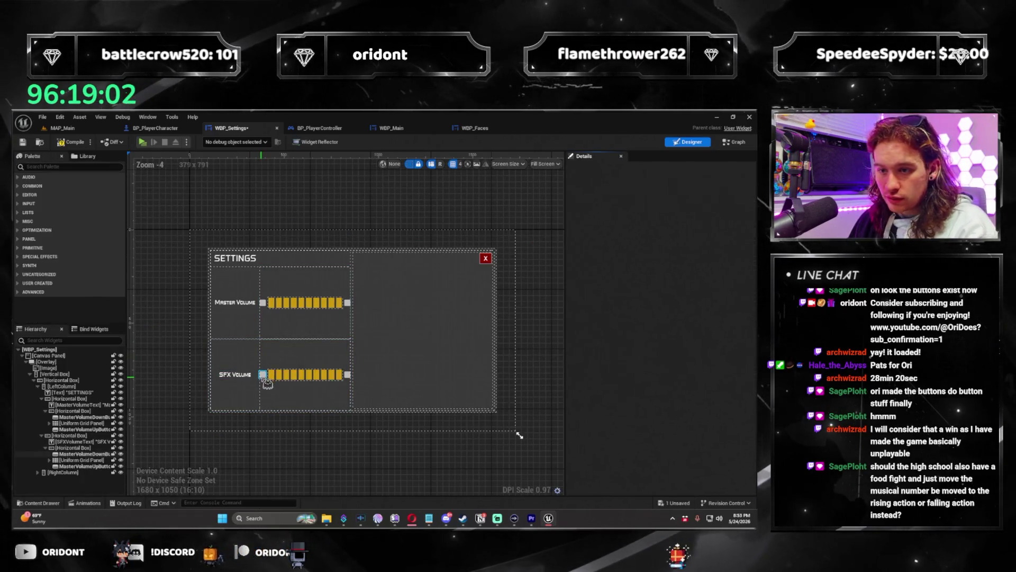
# Step: Rename the SFX row's arrow buttons from Master to SFXVolumeDownButton and SFXVolumeUpButton
pyautogui.click(263, 375)
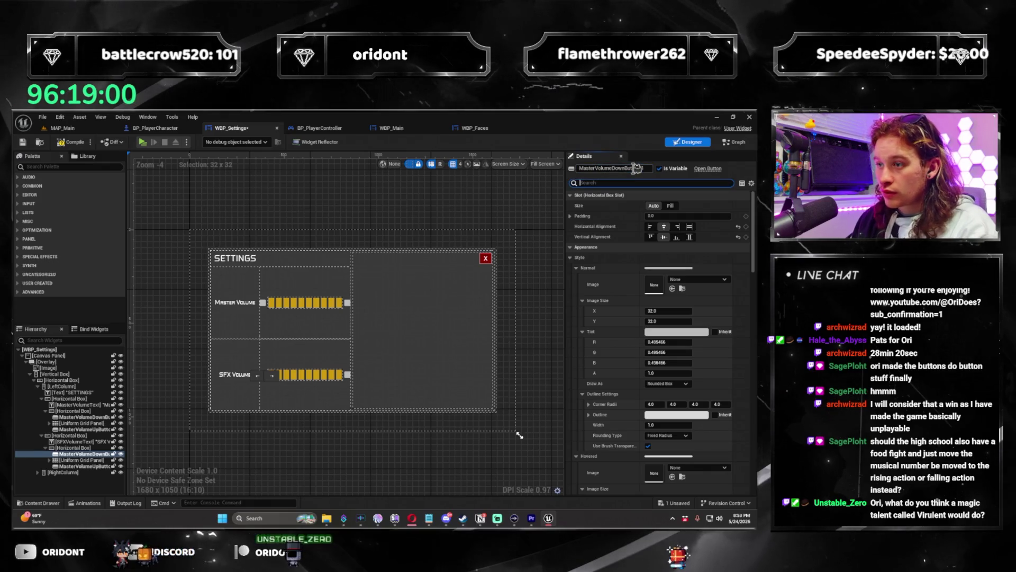
pyautogui.write('SFX')
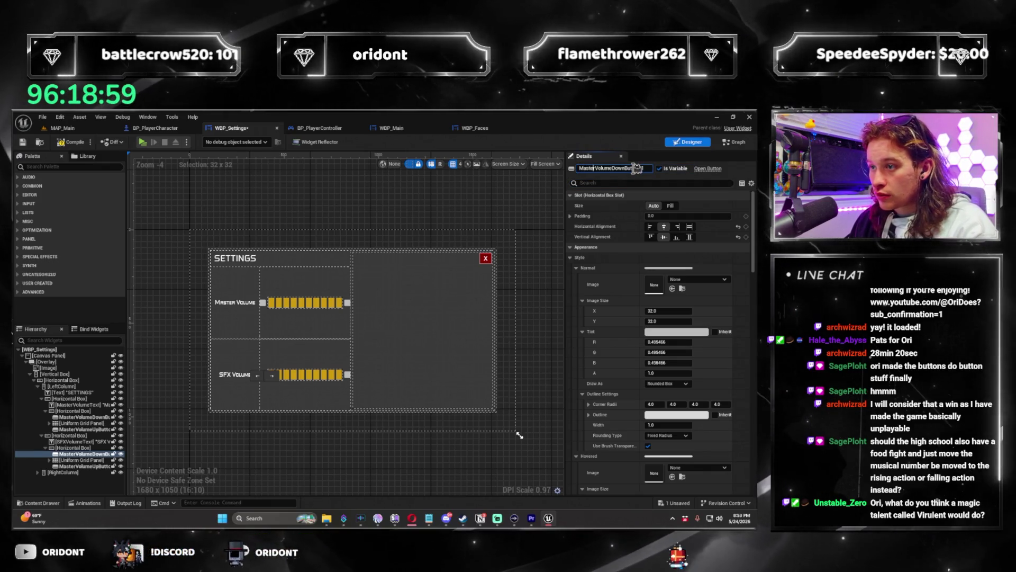
pyautogui.write('X')
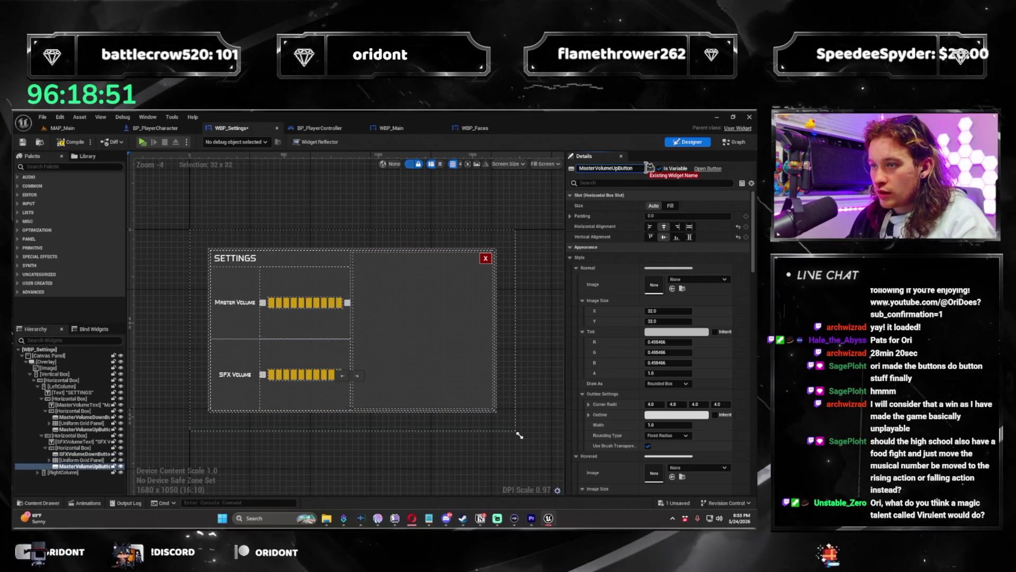
pyautogui.write('SF')
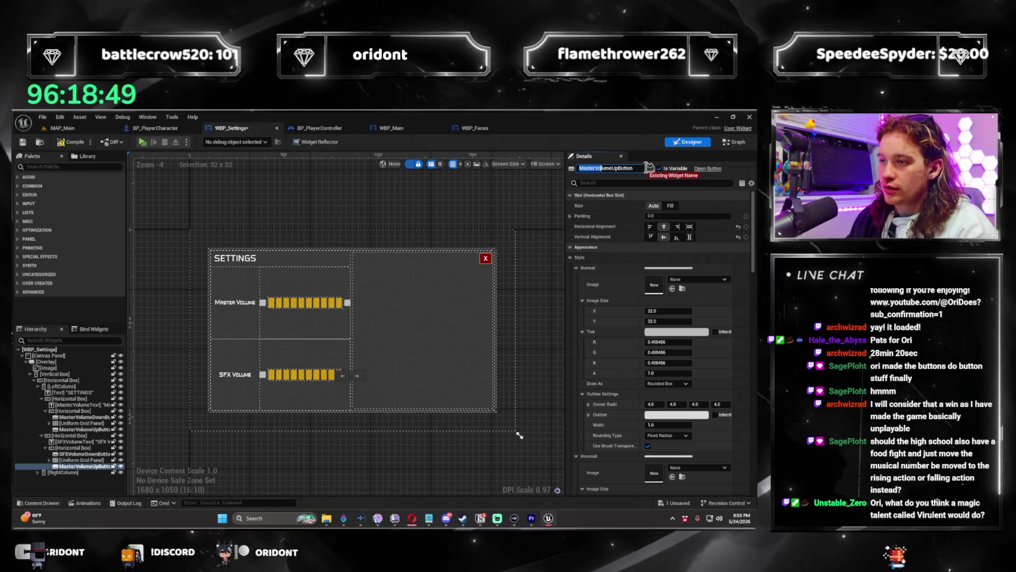
pyautogui.write('X')
pyautogui.press('Return')
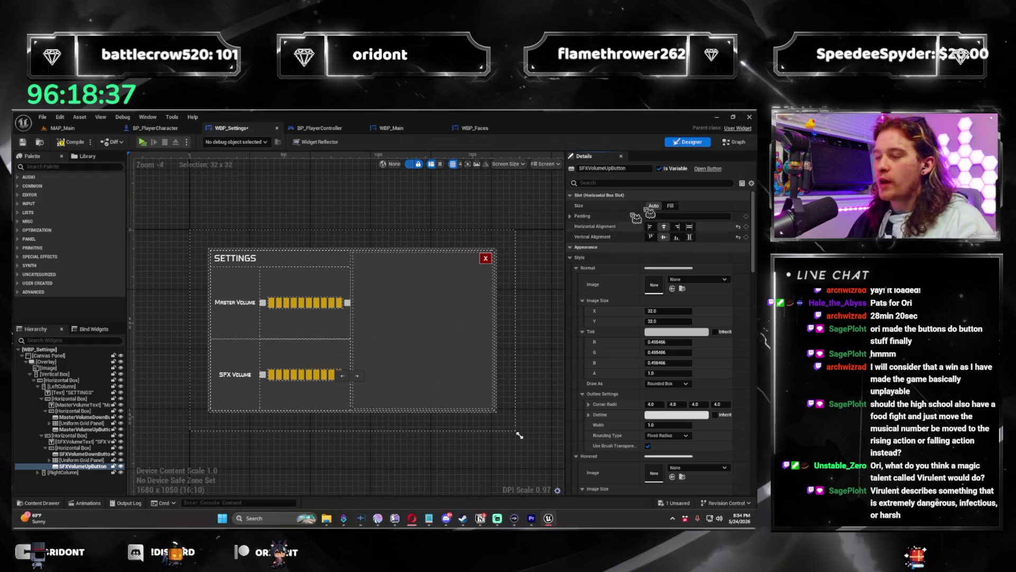
pyautogui.click(735, 142)
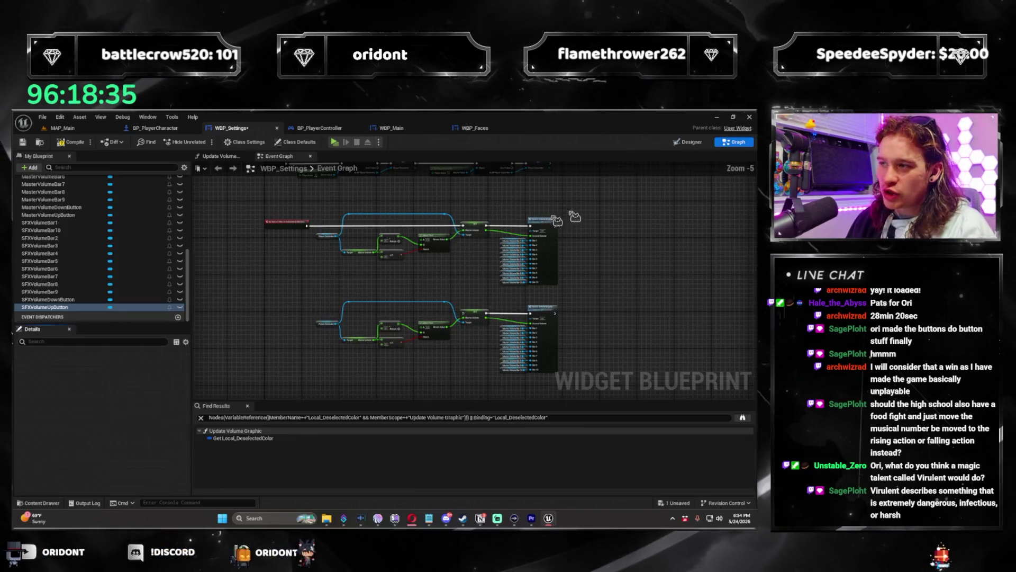
# Step: Add an On Clicked event for the MasterVolumeUpButton variable from its Details Events list
pyautogui.moveTo(416, 304)
pyautogui.mouseDown()
pyautogui.moveTo(386, 295)
pyautogui.moveTo(392, 311)
pyautogui.moveTo(293, 286)
pyautogui.moveTo(300, 273)
pyautogui.mouseUp()
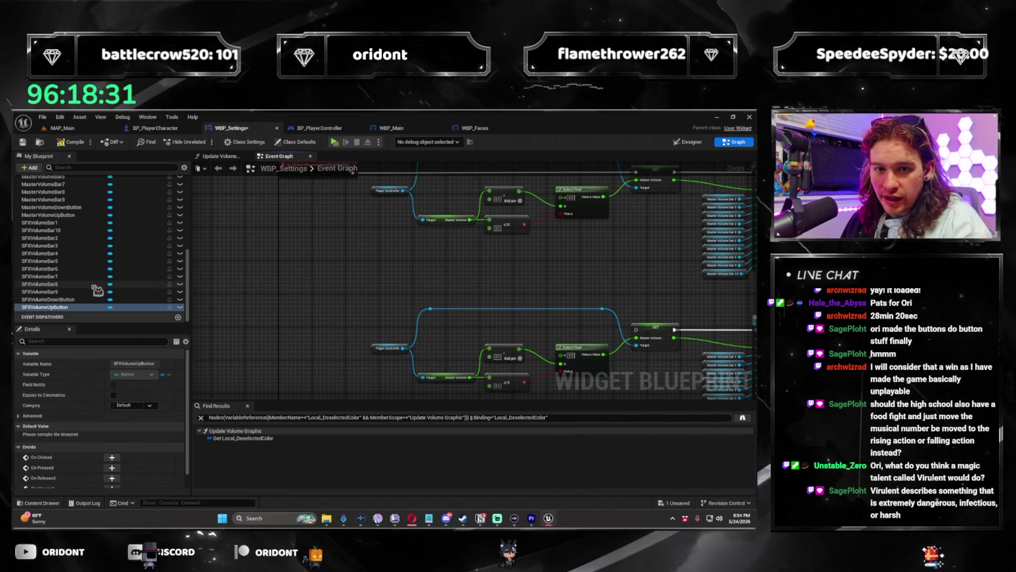
pyautogui.scroll(1, 98, 300)
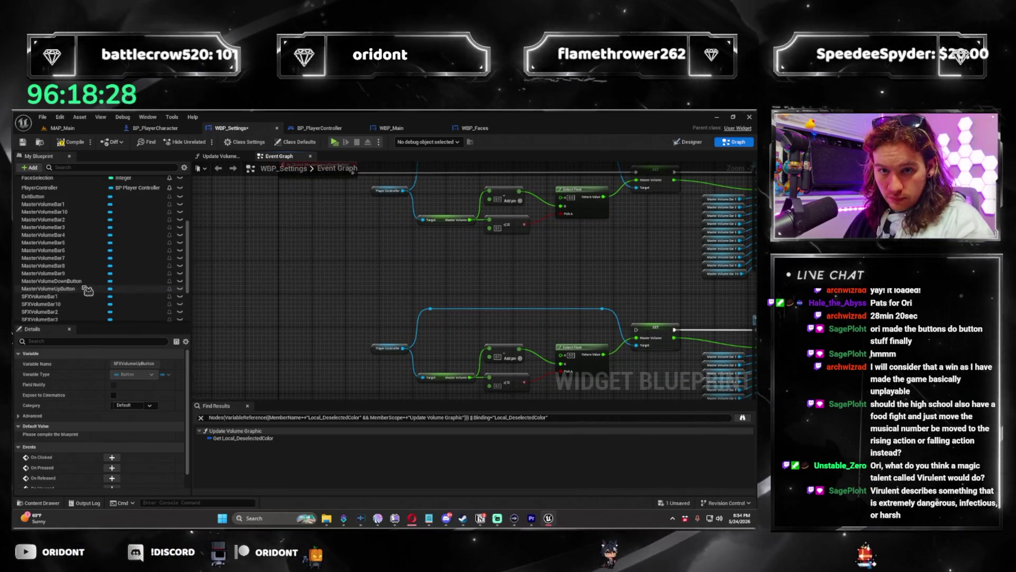
pyautogui.scroll(-5, 101, 302)
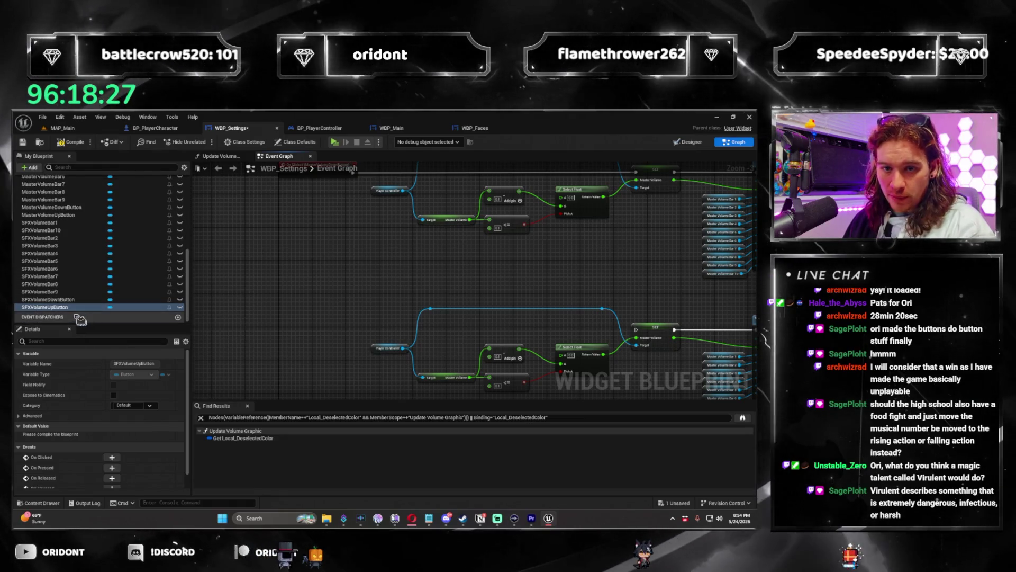
pyautogui.scroll(-3, 407, 317)
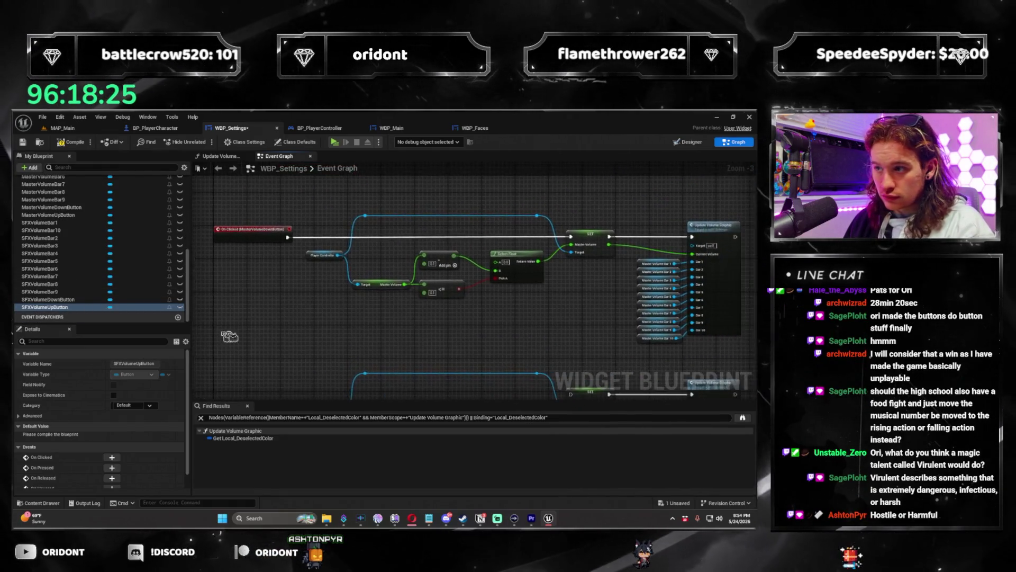
pyautogui.scroll(1, 407, 318)
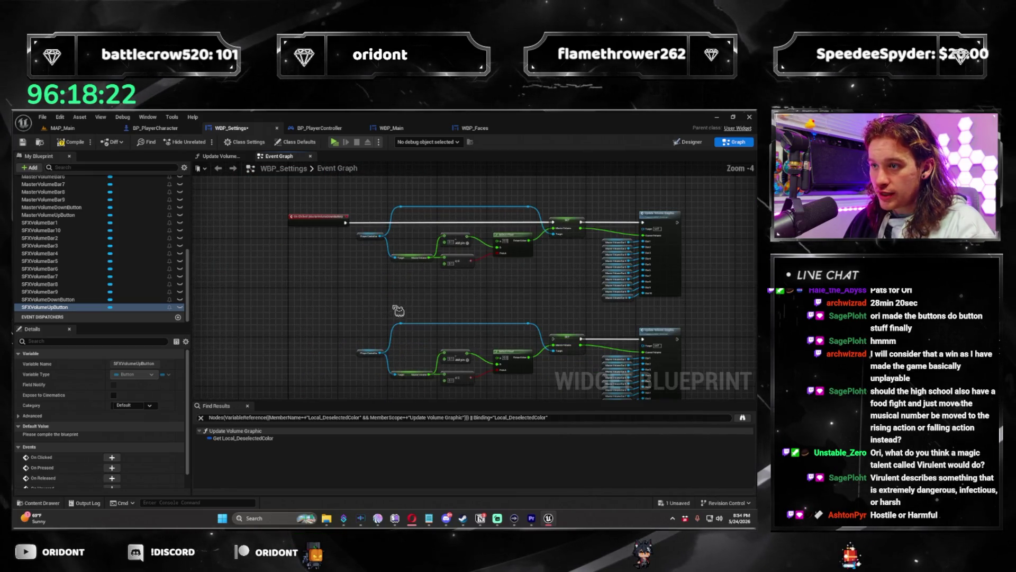
pyautogui.moveTo(375, 327)
pyautogui.mouseDown()
pyautogui.moveTo(368, 370)
pyautogui.moveTo(322, 351)
pyautogui.moveTo(321, 333)
pyautogui.mouseUp()
pyautogui.scroll(1, 321, 332)
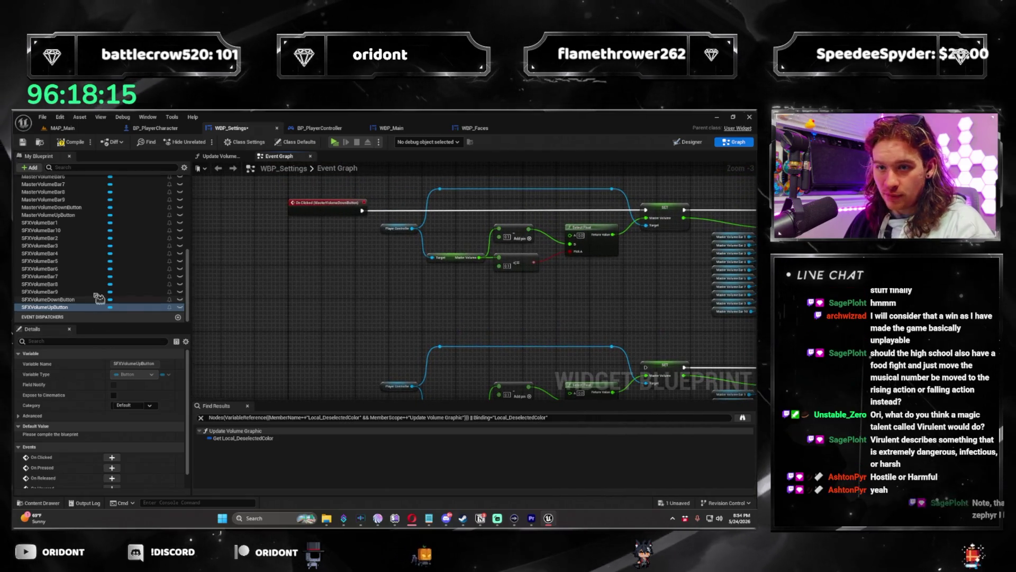
pyautogui.click(79, 215)
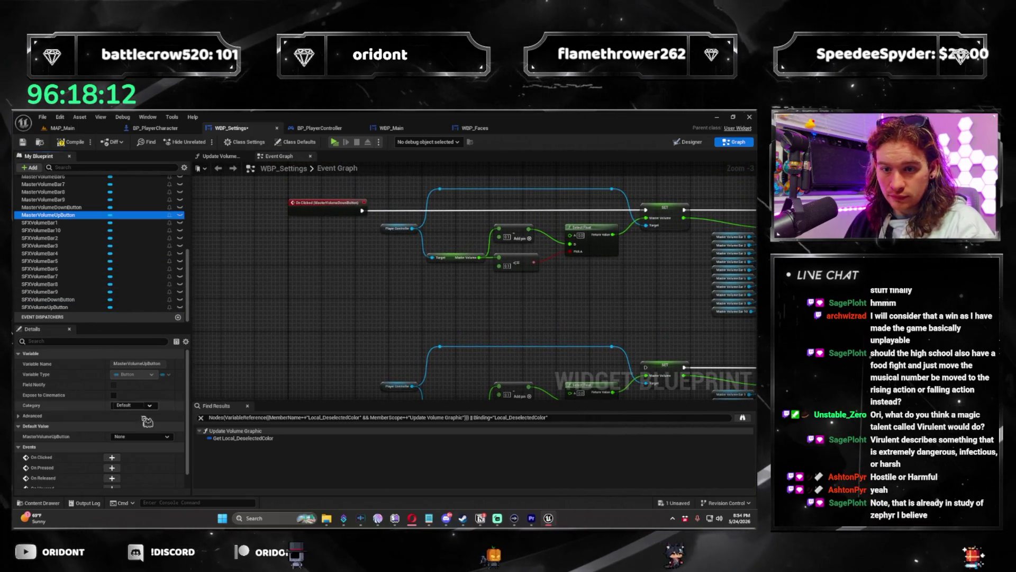
pyautogui.scroll(-1, 115, 469)
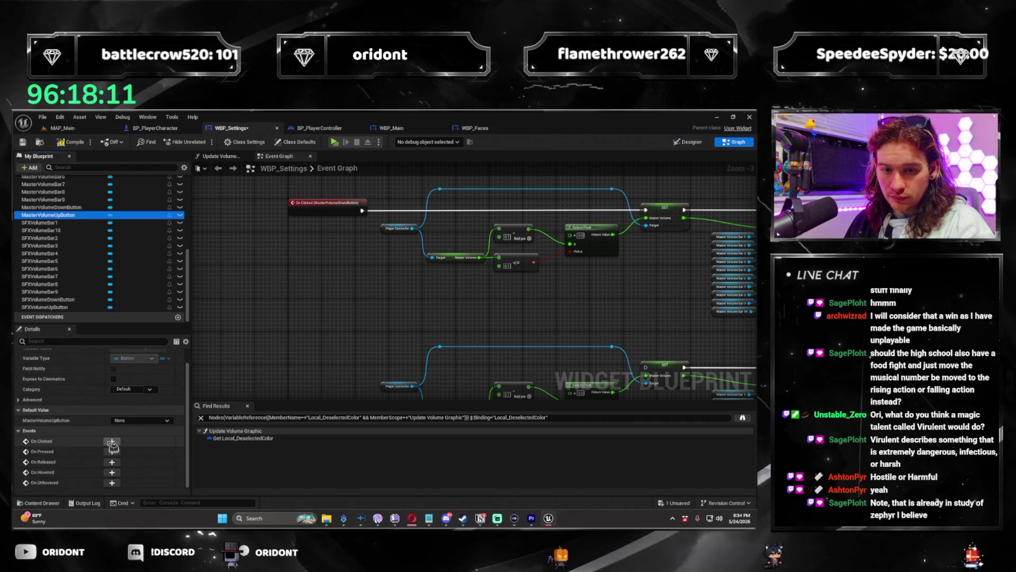
pyautogui.click(112, 442)
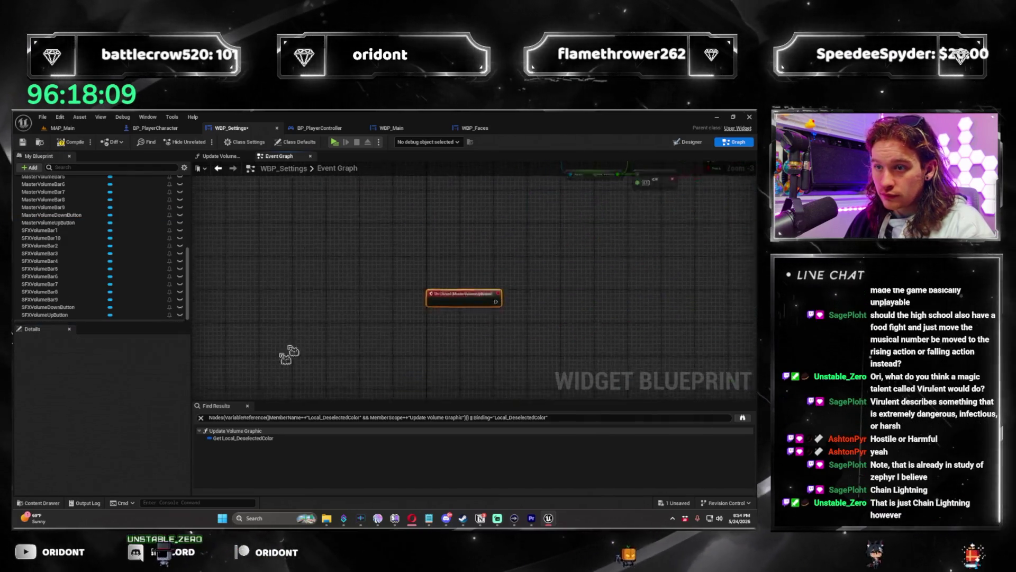
# Step: Arrange the new On Clicked event and the copied subtract and add nodes beside the copied group
pyautogui.moveTo(370, 244)
pyautogui.mouseDown()
pyautogui.moveTo(386, 351)
pyautogui.moveTo(367, 335)
pyautogui.mouseUp()
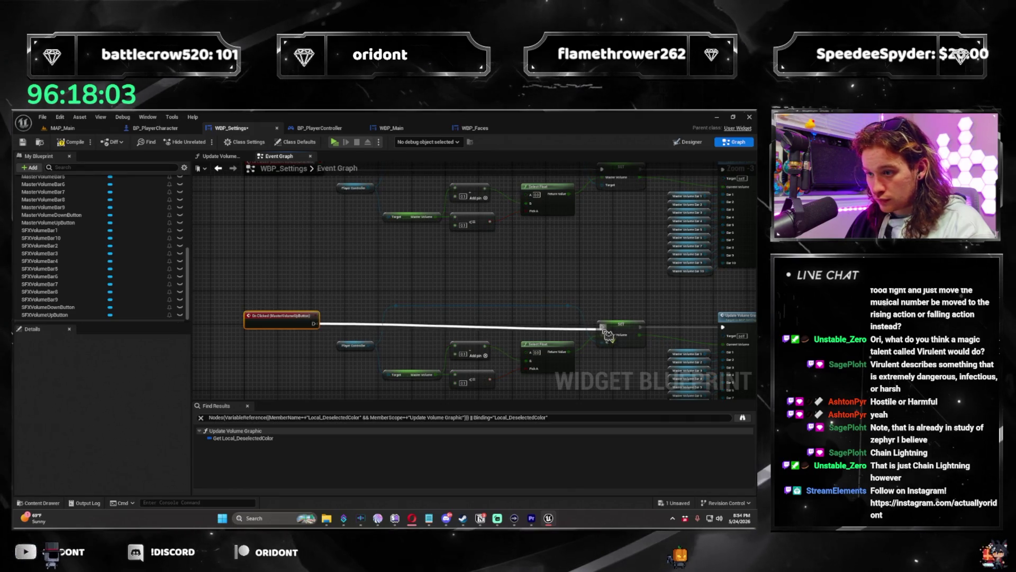
pyautogui.scroll(3, 322, 382)
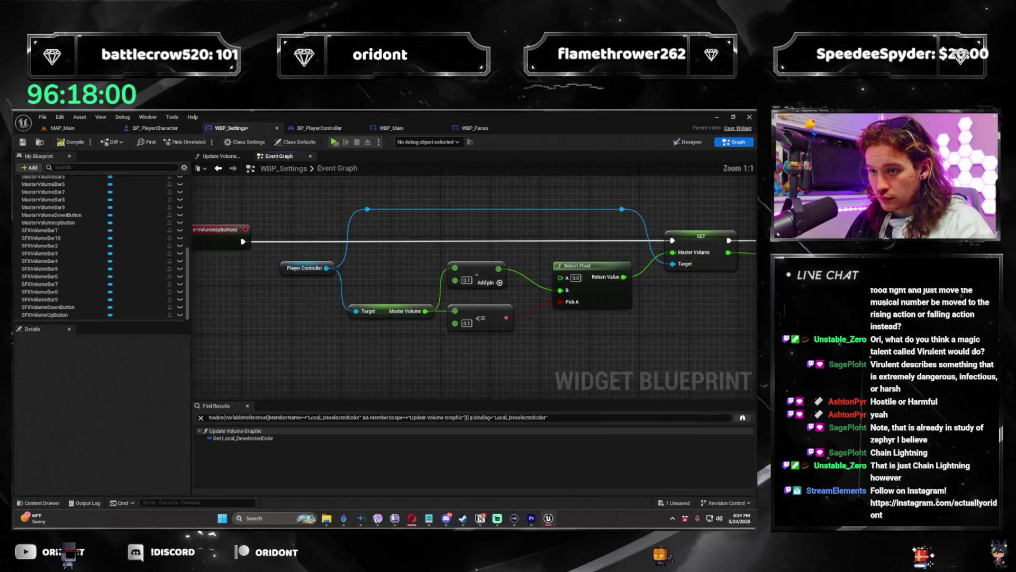
pyautogui.click(395, 275)
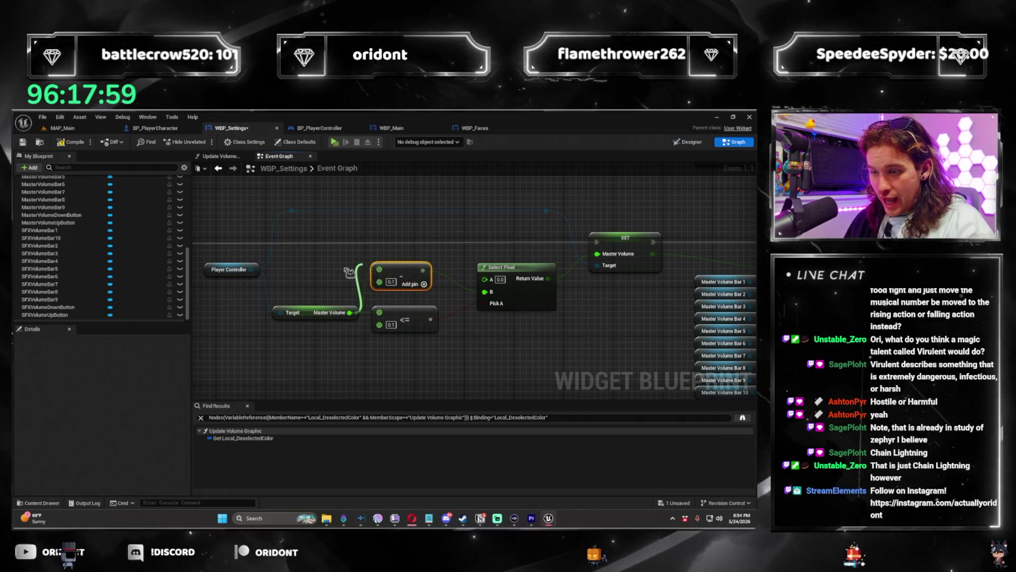
pyautogui.rightClick(363, 284)
pyautogui.moveTo(413, 267)
pyautogui.mouseDown()
pyautogui.moveTo(400, 267)
pyautogui.moveTo(400, 233)
pyautogui.moveTo(496, 290)
pyautogui.mouseUp()
pyautogui.moveTo(401, 242); pyautogui.dragTo(399, 286)
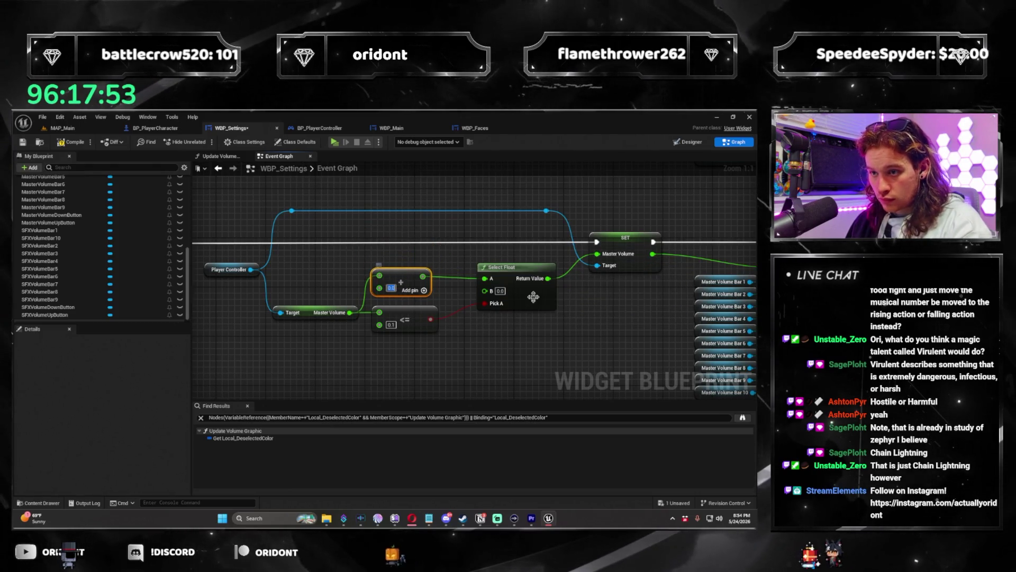
# Step: Add a Greater Equal (>=) node off Master Volume and wire it to Select Float's Pick A
pyautogui.click(418, 319)
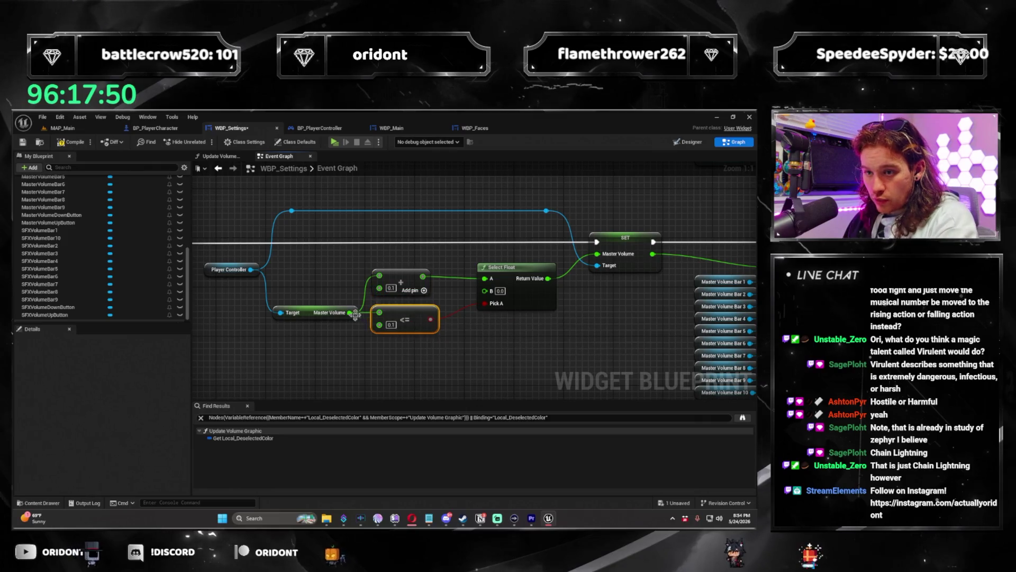
pyautogui.moveTo(391, 322); pyautogui.dragTo(387, 319)
pyautogui.write('>=')
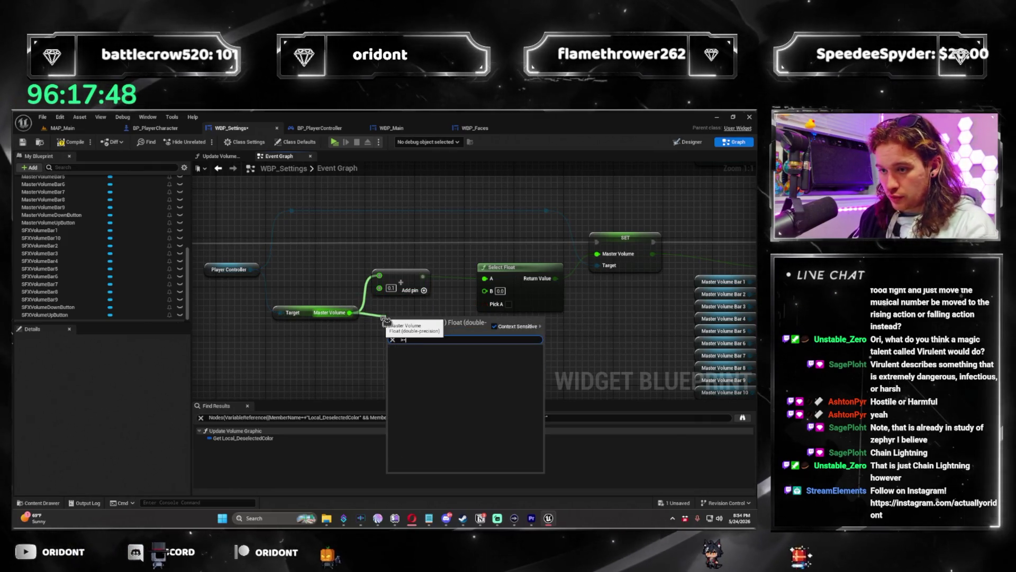
pyautogui.press('Return')
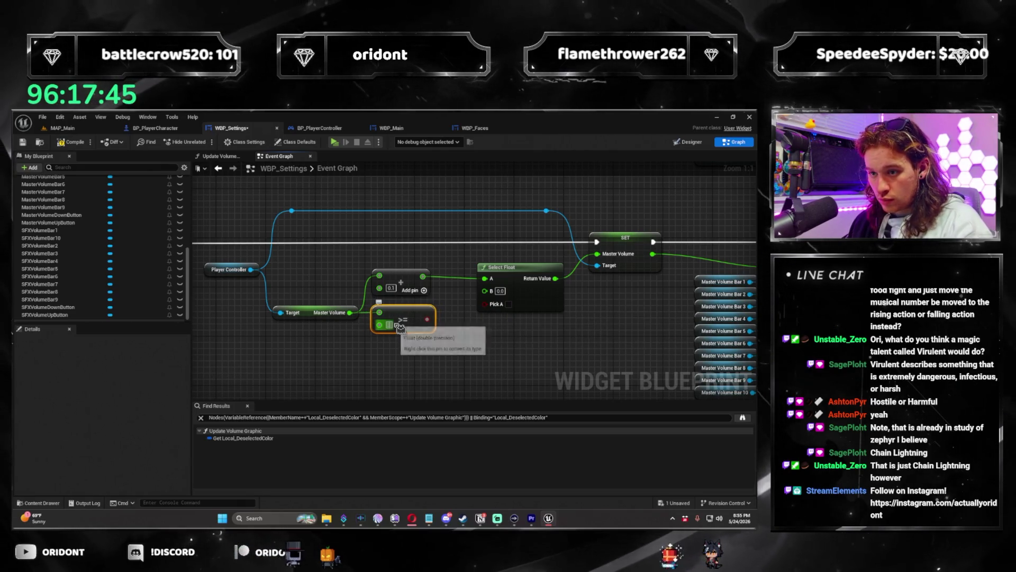
pyautogui.moveTo(430, 319); pyautogui.dragTo(516, 309)
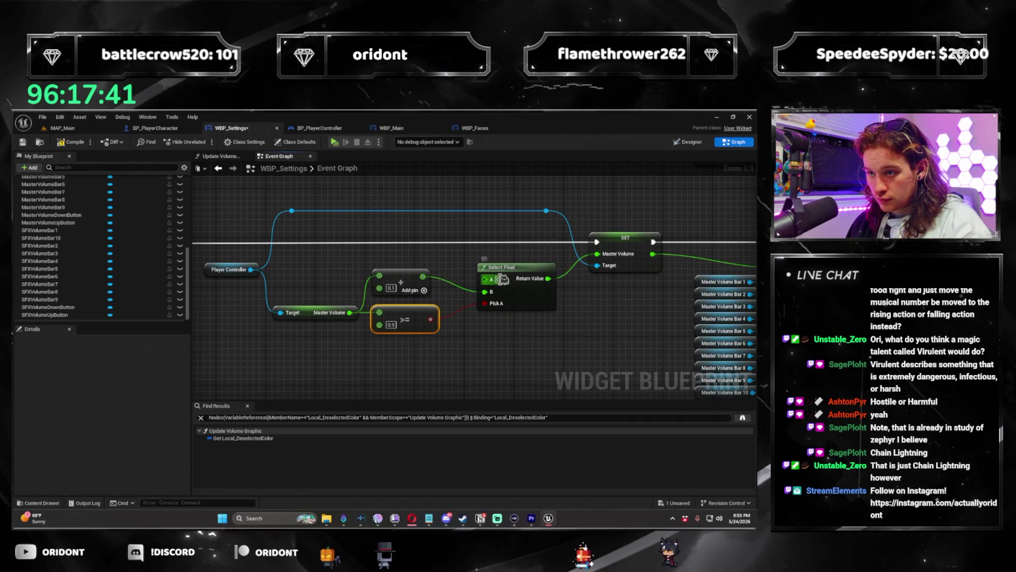
pyautogui.scroll(-3, 503, 284)
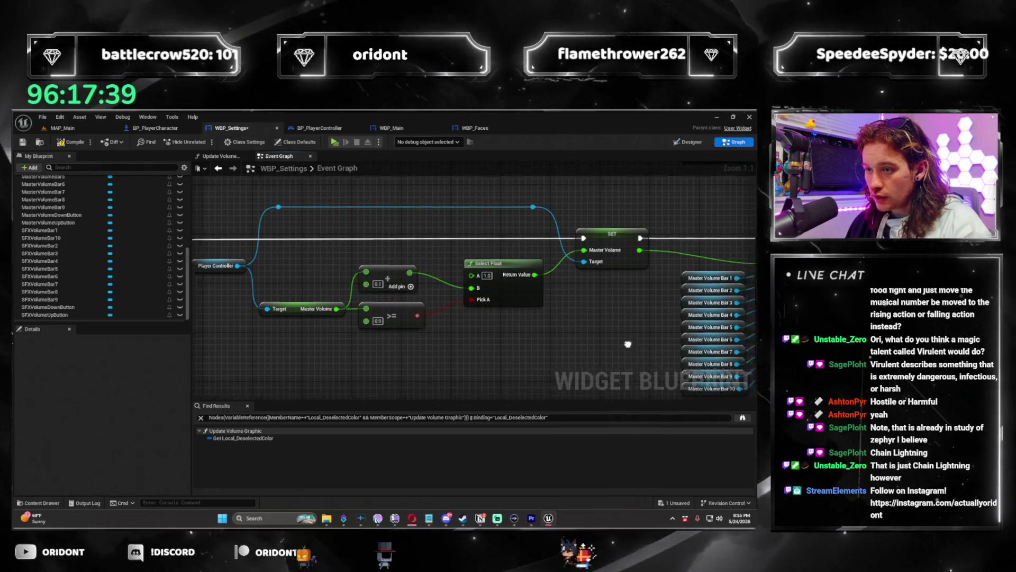
pyautogui.scroll(-2, 505, 326)
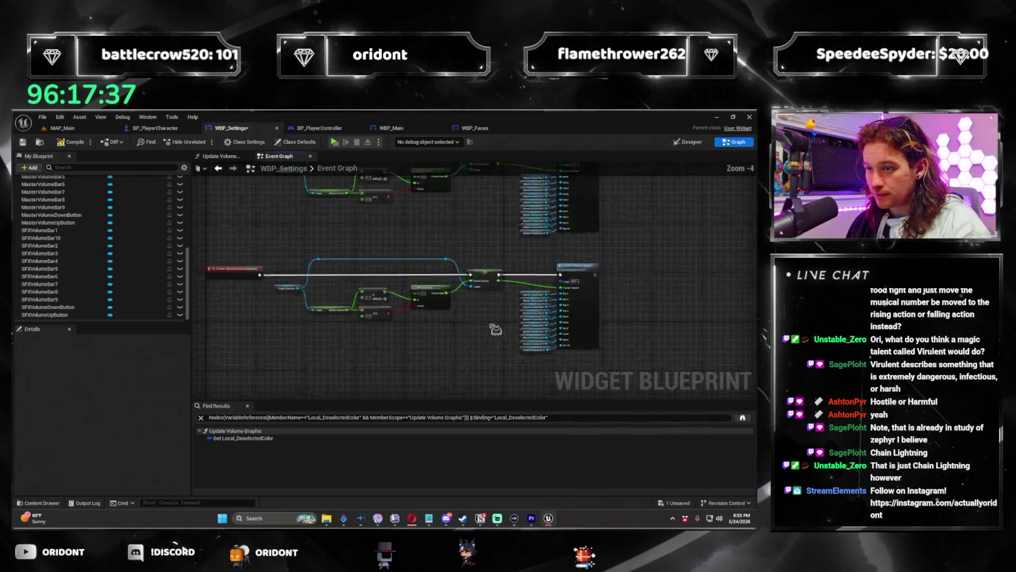
# Step: Copy the volume node chain below the original and delete the copy's custom event
pyautogui.moveTo(466, 293); pyautogui.dragTo(588, 321)
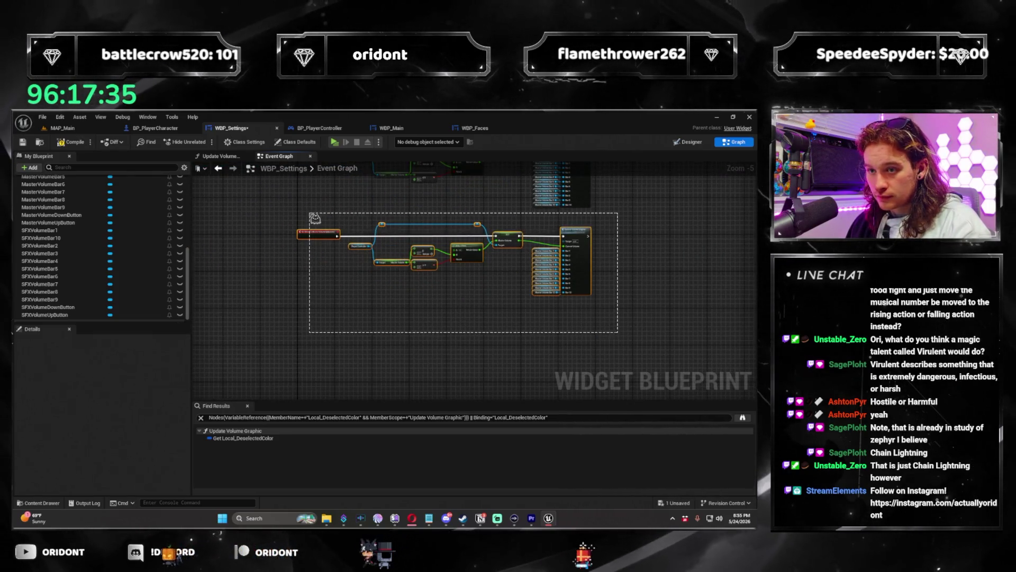
pyautogui.hotkey('ctrl', 'v')
pyautogui.moveTo(492, 340); pyautogui.dragTo(586, 322)
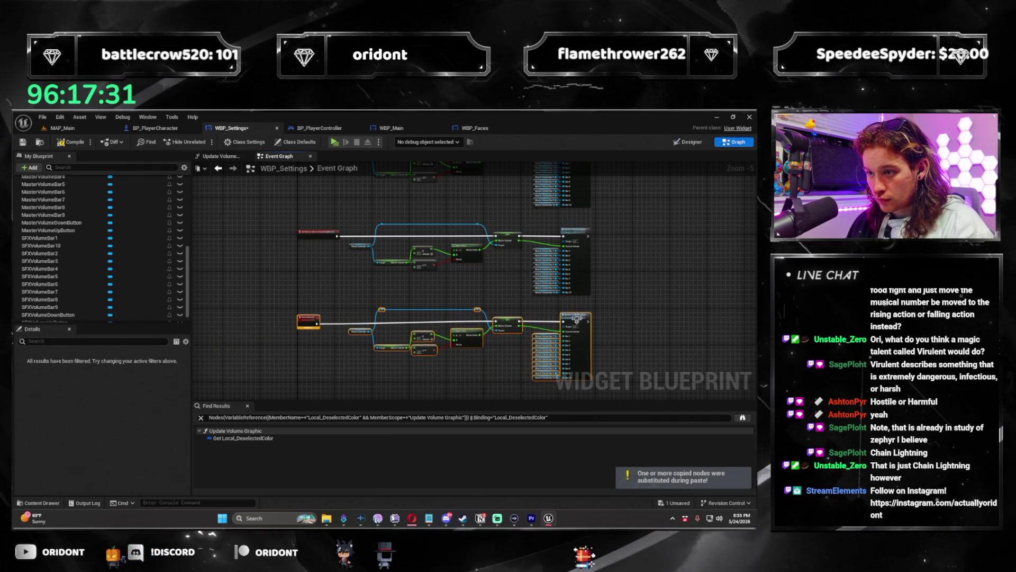
pyautogui.scroll(3, 371, 318)
pyautogui.moveTo(385, 277); pyautogui.dragTo(410, 359)
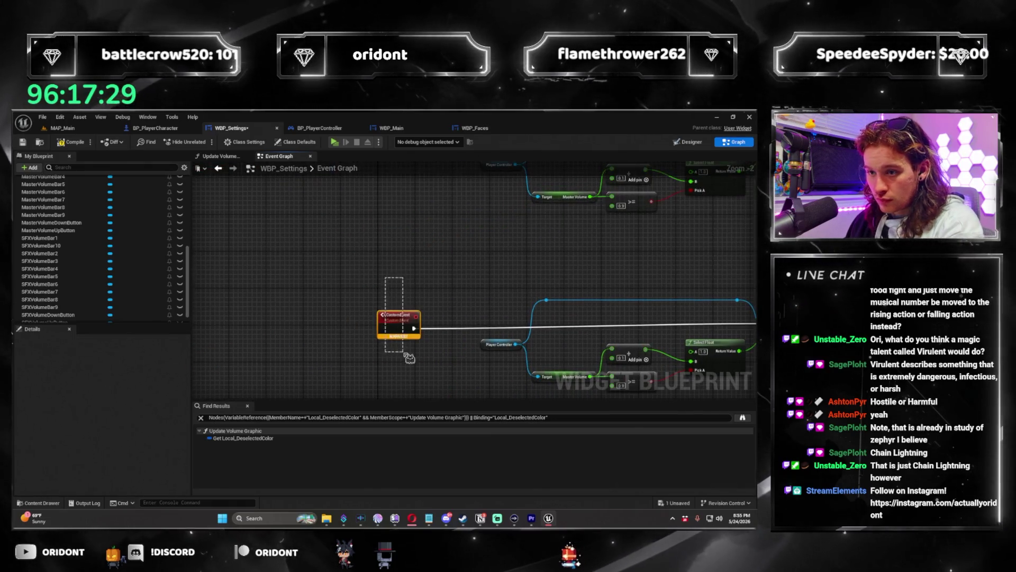
pyautogui.press('Delete')
pyautogui.scroll(-1, 69, 296)
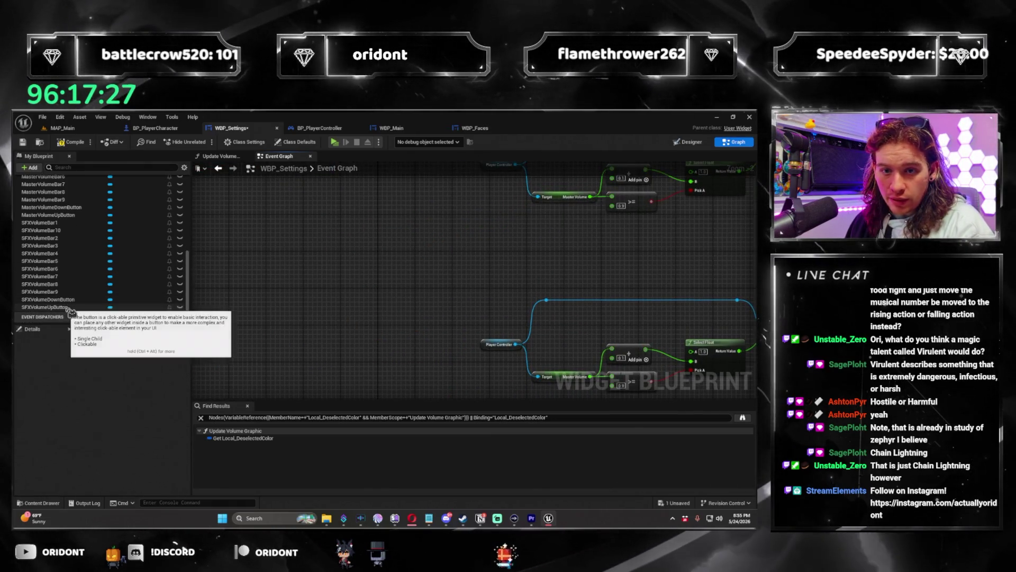
# Step: Add an On Clicked event for SFXVolumeUpButton and place it left of Player Controller
pyautogui.click(64, 300)
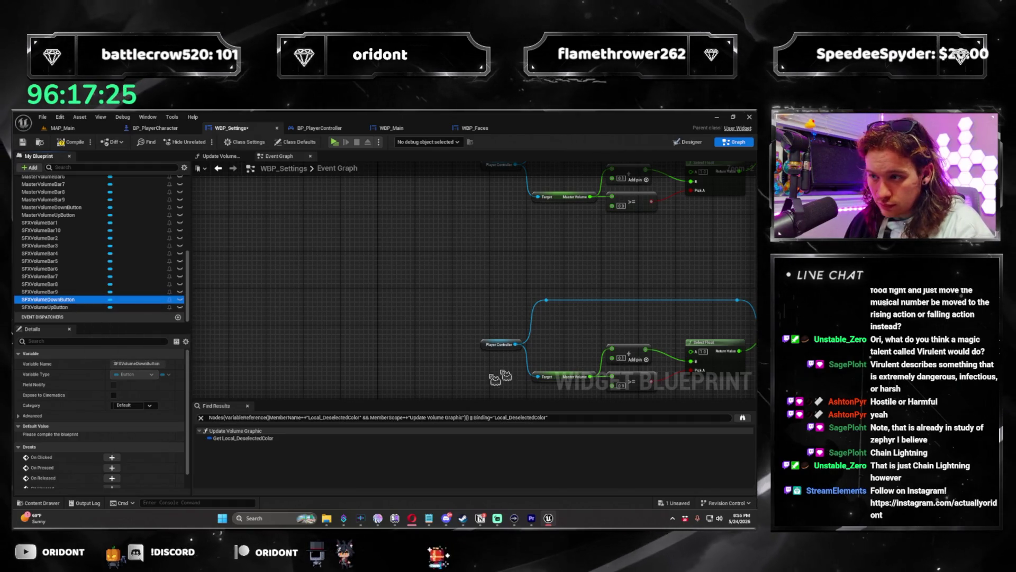
pyautogui.moveTo(495, 377); pyautogui.dragTo(411, 330)
pyautogui.scroll(-2, 370, 312)
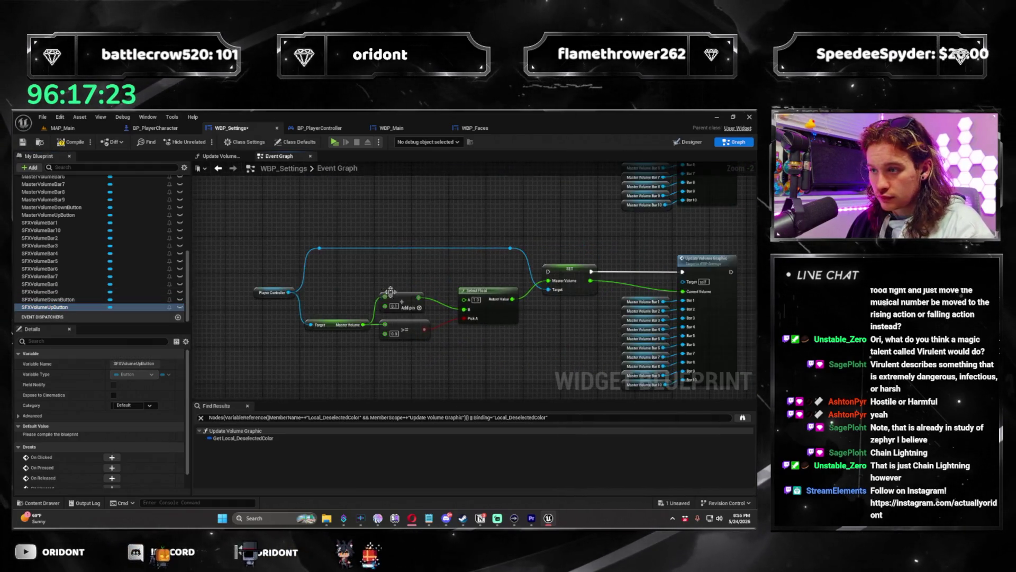
pyautogui.scroll(2, 301, 311)
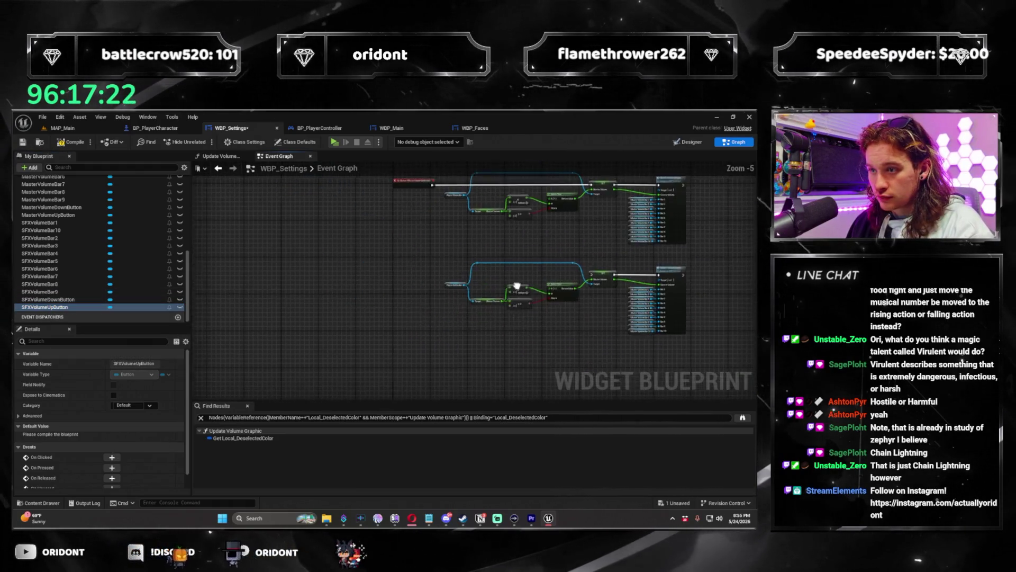
pyautogui.click(133, 460)
pyautogui.moveTo(443, 285)
pyautogui.mouseDown()
pyautogui.moveTo(419, 363)
pyautogui.moveTo(427, 195)
pyautogui.moveTo(436, 272)
pyautogui.moveTo(419, 227)
pyautogui.moveTo(394, 270)
pyautogui.moveTo(311, 293)
pyautogui.moveTo(587, 302)
pyautogui.mouseUp()
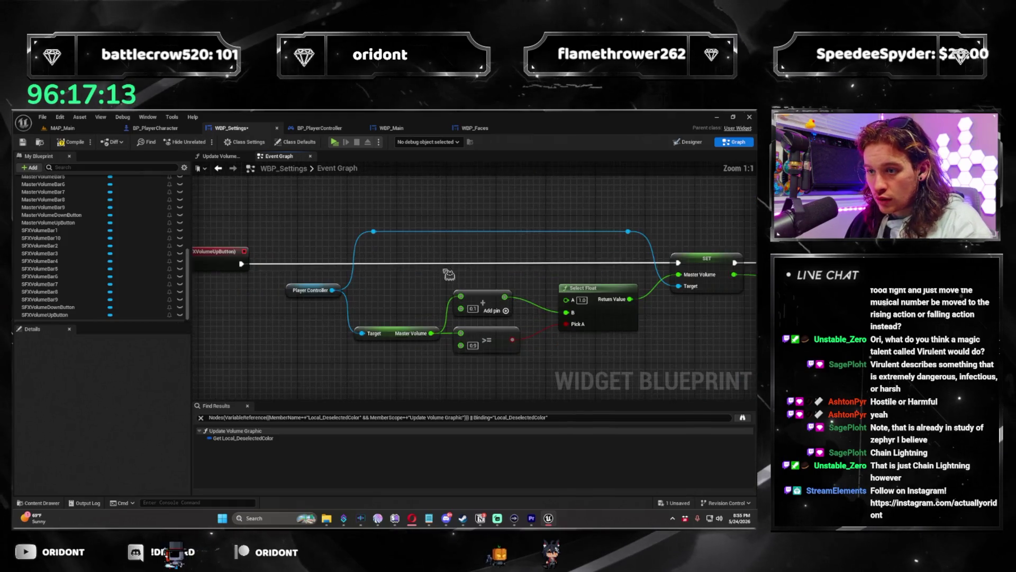
# Step: Add a Get SFXVolume node from Player Controller and feed it into the + and >= nodes
pyautogui.scroll(2, 450, 272)
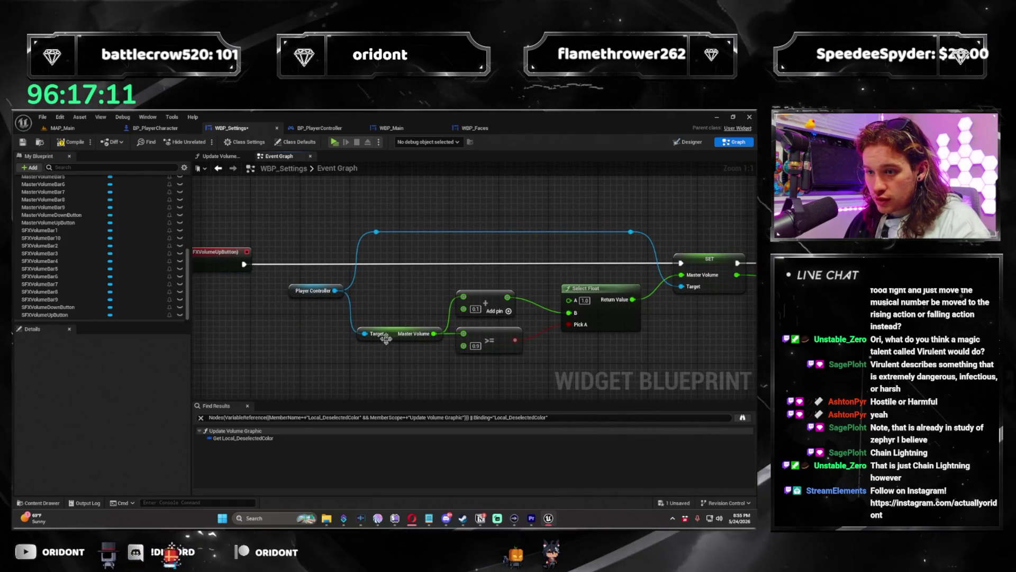
pyautogui.moveTo(339, 290); pyautogui.dragTo(340, 369)
pyautogui.write('sfx vol')
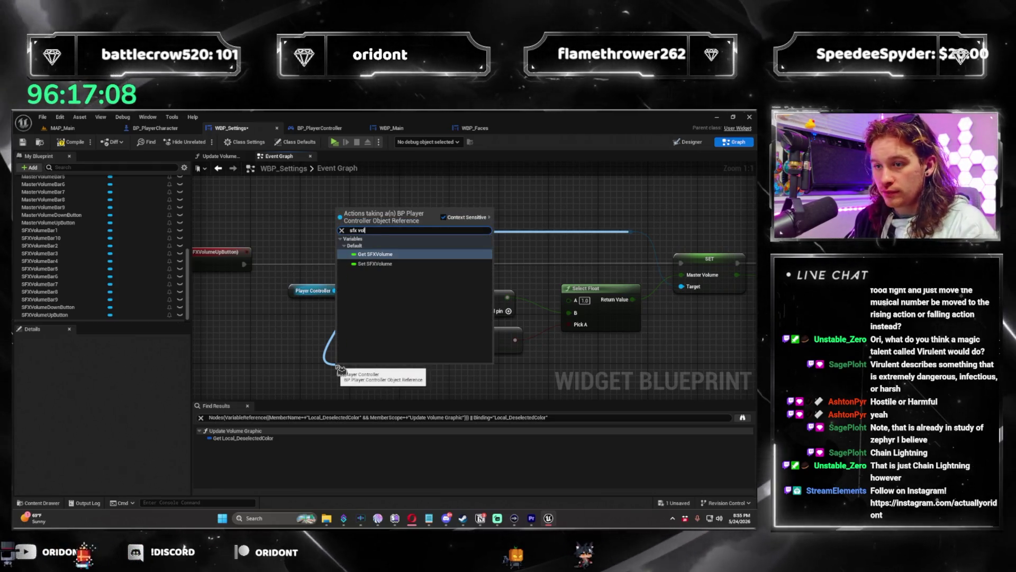
pyautogui.press('Return')
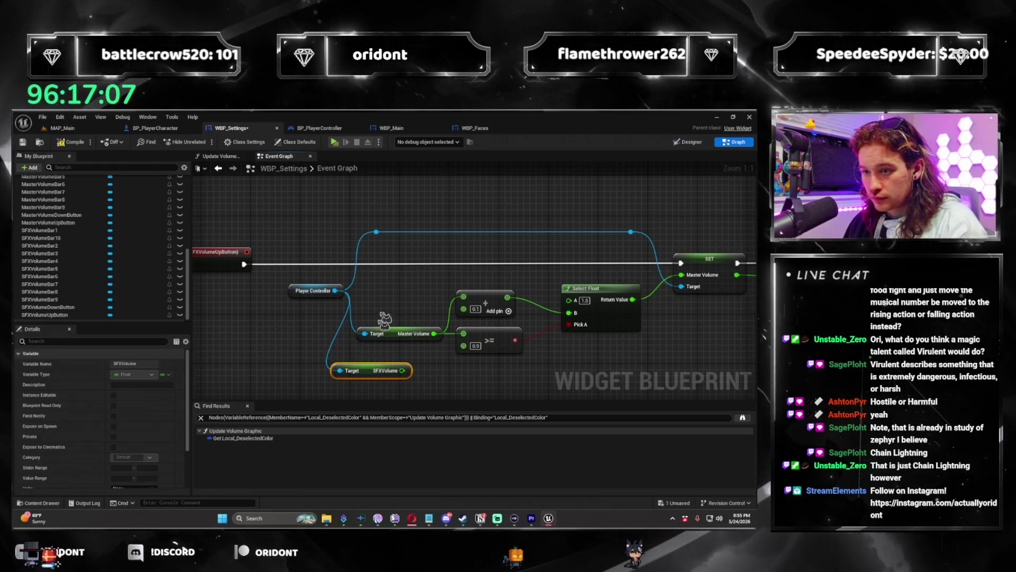
pyautogui.moveTo(404, 371); pyautogui.dragTo(464, 297)
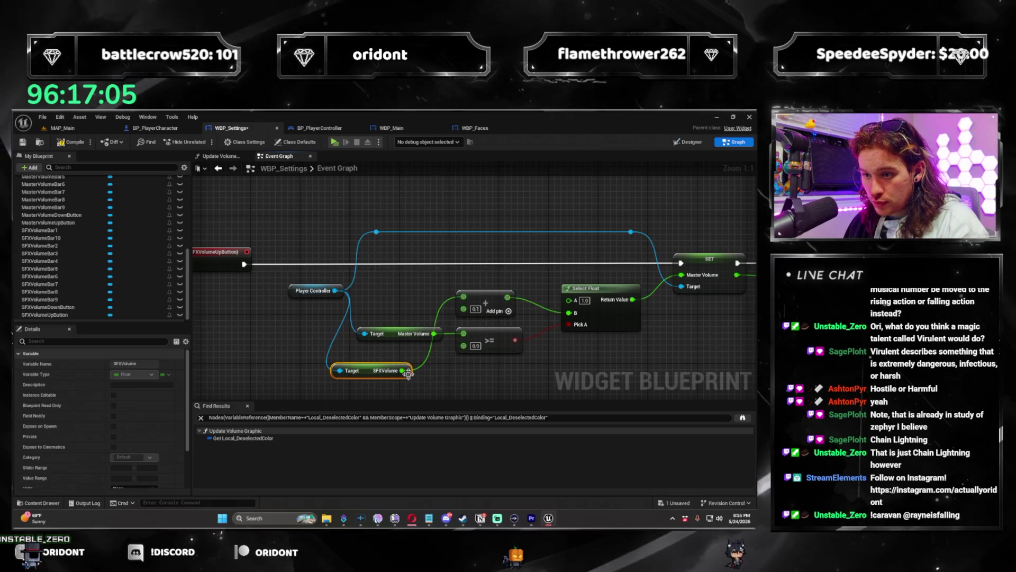
pyautogui.moveTo(472, 338); pyautogui.dragTo(464, 333)
pyautogui.moveTo(373, 367); pyautogui.dragTo(379, 362)
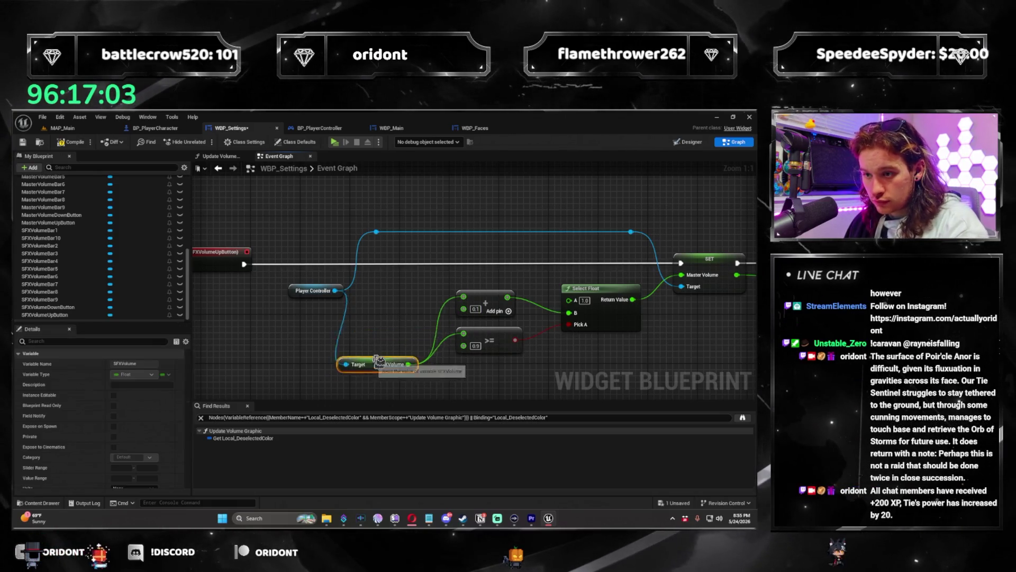
# Step: Replace the Master Volume SET node with a SET SFXVolume node wired into Update Volume Graphic
pyautogui.moveTo(401, 322)
pyautogui.mouseDown()
pyautogui.moveTo(339, 319)
pyautogui.moveTo(593, 243)
pyautogui.mouseUp()
pyautogui.write('setsfx vo')
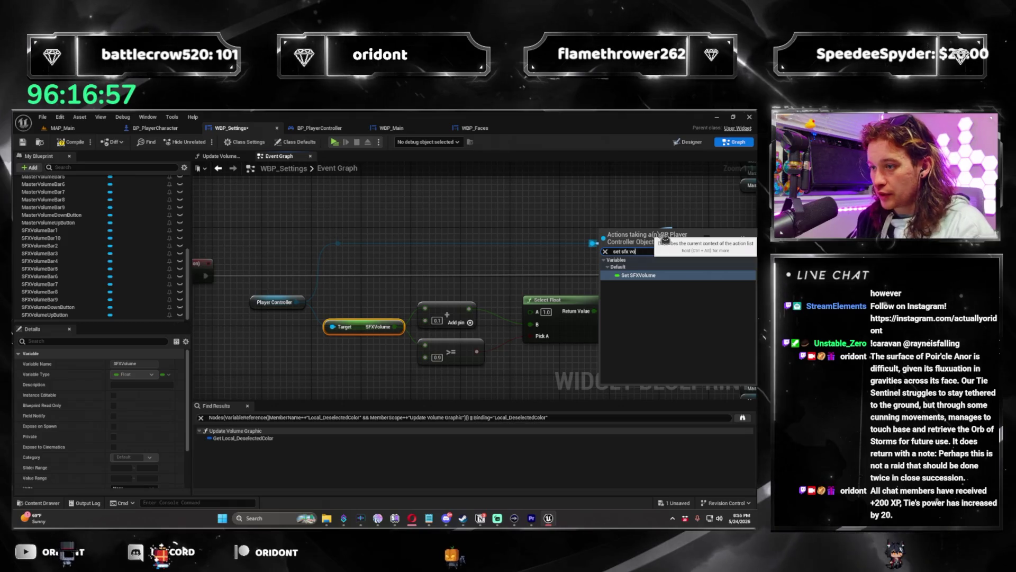
pyautogui.press('Return')
pyautogui.moveTo(701, 231)
pyautogui.mouseDown()
pyautogui.moveTo(669, 245)
pyautogui.moveTo(652, 239)
pyautogui.mouseUp()
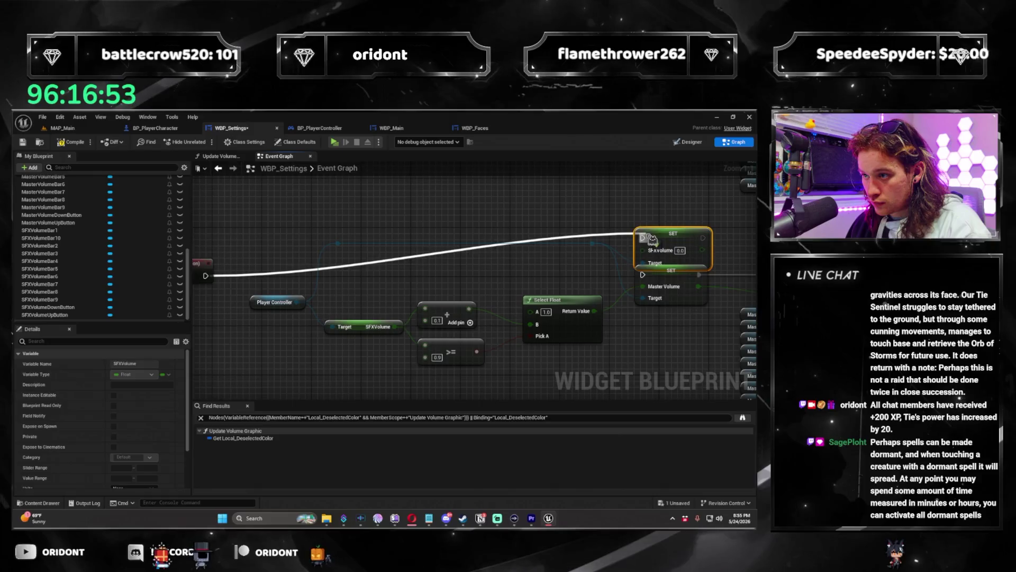
pyautogui.moveTo(650, 289)
pyautogui.mouseDown()
pyautogui.moveTo(539, 270)
pyautogui.moveTo(524, 253)
pyautogui.moveTo(649, 314)
pyautogui.mouseUp()
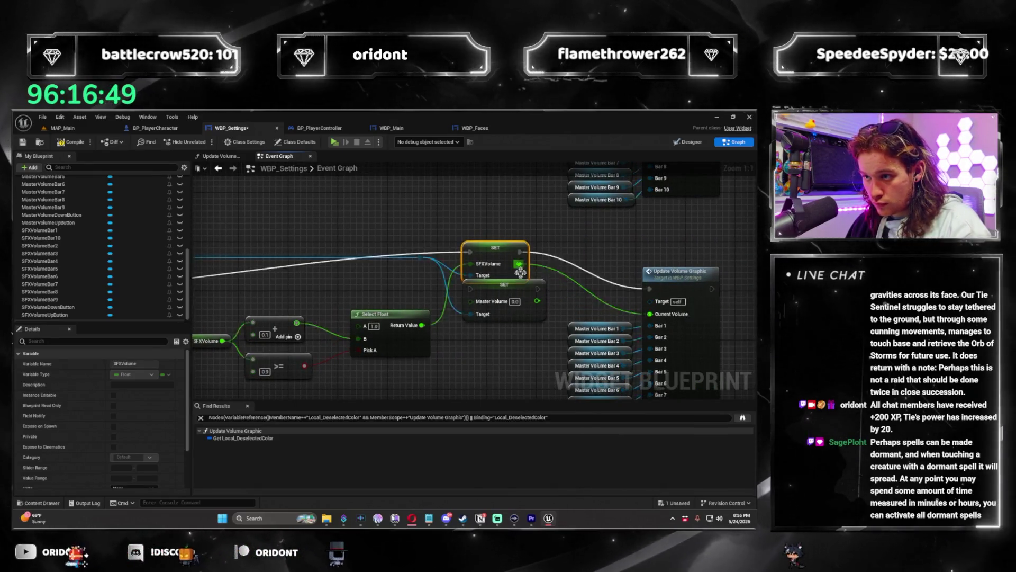
pyautogui.click(526, 319)
pyautogui.press('Delete')
pyautogui.moveTo(498, 247)
pyautogui.mouseDown()
pyautogui.moveTo(498, 283)
pyautogui.moveTo(283, 252)
pyautogui.mouseUp()
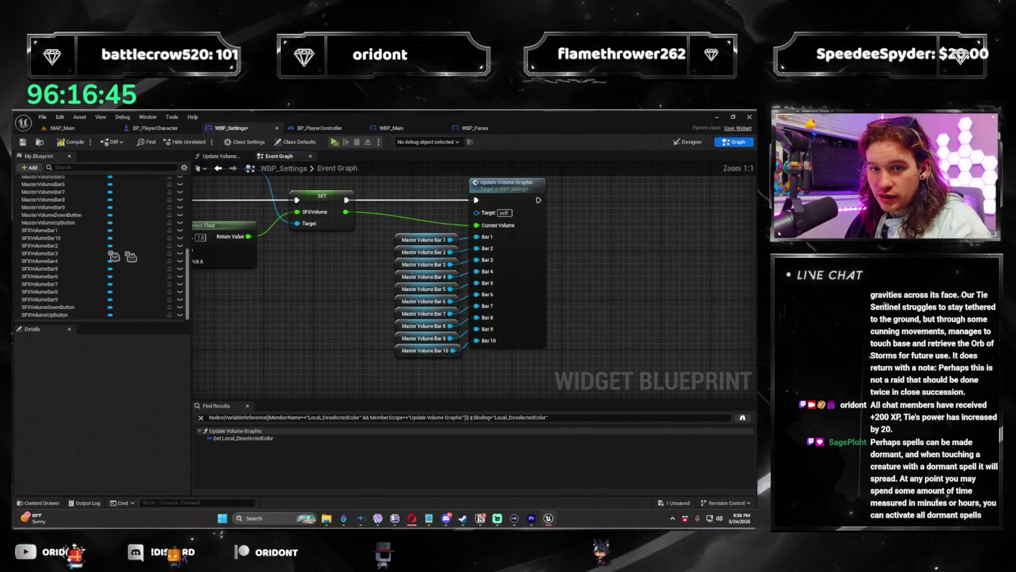
# Step: Connect SFXVolumeBar1 through SFXVolumeBar10 to the matching bar inputs of Update Volume Graphic
pyautogui.moveTo(47, 231); pyautogui.dragTo(406, 244)
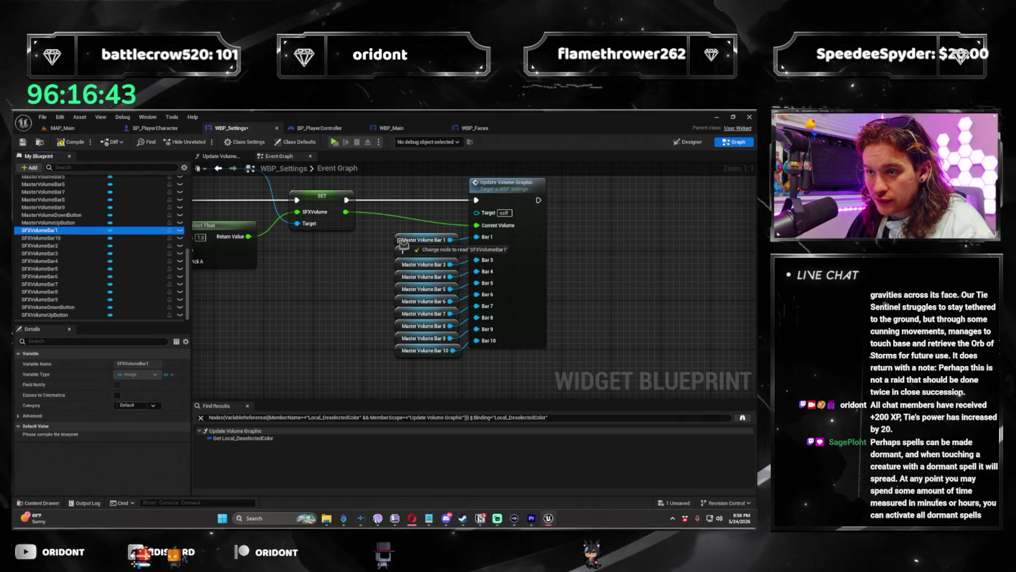
pyautogui.moveTo(63, 246); pyautogui.dragTo(214, 244)
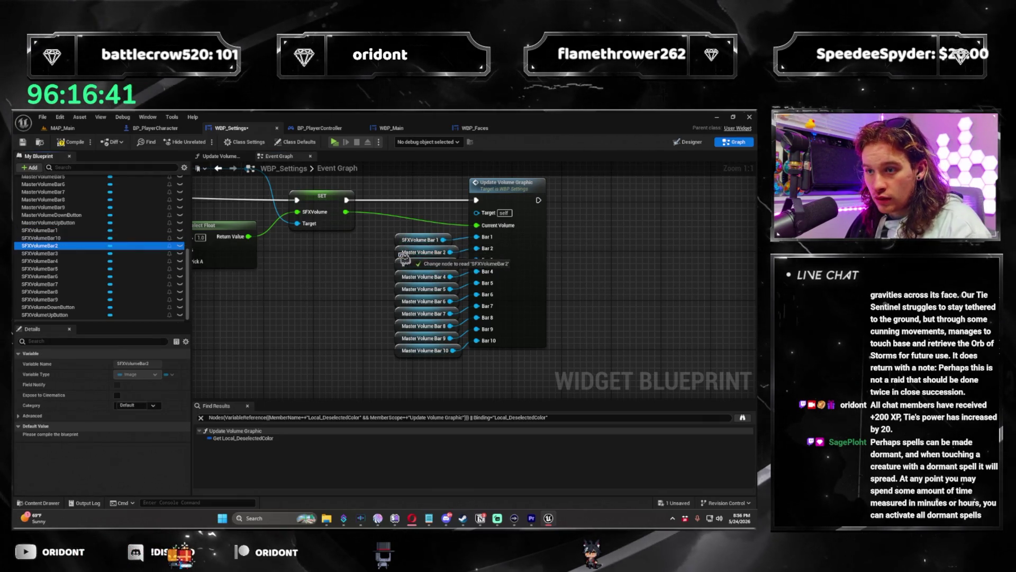
pyautogui.moveTo(42, 253); pyautogui.dragTo(418, 265)
pyautogui.moveTo(40, 261)
pyautogui.mouseDown()
pyautogui.moveTo(418, 276)
pyautogui.moveTo(388, 315)
pyautogui.moveTo(401, 316)
pyautogui.mouseUp()
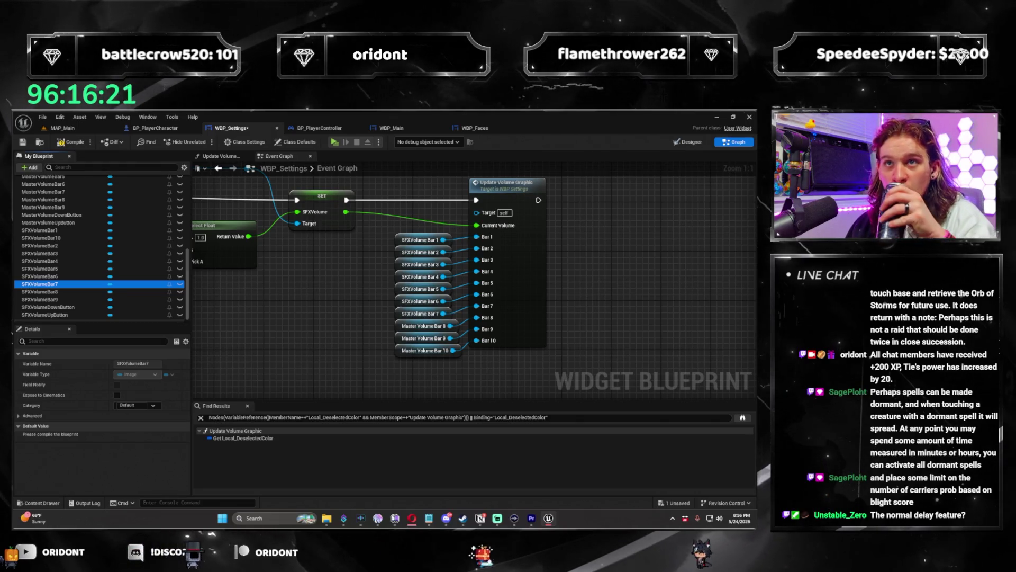
pyautogui.moveTo(79, 292); pyautogui.dragTo(404, 332)
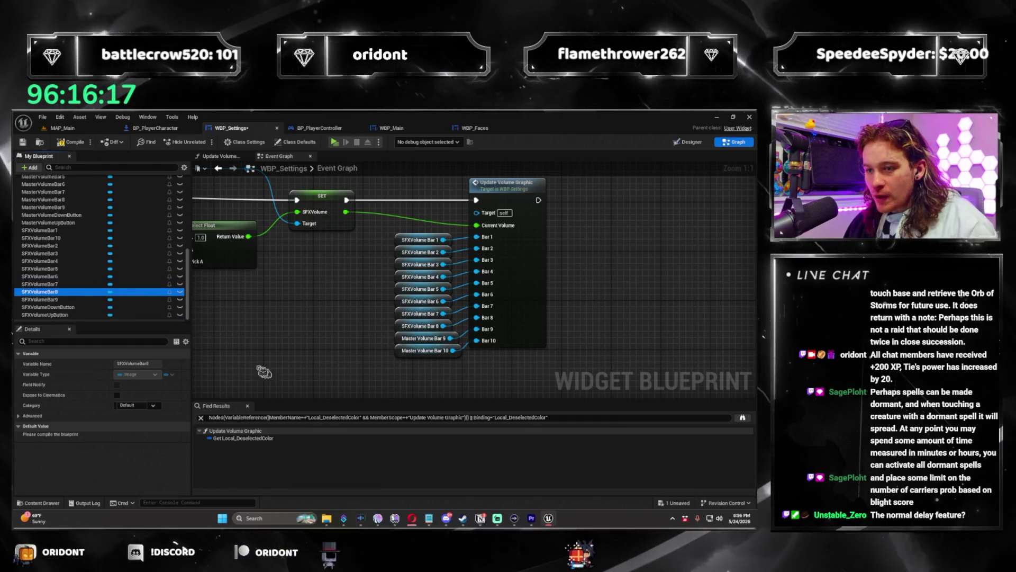
pyautogui.moveTo(58, 299); pyautogui.dragTo(384, 341)
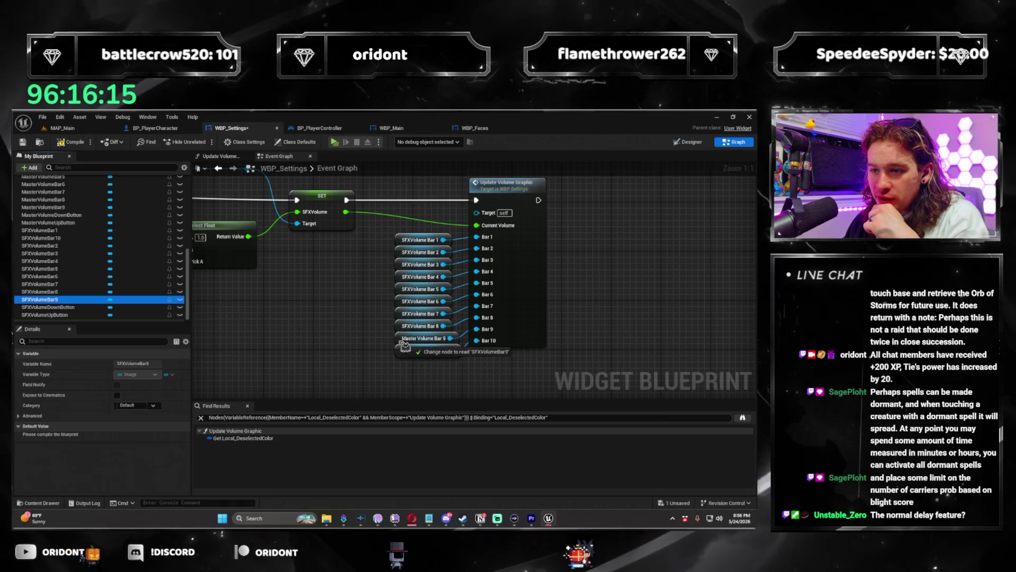
pyautogui.click(57, 238)
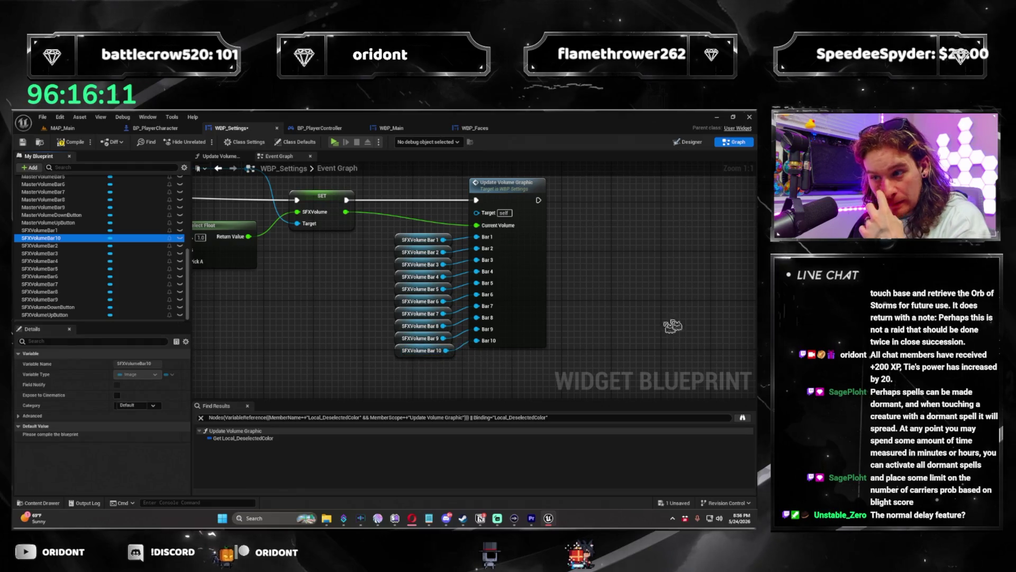
pyautogui.scroll(-3, 673, 326)
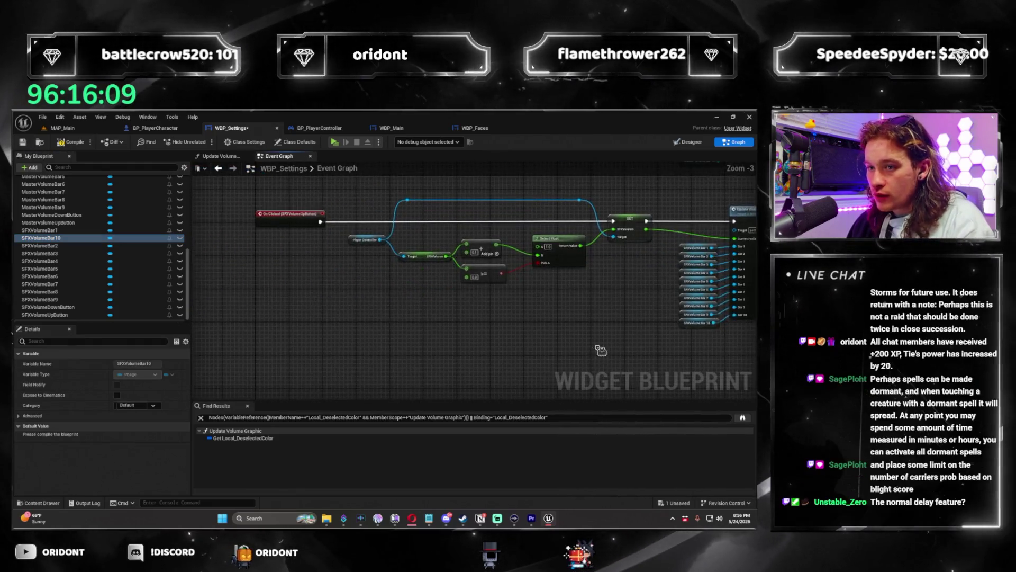
# Step: Copy the On Clicked node chain and move the pasted duplicate into place
pyautogui.scroll(-2, 601, 351)
pyautogui.moveTo(633, 315)
pyautogui.mouseDown()
pyautogui.moveTo(345, 235)
pyautogui.moveTo(344, 317)
pyautogui.mouseUp()
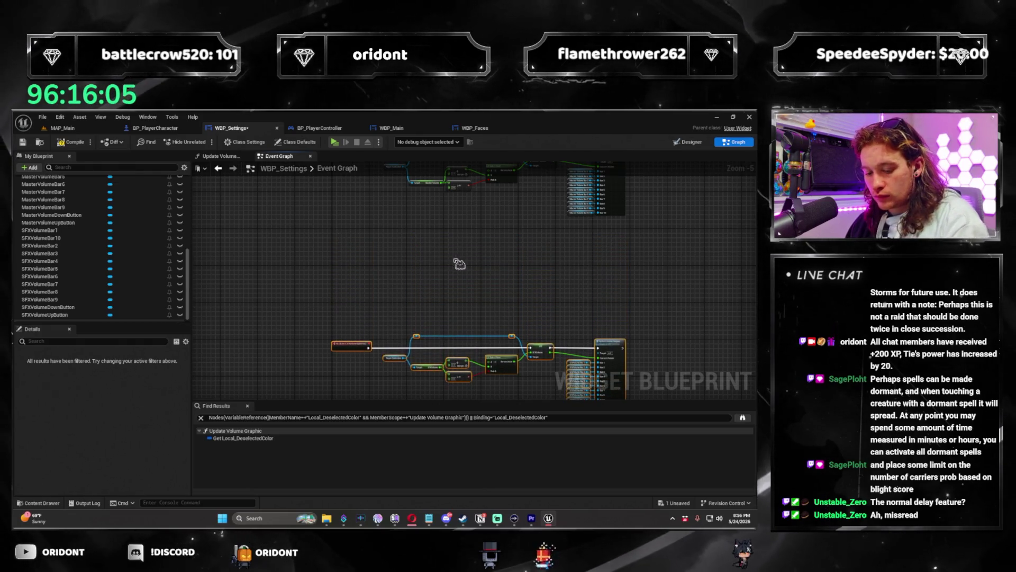
pyautogui.hotkey('ctrl', 'v')
pyautogui.moveTo(671, 252); pyautogui.dragTo(621, 263)
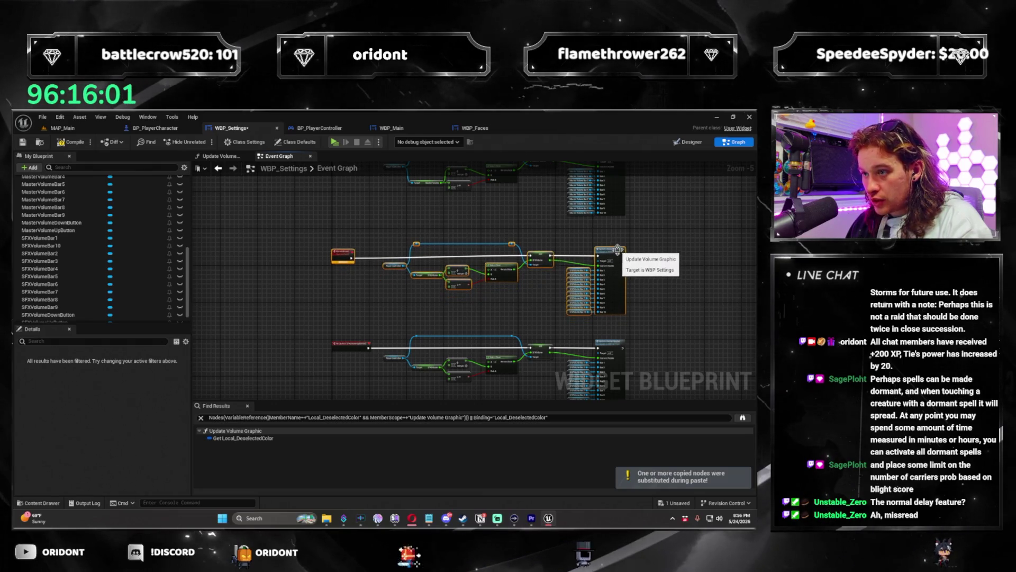
# Step: Remove the stray SFXVolumeDownButton getter and wire On Clicked (SFXVolumeDownButton) to SET SFXVolume
pyautogui.scroll(3, 347, 246)
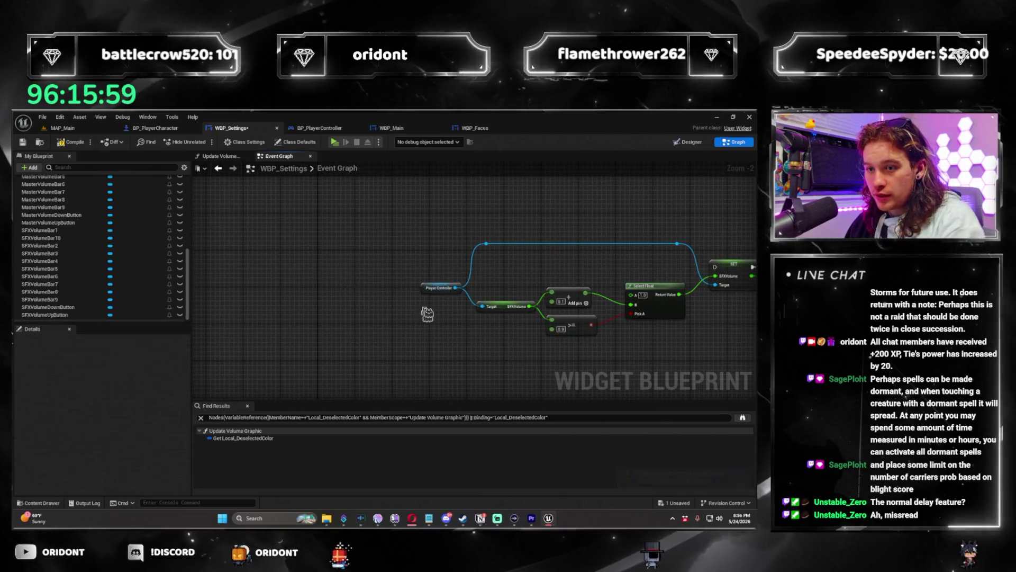
pyautogui.moveTo(48, 299)
pyautogui.mouseDown()
pyautogui.moveTo(341, 291)
pyautogui.moveTo(329, 312)
pyautogui.mouseUp()
pyautogui.press('Delete')
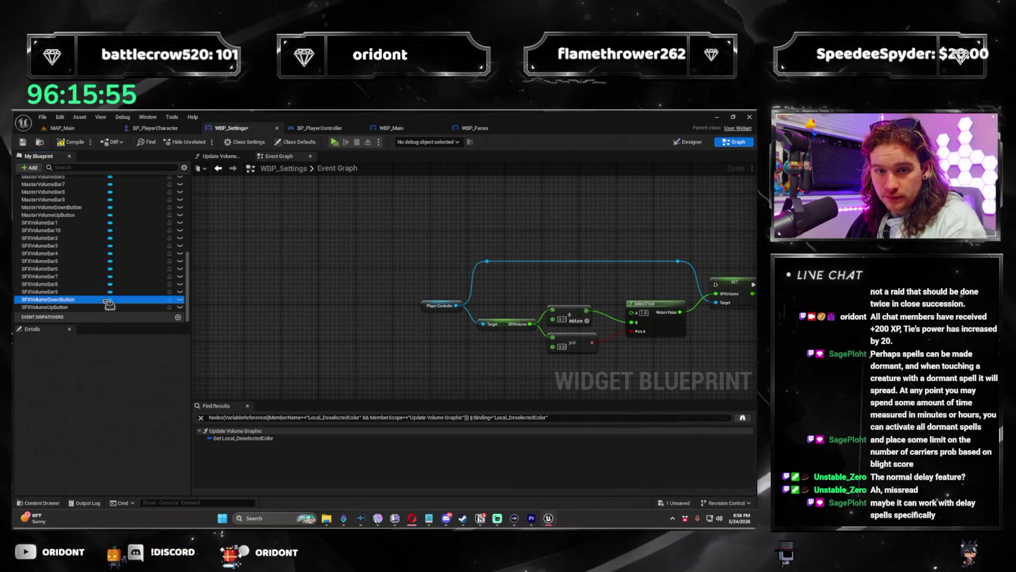
pyautogui.scroll(-4, 318, 365)
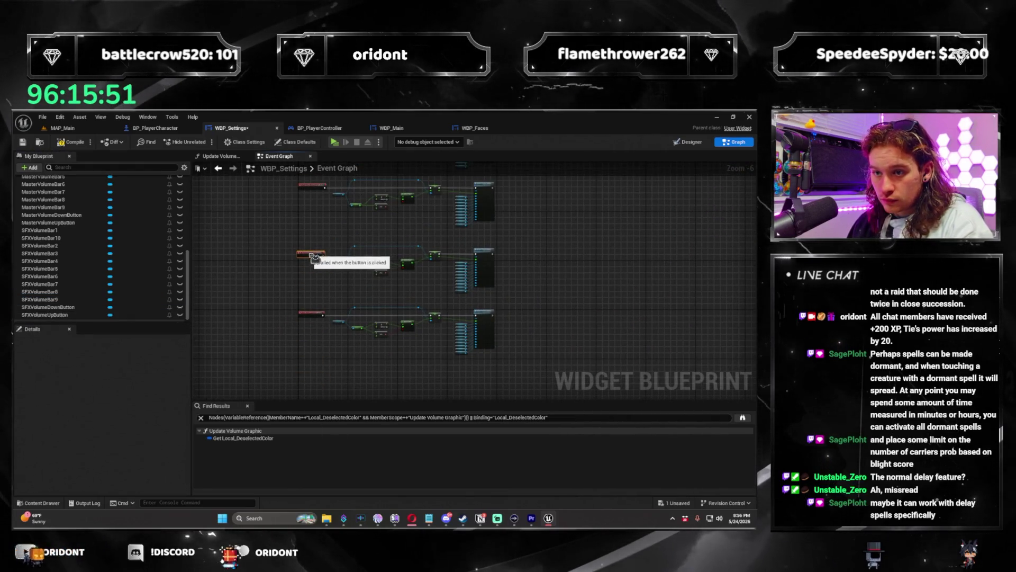
pyautogui.scroll(4, 316, 261)
pyautogui.moveTo(338, 308)
pyautogui.mouseDown()
pyautogui.moveTo(666, 307)
pyautogui.moveTo(659, 293)
pyautogui.mouseUp()
pyautogui.moveTo(302, 300); pyautogui.dragTo(301, 282)
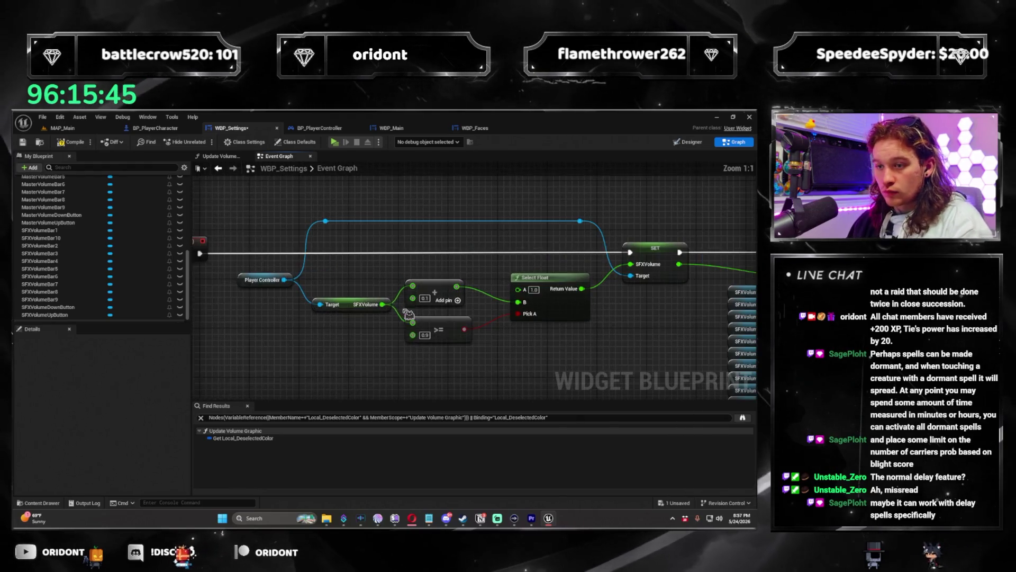
# Step: Swap the SFX down handler's Add and >= nodes for Subtract and <=, feeding SFXVolume into <=
pyautogui.scroll(-2, 429, 214)
pyautogui.moveTo(430, 214); pyautogui.dragTo(392, 347)
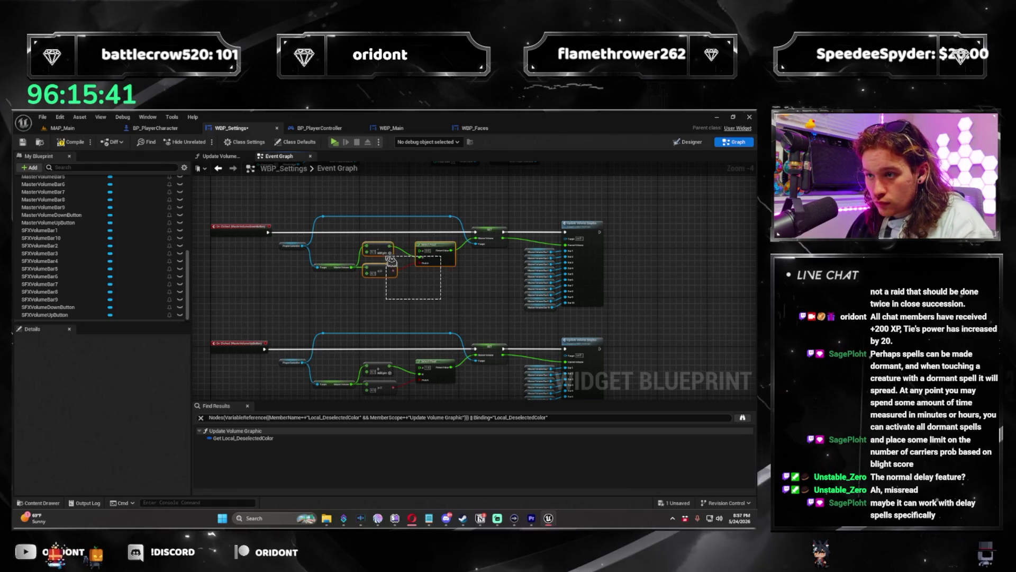
pyautogui.moveTo(384, 335); pyautogui.dragTo(408, 200)
pyautogui.scroll(2, 409, 199)
pyautogui.moveTo(458, 336); pyautogui.dragTo(388, 271)
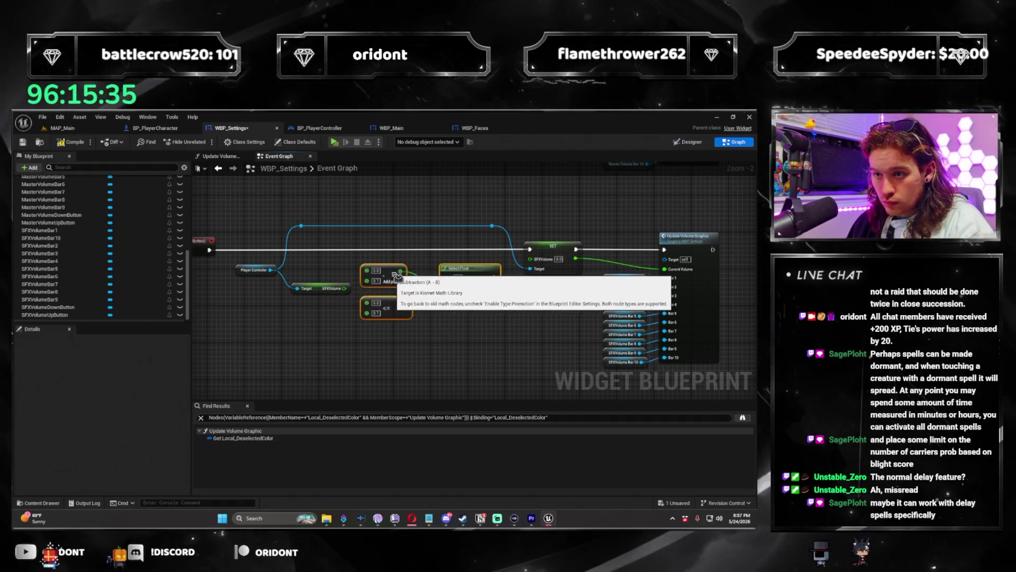
pyautogui.scroll(2, 438, 335)
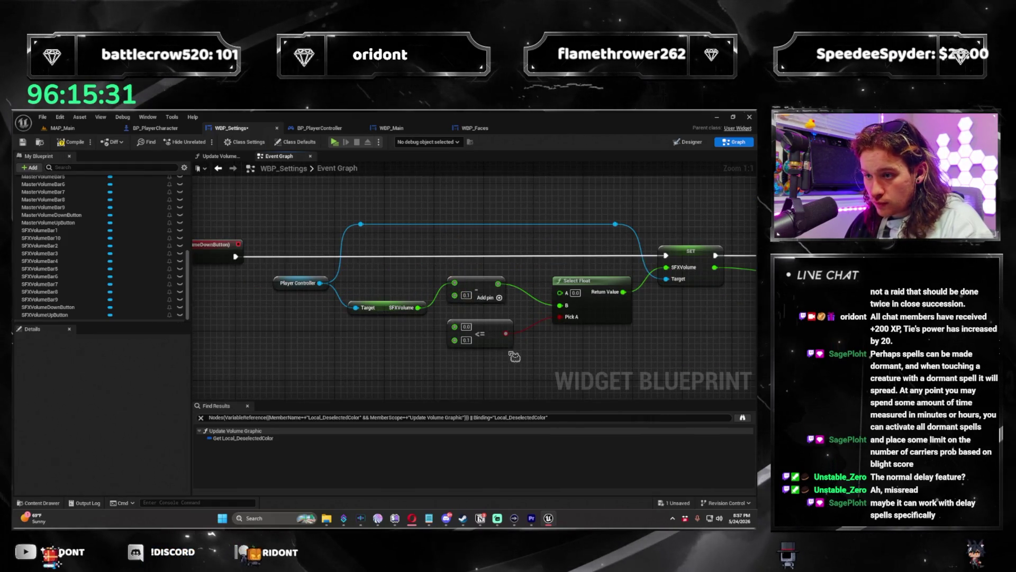
pyautogui.moveTo(515, 357); pyautogui.dragTo(469, 337)
pyautogui.moveTo(375, 289); pyautogui.dragTo(430, 304)
pyautogui.moveTo(524, 350); pyautogui.dragTo(463, 354)
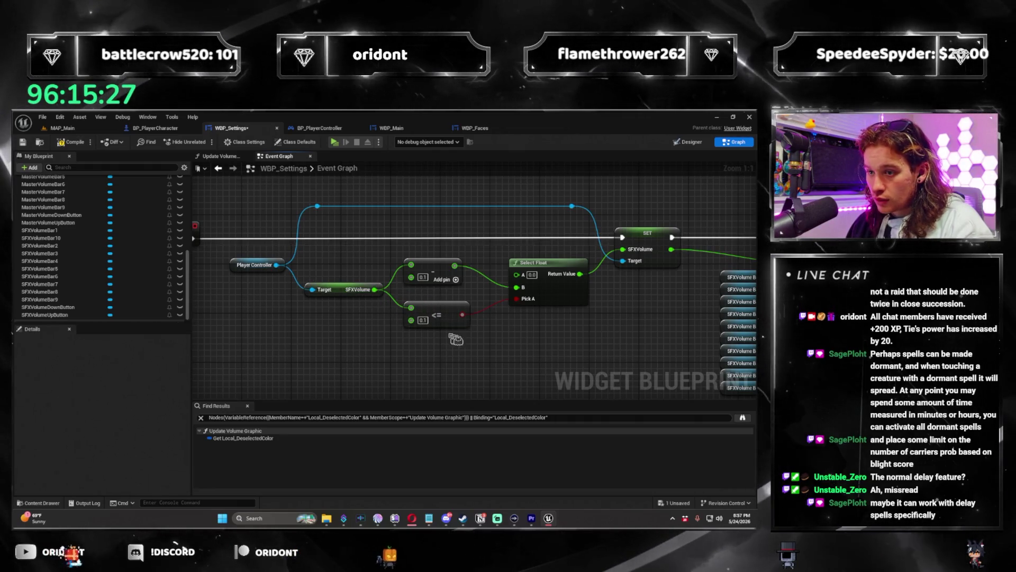
# Step: Wrap all four volume click-handler blocks in a comment named Volume Controls
pyautogui.scroll(-3, 464, 354)
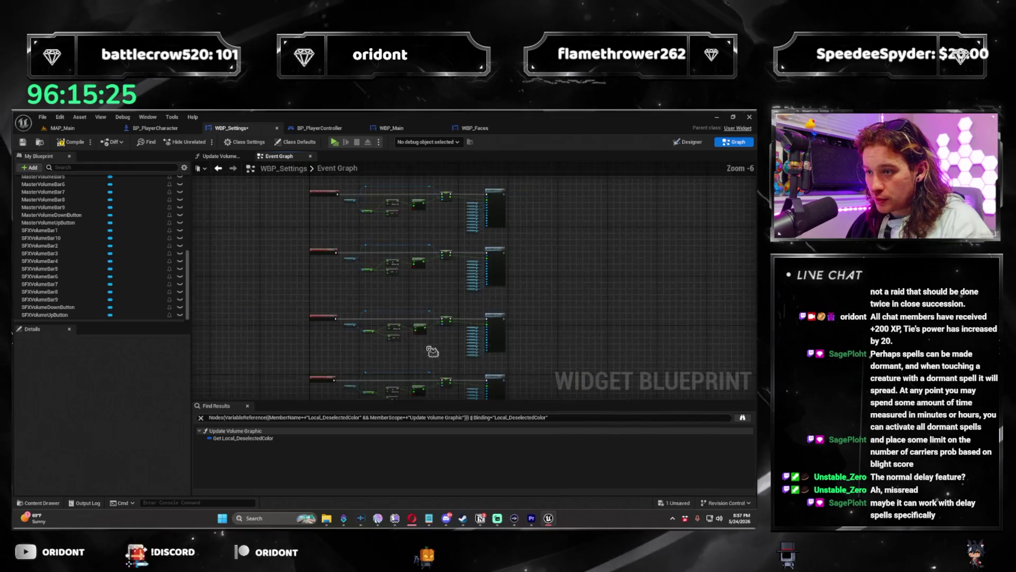
pyautogui.moveTo(433, 330); pyautogui.dragTo(511, 368)
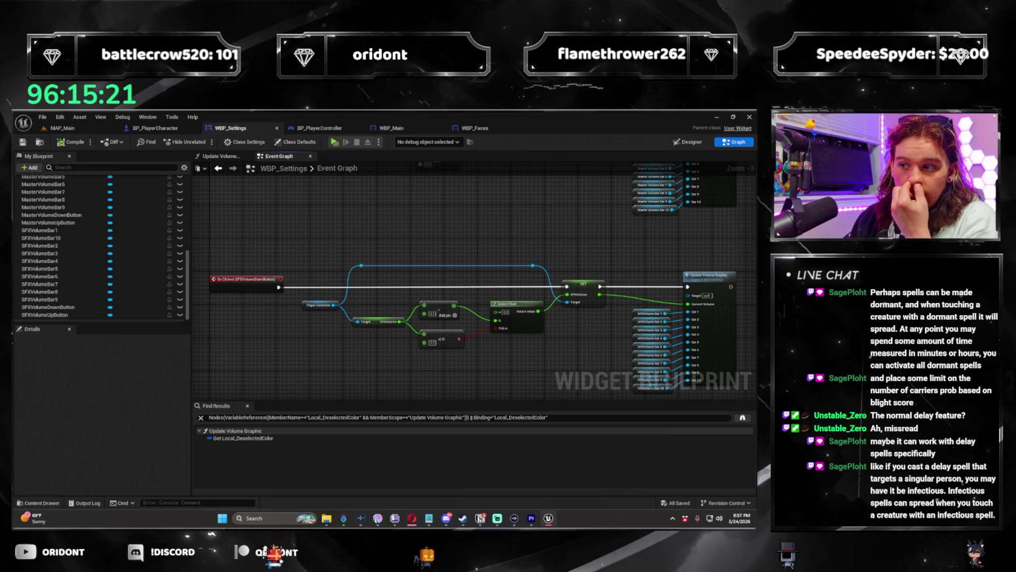
pyautogui.scroll(-1, 487, 328)
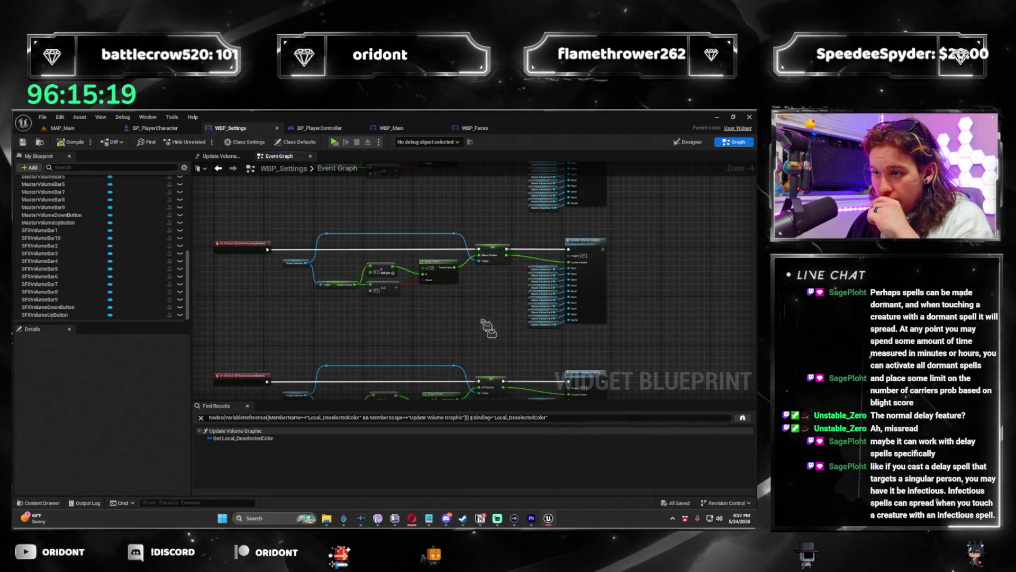
pyautogui.scroll(-5, 487, 328)
pyautogui.moveTo(556, 370); pyautogui.dragTo(353, 190)
pyautogui.press('c')
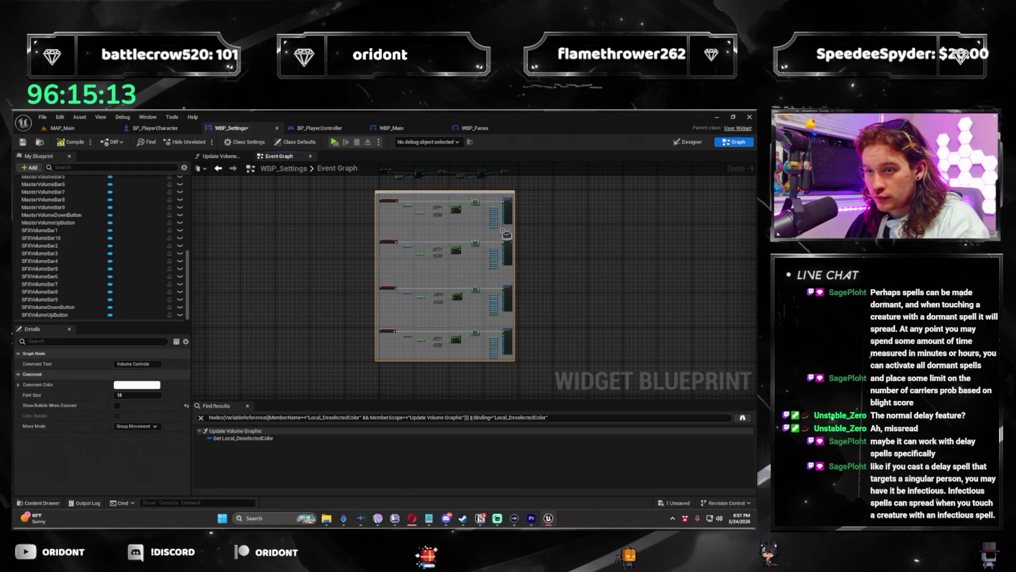
pyautogui.scroll(6, 351, 312)
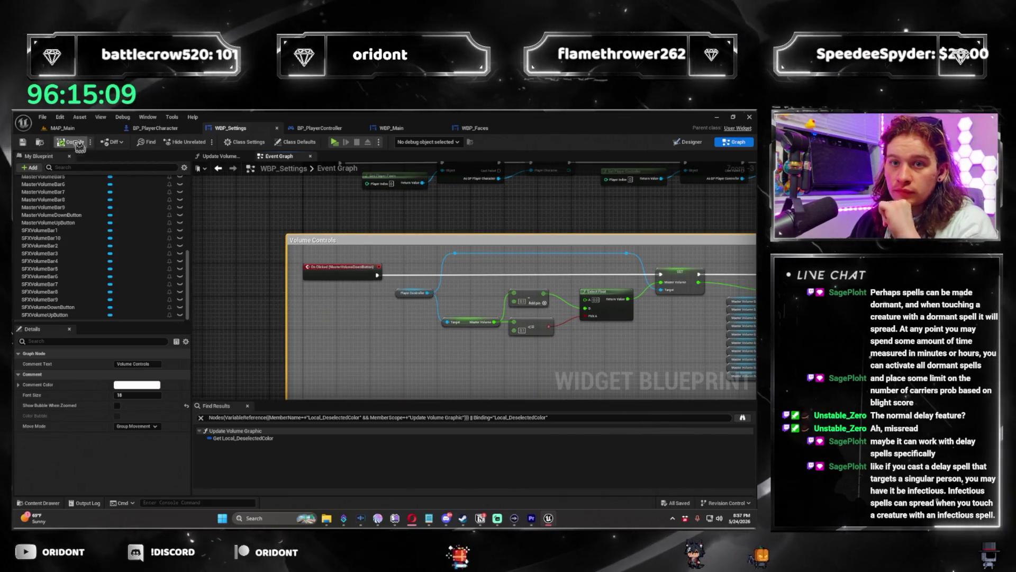
# Step: Start a play preview from MAP_Main and open and close the in-game Settings panel
pyautogui.click(62, 129)
pyautogui.click(204, 142)
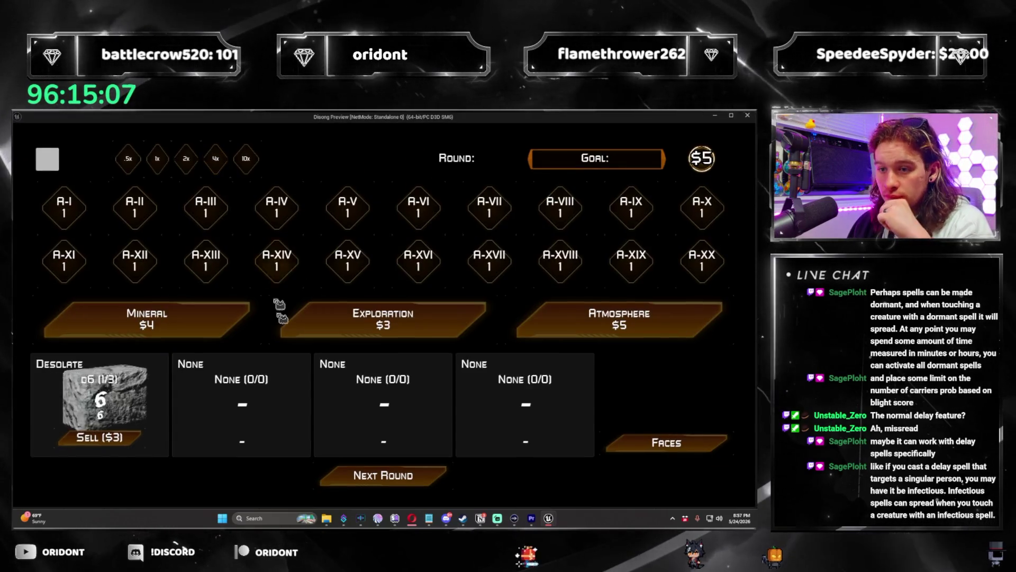
pyautogui.press('Escape')
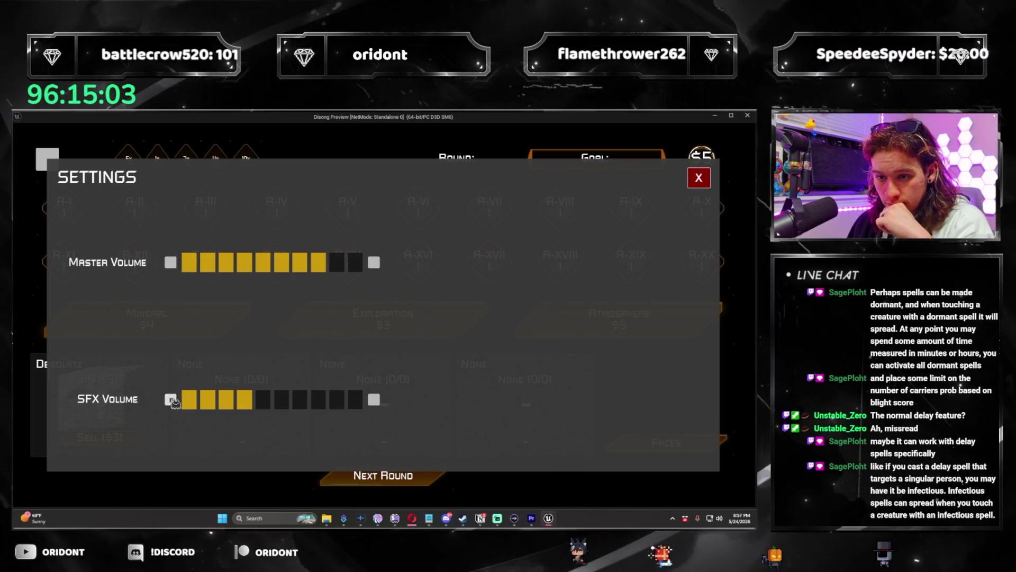
pyautogui.click(706, 180)
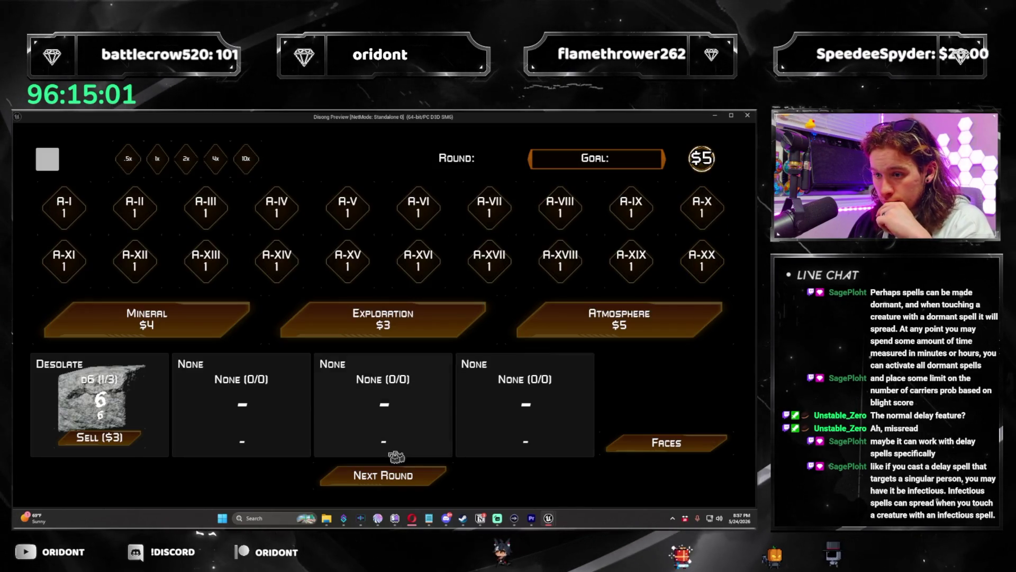
# Step: Play to Round 3: buy two Atmospheres and an Exploration, pick Lunar d4 and Growing d10, roll
pyautogui.click(433, 479)
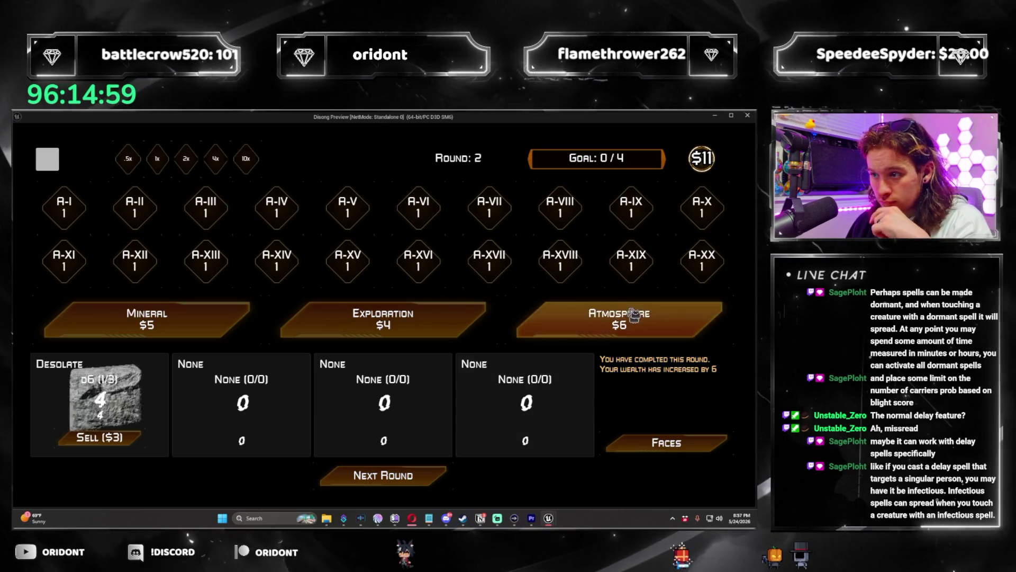
pyautogui.click(625, 342)
pyautogui.click(577, 450)
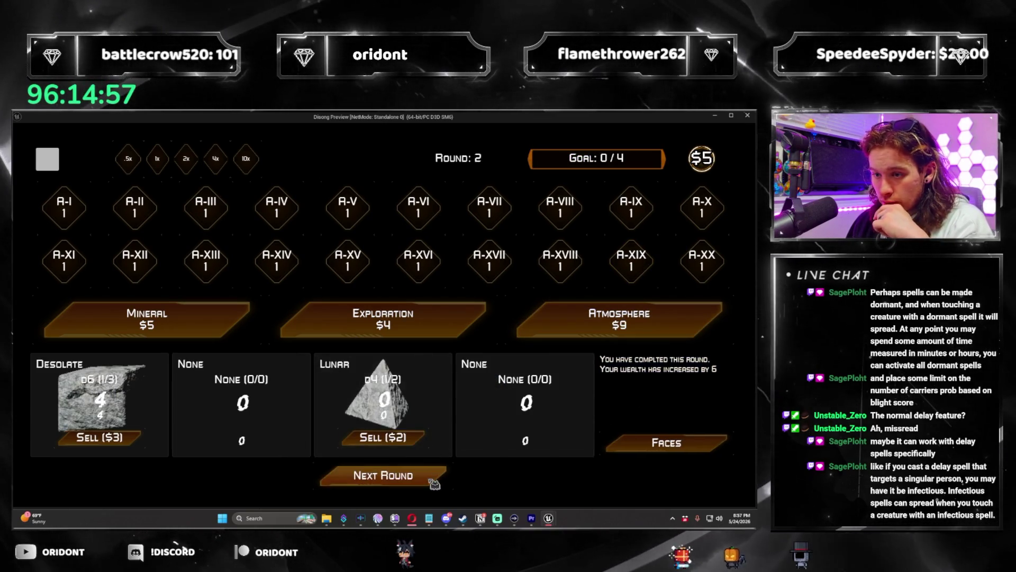
pyautogui.click(433, 480)
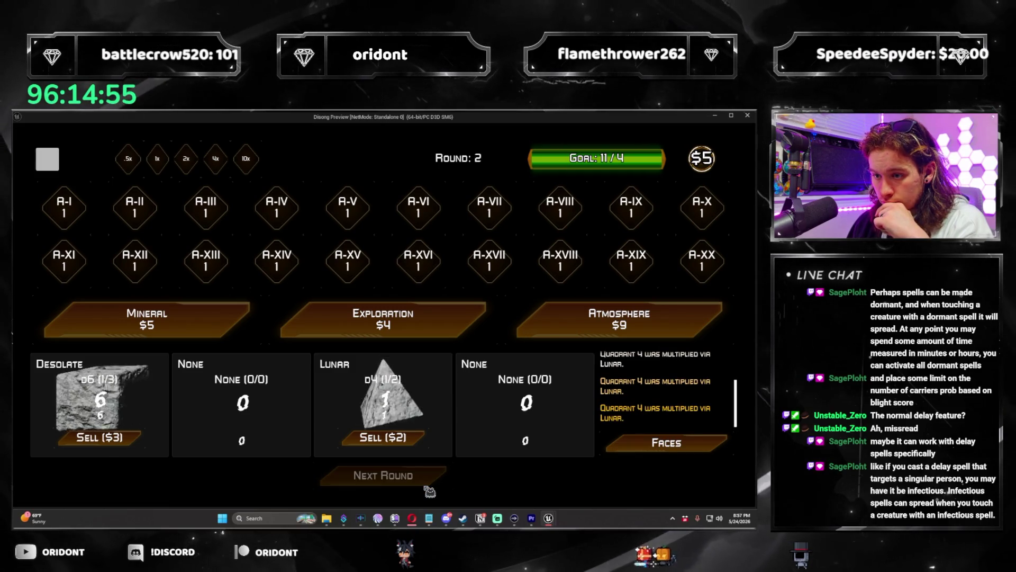
pyautogui.click(428, 488)
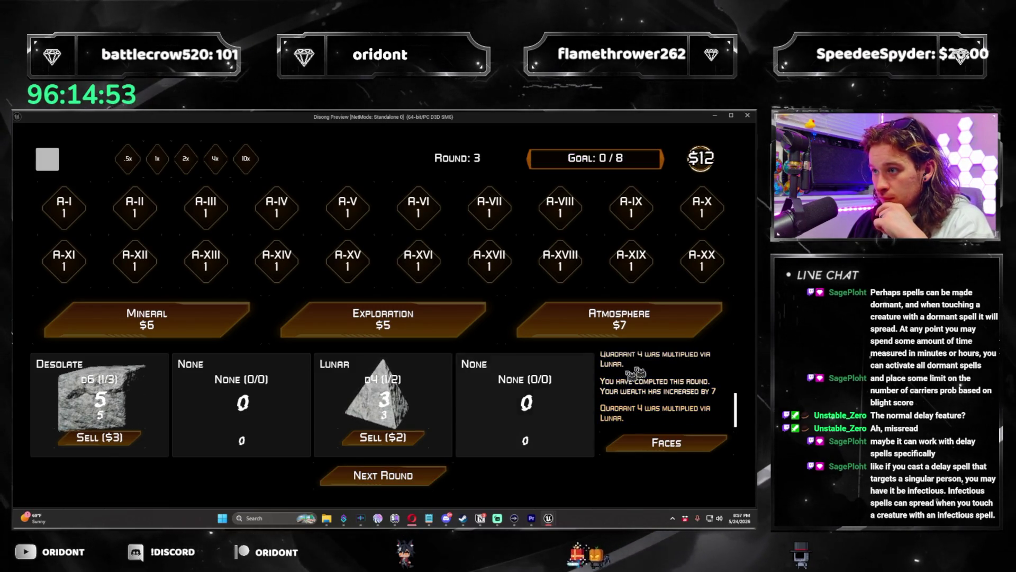
pyautogui.click(619, 320)
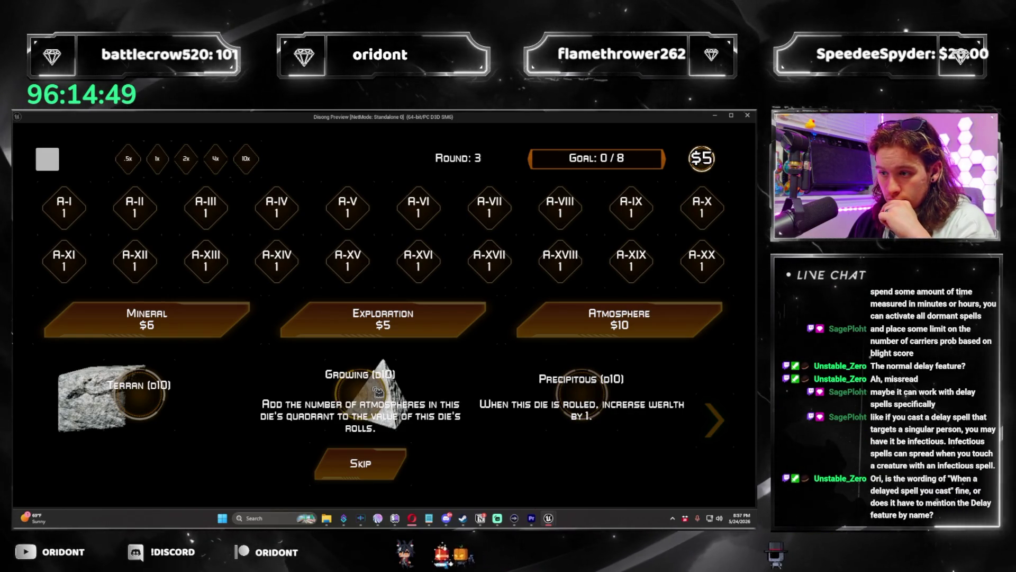
pyautogui.click(378, 391)
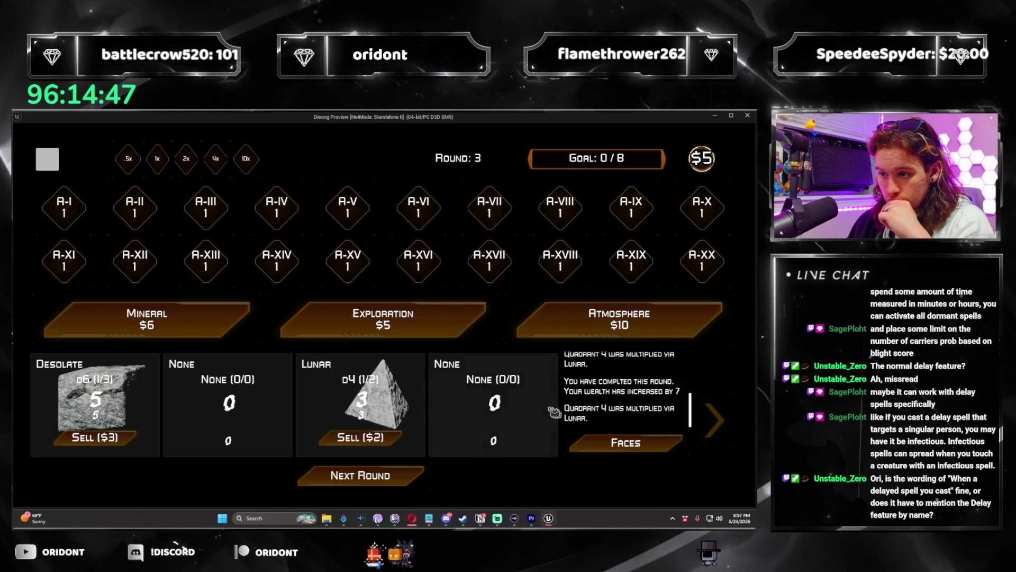
pyautogui.click(433, 331)
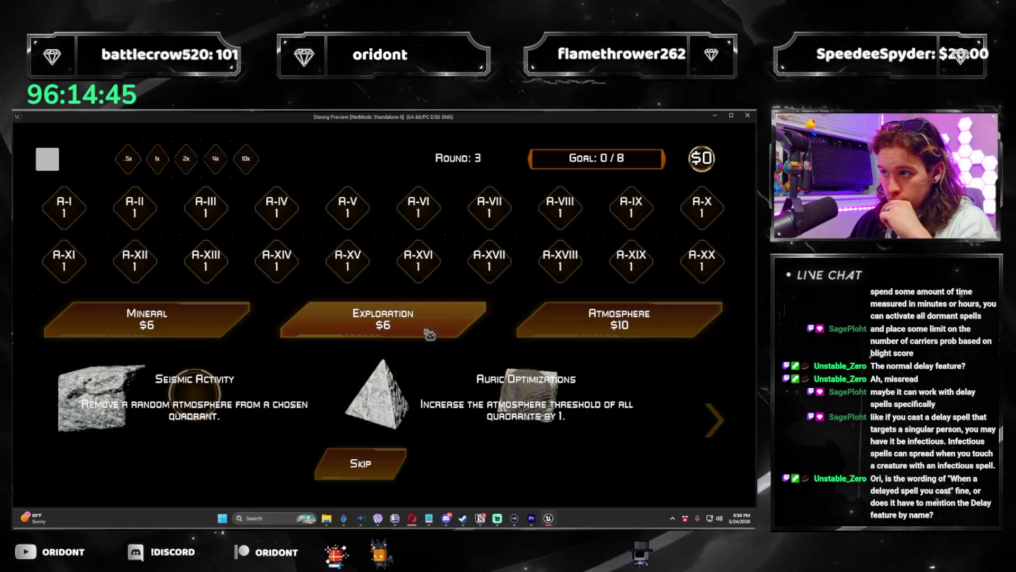
pyautogui.click(546, 393)
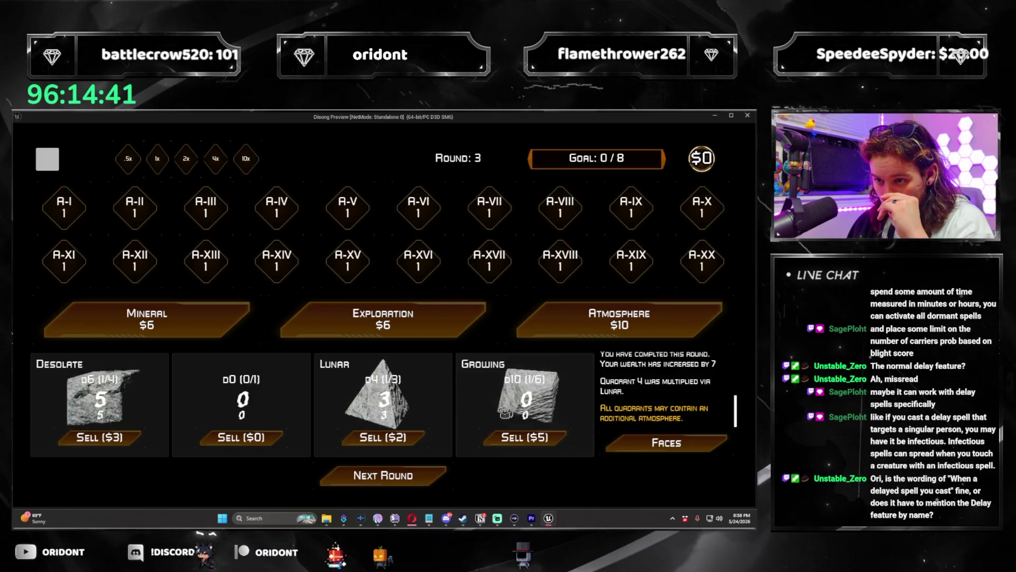
pyautogui.click(434, 477)
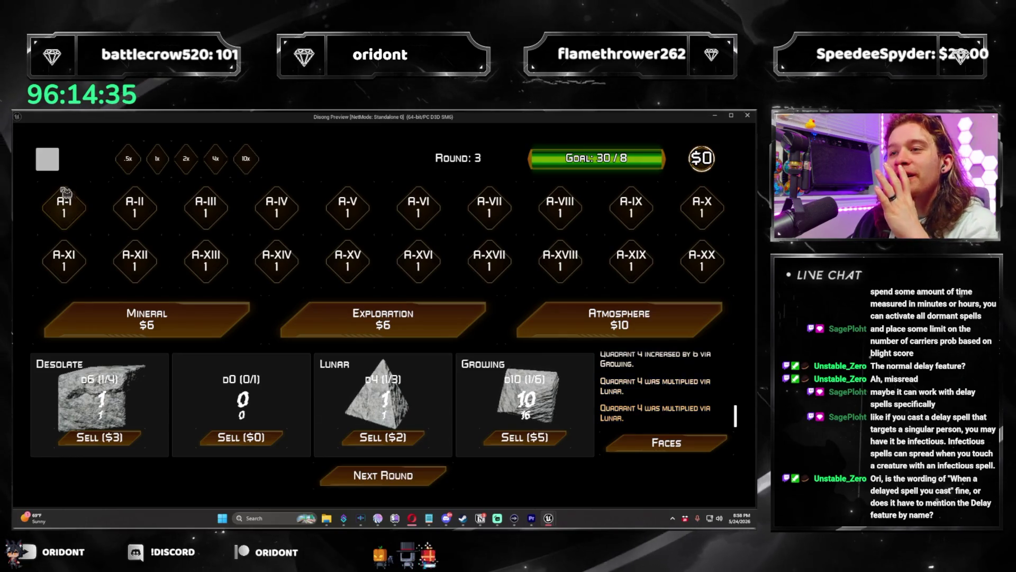
# Step: Check the volumes in the Settings panel, then close the game preview
pyautogui.click(47, 159)
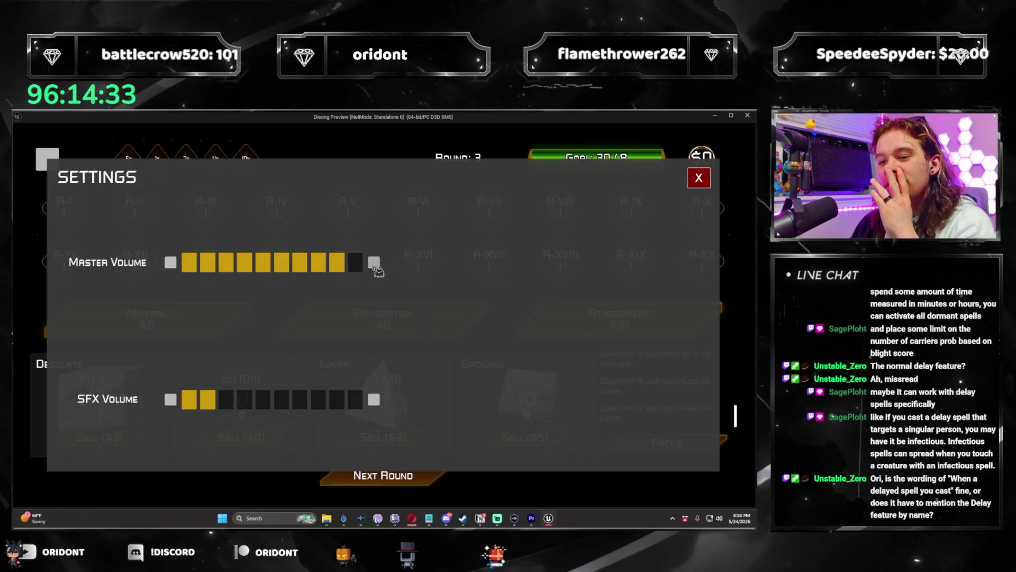
pyautogui.click(699, 178)
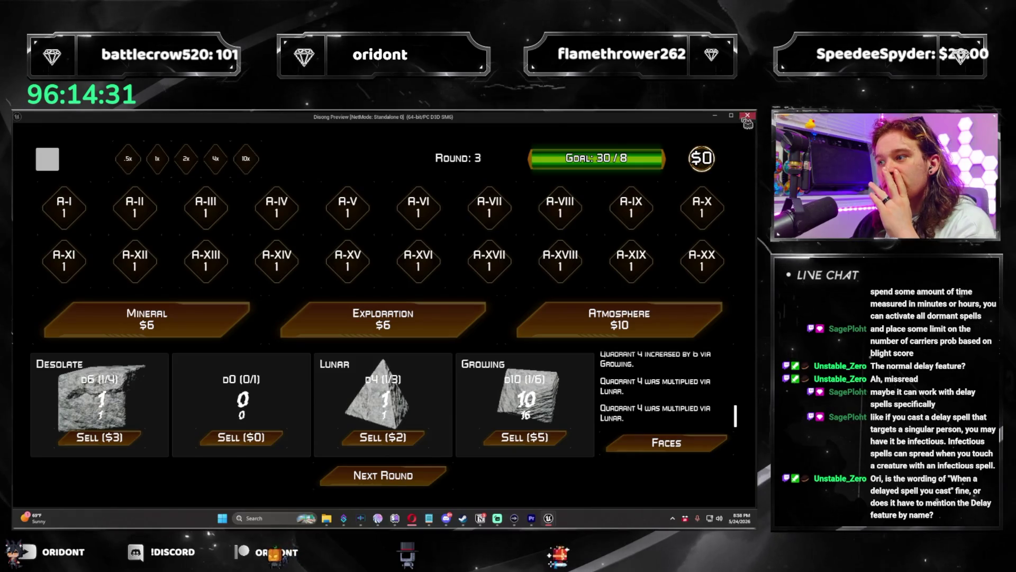
pyautogui.click(748, 116)
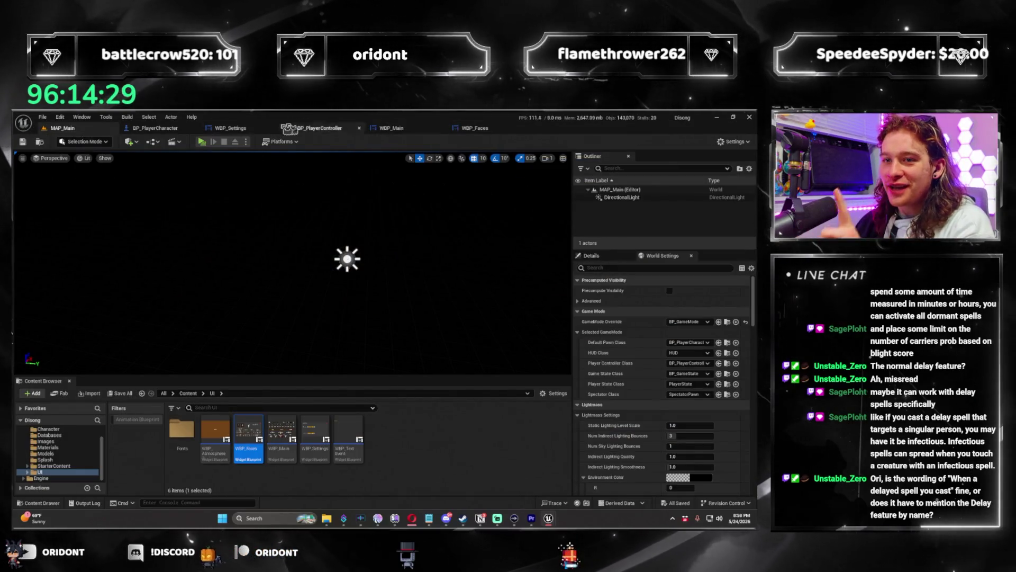
# Step: Look over the WBP_Main event graph via the BP_PlayerController blueprint
pyautogui.click(304, 130)
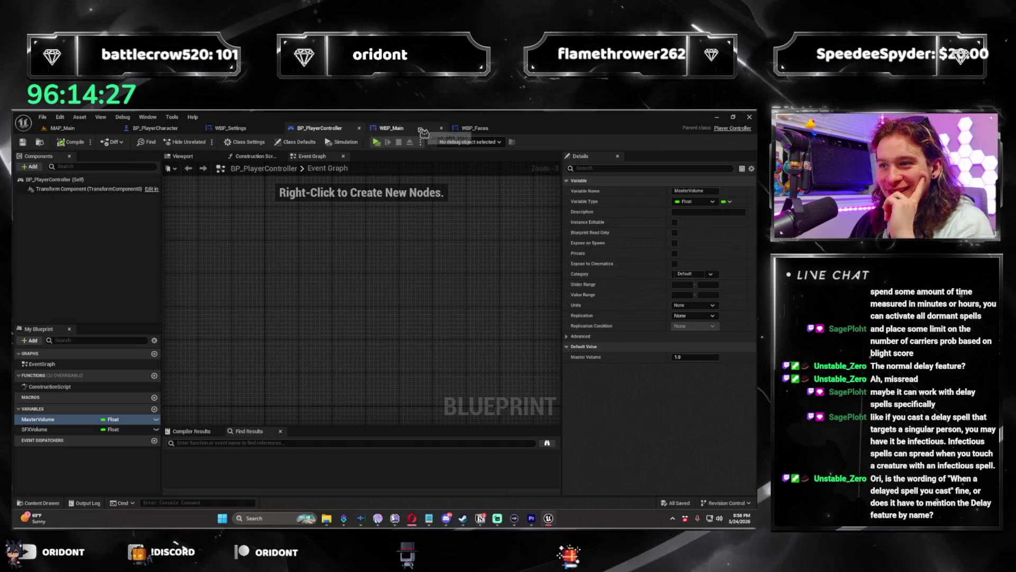
pyautogui.click(392, 127)
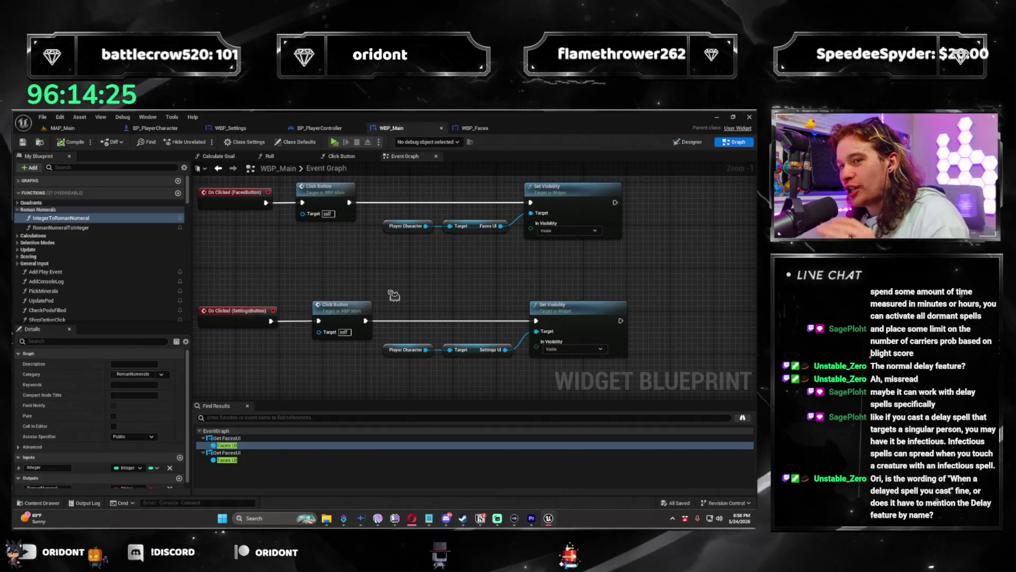
pyautogui.scroll(-5, 447, 320)
pyautogui.scroll(-2, 448, 321)
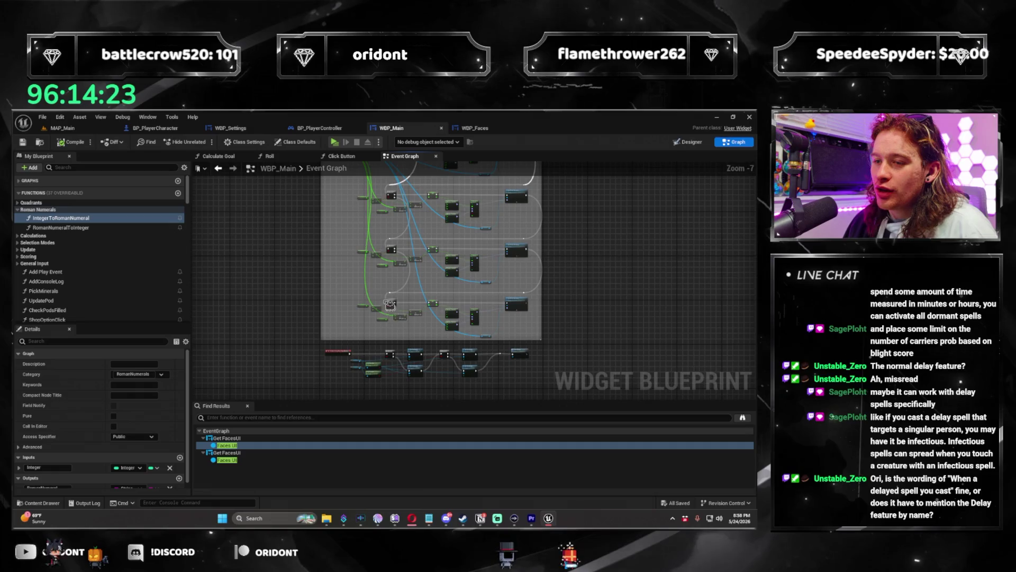
pyautogui.scroll(4, 410, 337)
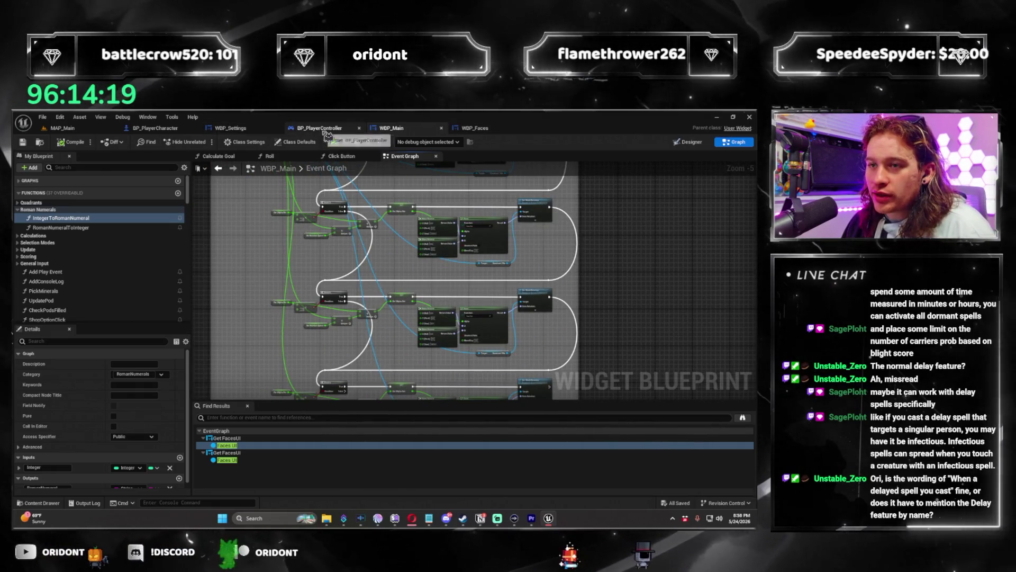
# Step: In the WBP_Settings event graph, add a new function left as NewFunction
pyautogui.click(307, 129)
pyautogui.click(230, 128)
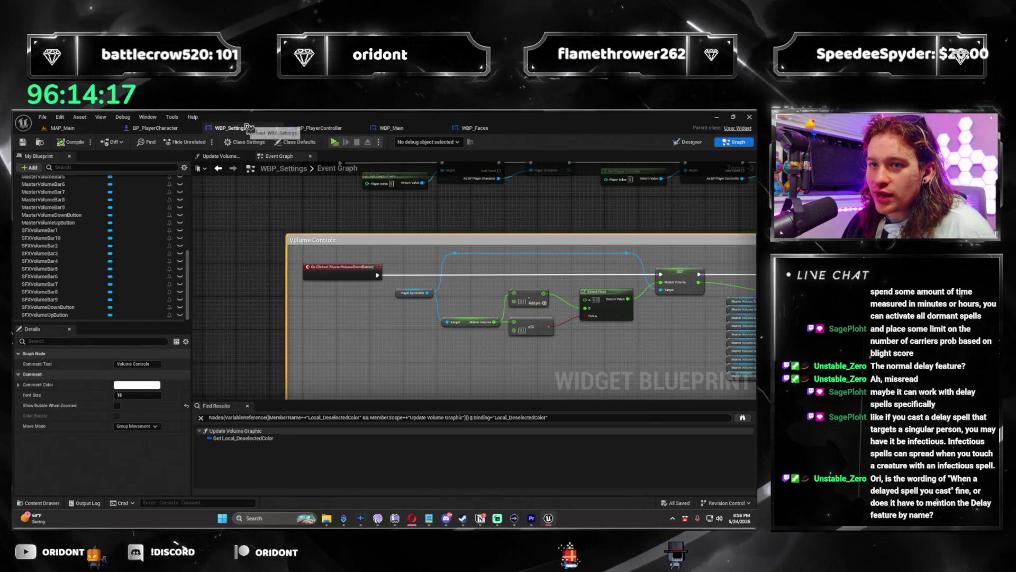
pyautogui.scroll(3, 325, 232)
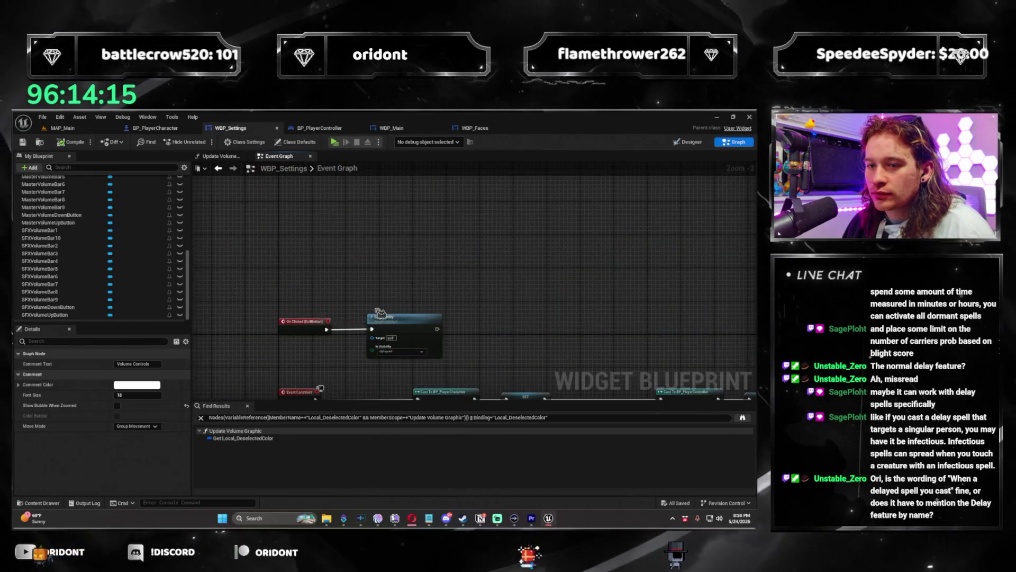
pyautogui.moveTo(189, 261); pyautogui.dragTo(189, 206)
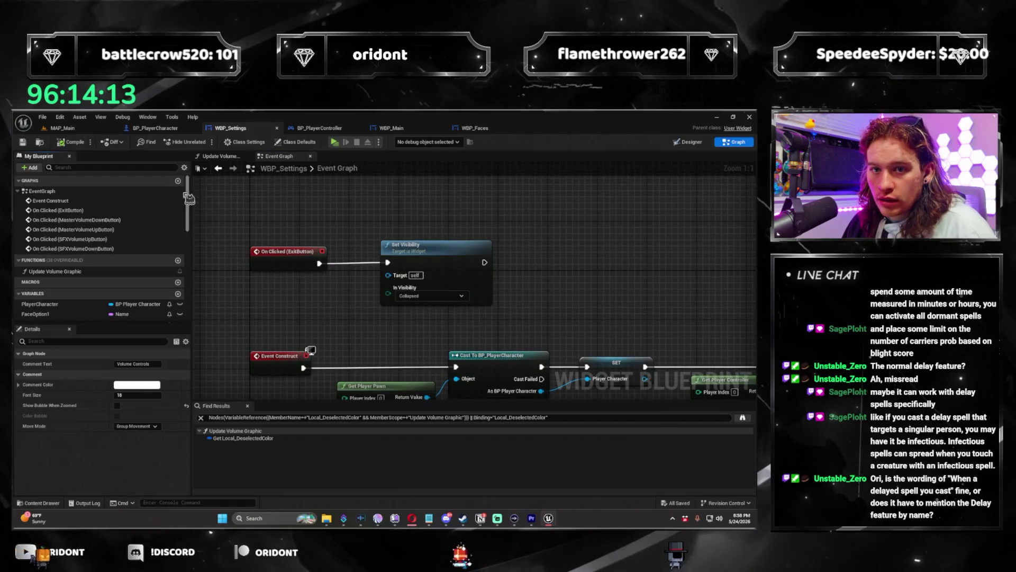
pyautogui.click(179, 262)
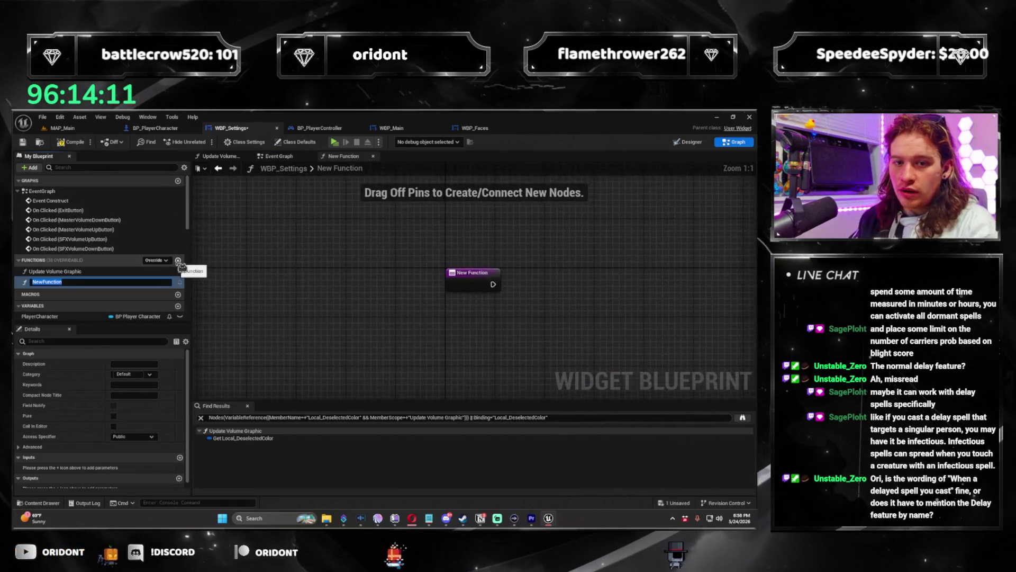
# Step: Name the function ButtonClicked and chain Get Player Character → Widget UI → Click Button inside it
pyautogui.write('licked')
pyautogui.press('Return')
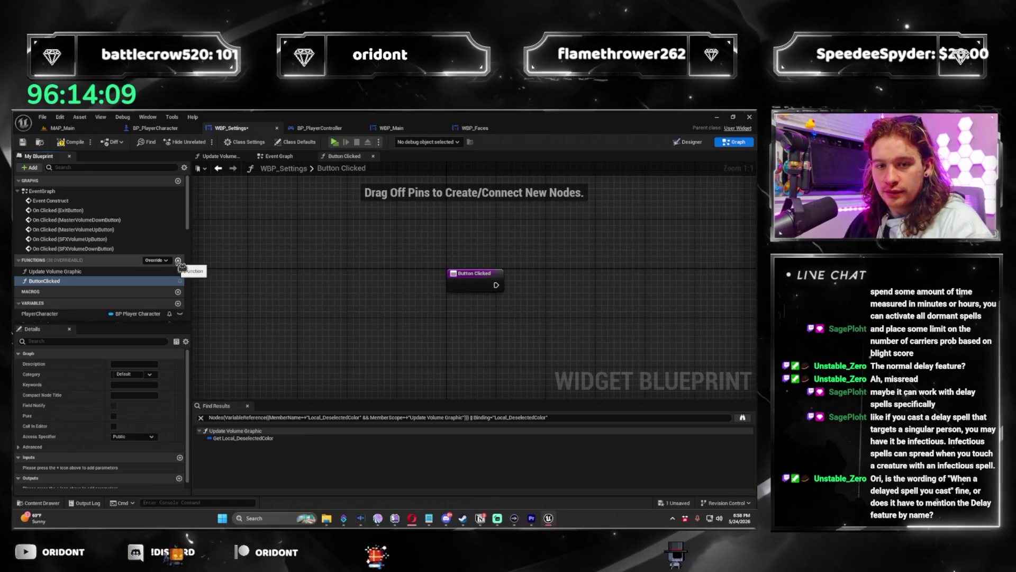
pyautogui.rightClick(335, 345)
pyautogui.write('get player chara')
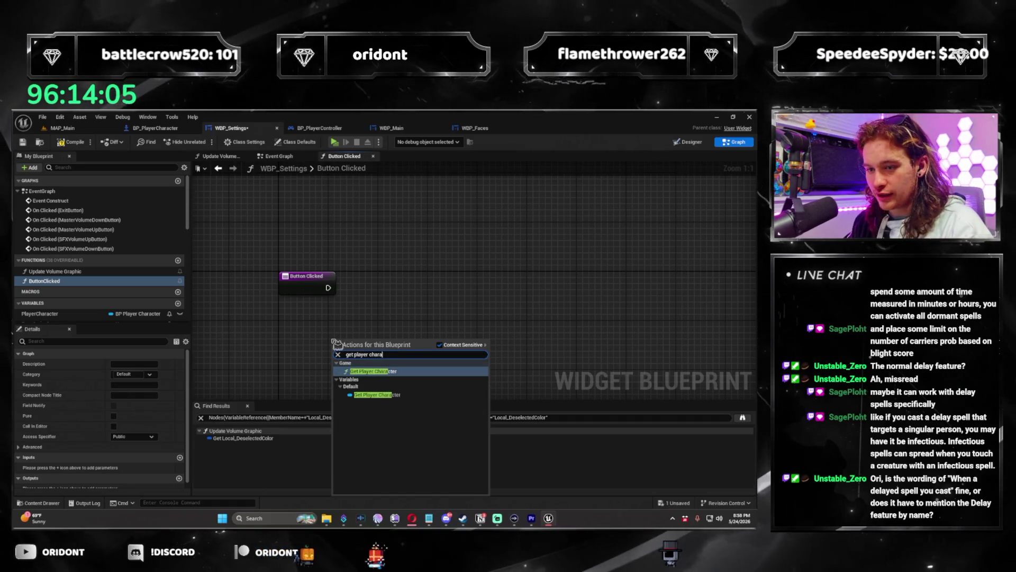
pyautogui.press('Down')
pyautogui.press('Return')
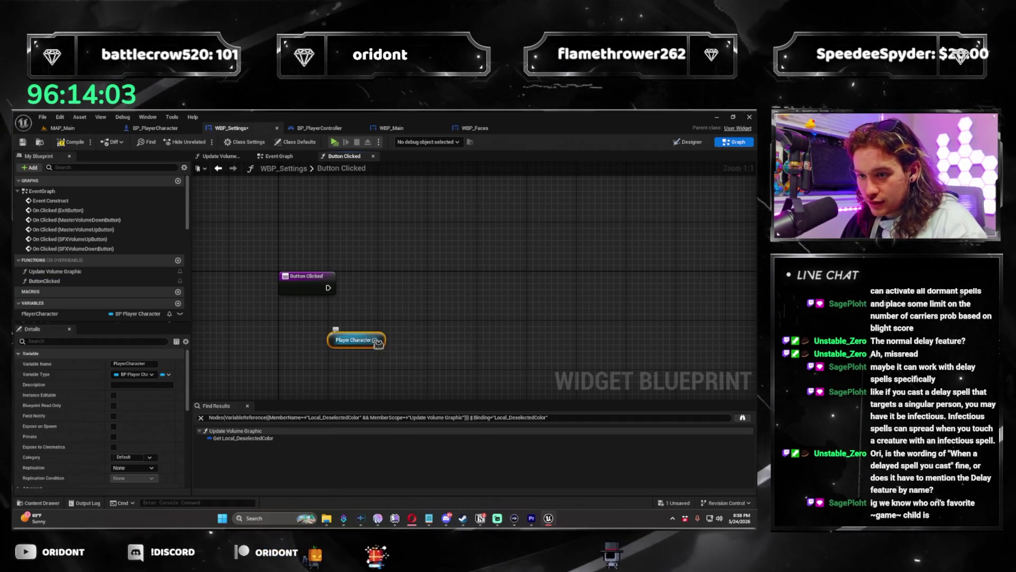
pyautogui.moveTo(376, 341); pyautogui.dragTo(426, 353)
pyautogui.press('Return')
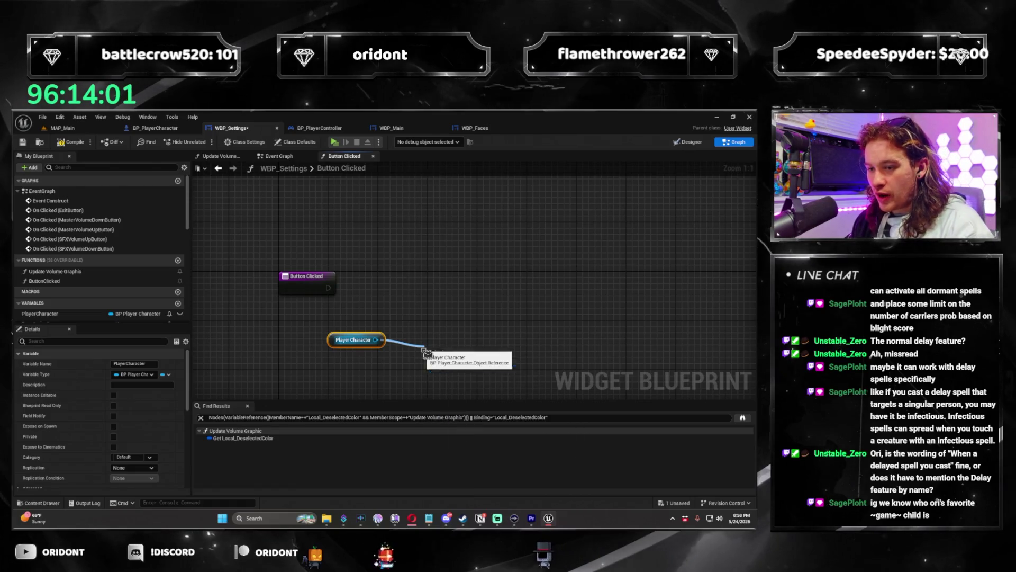
pyautogui.moveTo(457, 353)
pyautogui.mouseDown()
pyautogui.moveTo(433, 341)
pyautogui.moveTo(524, 350)
pyautogui.moveTo(513, 346)
pyautogui.mouseUp()
pyautogui.write('button clic')
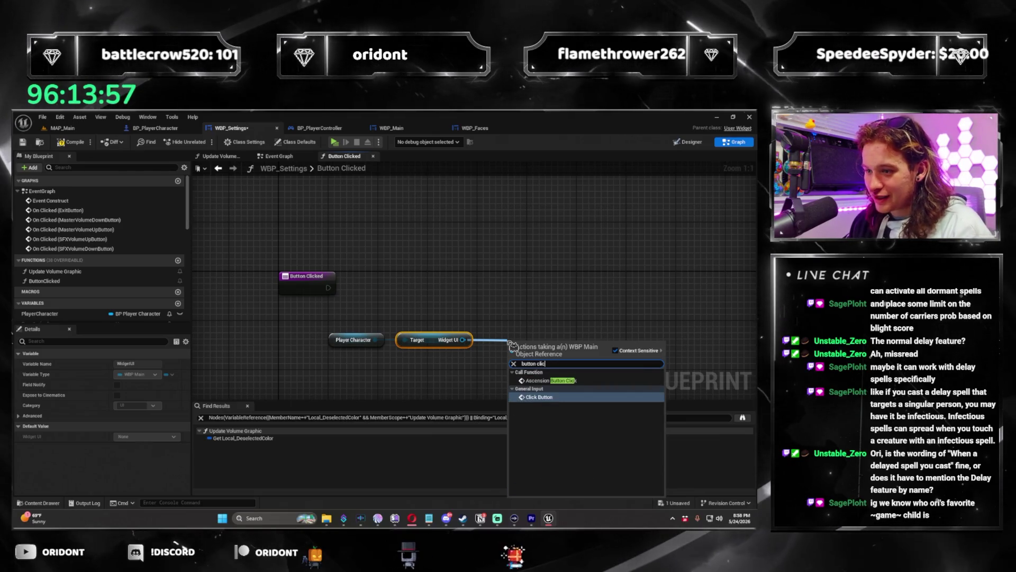
pyautogui.press('Return')
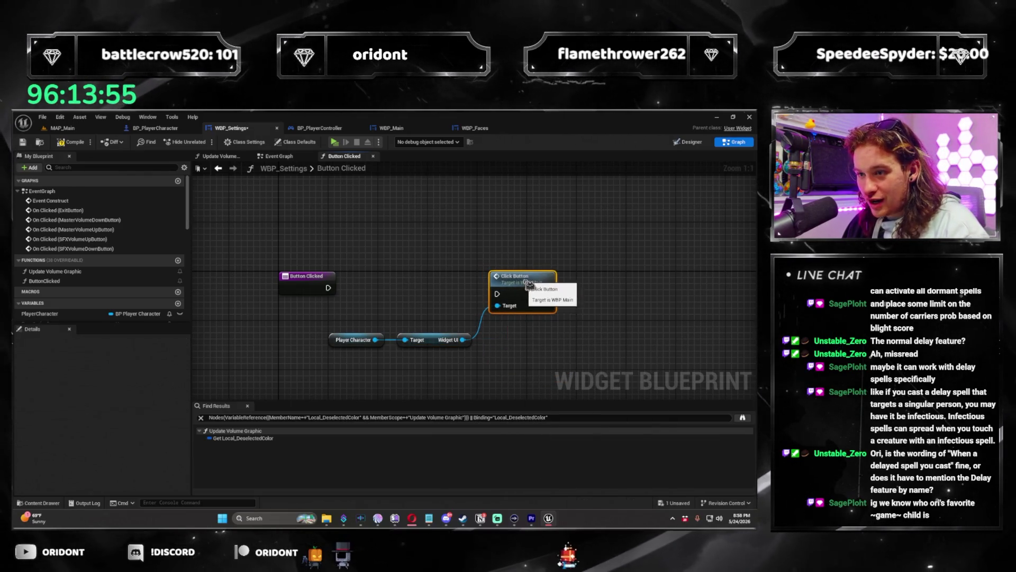
# Step: Wire the entry into the Click Button call, rename the function Click Button, and save WBP_Settings
pyautogui.moveTo(328, 287); pyautogui.dragTo(529, 286)
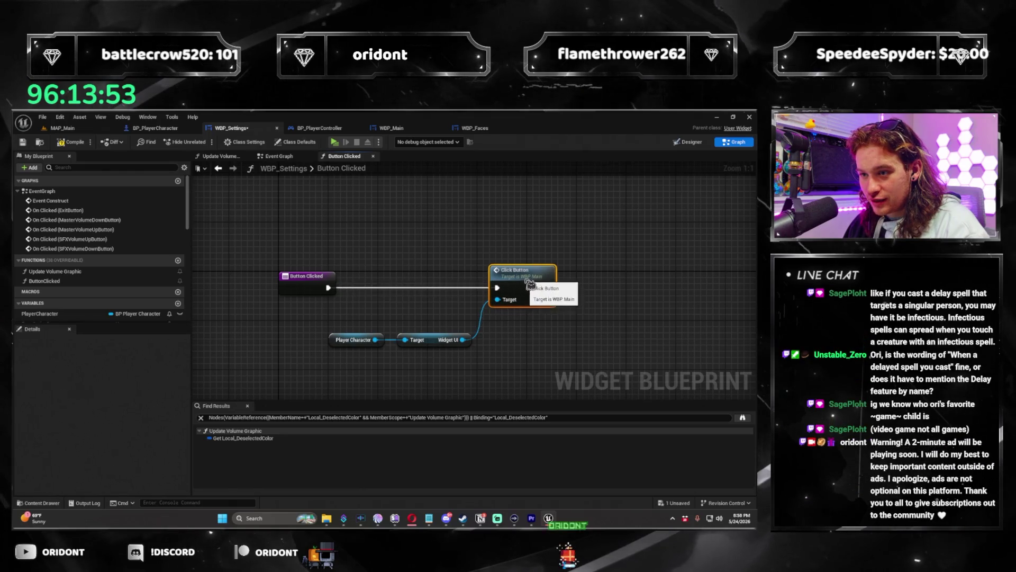
pyautogui.click(311, 278)
pyautogui.write('Click Button')
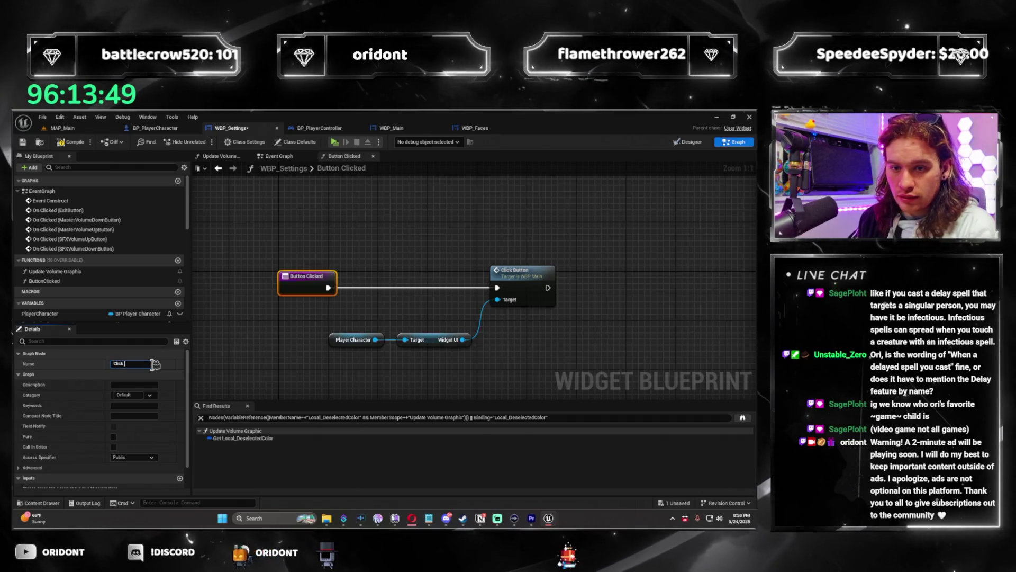
pyautogui.press('Return')
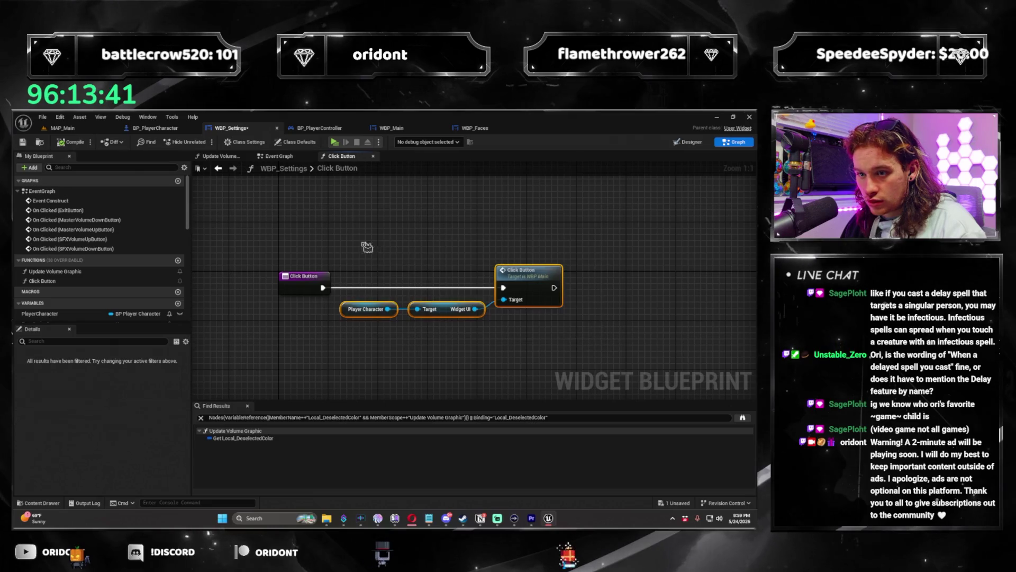
pyautogui.hotkey('ctrl', 's')
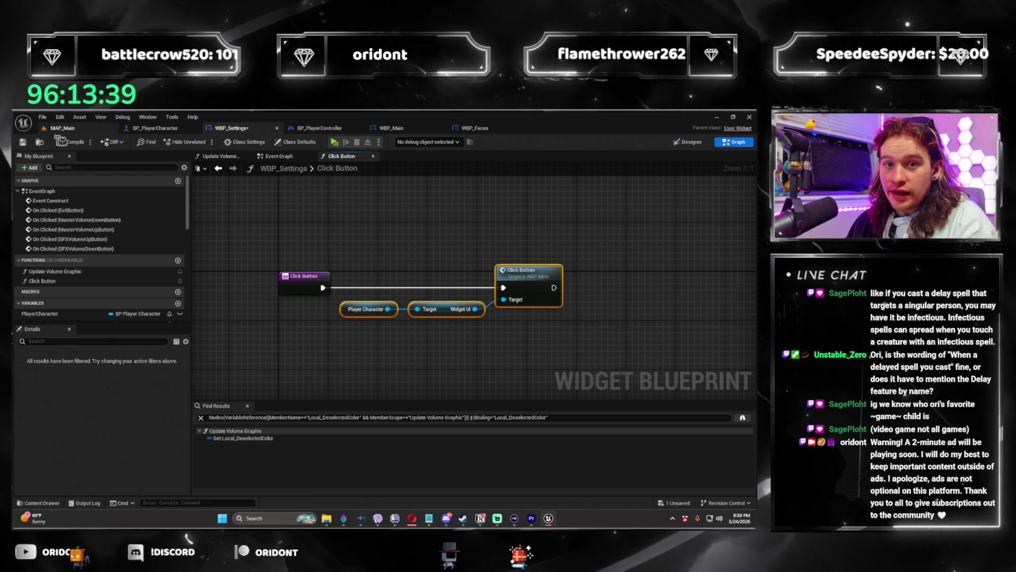
pyautogui.click(492, 126)
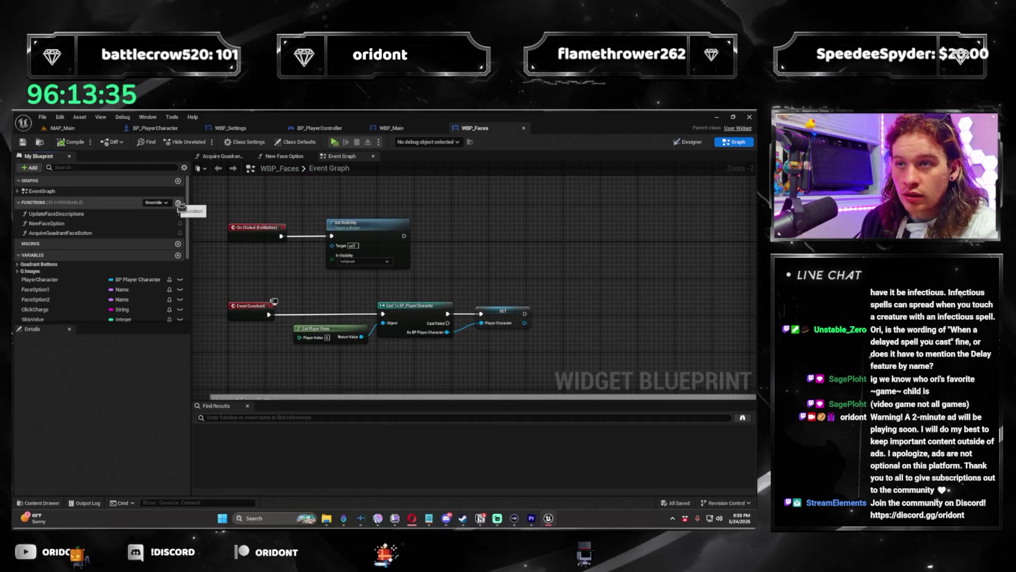
# Step: Add a WBP_Faces function with the pasted Player Character → Widget UI → Click Button chain, wired, compiled and saved
pyautogui.click(179, 203)
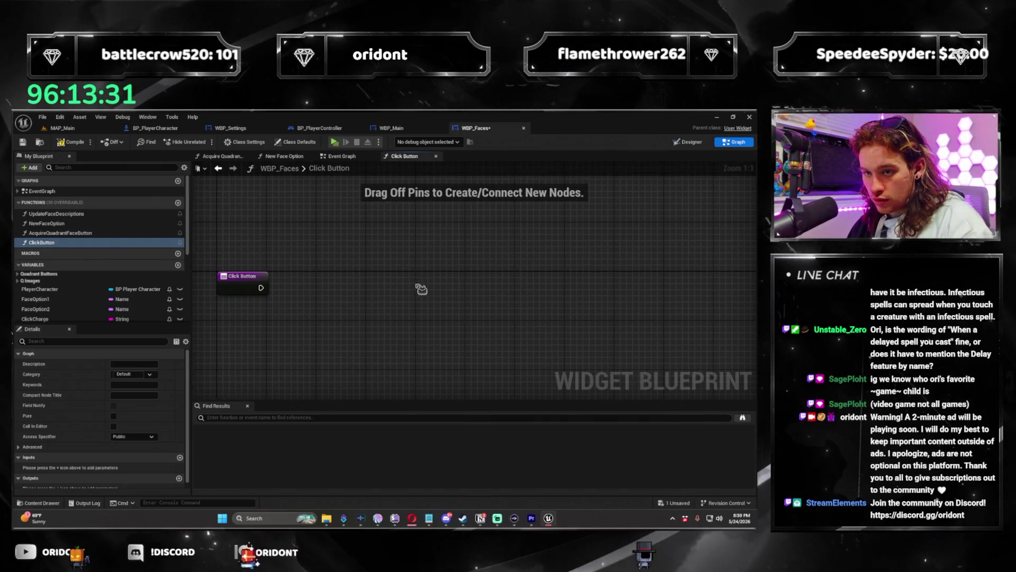
pyautogui.hotkey('ctrl', 'v')
pyautogui.moveTo(261, 288)
pyautogui.mouseDown()
pyautogui.moveTo(487, 293)
pyautogui.moveTo(473, 271)
pyautogui.mouseUp()
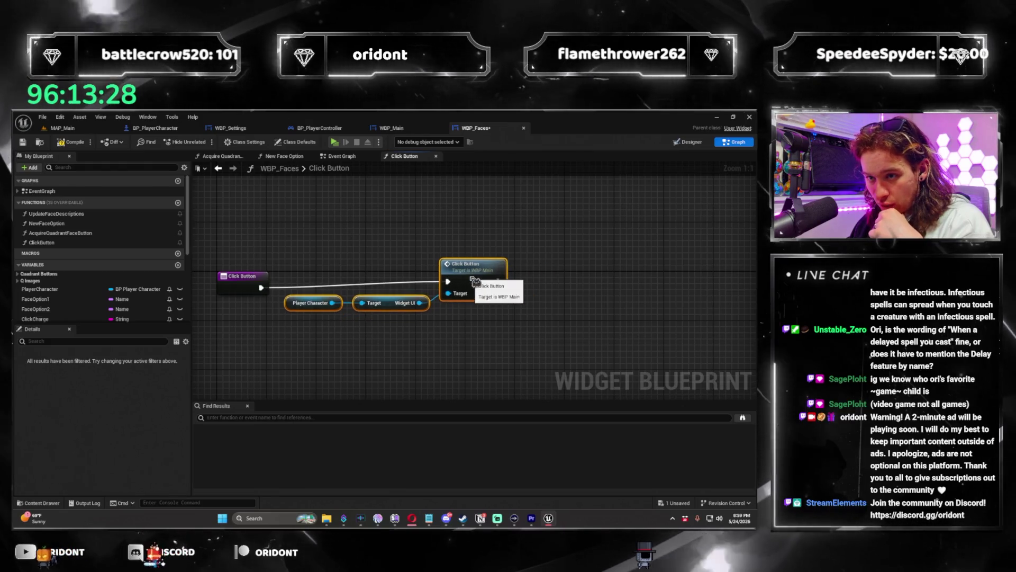
pyautogui.click(74, 147)
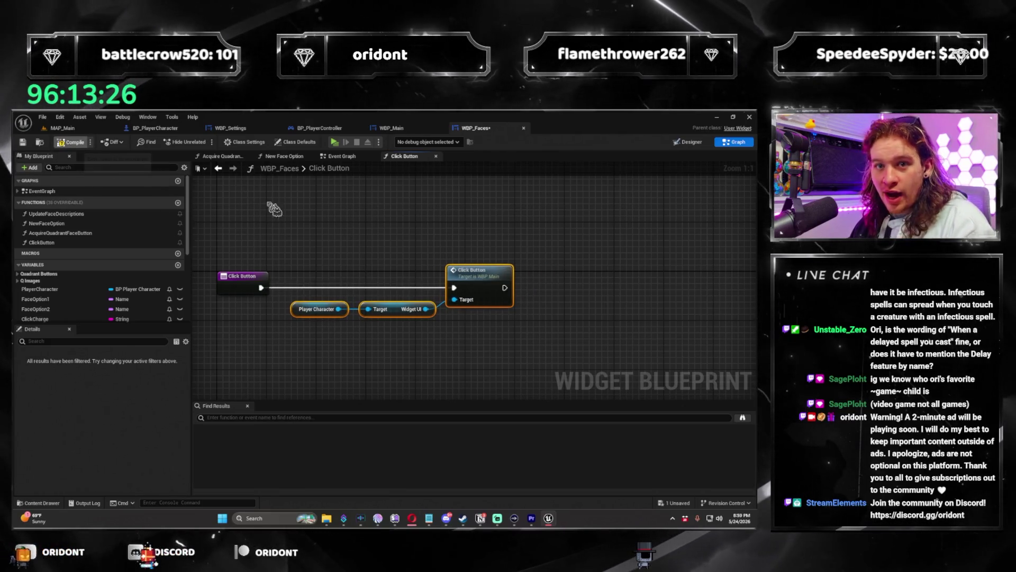
pyautogui.click(231, 129)
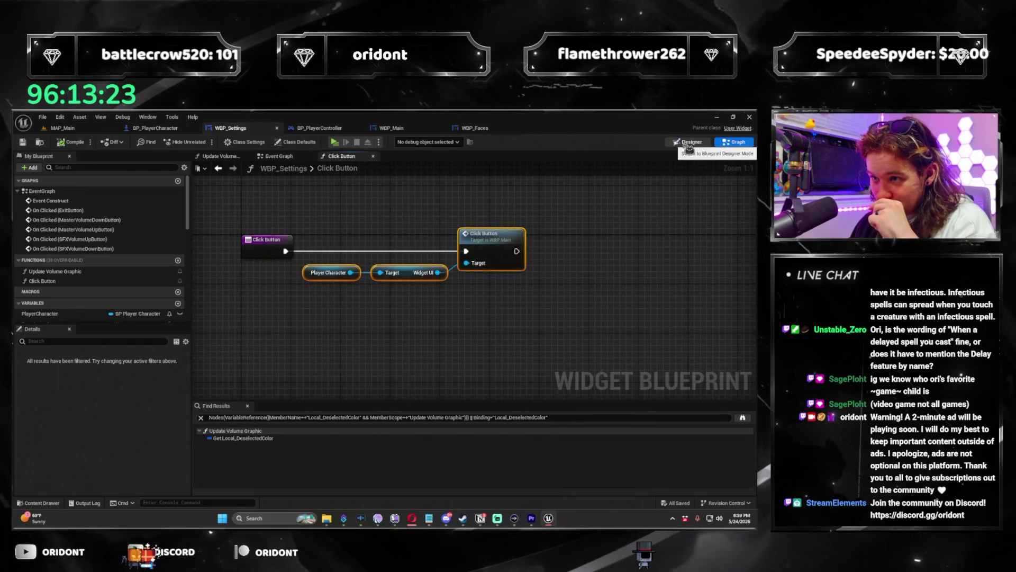
# Step: Make the ExitButton click in WBP_Settings call Click Button before Set Visibility
pyautogui.click(290, 159)
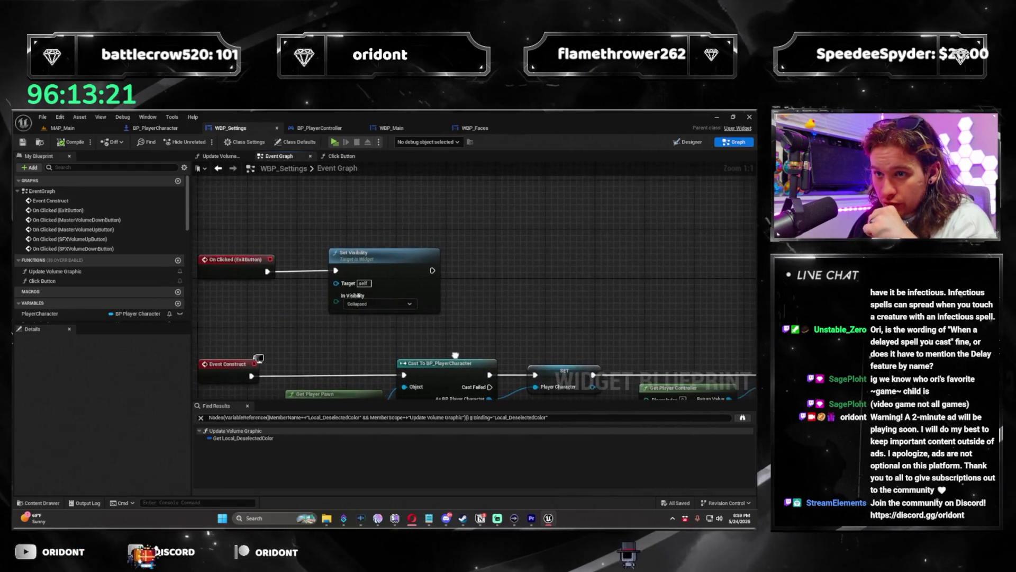
pyautogui.moveTo(376, 261); pyautogui.dragTo(518, 261)
pyautogui.moveTo(259, 267)
pyautogui.mouseDown()
pyautogui.moveTo(317, 277)
pyautogui.moveTo(306, 269)
pyautogui.mouseUp()
pyautogui.write('click button')
pyautogui.press('Return')
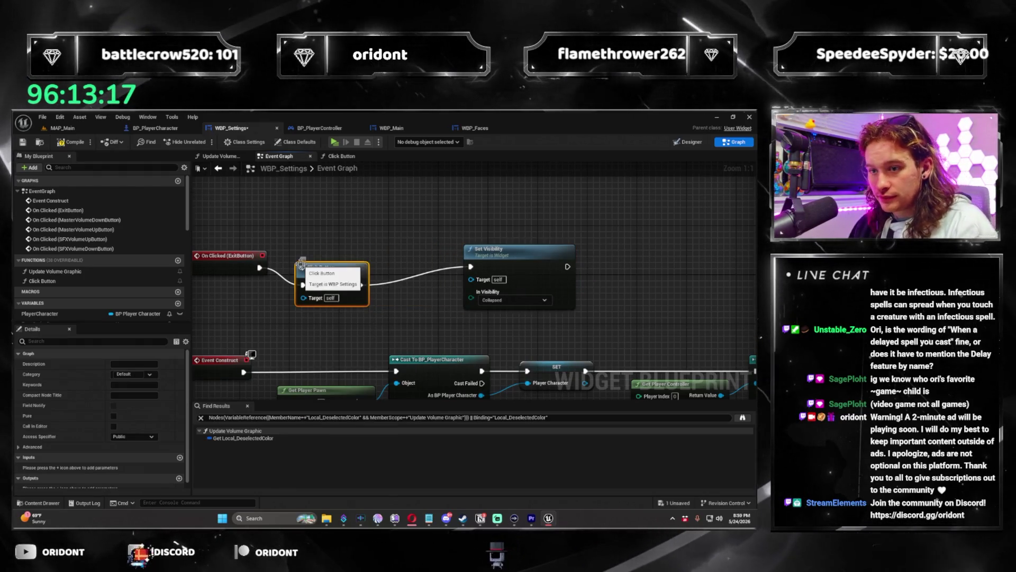
pyautogui.moveTo(535, 262); pyautogui.dragTo(528, 261)
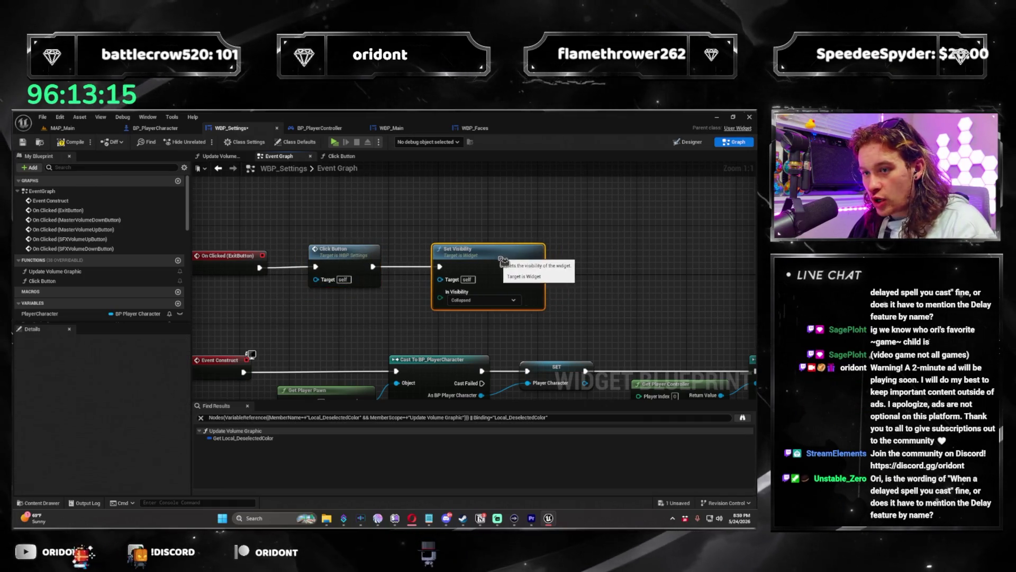
# Step: Insert a Click Button call after the MasterVolumeDownButton click event
pyautogui.scroll(-2, 569, 218)
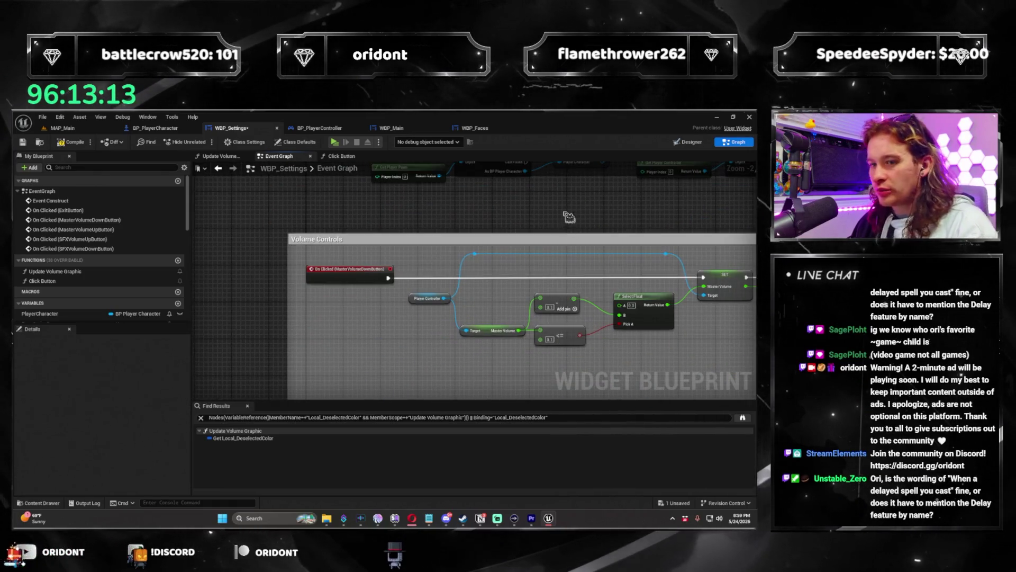
pyautogui.scroll(1, 529, 238)
pyautogui.scroll(-1, 447, 270)
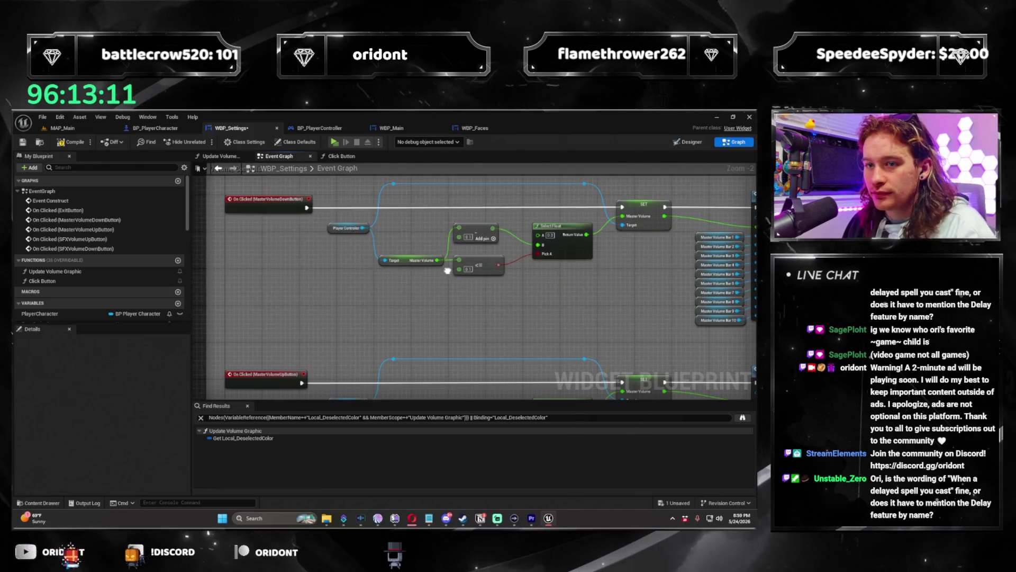
pyautogui.scroll(-2, 448, 270)
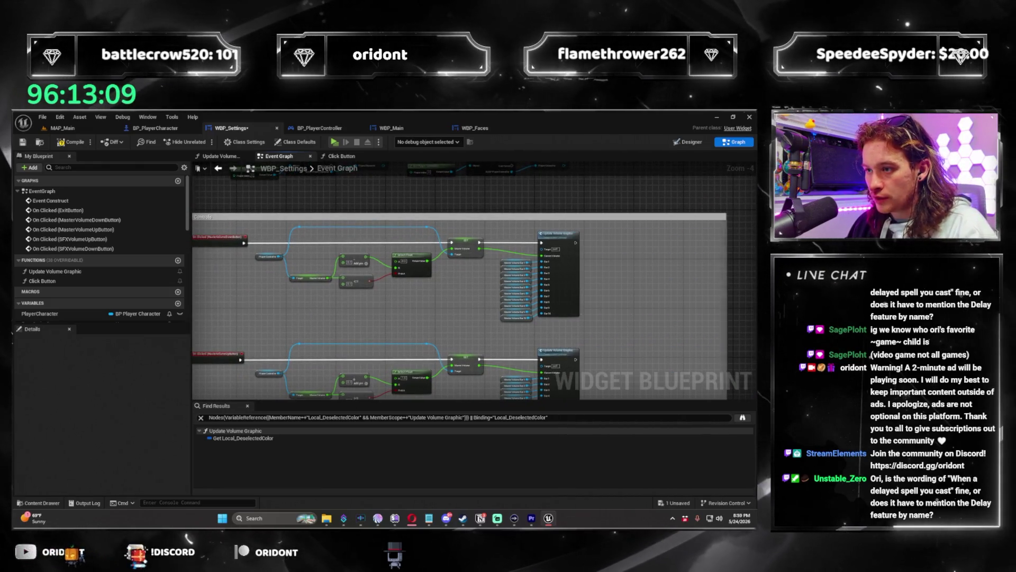
pyautogui.scroll(-3, 447, 270)
pyautogui.moveTo(501, 378); pyautogui.dragTo(445, 253)
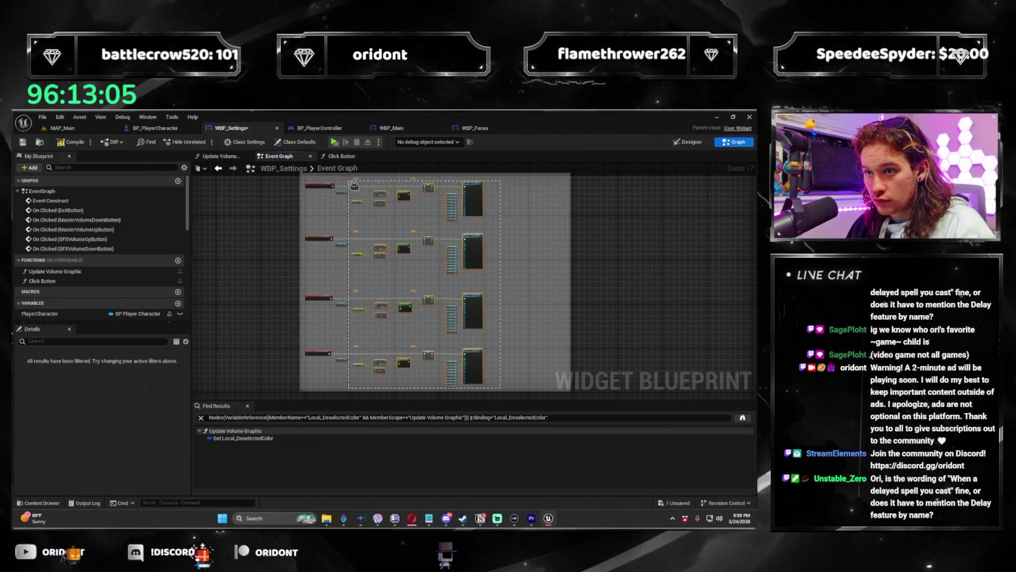
pyautogui.scroll(4, 349, 183)
pyautogui.moveTo(411, 273)
pyautogui.mouseDown()
pyautogui.moveTo(313, 272)
pyautogui.moveTo(324, 290)
pyautogui.mouseUp()
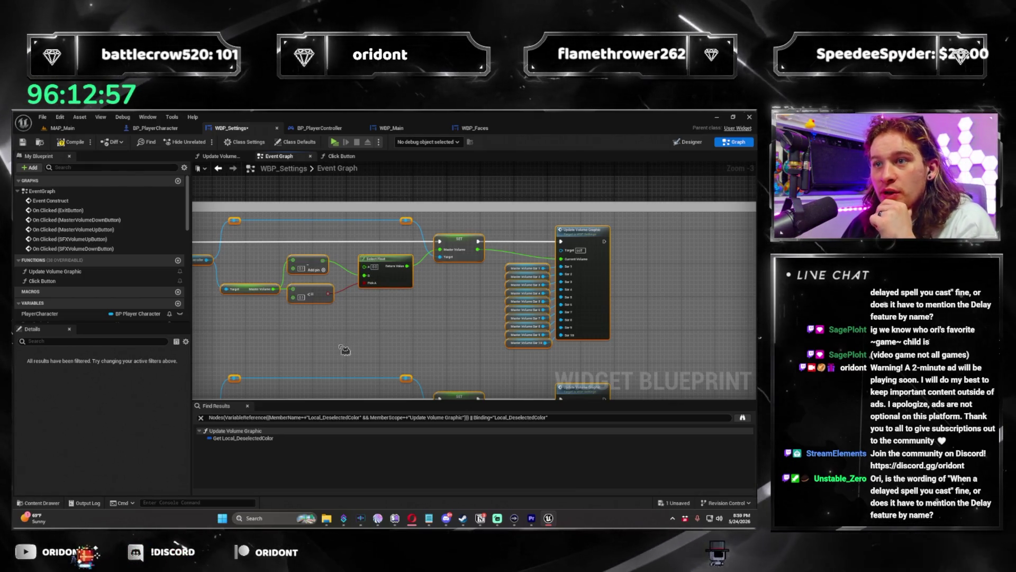
pyautogui.scroll(3, 213, 252)
pyautogui.moveTo(213, 252)
pyautogui.mouseDown()
pyautogui.moveTo(277, 254)
pyautogui.moveTo(422, 322)
pyautogui.moveTo(360, 310)
pyautogui.mouseUp()
pyautogui.moveTo(392, 271); pyautogui.dragTo(400, 248)
pyautogui.write('click')
pyautogui.press('Return')
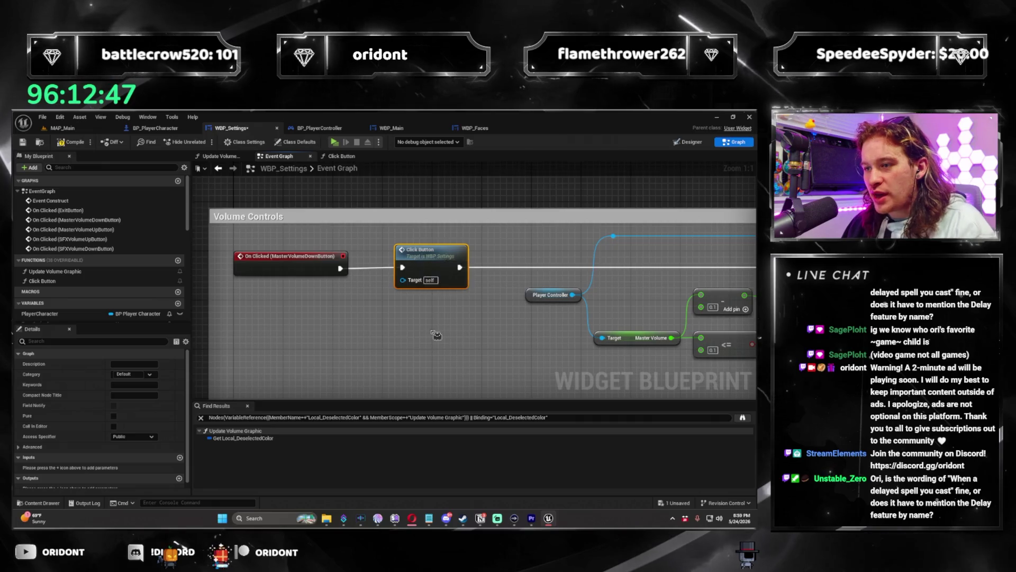
# Step: Insert a Click Button call after the MasterVolumeUpButton click event
pyautogui.moveTo(435, 335); pyautogui.dragTo(404, 252)
pyautogui.moveTo(335, 292); pyautogui.dragTo(335, 290)
pyautogui.write('click b')
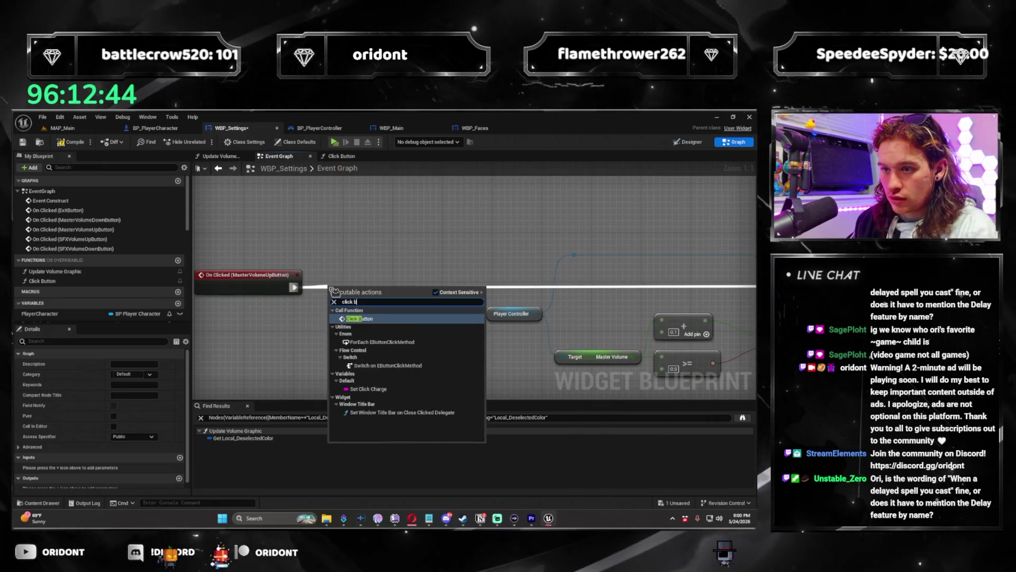
pyautogui.press('Return')
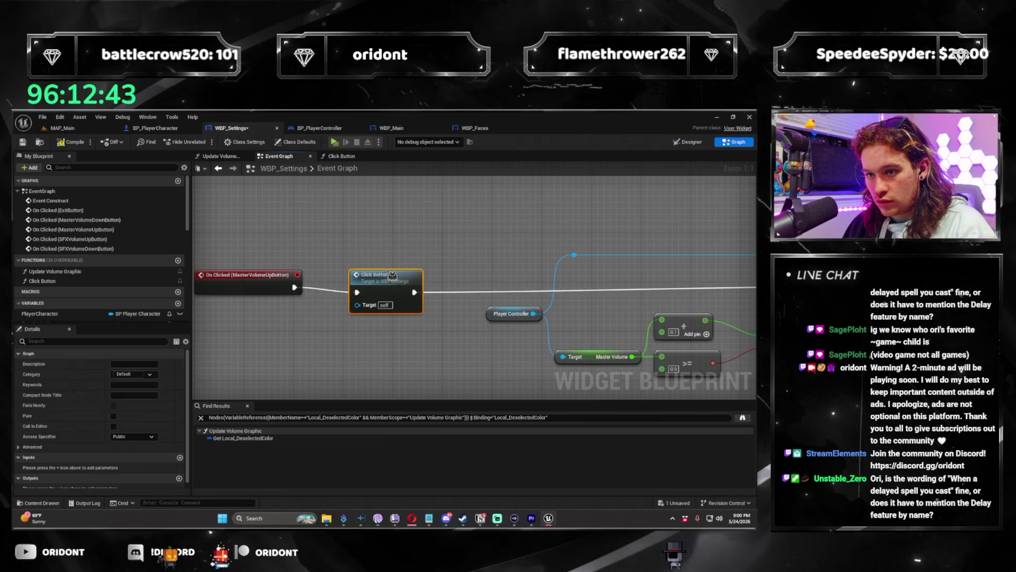
pyautogui.moveTo(387, 269)
pyautogui.mouseDown()
pyautogui.moveTo(424, 233)
pyautogui.moveTo(445, 290)
pyautogui.mouseUp()
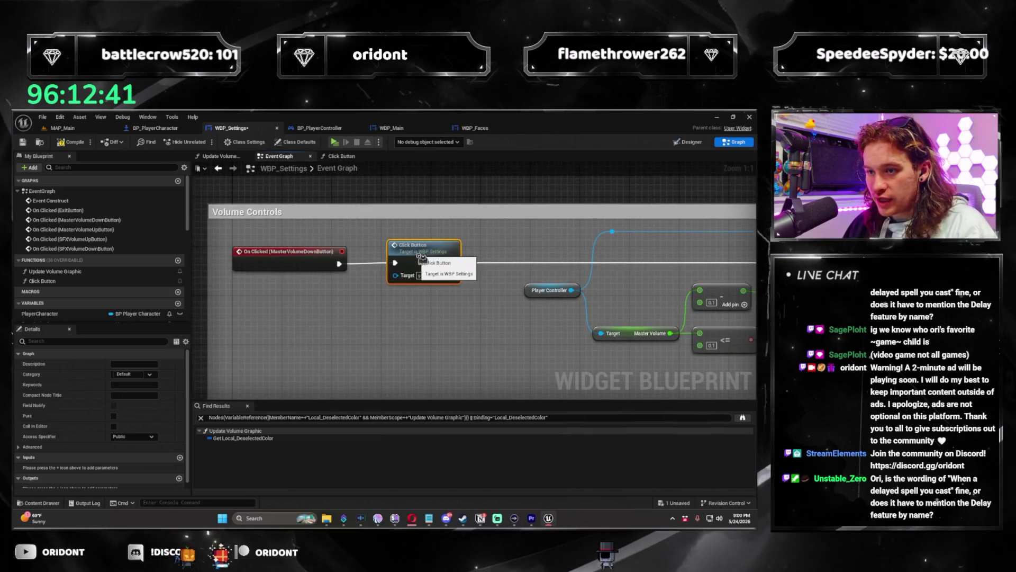
# Step: Insert Click Button calls after the SFXVolumeDownButton and SFXVolumeUpButton click events
pyautogui.moveTo(445, 335); pyautogui.dragTo(363, 170)
pyautogui.moveTo(323, 291); pyautogui.dragTo(380, 285)
pyautogui.write('click but')
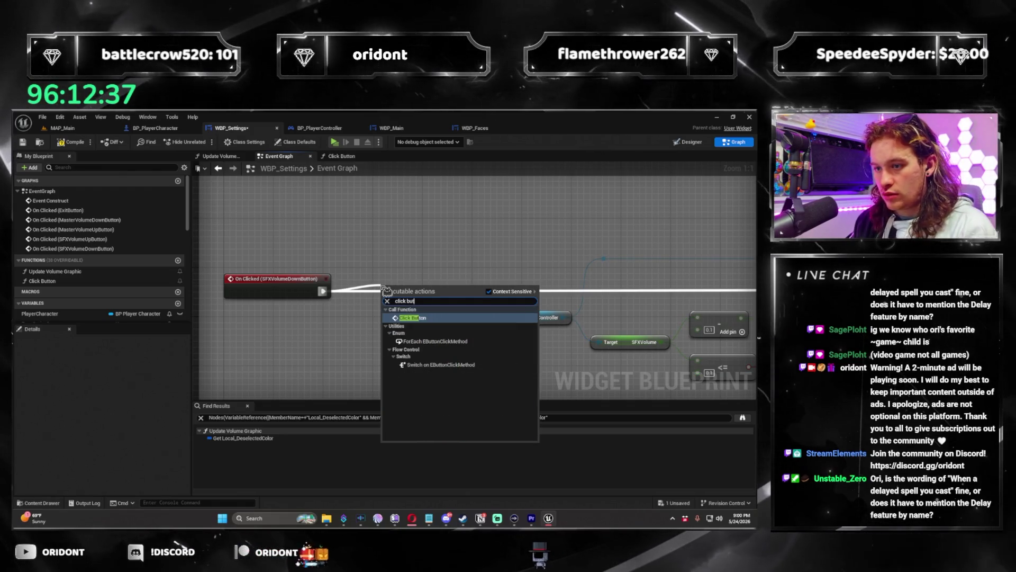
pyautogui.press('Return')
pyautogui.moveTo(394, 277)
pyautogui.mouseDown()
pyautogui.moveTo(371, 211)
pyautogui.moveTo(283, 270)
pyautogui.moveTo(326, 271)
pyautogui.mouseUp()
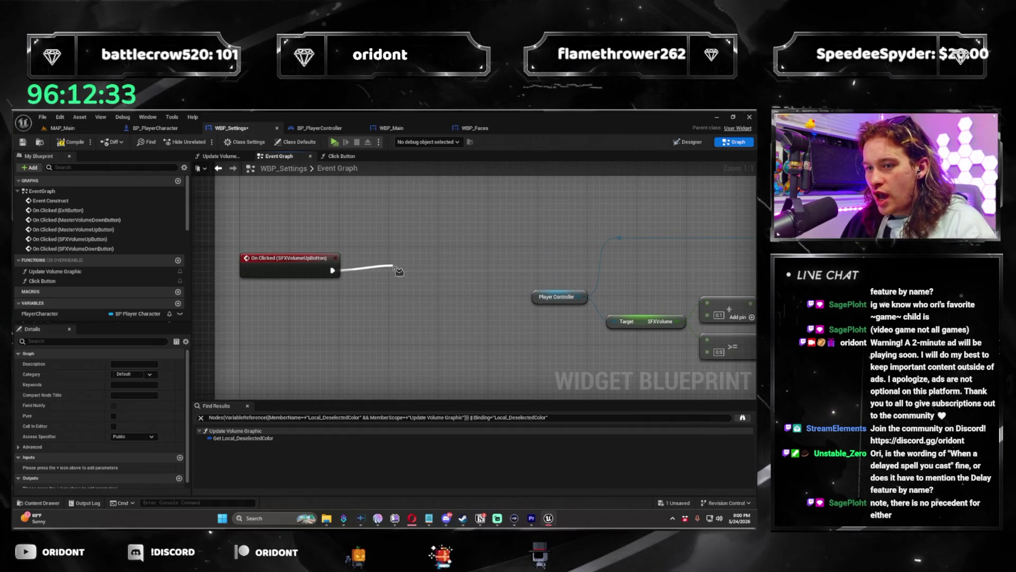
pyautogui.moveTo(399, 272); pyautogui.dragTo(398, 271)
pyautogui.press('Return')
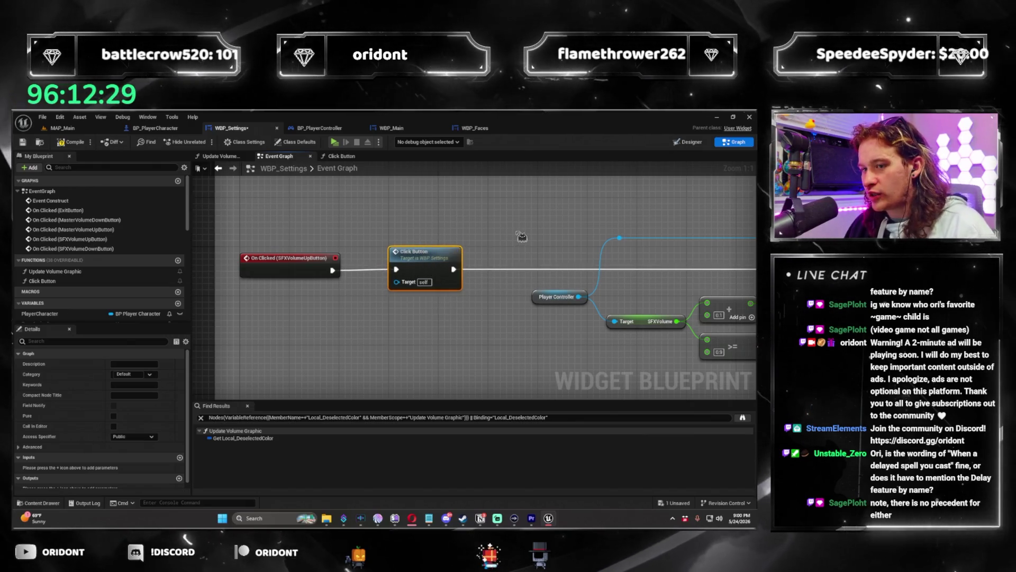
pyautogui.scroll(-5, 456, 228)
pyautogui.scroll(2, 473, 222)
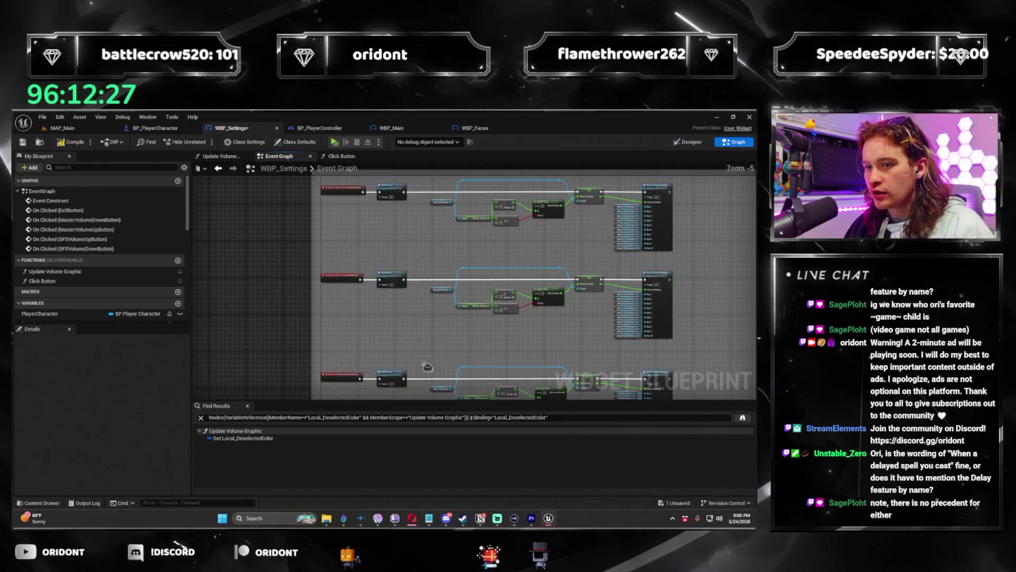
# Step: Compile and save WBP_Settings, then launch a play preview from MAP_Main
pyautogui.click(61, 143)
pyautogui.click(63, 127)
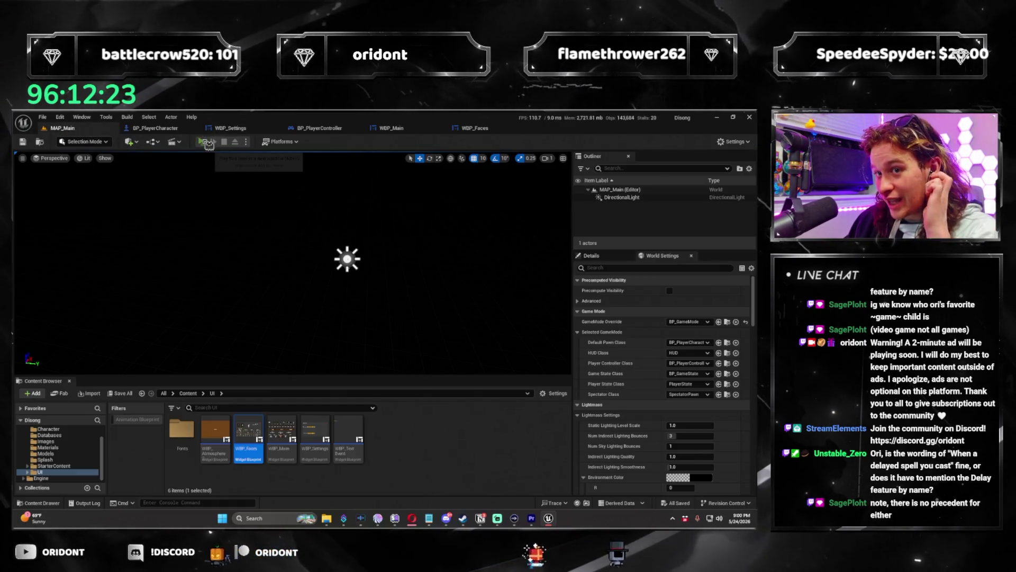
pyautogui.click(208, 142)
# Step: Lower the master volume several steps in the in-game Settings, then close the preview
pyautogui.click(57, 161)
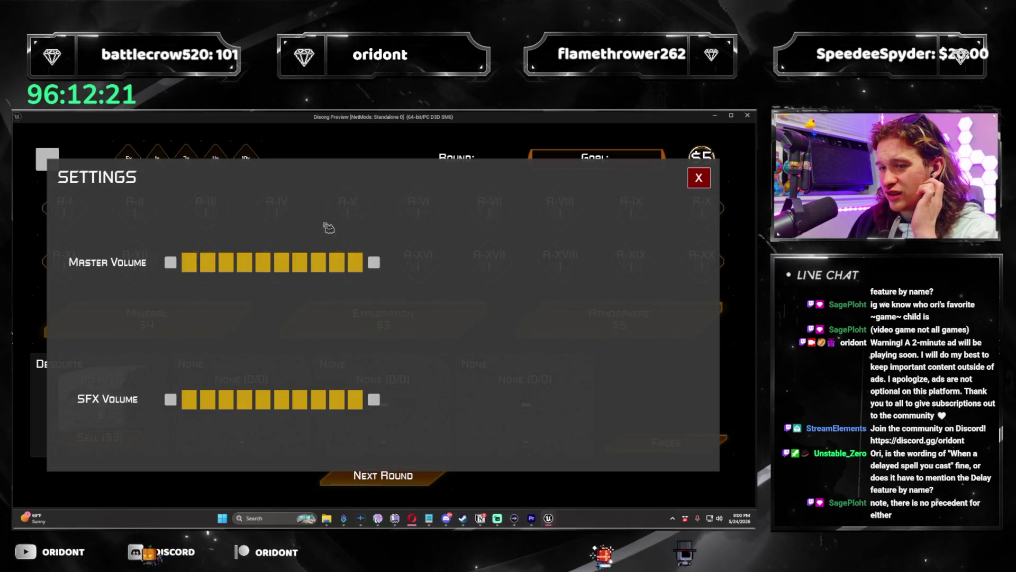
pyautogui.doubleClick(173, 264)
pyautogui.doubleClick(172, 264)
pyautogui.click(172, 264)
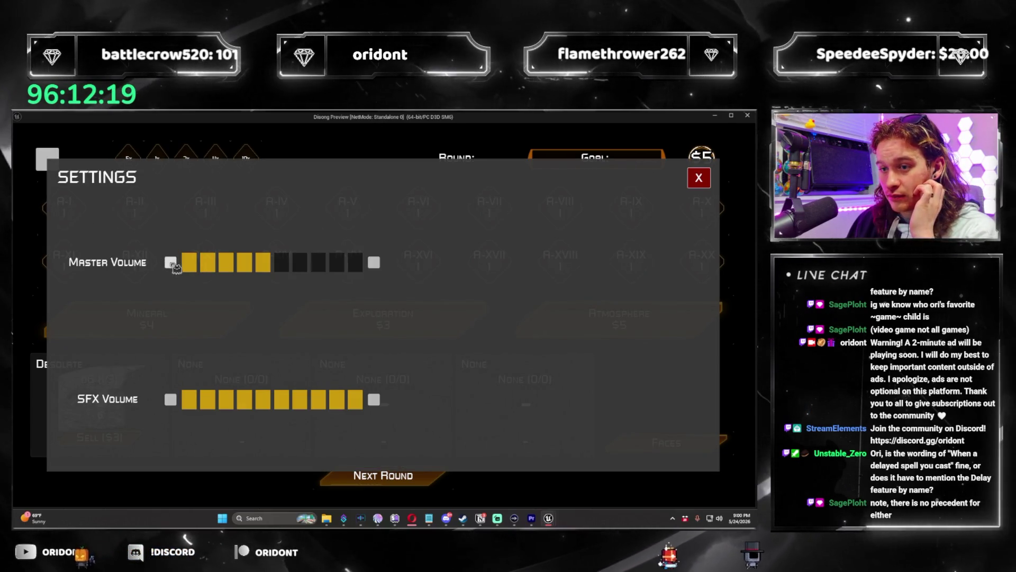
pyautogui.doubleClick(172, 263)
pyautogui.click(172, 264)
pyautogui.click(173, 264)
pyautogui.press('Escape')
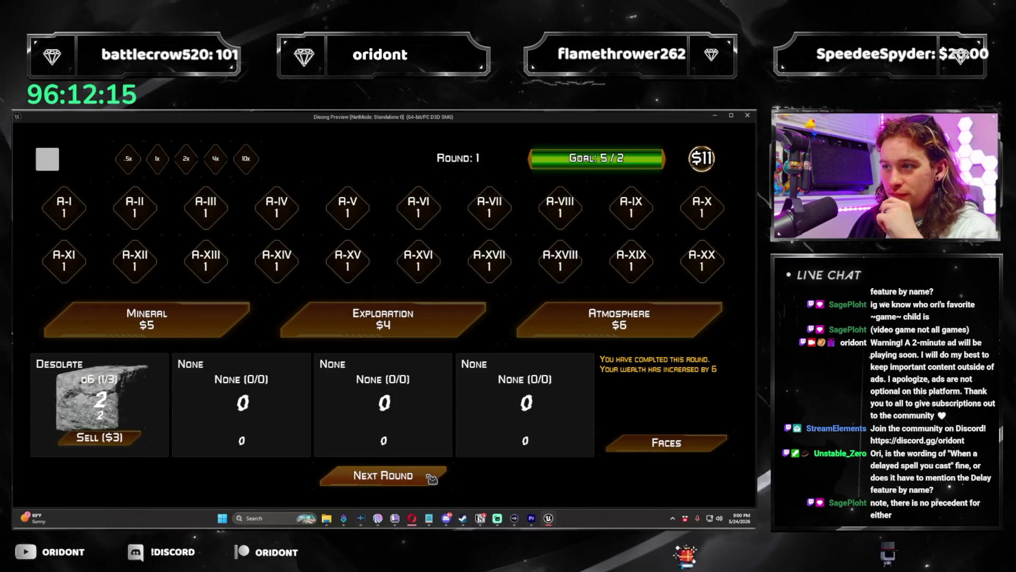
pyautogui.click(748, 121)
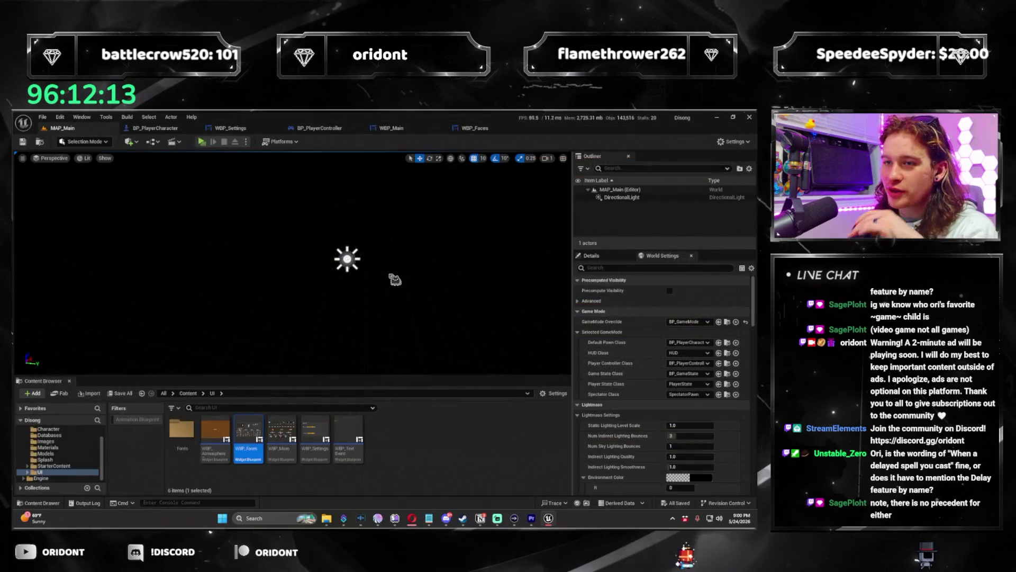
# Step: In the WBP_Faces event graph, make the exit button click call Click Button before hiding the widget
pyautogui.click(478, 128)
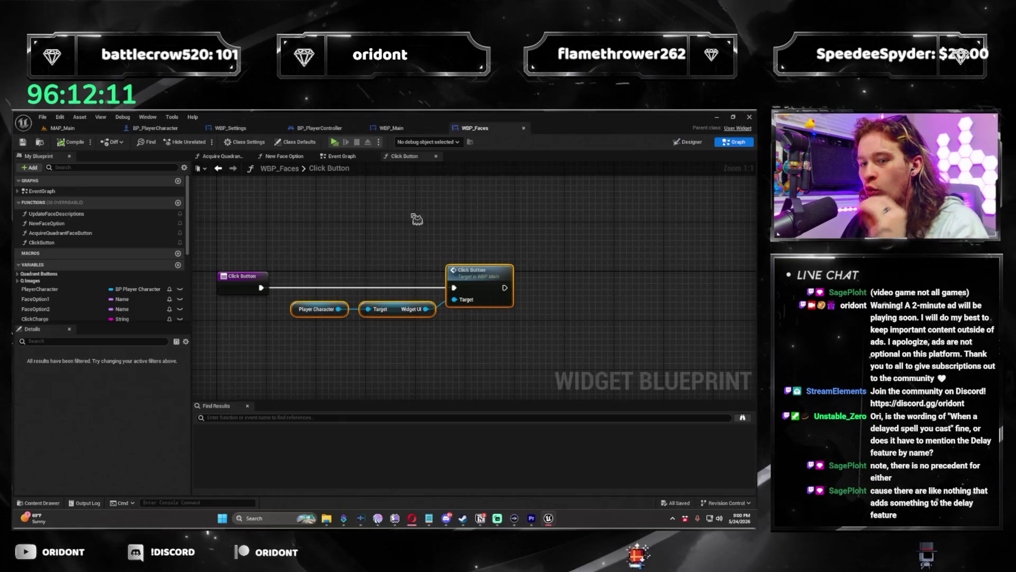
pyautogui.click(343, 157)
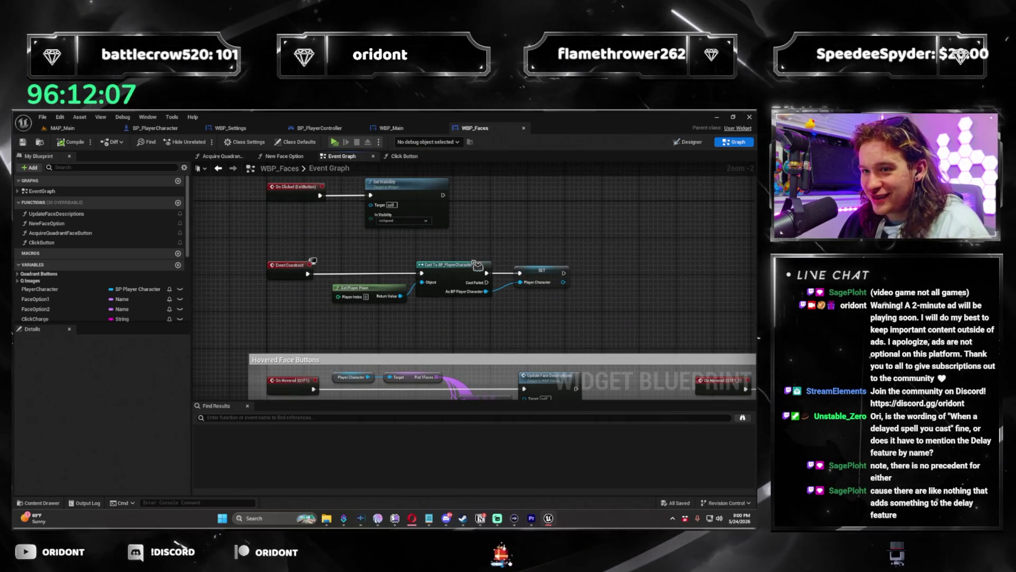
pyautogui.scroll(1, 409, 249)
pyautogui.moveTo(410, 248); pyautogui.dragTo(539, 248)
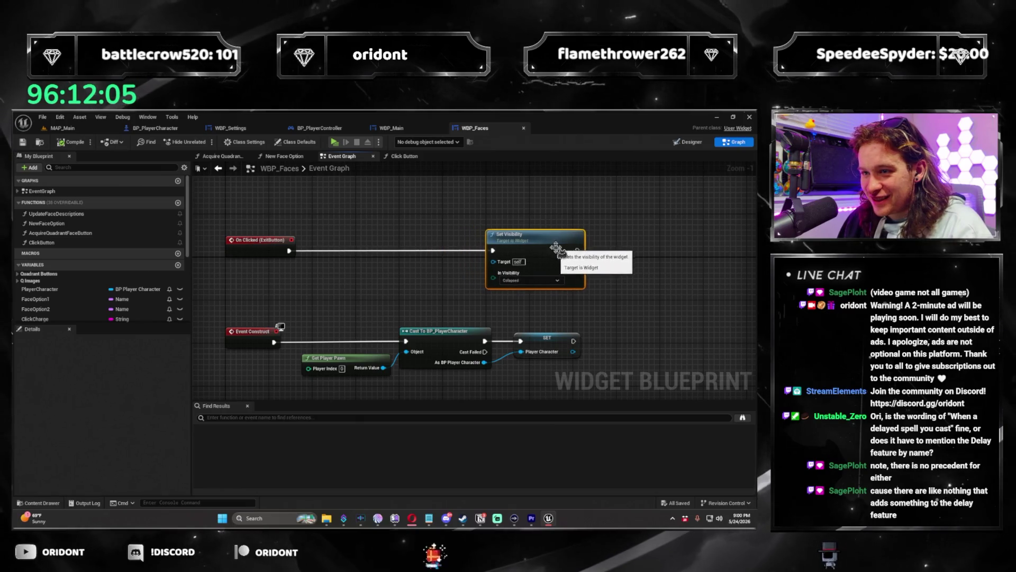
pyautogui.moveTo(326, 255); pyautogui.dragTo(321, 257)
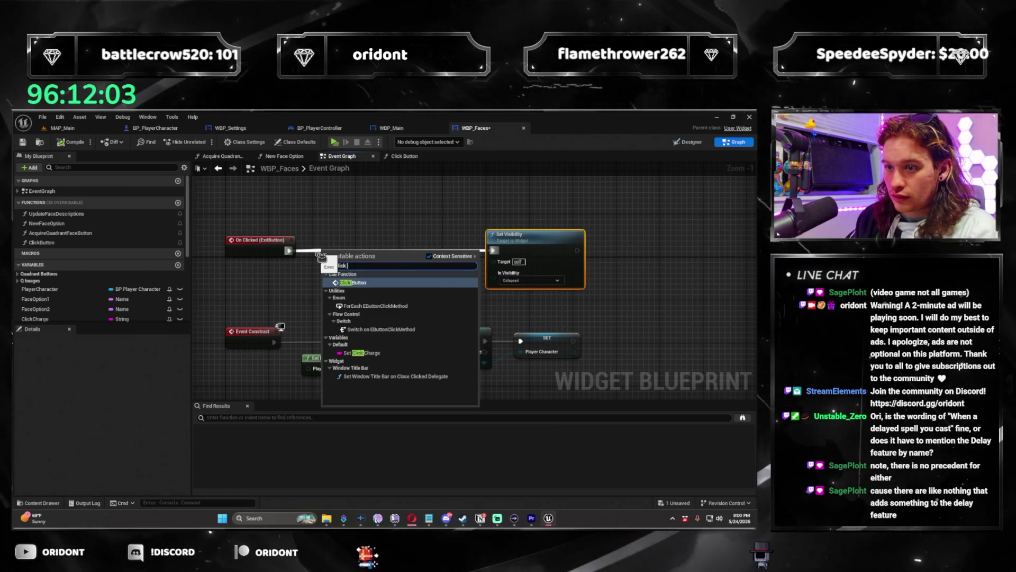
pyautogui.press('Return')
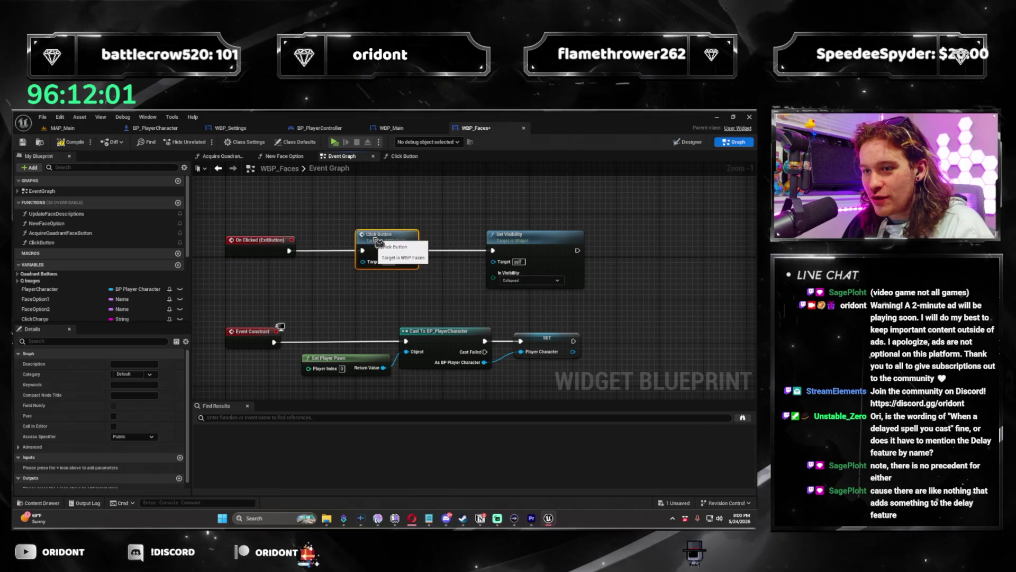
# Step: Add Click Button calls after the FaceOption1Button and FaceOption2Button click events
pyautogui.scroll(-1, 380, 241)
pyautogui.moveTo(496, 297)
pyautogui.mouseDown()
pyautogui.moveTo(411, 293)
pyautogui.moveTo(454, 274)
pyautogui.moveTo(595, 283)
pyautogui.moveTo(320, 225)
pyautogui.mouseUp()
pyautogui.scroll(1, 450, 254)
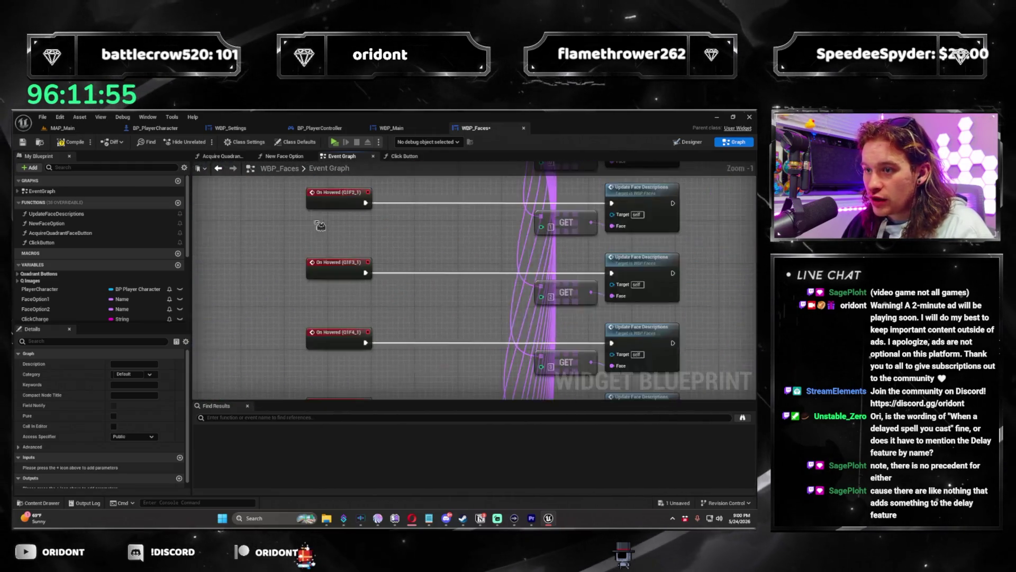
pyautogui.scroll(-4, 569, 236)
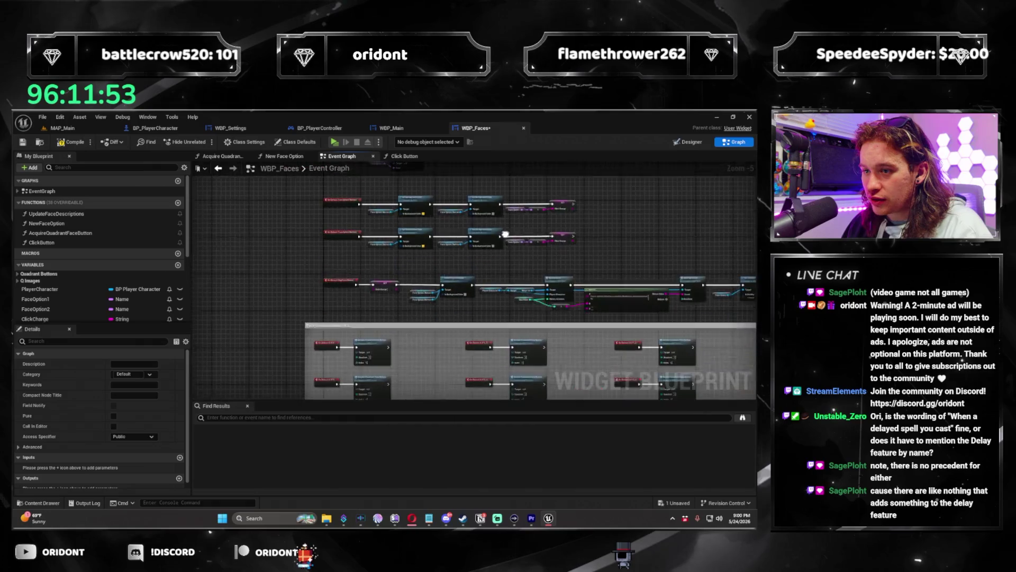
pyautogui.scroll(2, 459, 239)
pyautogui.moveTo(459, 239)
pyautogui.mouseDown()
pyautogui.moveTo(418, 283)
pyautogui.moveTo(416, 315)
pyautogui.mouseUp()
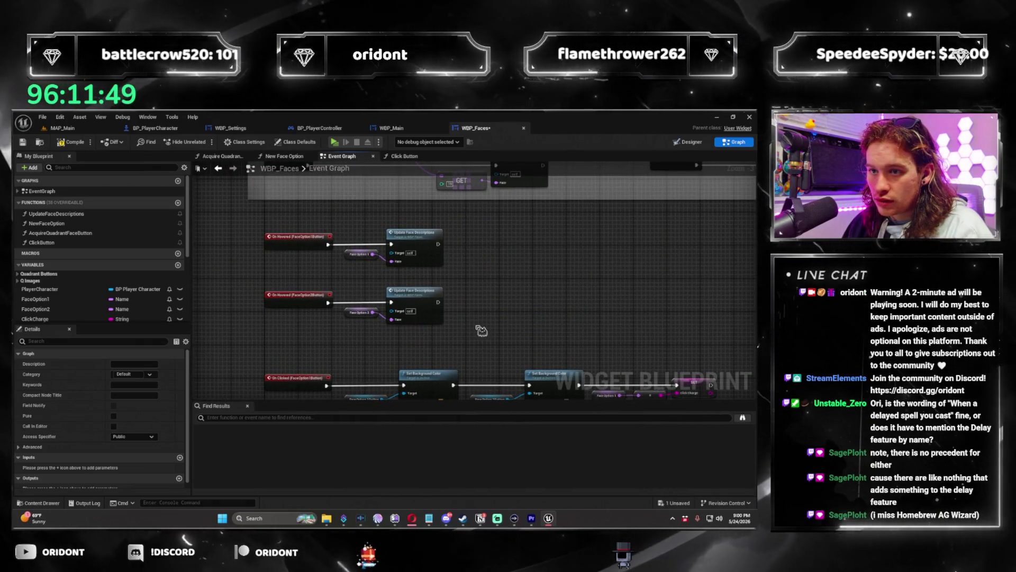
pyautogui.moveTo(483, 364); pyautogui.dragTo(437, 229)
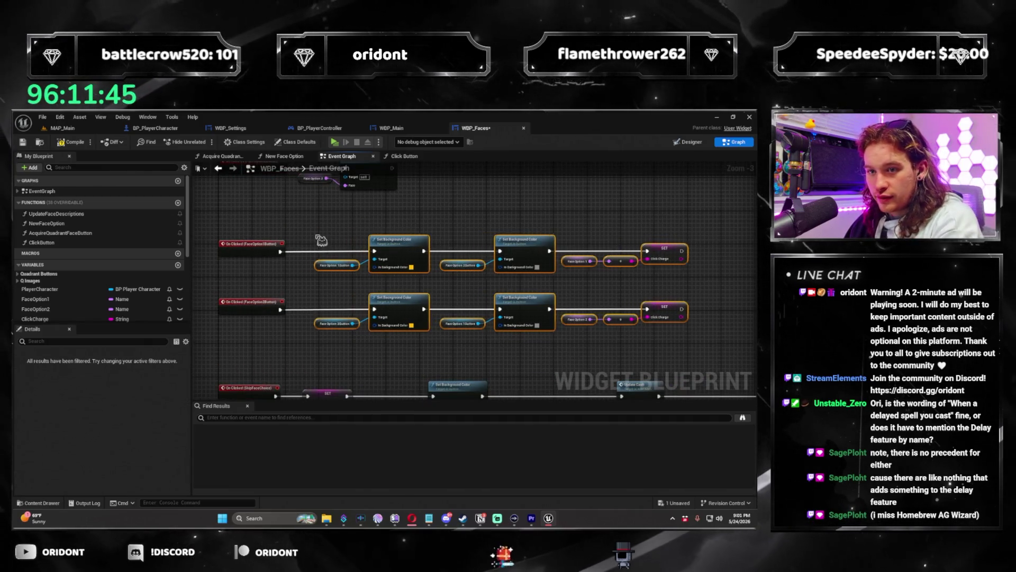
pyautogui.scroll(3, 320, 238)
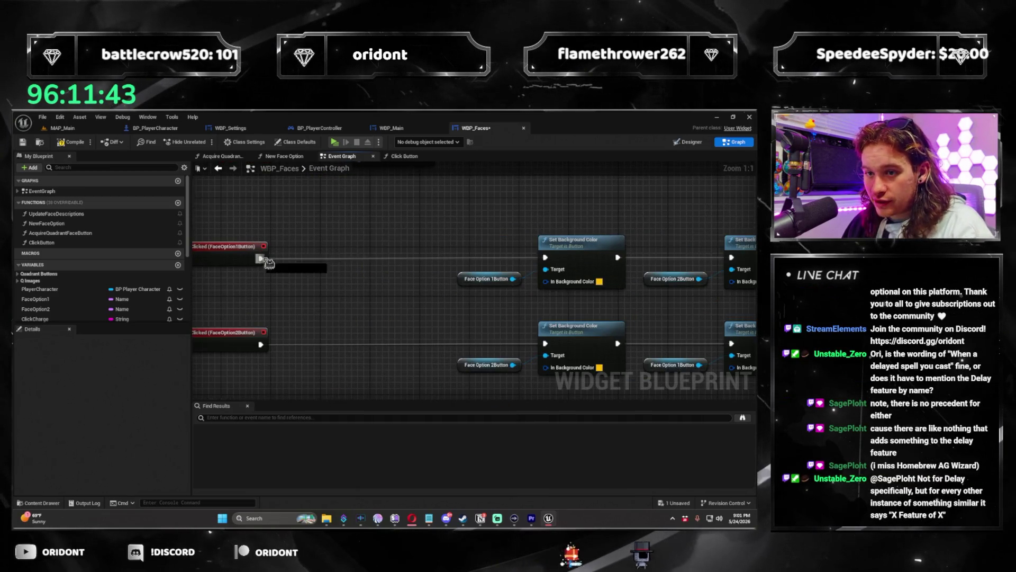
pyautogui.moveTo(267, 261); pyautogui.dragTo(317, 256)
pyautogui.press('Return')
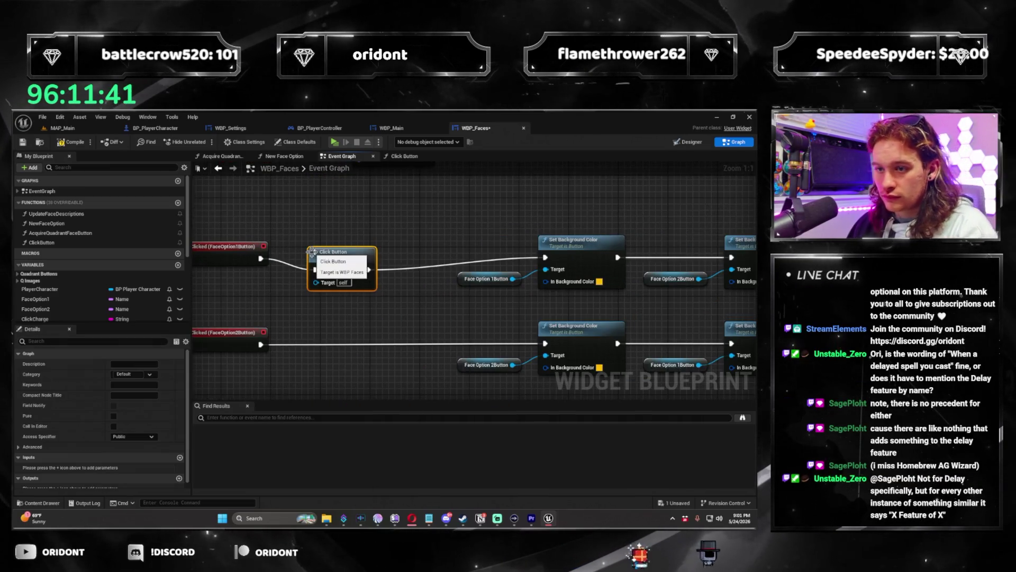
pyautogui.moveTo(260, 344)
pyautogui.mouseDown()
pyautogui.moveTo(312, 349)
pyautogui.moveTo(304, 346)
pyautogui.mouseUp()
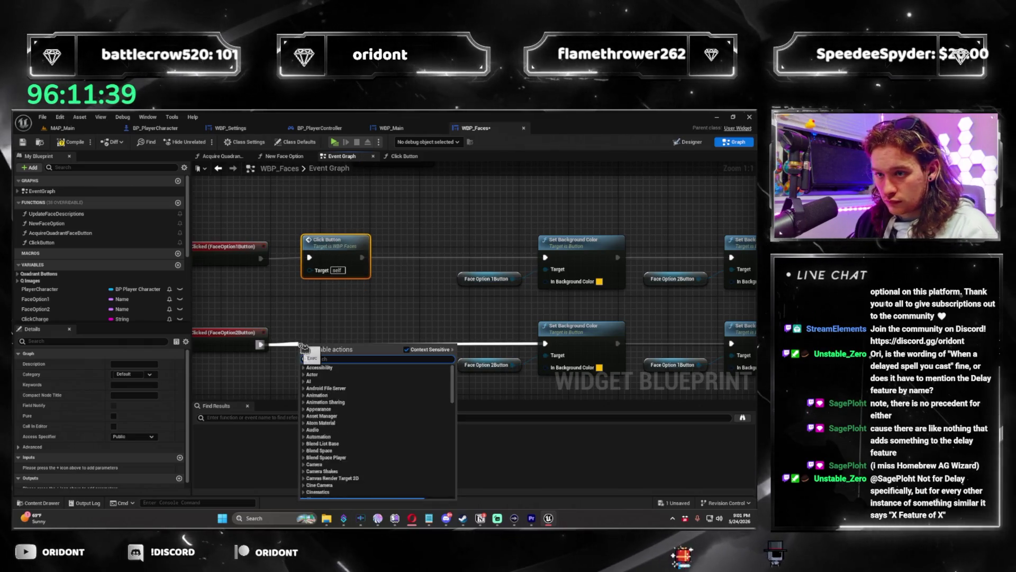
pyautogui.write('click bu')
pyautogui.press('Return')
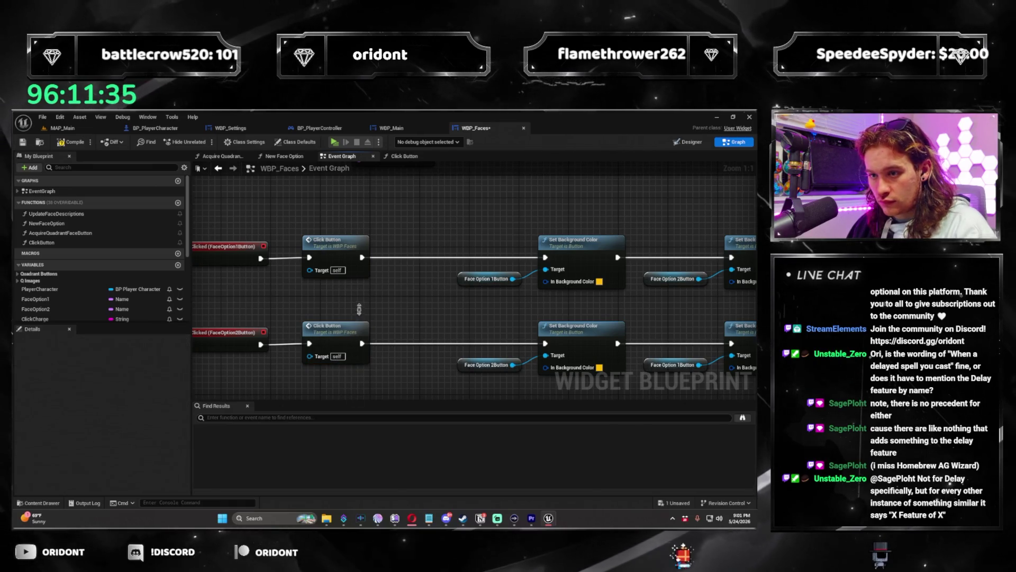
# Step: Add a Click Button call after the SkipFaceChoice click and shift that node row left
pyautogui.scroll(-3, 386, 209)
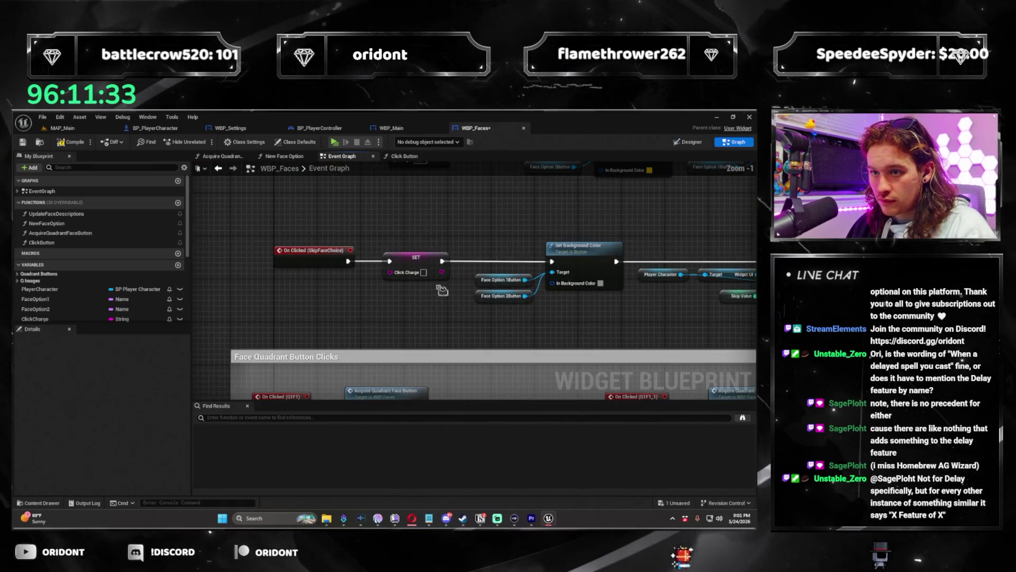
pyautogui.scroll(-4, 456, 306)
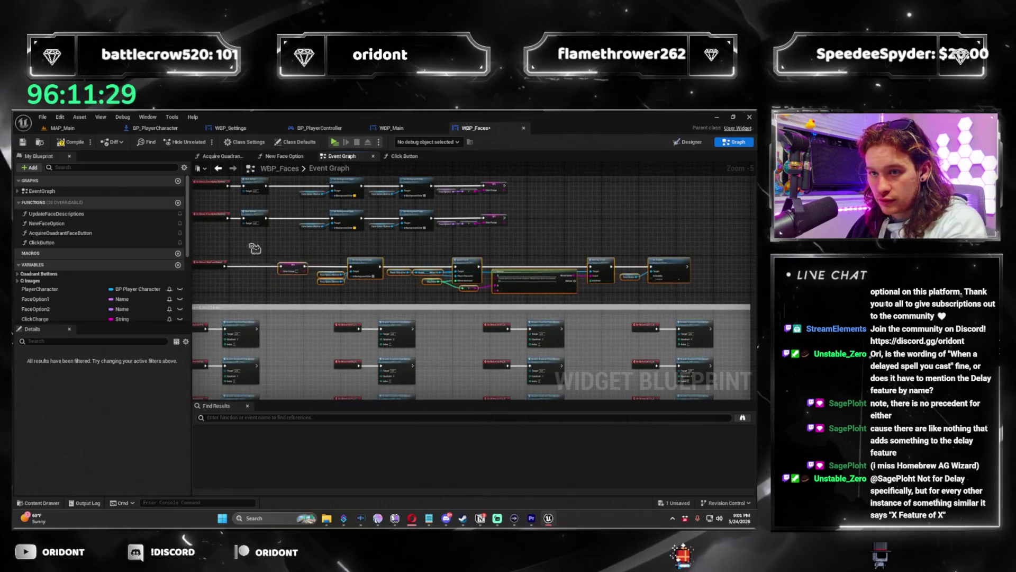
pyautogui.scroll(4, 280, 253)
pyautogui.moveTo(276, 250); pyautogui.dragTo(353, 254)
pyautogui.moveTo(295, 304); pyautogui.dragTo(333, 305)
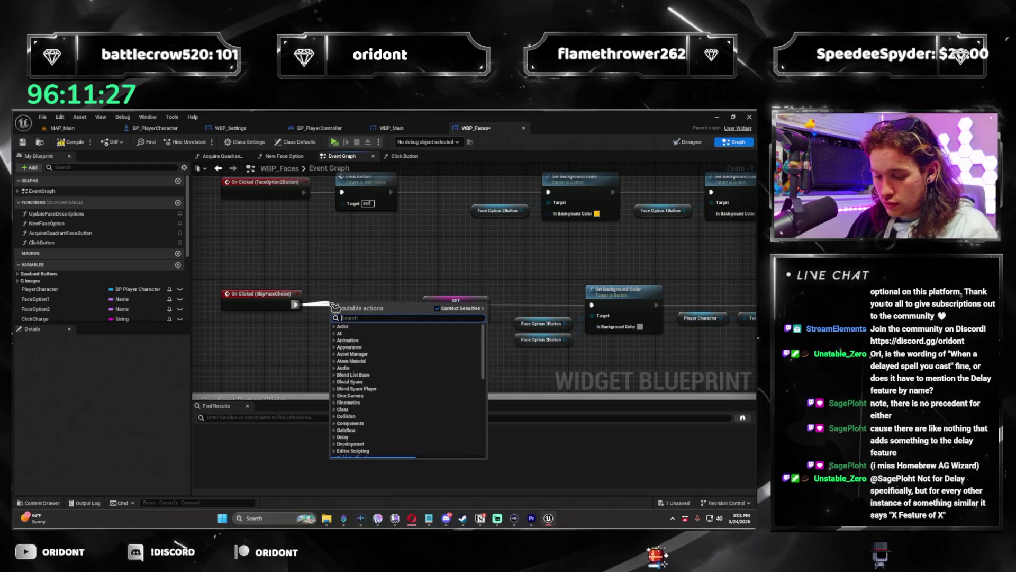
pyautogui.write('cli')
pyautogui.press('Return')
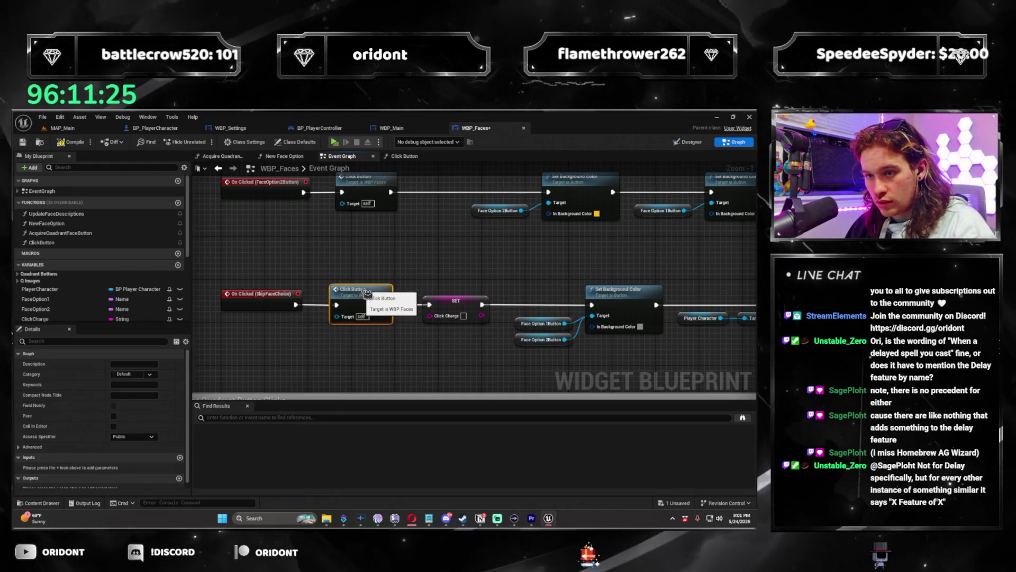
pyautogui.scroll(-4, 697, 307)
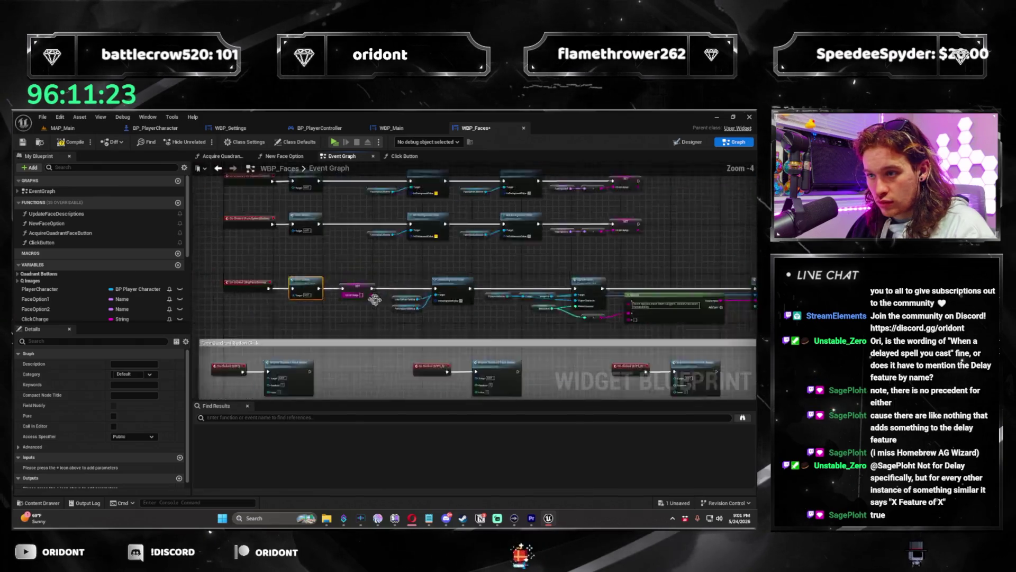
pyautogui.moveTo(247, 318); pyautogui.dragTo(238, 320)
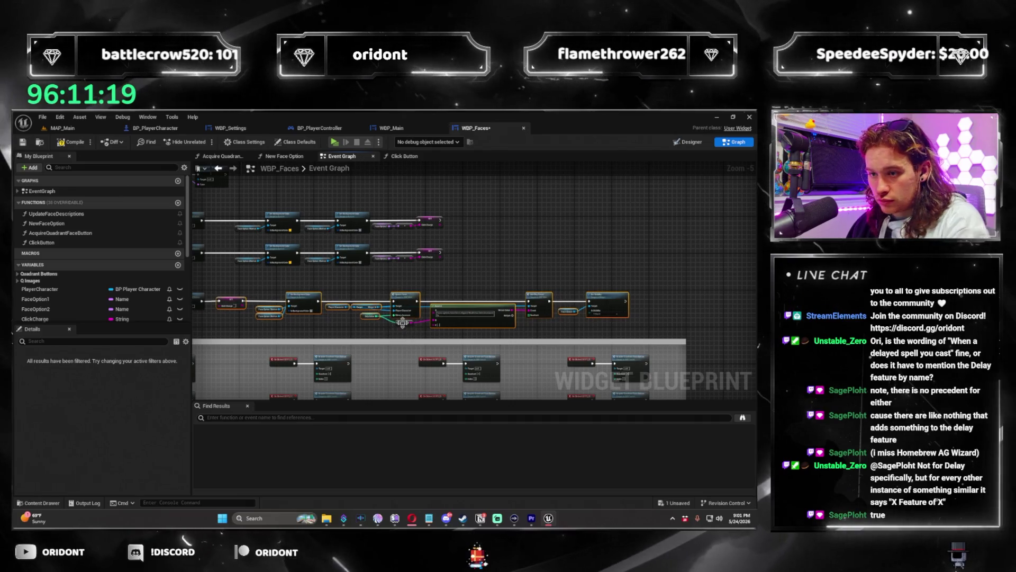
pyautogui.moveTo(465, 314); pyautogui.dragTo(458, 313)
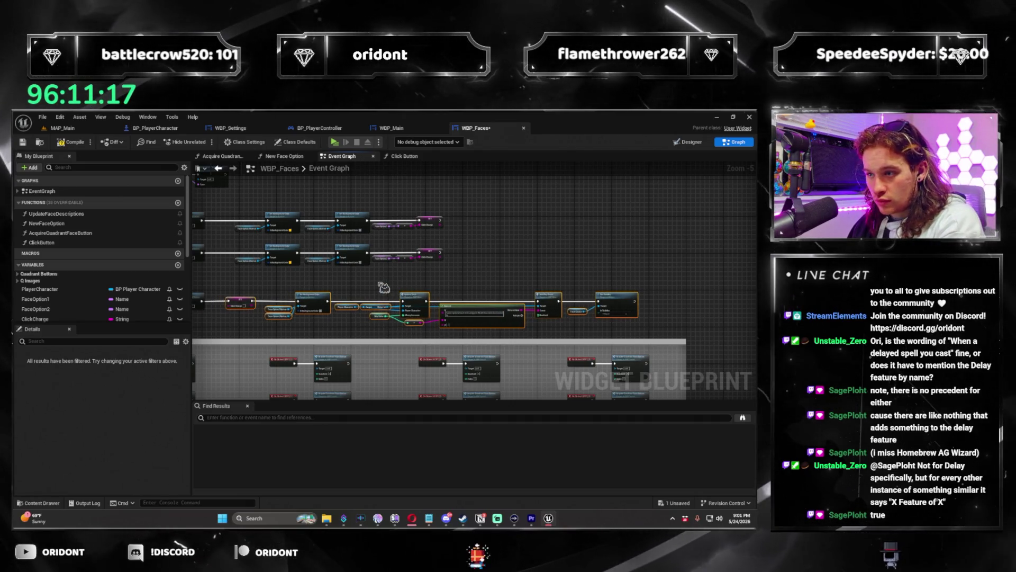
pyautogui.scroll(-2, 450, 314)
# Step: Add a Click Button call after the first quadrant 1 Acquire Quadrant Face Button node
pyautogui.scroll(7, 447, 315)
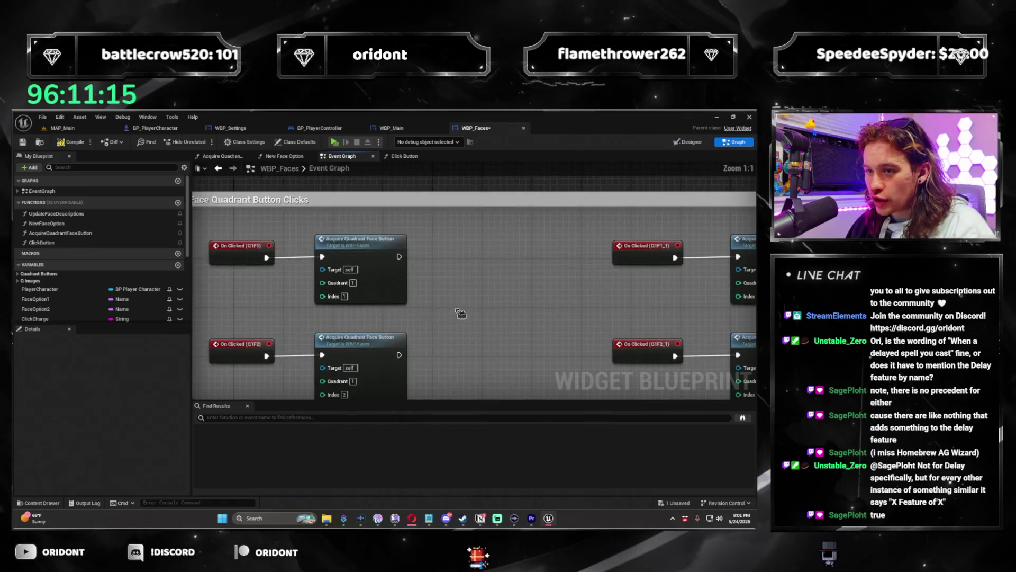
pyautogui.moveTo(399, 257); pyautogui.dragTo(444, 263)
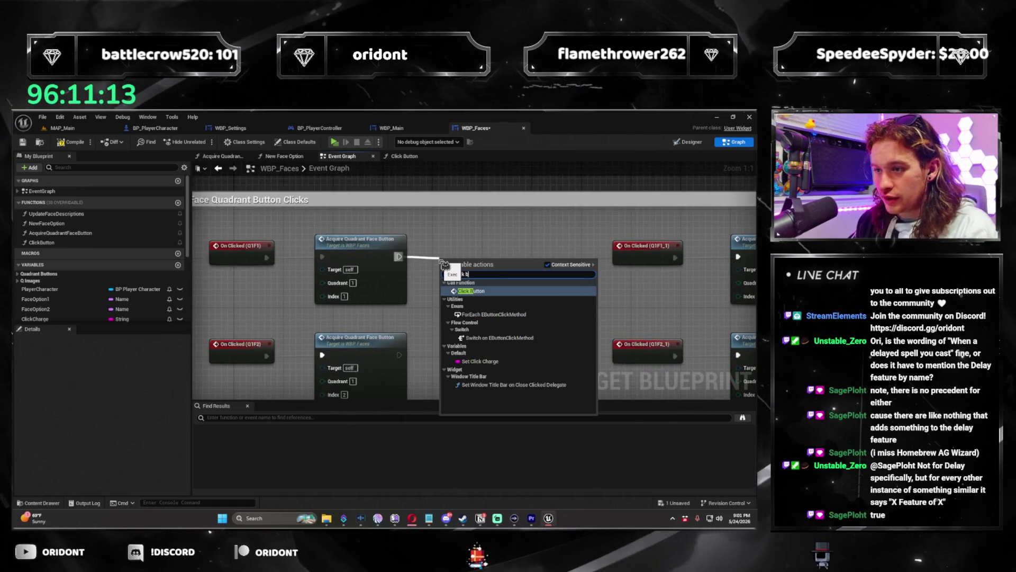
pyautogui.press('Return')
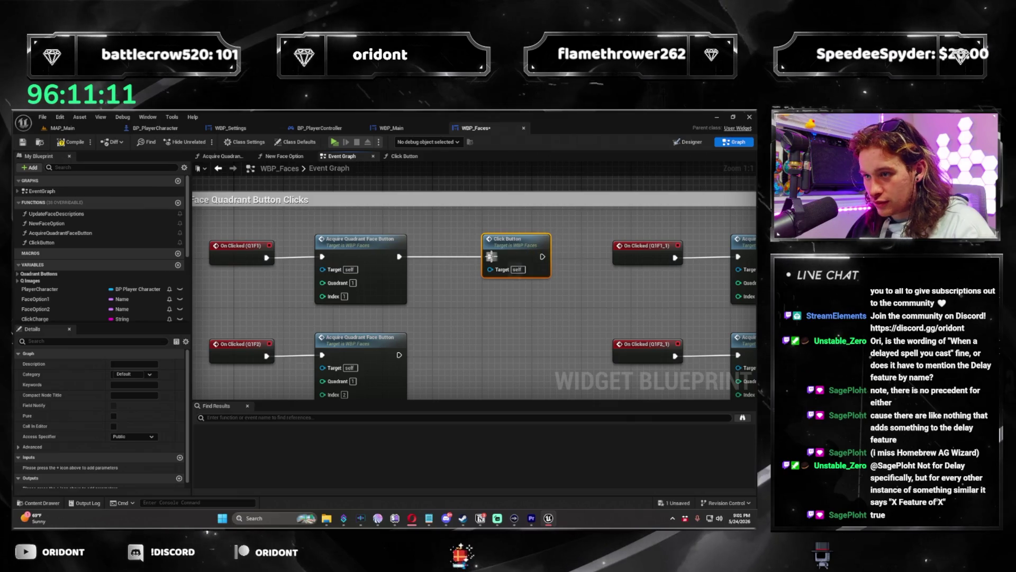
pyautogui.moveTo(416, 360)
pyautogui.mouseDown()
pyautogui.moveTo(416, 391)
pyautogui.moveTo(405, 320)
pyautogui.moveTo(379, 380)
pyautogui.mouseUp()
pyautogui.press('Escape')
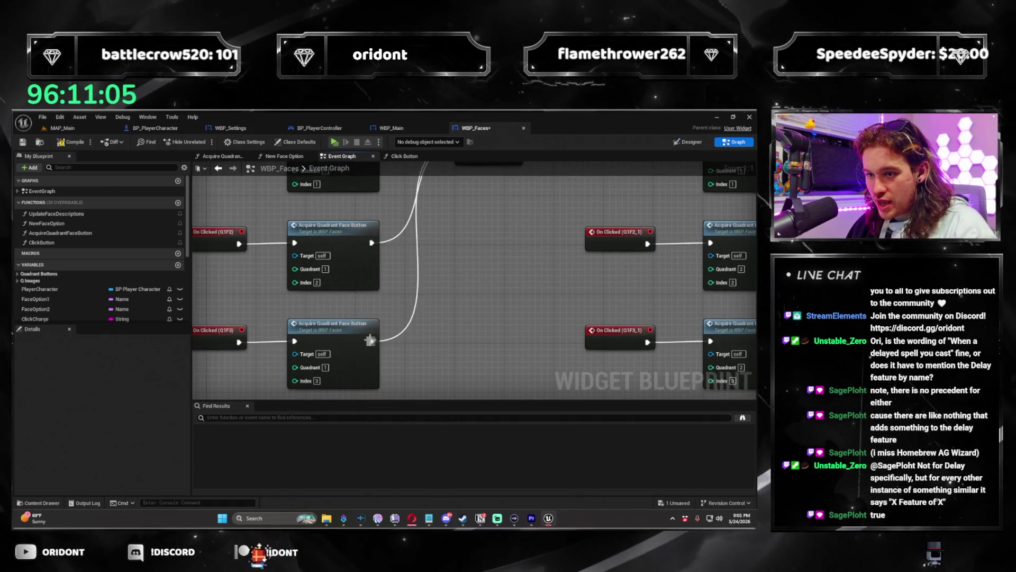
# Step: Connect the remaining quadrant 1 face button nodes, through Q1F19 and the last, to Click Button
pyautogui.moveTo(370, 340); pyautogui.dragTo(370, 394)
pyautogui.moveTo(376, 298)
pyautogui.mouseDown()
pyautogui.moveTo(371, 401)
pyautogui.moveTo(373, 376)
pyautogui.mouseUp()
pyautogui.moveTo(375, 293)
pyautogui.mouseDown()
pyautogui.moveTo(373, 340)
pyautogui.moveTo(375, 275)
pyautogui.moveTo(378, 403)
pyautogui.moveTo(372, 251)
pyautogui.mouseUp()
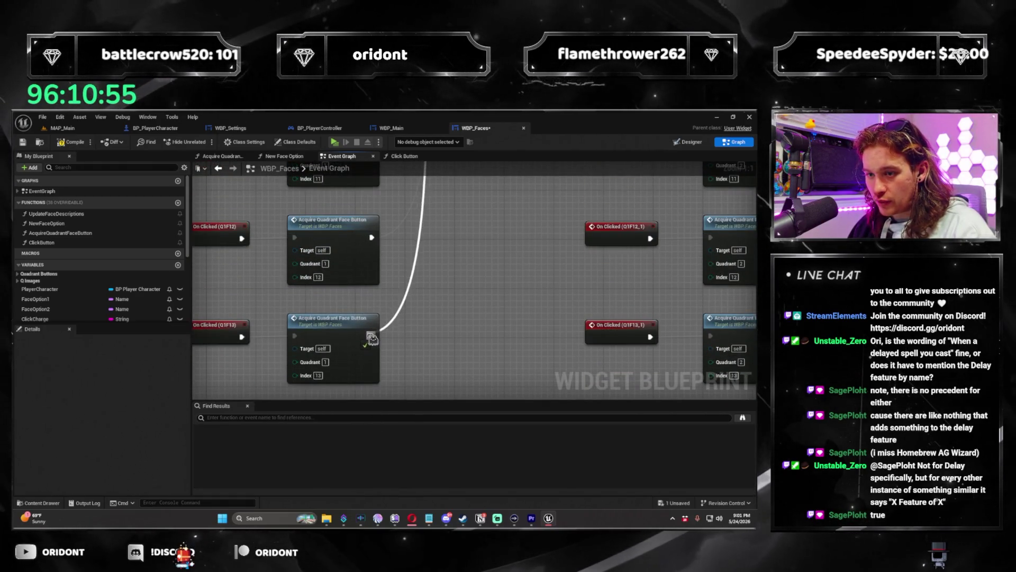
pyautogui.moveTo(372, 354)
pyautogui.mouseDown()
pyautogui.moveTo(377, 309)
pyautogui.moveTo(375, 381)
pyautogui.moveTo(374, 261)
pyautogui.mouseUp()
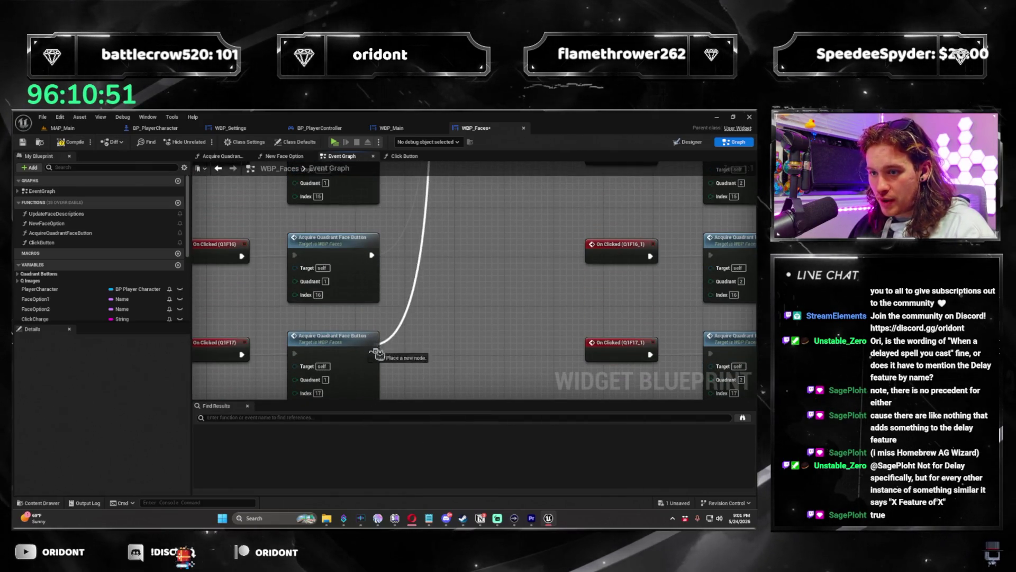
pyautogui.moveTo(376, 359)
pyautogui.mouseDown()
pyautogui.moveTo(374, 283)
pyautogui.moveTo(394, 385)
pyautogui.moveTo(377, 285)
pyautogui.moveTo(370, 376)
pyautogui.moveTo(374, 303)
pyautogui.mouseUp()
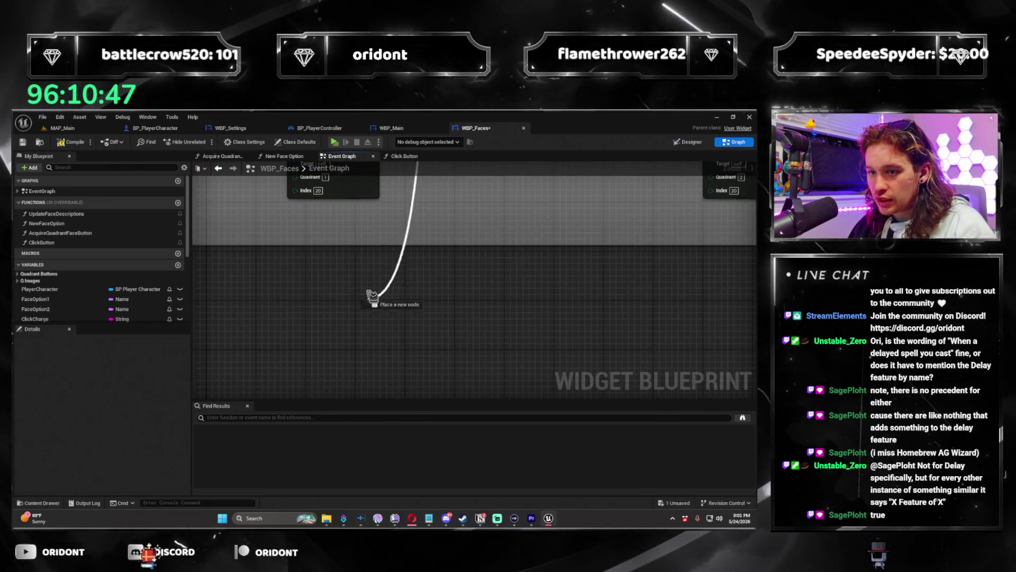
pyautogui.moveTo(374, 226); pyautogui.dragTo(306, 308)
pyautogui.scroll(-3, 381, 233)
pyautogui.scroll(2, 388, 234)
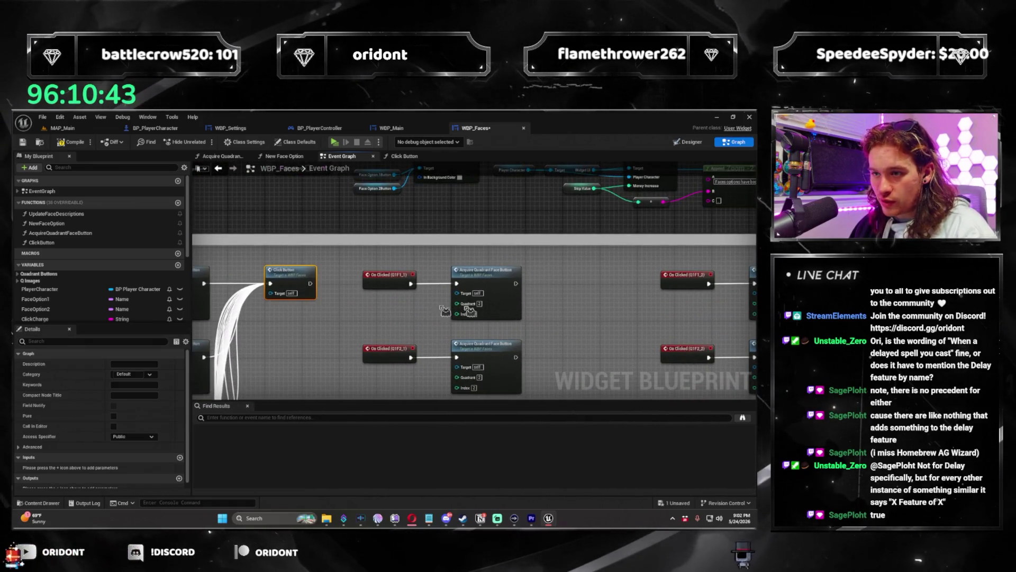
# Step: Paste a copy of the Click Button call beside quadrant 2 and connect the first quadrant 2 node
pyautogui.hotkey('ctrl', 'v')
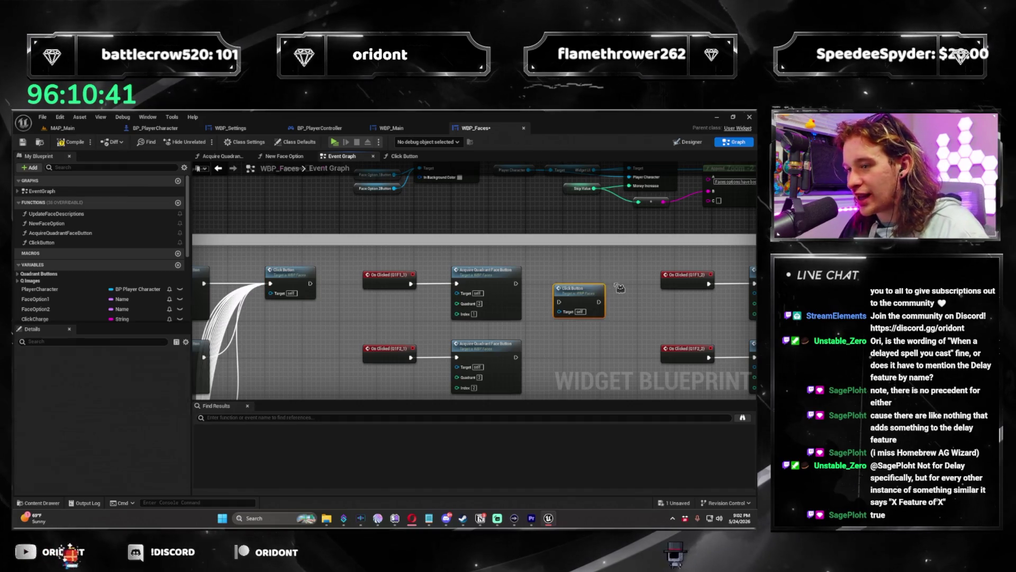
pyautogui.moveTo(604, 290); pyautogui.dragTo(610, 271)
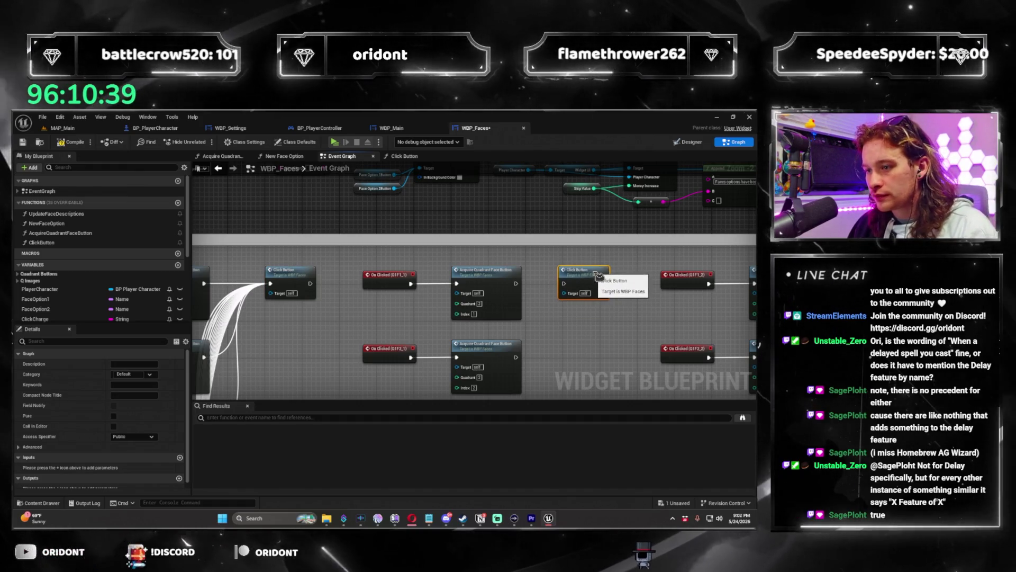
pyautogui.scroll(2, 445, 284)
pyautogui.moveTo(444, 284); pyautogui.dragTo(381, 290)
pyautogui.moveTo(321, 268); pyautogui.dragTo(413, 272)
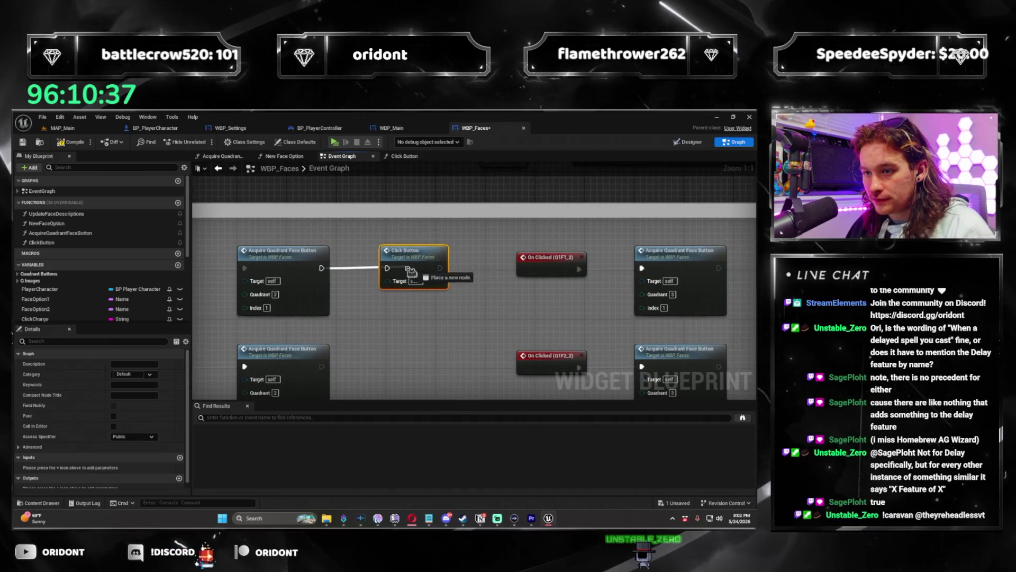
# Step: Wire the rest of the quadrant 2 column, through the F19 and F20 nodes, into Click Button
pyautogui.moveTo(321, 367)
pyautogui.mouseDown()
pyautogui.moveTo(337, 332)
pyautogui.moveTo(324, 393)
pyautogui.mouseUp()
pyautogui.moveTo(321, 347); pyautogui.dragTo(333, 298)
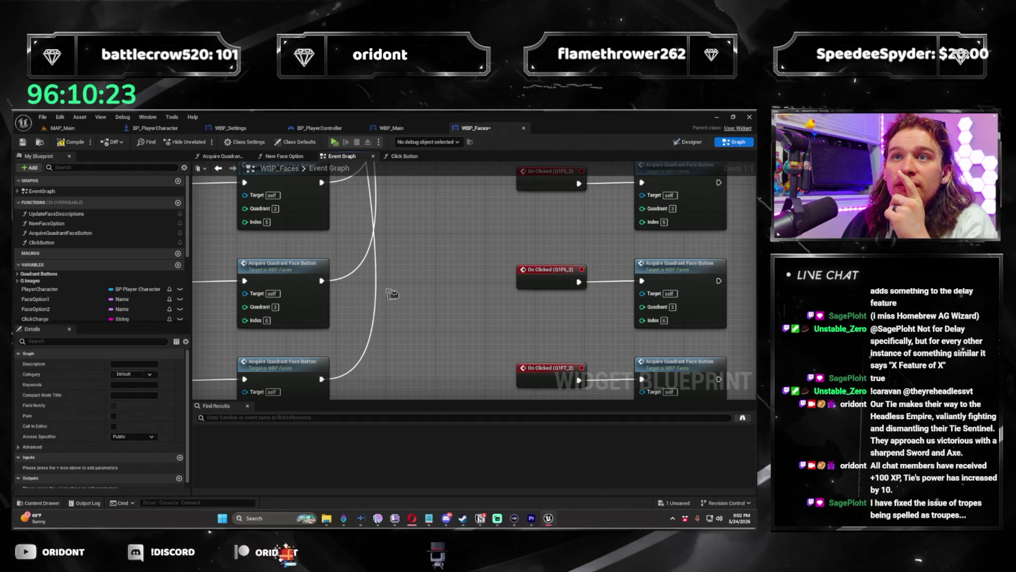
pyautogui.moveTo(425, 295); pyautogui.dragTo(412, 264)
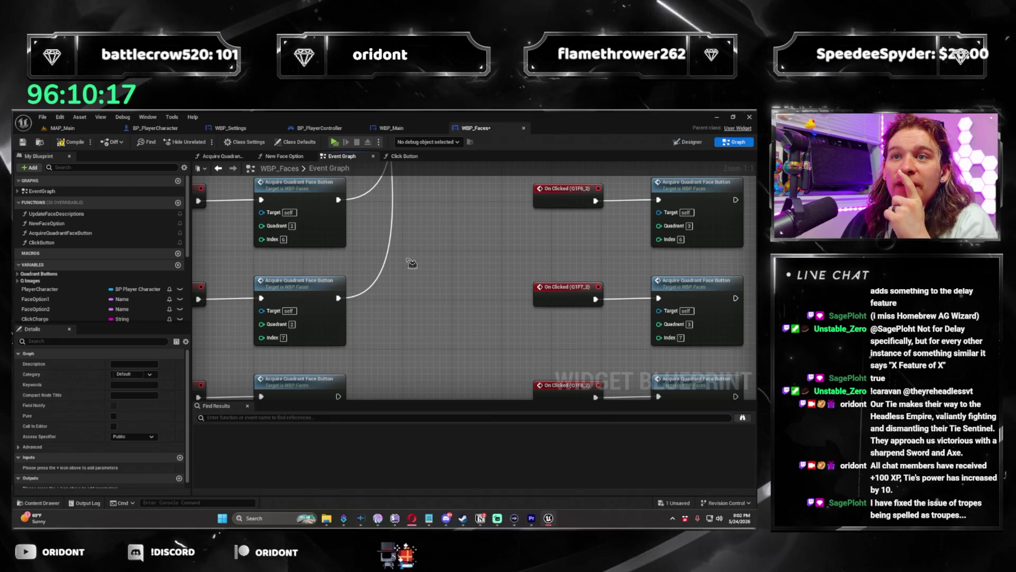
pyautogui.moveTo(412, 263); pyautogui.dragTo(415, 304)
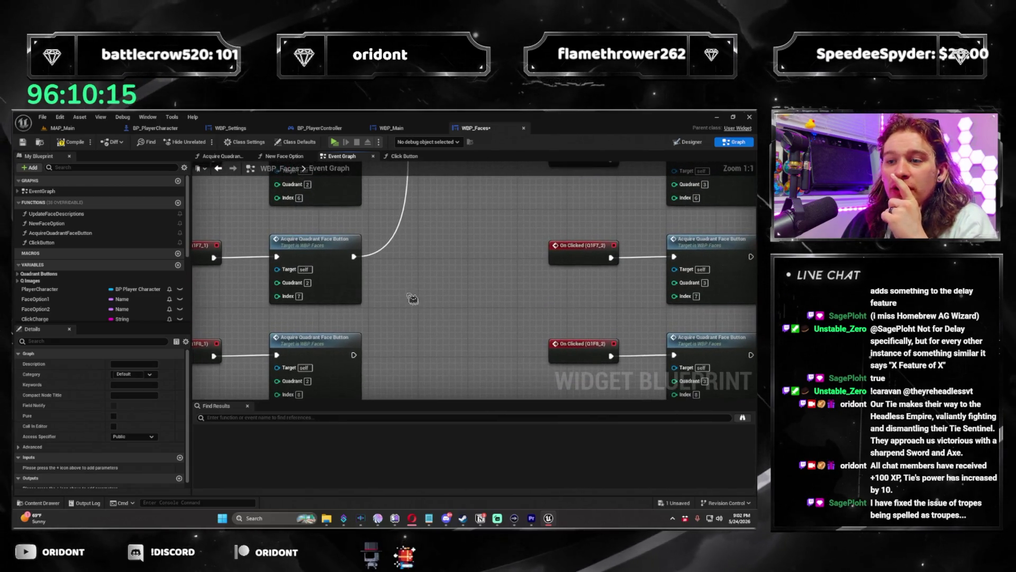
pyautogui.moveTo(355, 381)
pyautogui.mouseDown()
pyautogui.moveTo(363, 412)
pyautogui.moveTo(359, 312)
pyautogui.moveTo(353, 342)
pyautogui.moveTo(377, 359)
pyautogui.moveTo(389, 352)
pyautogui.moveTo(360, 405)
pyautogui.moveTo(365, 282)
pyautogui.mouseUp()
pyautogui.moveTo(365, 377); pyautogui.dragTo(368, 302)
pyautogui.moveTo(365, 398); pyautogui.dragTo(362, 301)
pyautogui.moveTo(366, 391)
pyautogui.mouseDown()
pyautogui.moveTo(368, 243)
pyautogui.moveTo(381, 356)
pyautogui.moveTo(365, 340)
pyautogui.mouseUp()
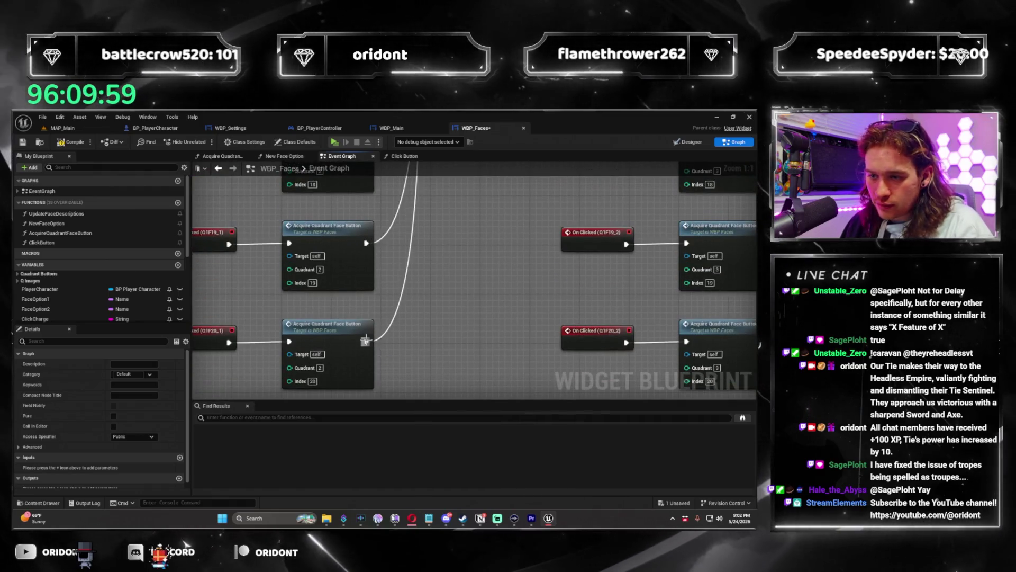
pyautogui.scroll(-6, 371, 260)
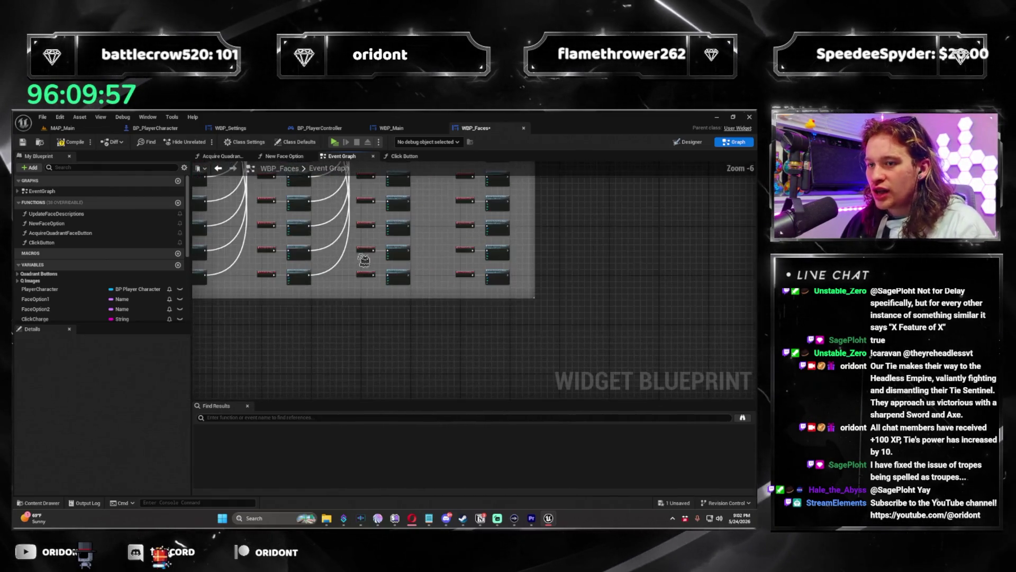
# Step: Connect each quadrant 3 face button node, including Index 15, to the quadrant 3 Click Button call
pyautogui.scroll(7, 362, 267)
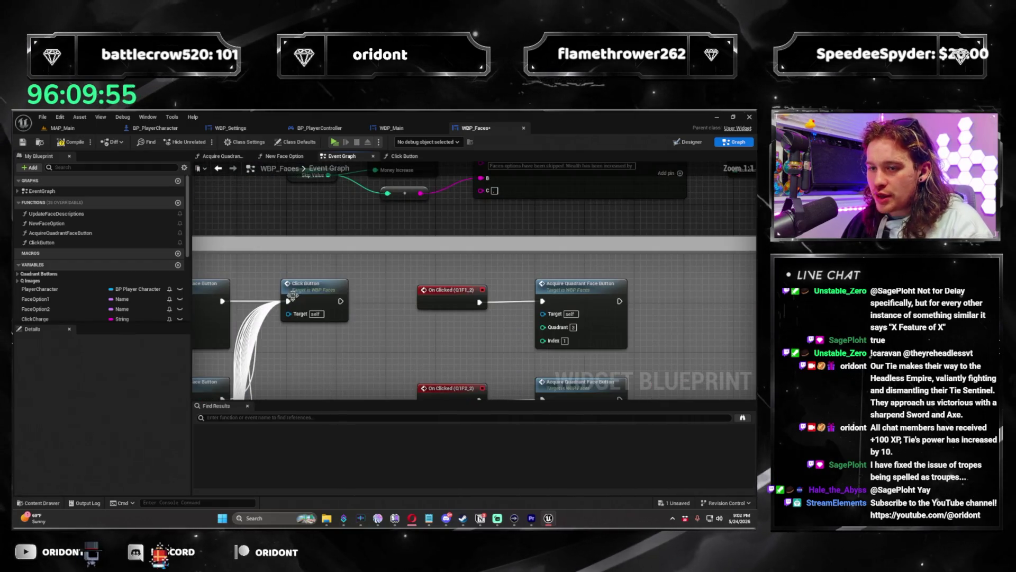
pyautogui.moveTo(381, 302); pyautogui.dragTo(430, 264)
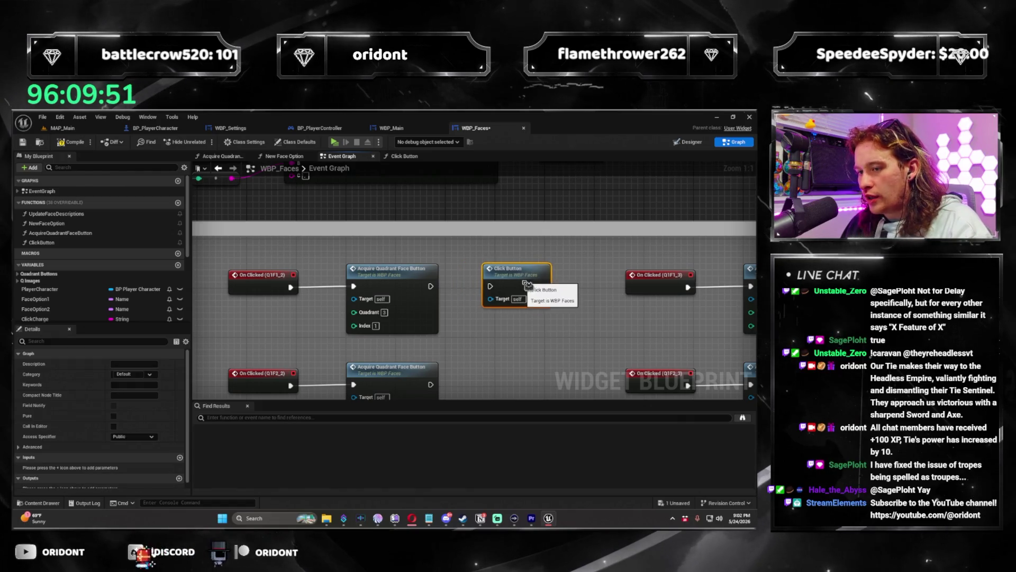
pyautogui.moveTo(431, 290)
pyautogui.mouseDown()
pyautogui.moveTo(301, 244)
pyautogui.moveTo(329, 318)
pyautogui.moveTo(302, 398)
pyautogui.moveTo(305, 339)
pyautogui.moveTo(309, 357)
pyautogui.moveTo(312, 344)
pyautogui.moveTo(304, 295)
pyautogui.mouseUp()
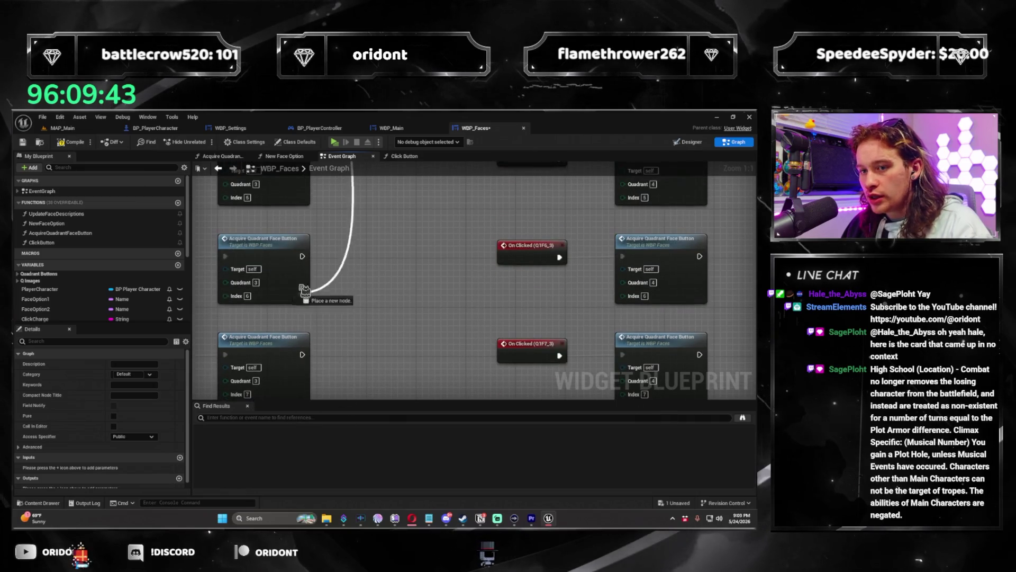
pyautogui.moveTo(305, 358)
pyautogui.mouseDown()
pyautogui.moveTo(303, 252)
pyautogui.moveTo(301, 339)
pyautogui.moveTo(301, 317)
pyautogui.moveTo(317, 398)
pyautogui.moveTo(311, 297)
pyautogui.mouseUp()
pyautogui.moveTo(309, 360)
pyautogui.mouseDown()
pyautogui.moveTo(309, 381)
pyautogui.moveTo(307, 341)
pyautogui.mouseUp()
pyautogui.moveTo(315, 403)
pyautogui.mouseDown()
pyautogui.moveTo(303, 312)
pyautogui.moveTo(304, 331)
pyautogui.moveTo(303, 321)
pyautogui.mouseUp()
pyautogui.moveTo(306, 364)
pyautogui.mouseDown()
pyautogui.moveTo(312, 265)
pyautogui.moveTo(302, 255)
pyautogui.moveTo(304, 353)
pyautogui.mouseUp()
pyautogui.scroll(-5, 321, 397)
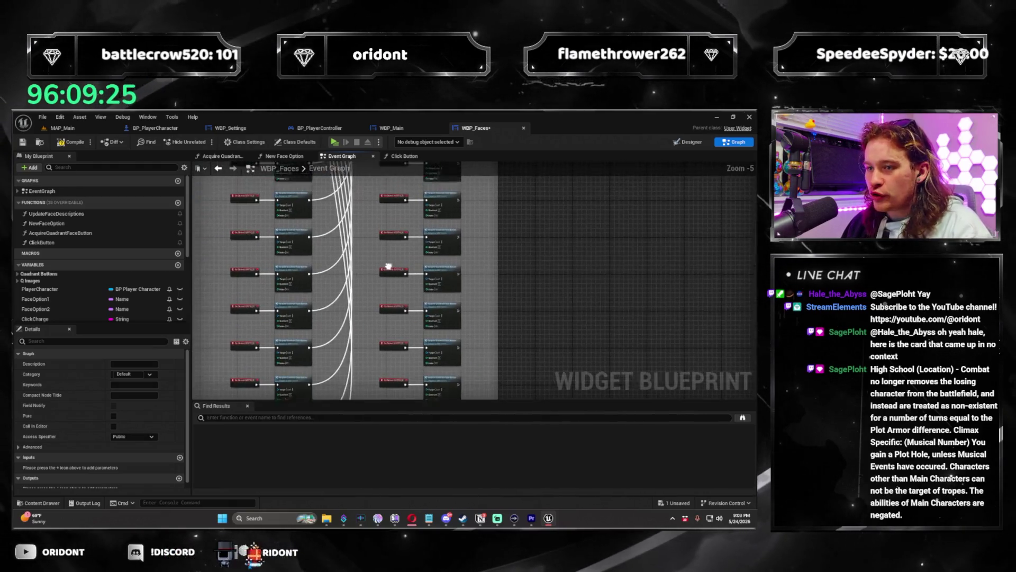
pyautogui.scroll(4, 450, 293)
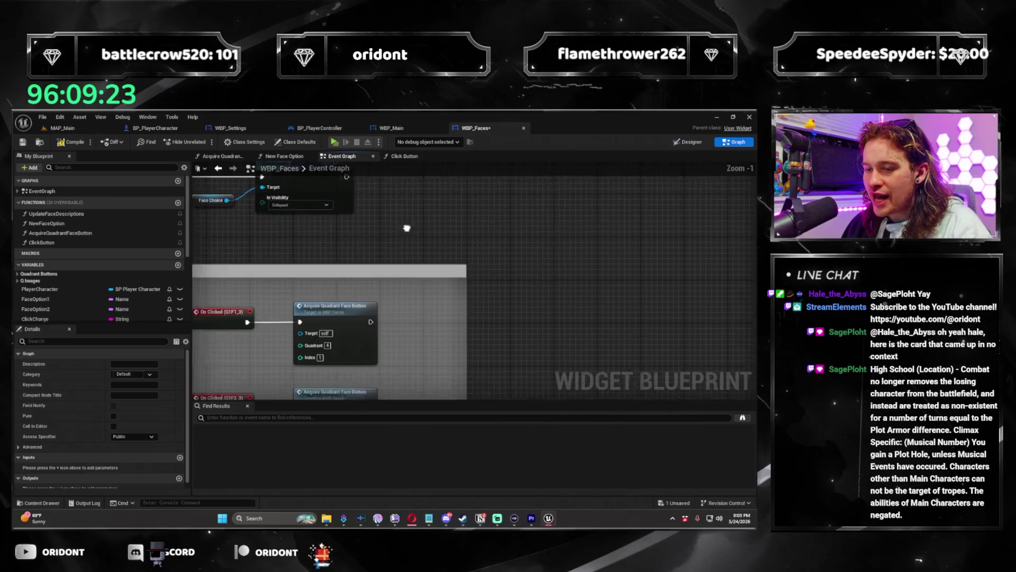
# Step: Widen the quadrant 4 comment box and place a Click Button call beside it
pyautogui.moveTo(457, 286); pyautogui.dragTo(528, 286)
pyautogui.moveTo(201, 302); pyautogui.dragTo(327, 266)
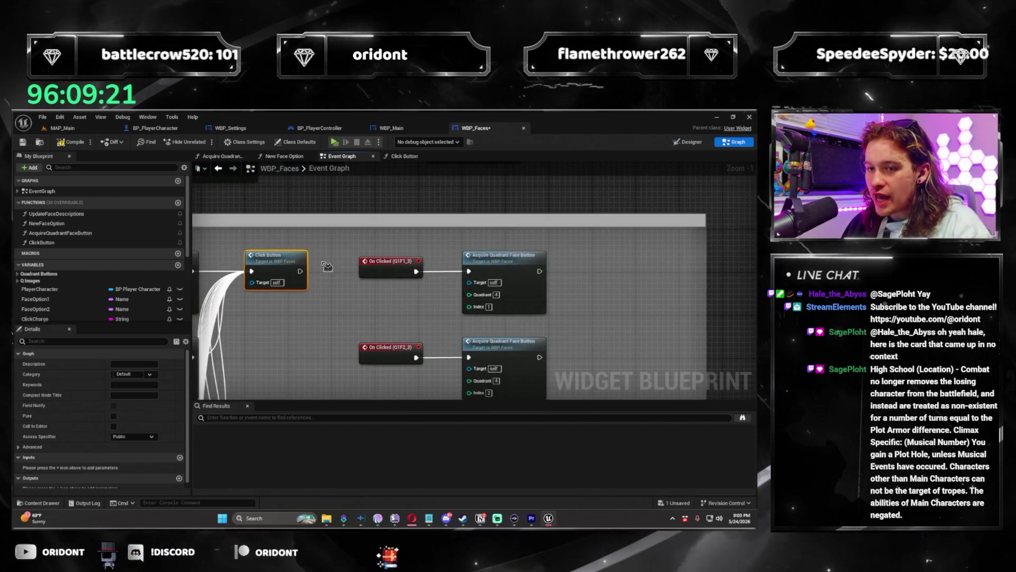
pyautogui.moveTo(449, 287); pyautogui.dragTo(276, 272)
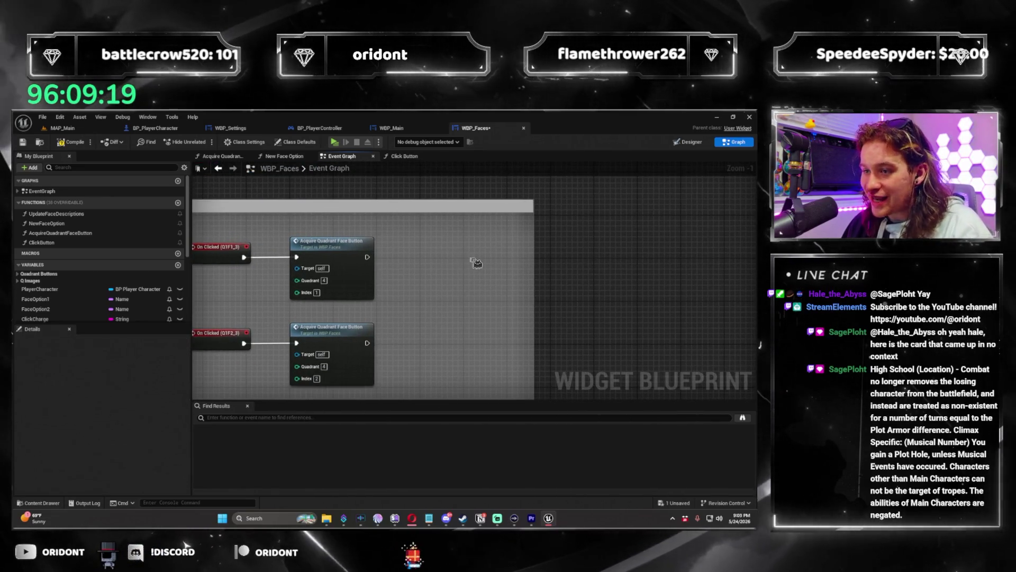
pyautogui.moveTo(453, 252); pyautogui.dragTo(454, 252)
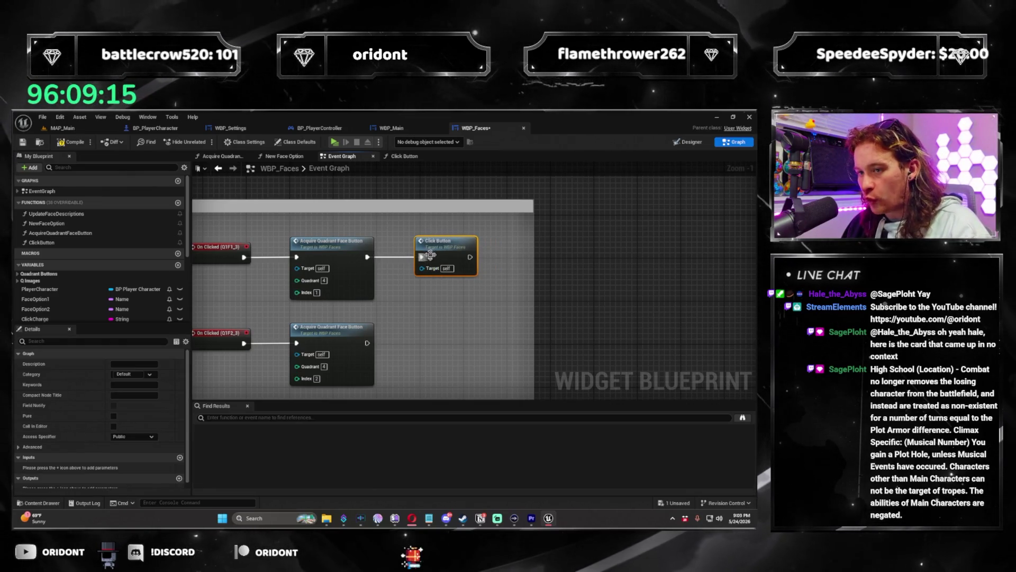
# Step: Connect every quadrant 4 face button node, down to Index 20, to Click Button
pyautogui.moveTo(366, 343)
pyautogui.mouseDown()
pyautogui.moveTo(368, 371)
pyautogui.moveTo(369, 307)
pyautogui.mouseUp()
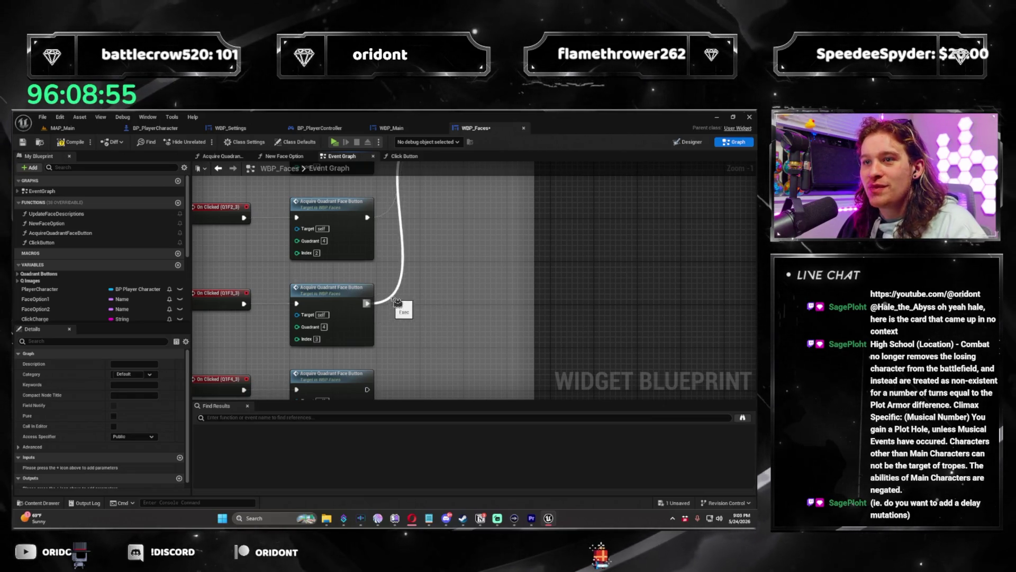
pyautogui.moveTo(370, 362); pyautogui.dragTo(369, 373)
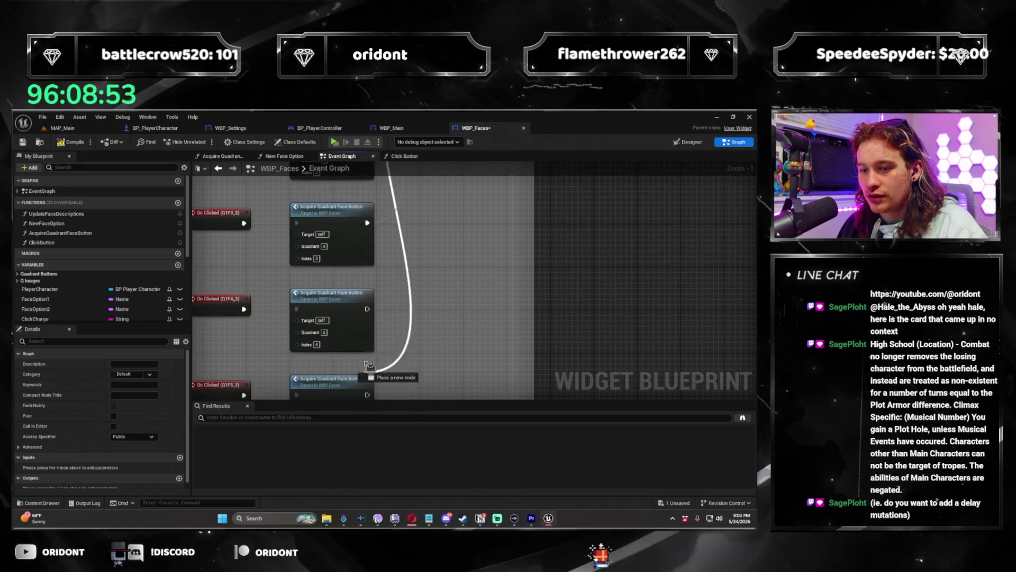
pyautogui.moveTo(372, 313)
pyautogui.mouseDown()
pyautogui.moveTo(374, 401)
pyautogui.moveTo(371, 247)
pyautogui.moveTo(374, 335)
pyautogui.moveTo(378, 324)
pyautogui.moveTo(367, 321)
pyautogui.moveTo(365, 347)
pyautogui.moveTo(371, 313)
pyautogui.mouseUp()
pyautogui.moveTo(374, 362)
pyautogui.mouseDown()
pyautogui.moveTo(377, 385)
pyautogui.moveTo(369, 226)
pyautogui.mouseUp()
pyautogui.moveTo(375, 305)
pyautogui.mouseDown()
pyautogui.moveTo(374, 253)
pyautogui.moveTo(373, 397)
pyautogui.moveTo(369, 241)
pyautogui.mouseUp()
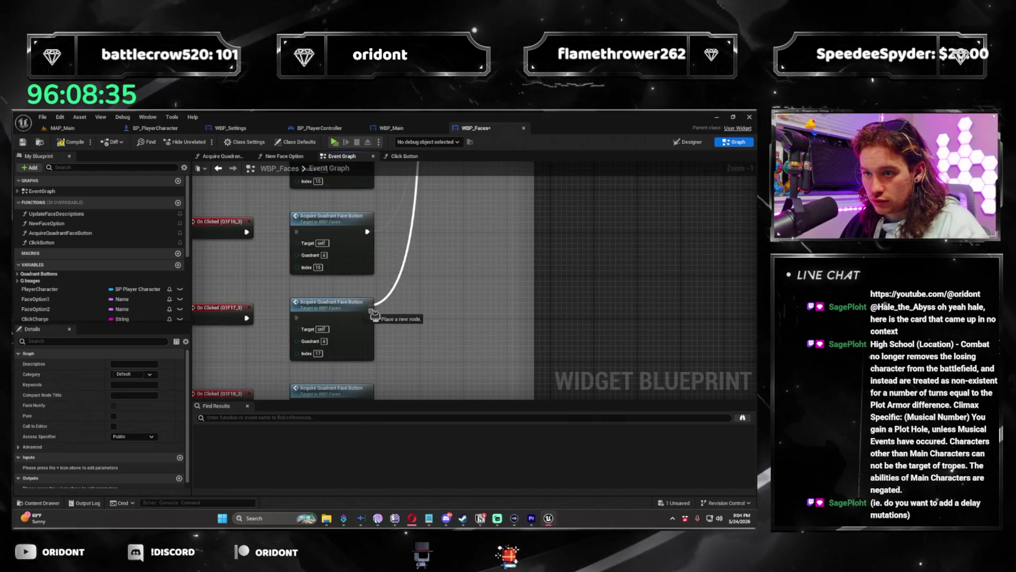
pyautogui.moveTo(369, 320)
pyautogui.mouseDown()
pyautogui.moveTo(377, 307)
pyautogui.moveTo(376, 406)
pyautogui.moveTo(371, 249)
pyautogui.moveTo(475, 318)
pyautogui.moveTo(461, 401)
pyautogui.moveTo(610, 296)
pyautogui.moveTo(250, 365)
pyautogui.mouseUp()
pyautogui.scroll(-7, 371, 250)
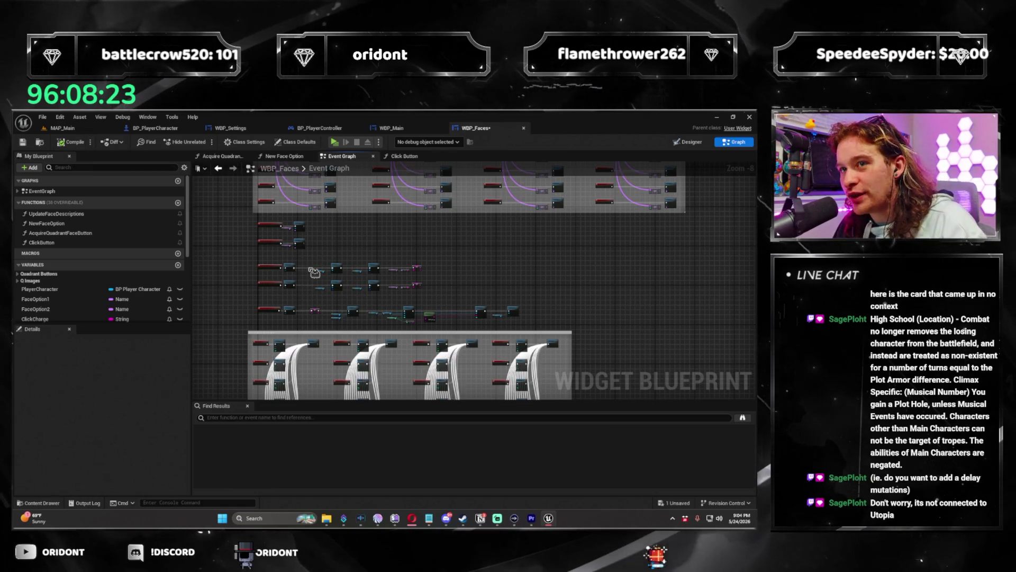
# Step: Compile and save WBP_Faces, then start a Standalone Game preview
pyautogui.click(81, 141)
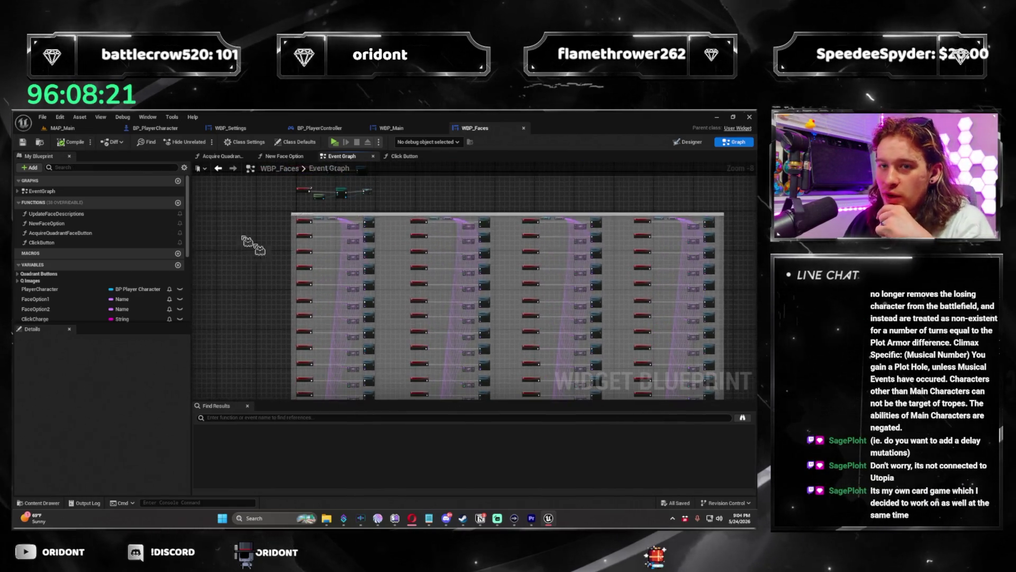
pyautogui.click(63, 128)
pyautogui.click(205, 141)
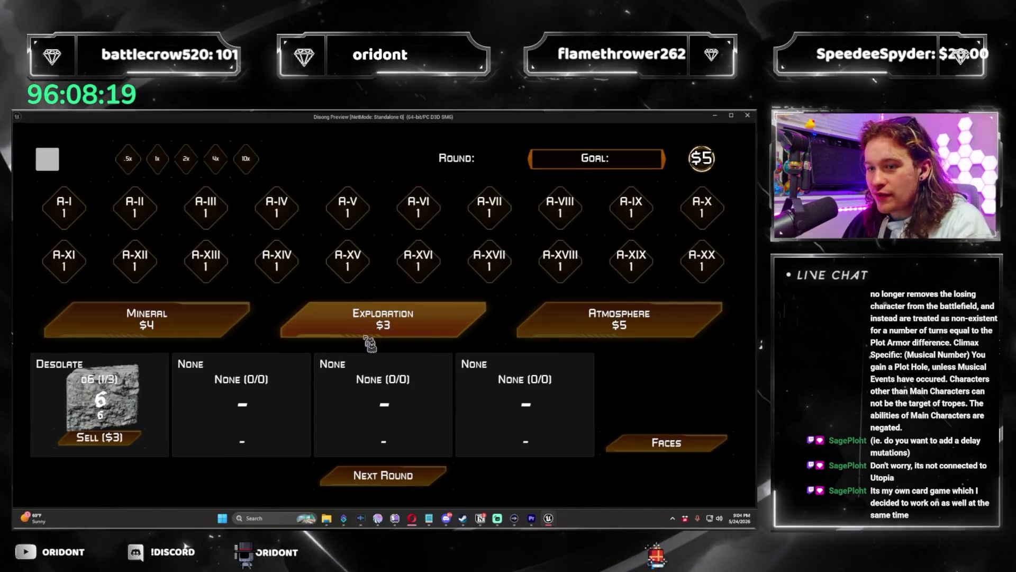
# Step: Lower the Master Volume twice in the game's settings, then close them
pyautogui.click(47, 158)
pyautogui.click(170, 262)
pyautogui.click(171, 262)
pyautogui.click(170, 262)
pyautogui.click(170, 262)
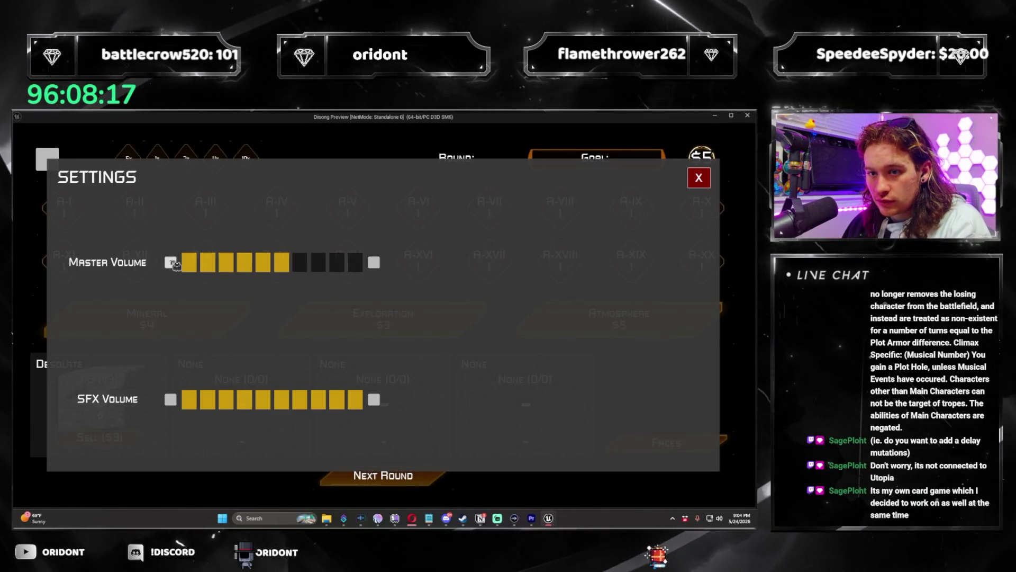
pyautogui.click(699, 178)
# Step: Play the first round, advance to round 2, and pick the Asteroid Belt upgrade
pyautogui.click(348, 364)
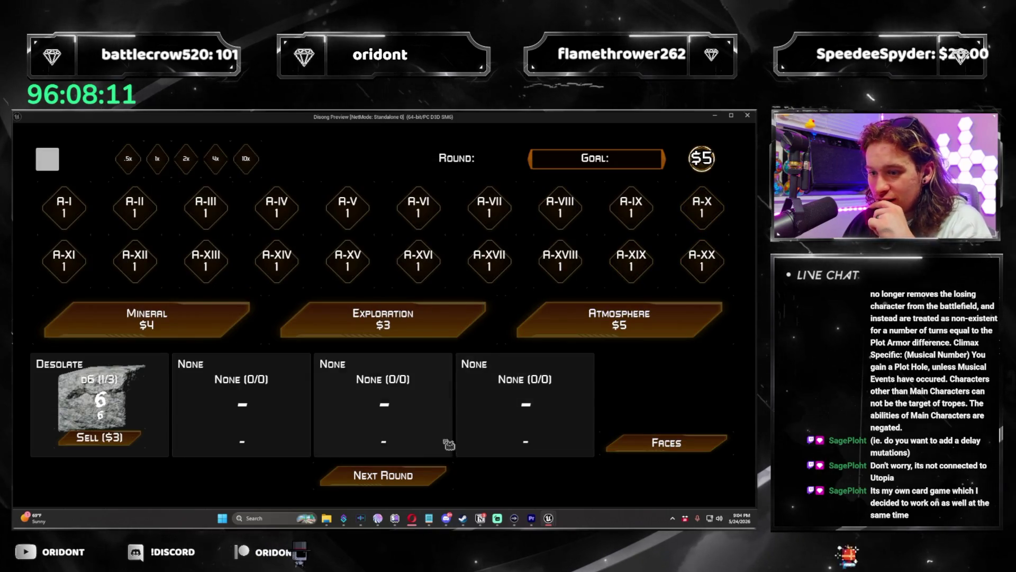
pyautogui.click(423, 476)
pyautogui.click(426, 476)
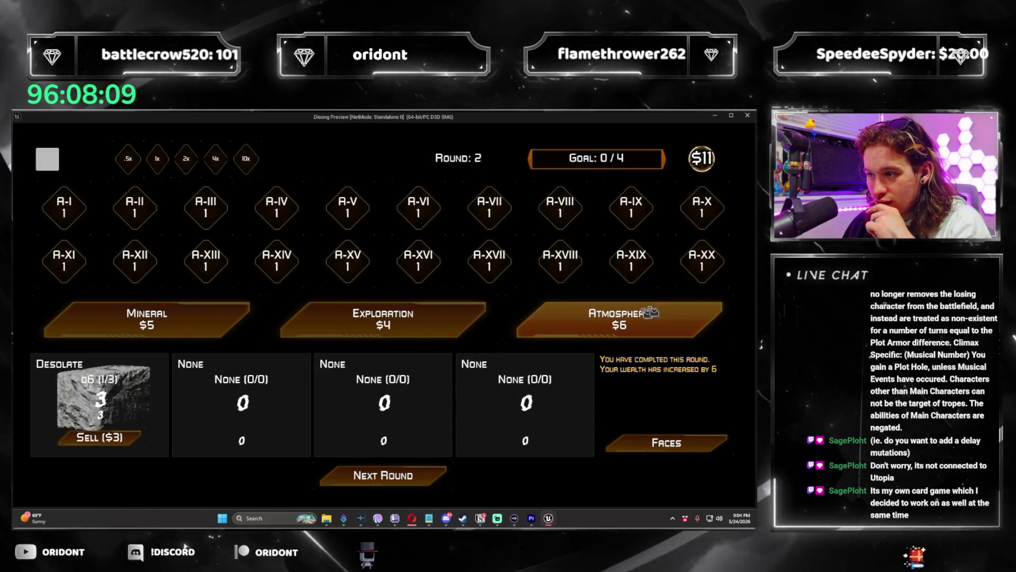
pyautogui.click(619, 318)
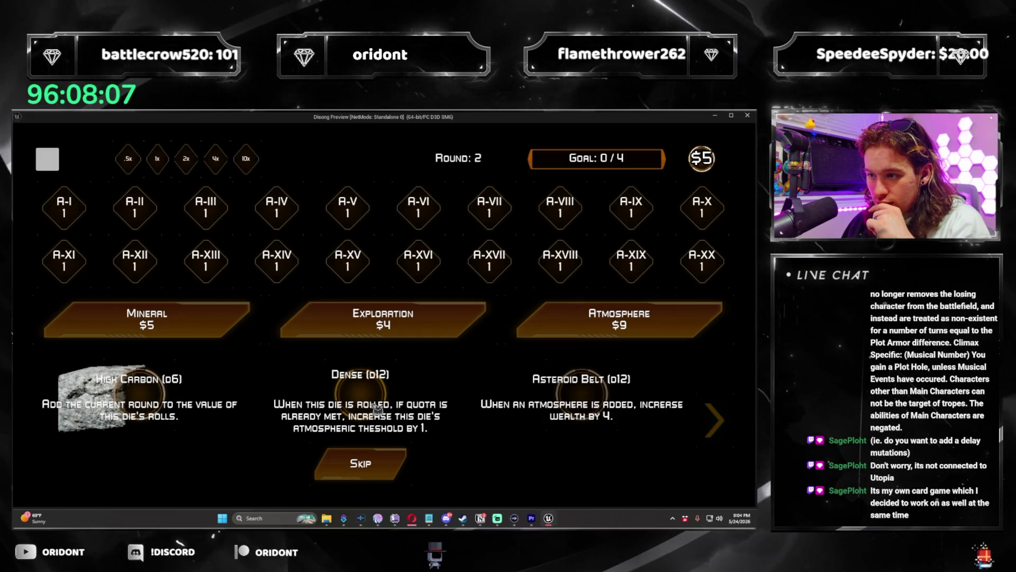
pyautogui.click(500, 424)
pyautogui.click(715, 414)
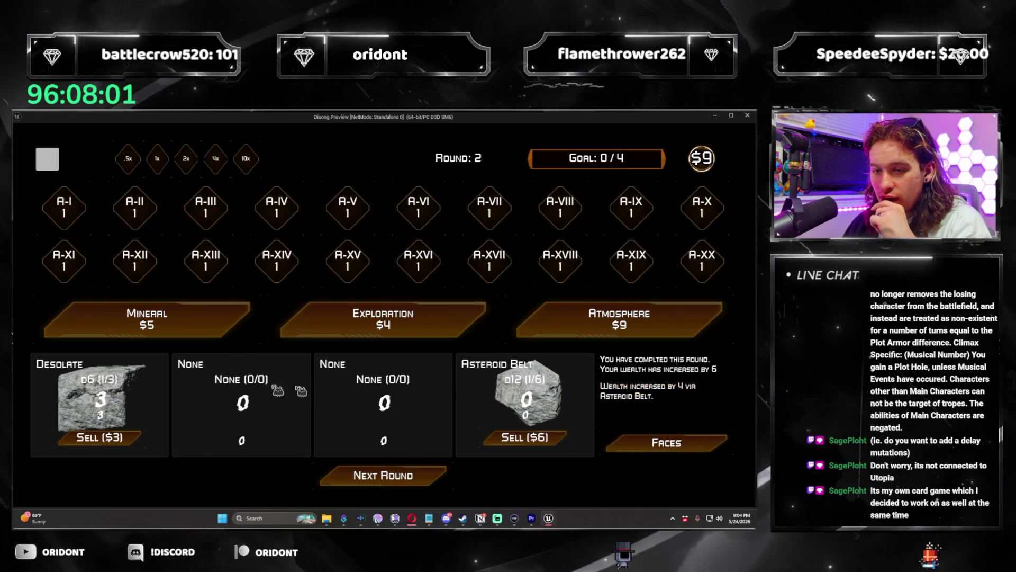
# Step: Open and close the settings panel, then end the game preview
pyautogui.press('Escape')
pyautogui.click(699, 177)
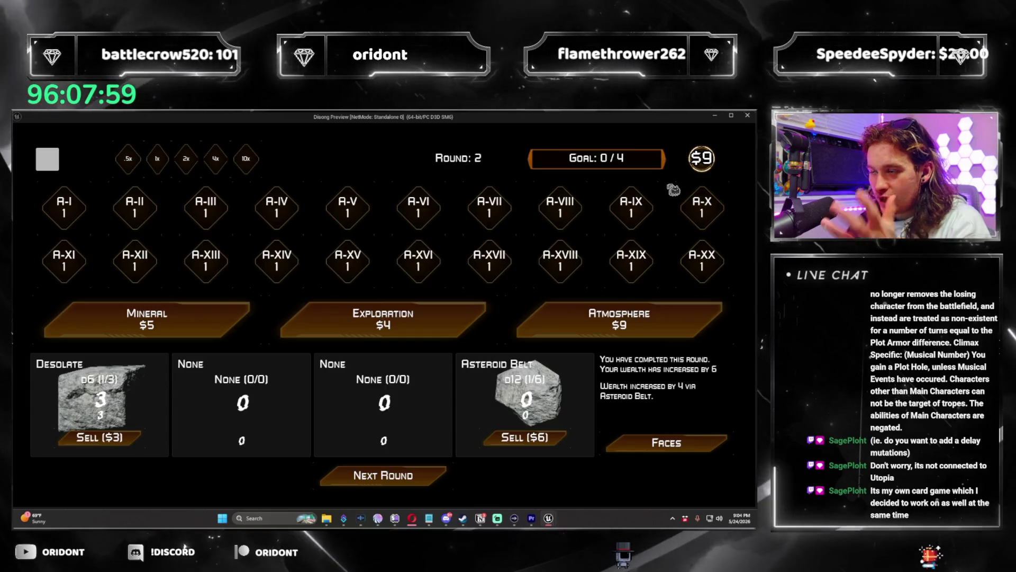
pyautogui.press('Escape')
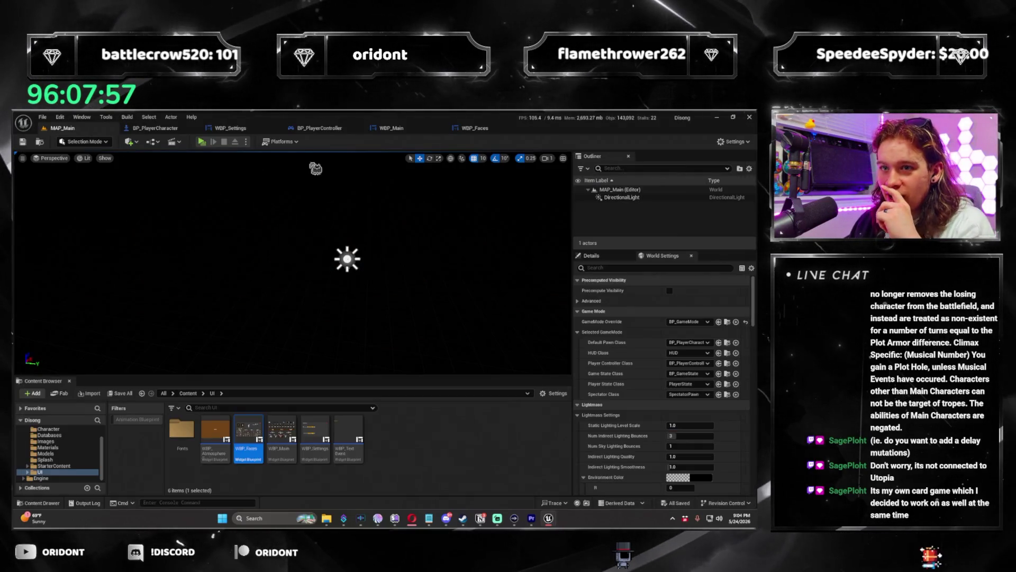
# Step: Open WBP_Main's Designer and inspect the top-row Goal bar, container, speed buttons and settings button
pyautogui.click(397, 125)
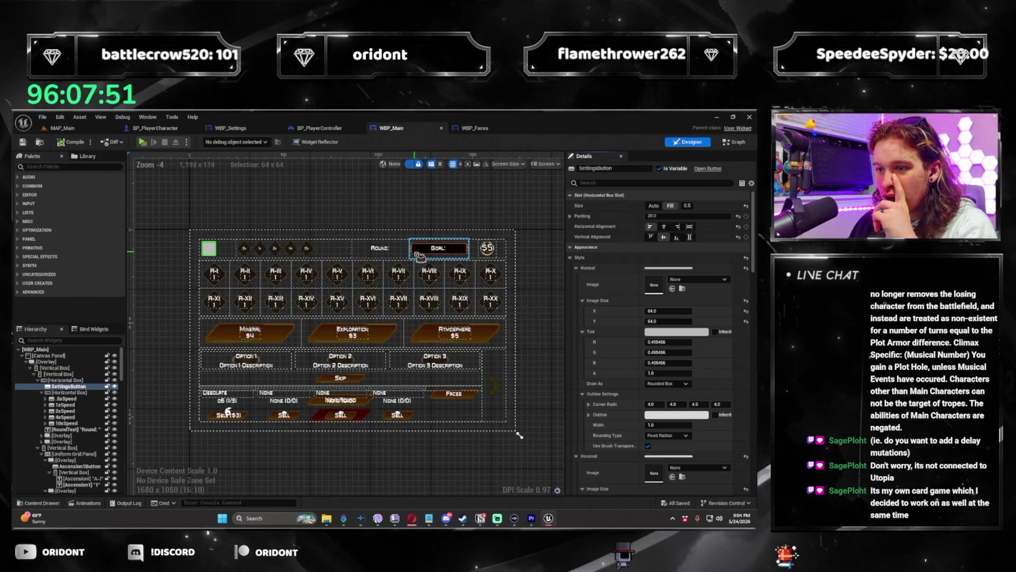
pyautogui.click(419, 254)
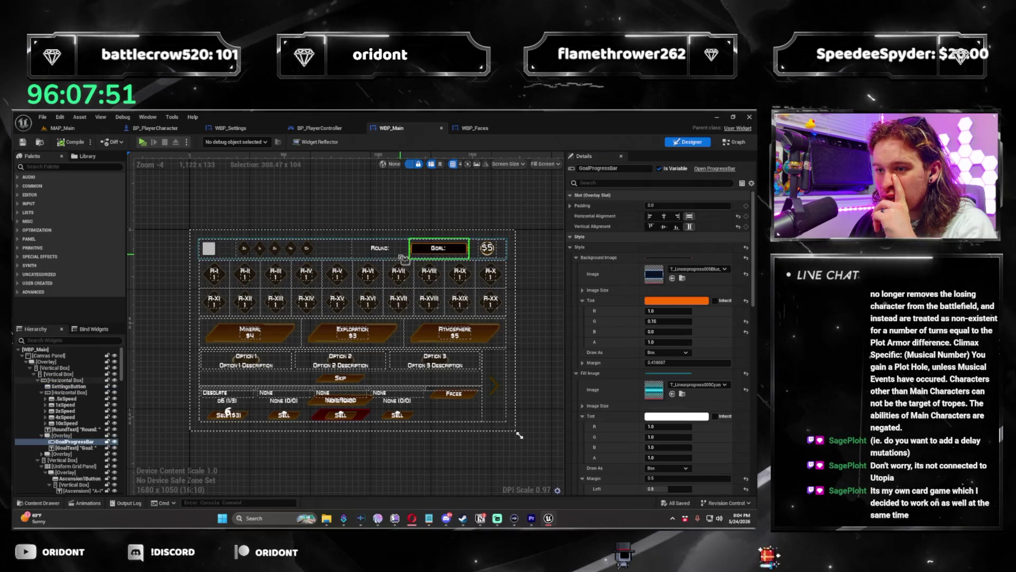
pyautogui.click(385, 253)
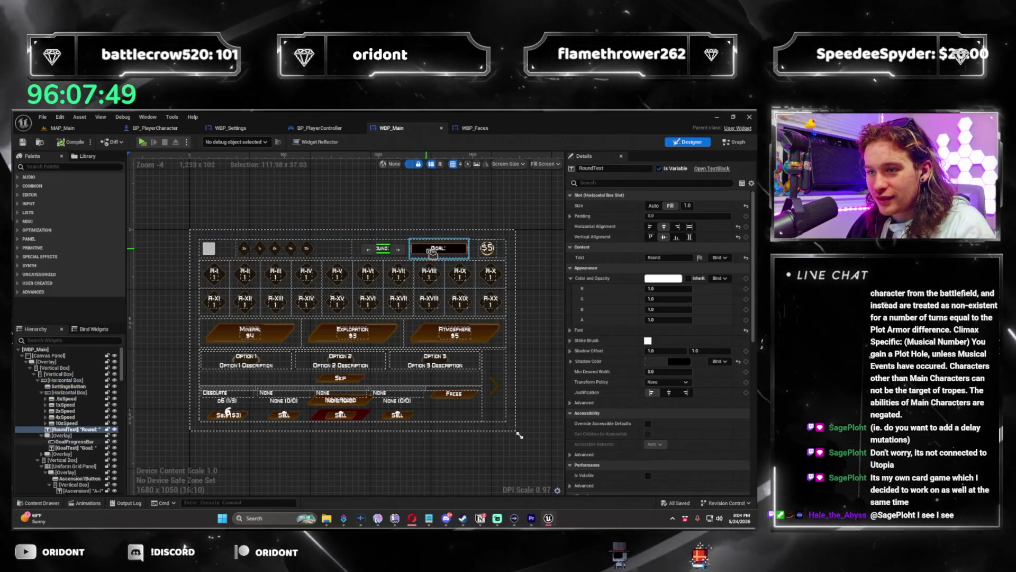
pyautogui.click(332, 251)
pyautogui.click(332, 251)
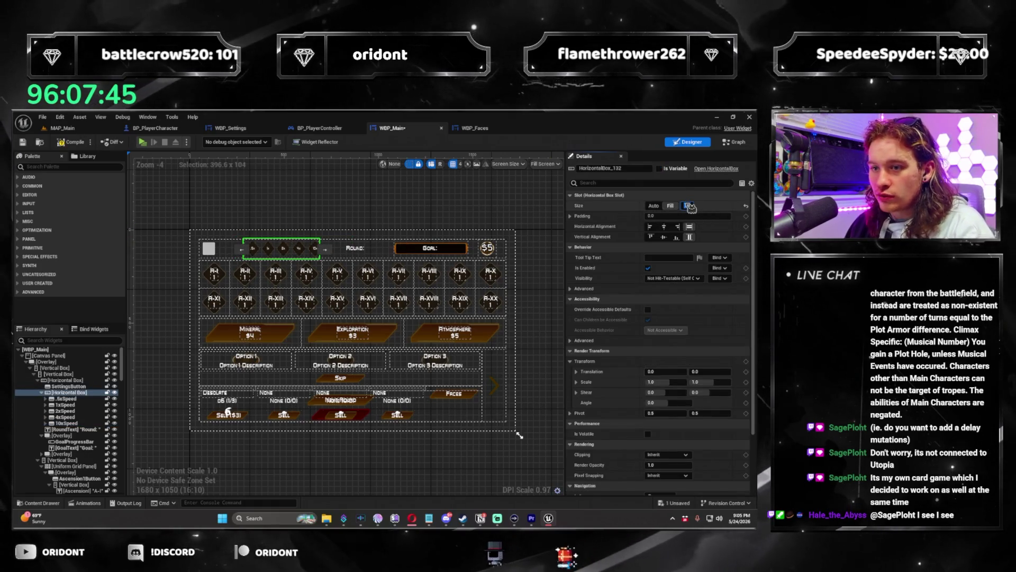
pyautogui.click(216, 250)
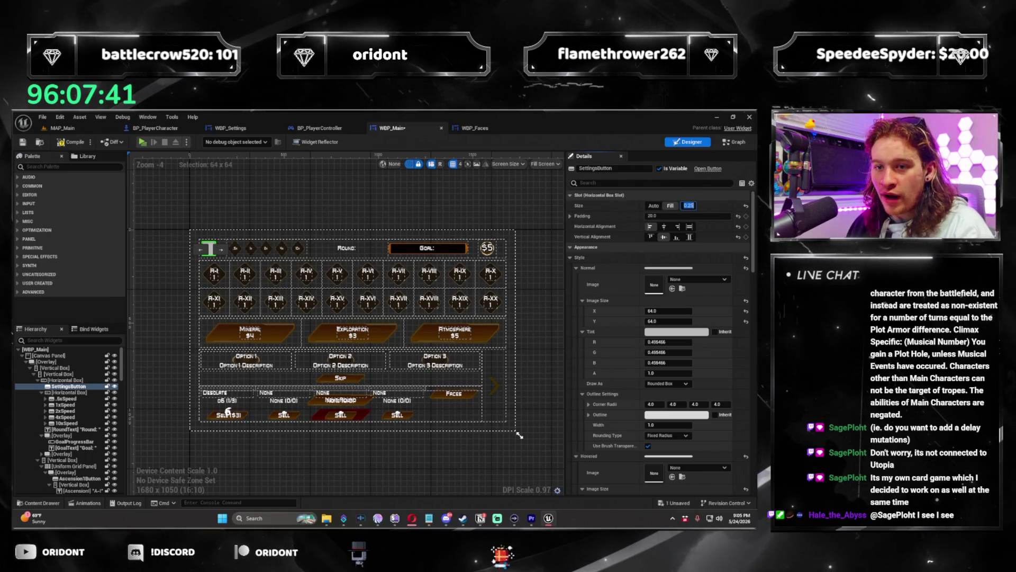
pyautogui.scroll(3, 370, 217)
# Step: Set the Goal bar's overlay to Fill and adjust the speed-button group's slot size
pyautogui.click(328, 275)
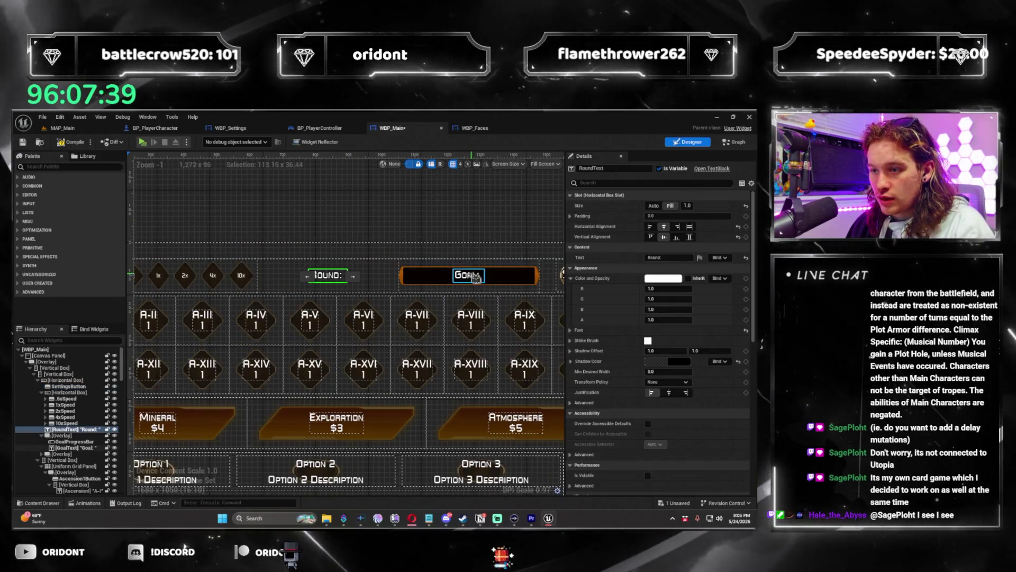
pyautogui.click(529, 262)
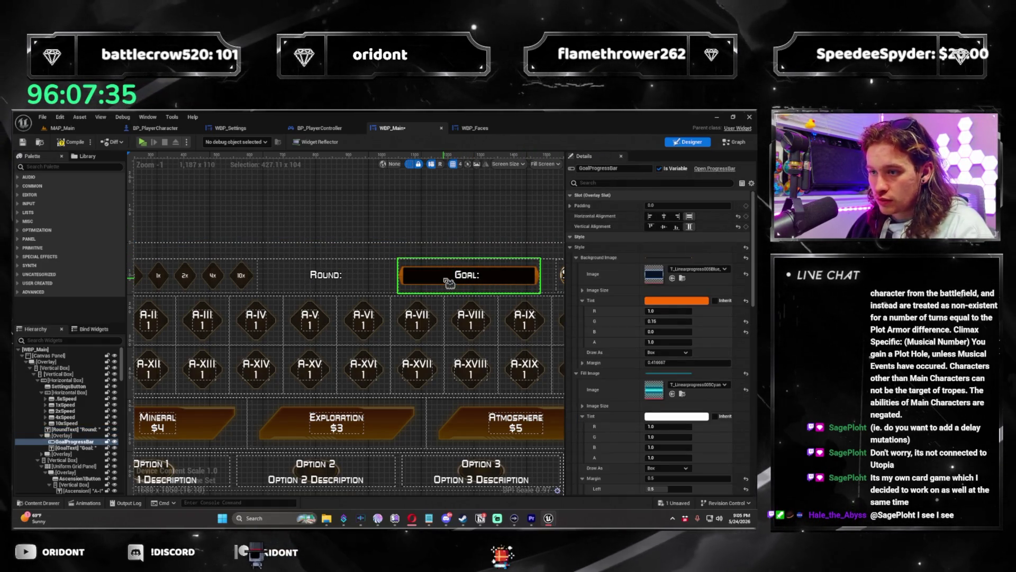
pyautogui.click(69, 436)
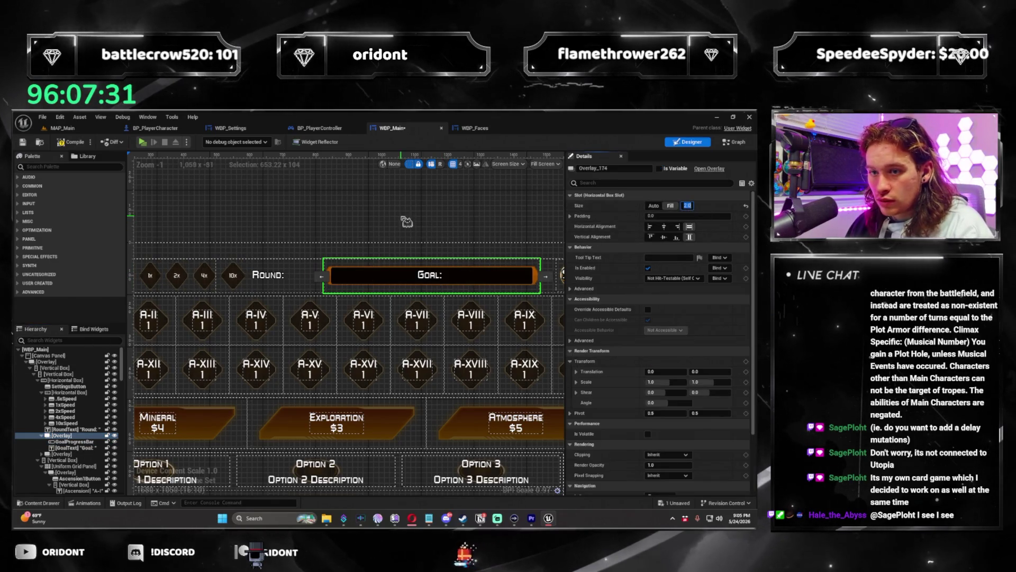
pyautogui.click(266, 274)
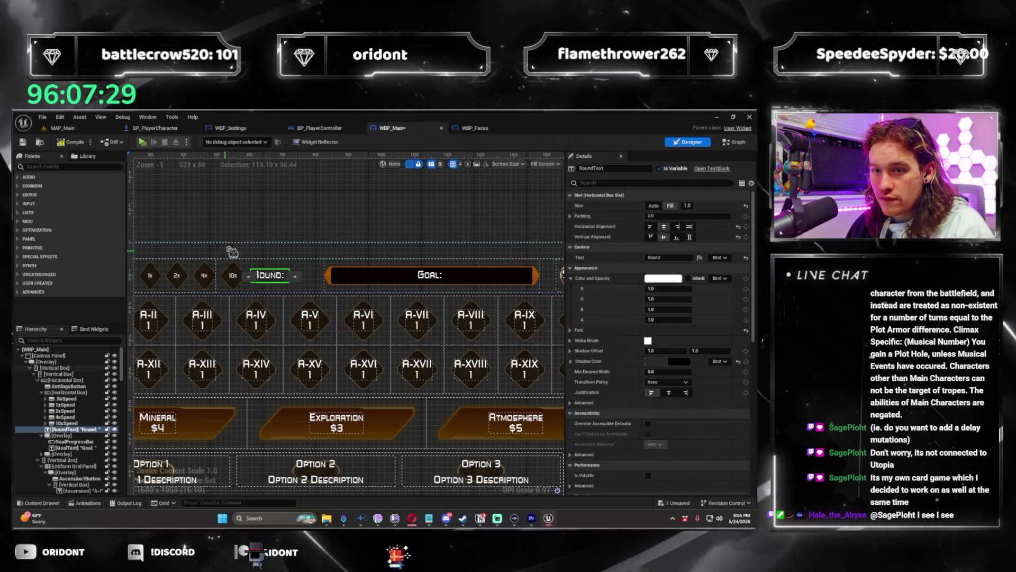
pyautogui.click(260, 278)
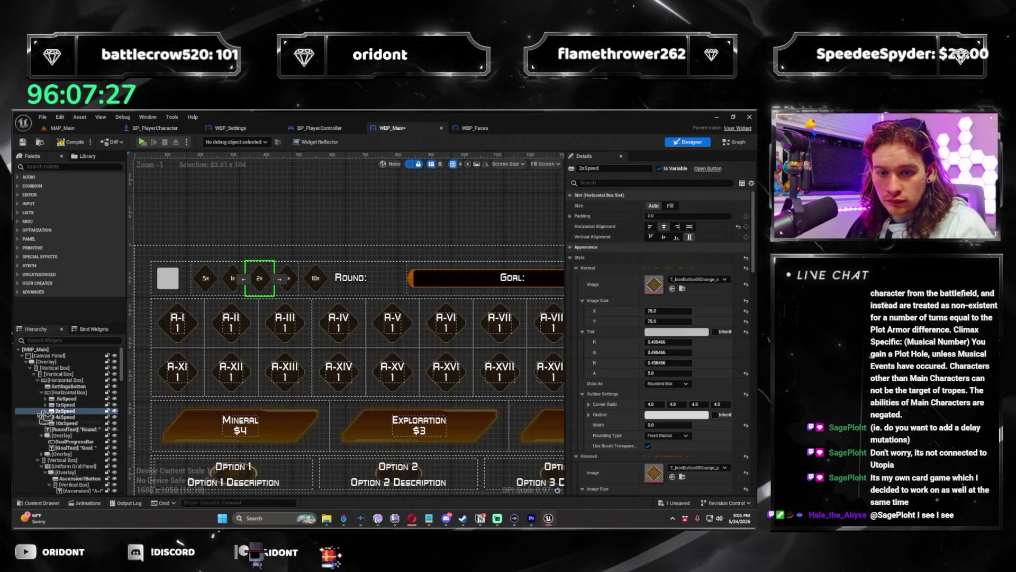
pyautogui.click(66, 392)
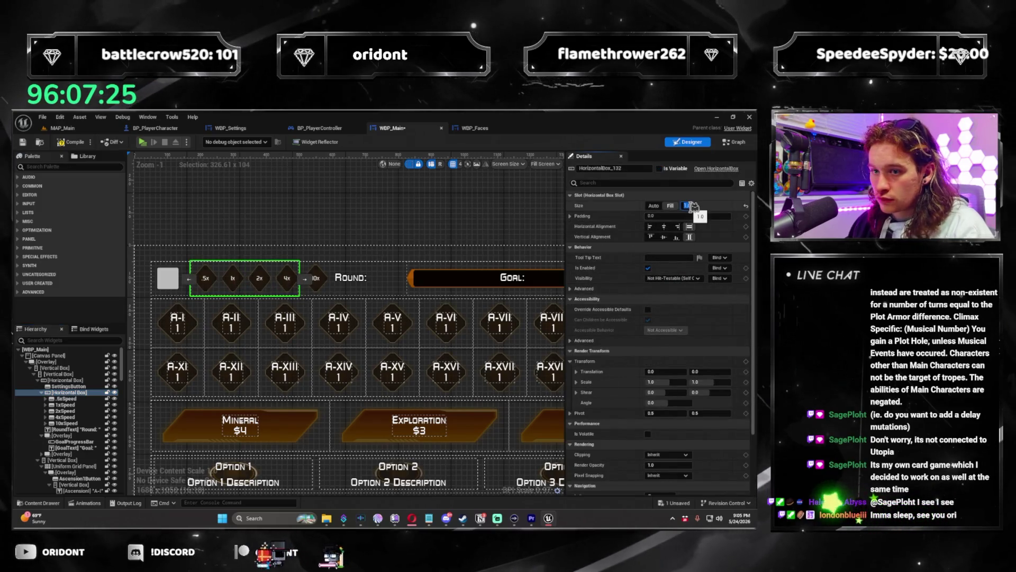
pyautogui.click(427, 234)
pyautogui.scroll(-3, 319, 281)
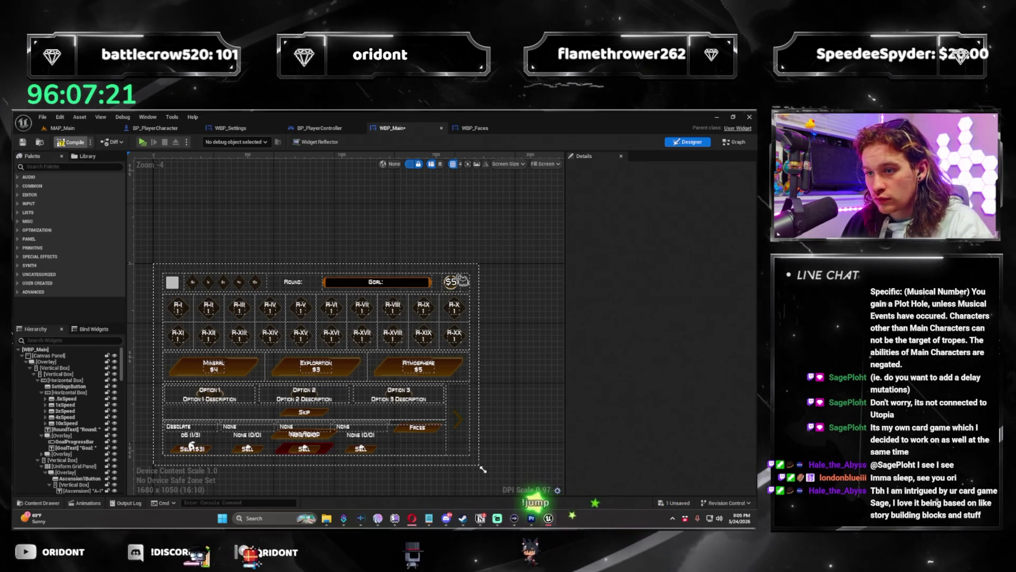
# Step: Save WBP_Main and select the $5 coin image in the Hierarchy
pyautogui.hotkey('ctrl', 's')
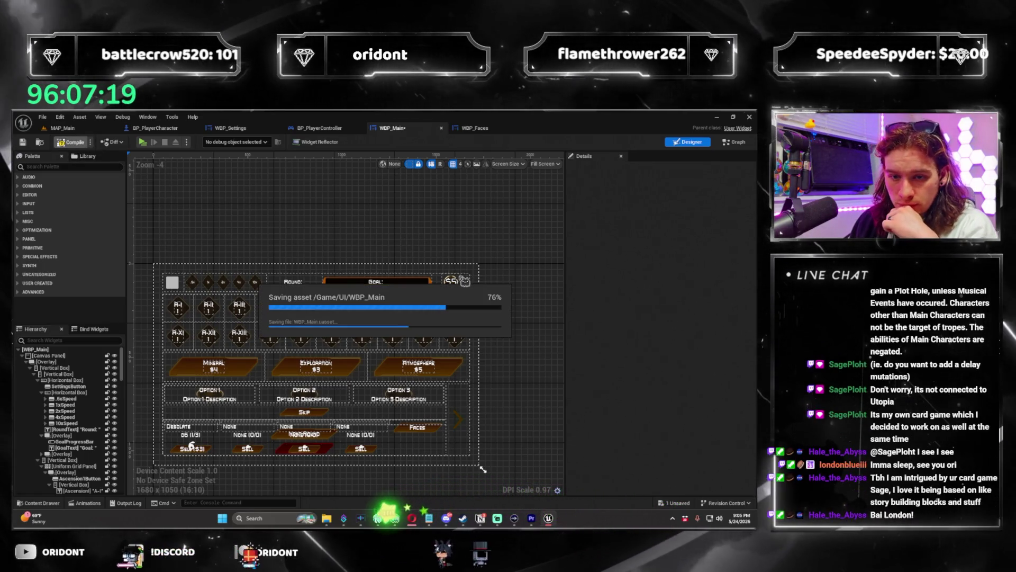
pyautogui.click(453, 282)
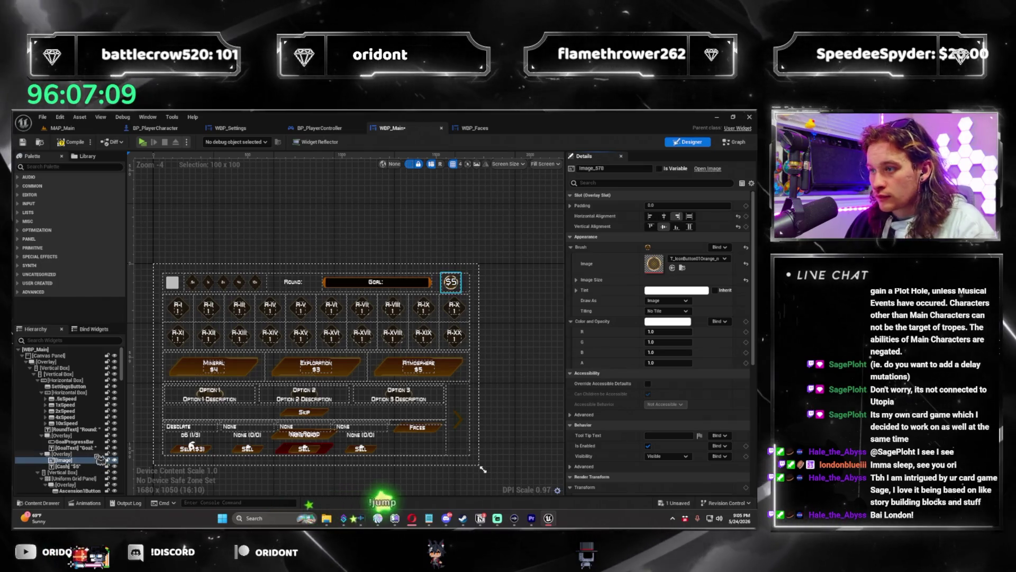
# Step: Undo the alignment edit and set the coin overlay's left padding to 0
pyautogui.hotkey('ctrl', 'z')
pyautogui.hotkey('ctrl', 's')
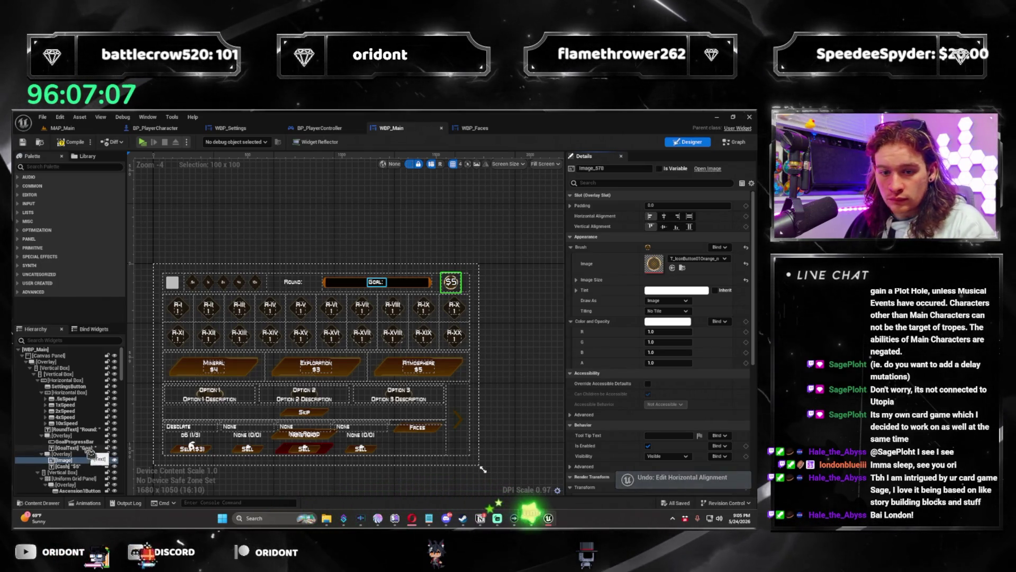
pyautogui.click(78, 454)
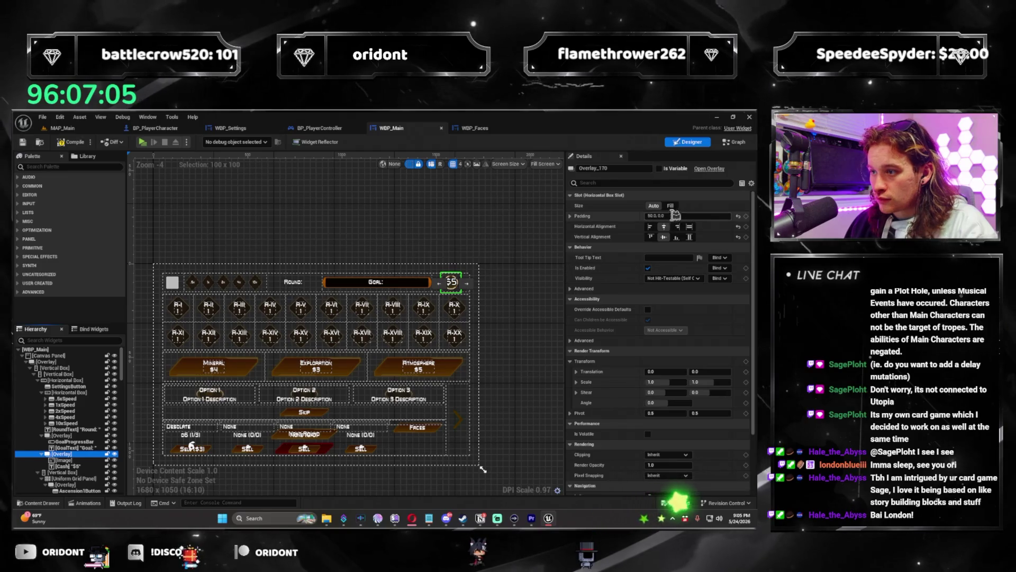
pyautogui.click(571, 216)
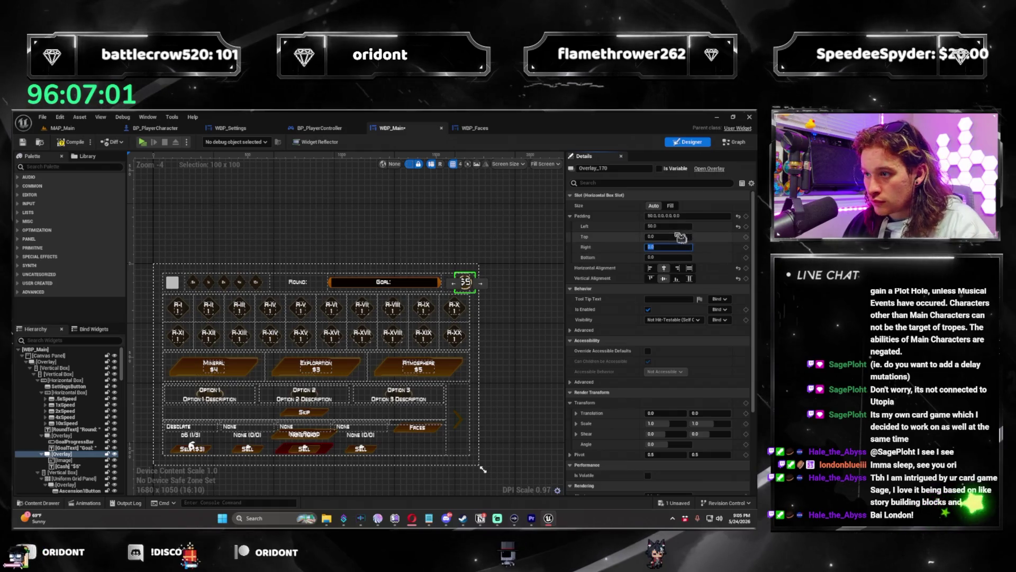
pyautogui.click(668, 226)
pyautogui.write('0')
pyautogui.press('Return')
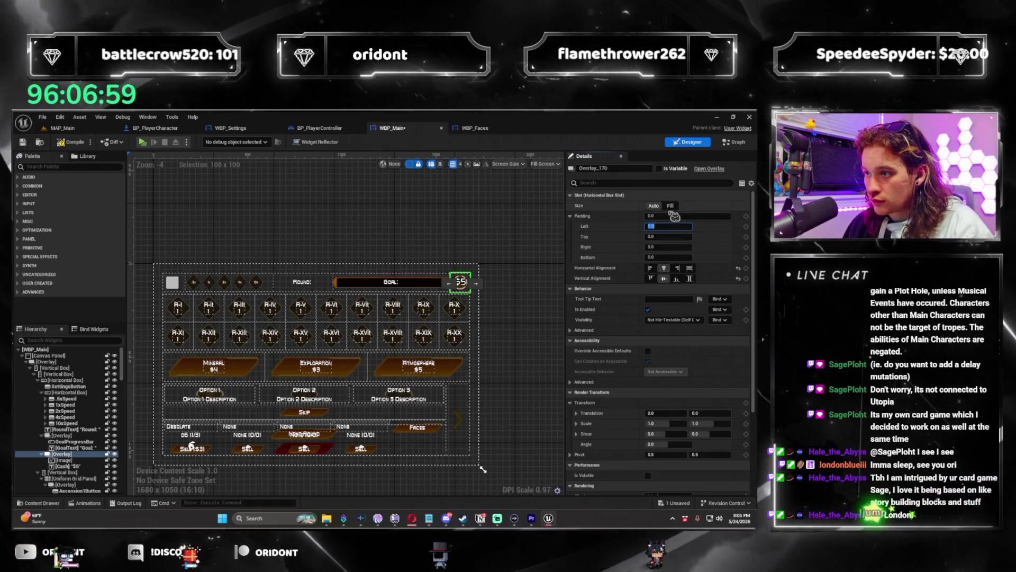
# Step: Set the coin overlay to Fill at size 0.5, save, and launch the game preview
pyautogui.click(671, 205)
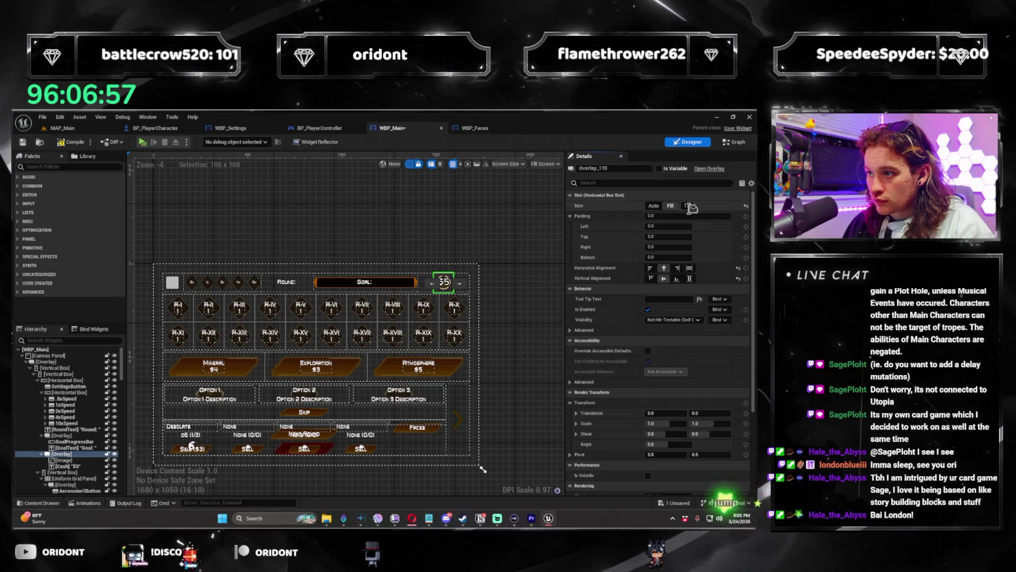
pyautogui.click(687, 206)
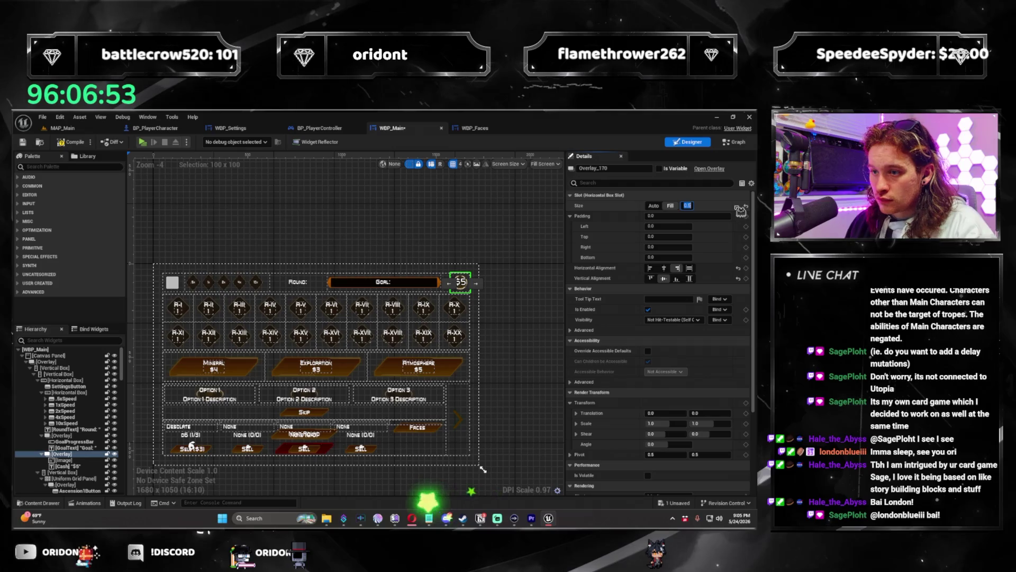
pyautogui.write('0.5')
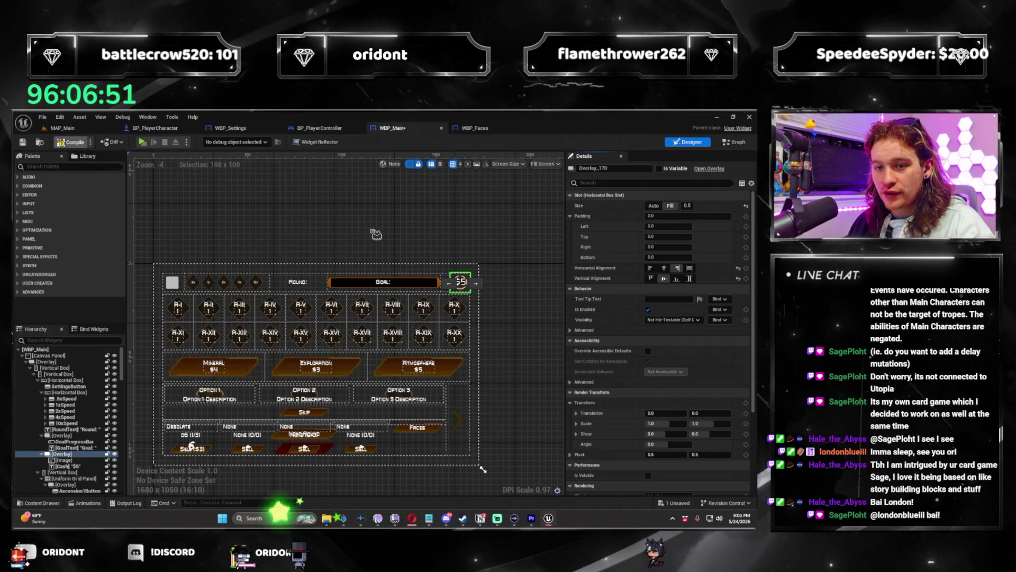
pyautogui.hotkey('ctrl', 's')
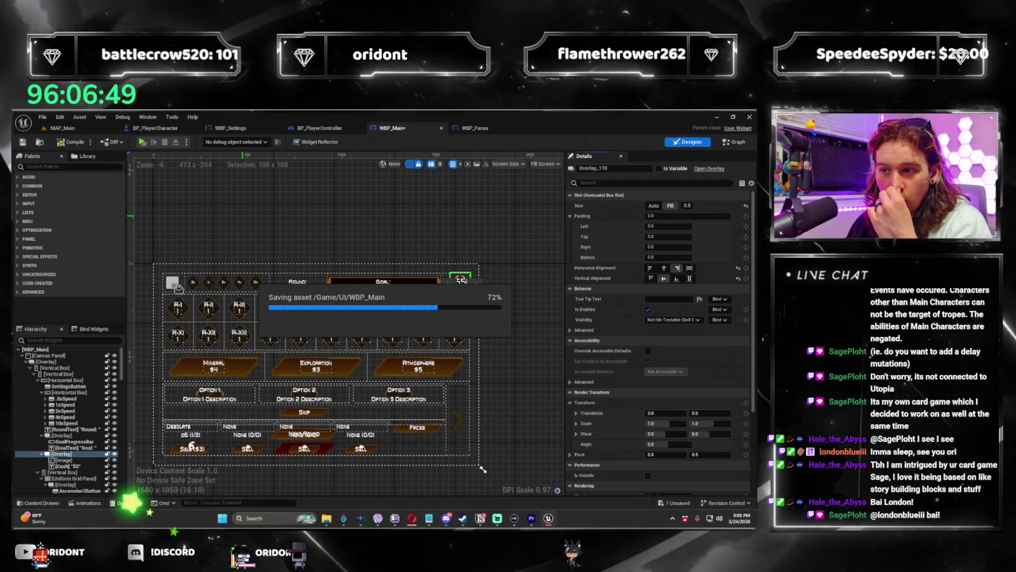
pyautogui.click(142, 142)
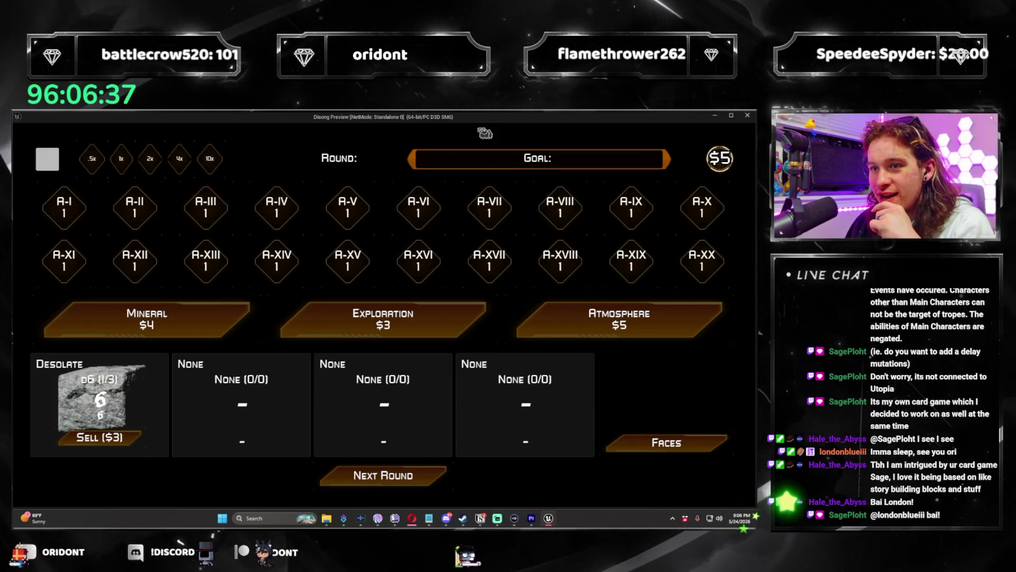
# Step: Open and close settings, advance three rounds, then exit the preview to BP_PlayerCharacter
pyautogui.click(47, 154)
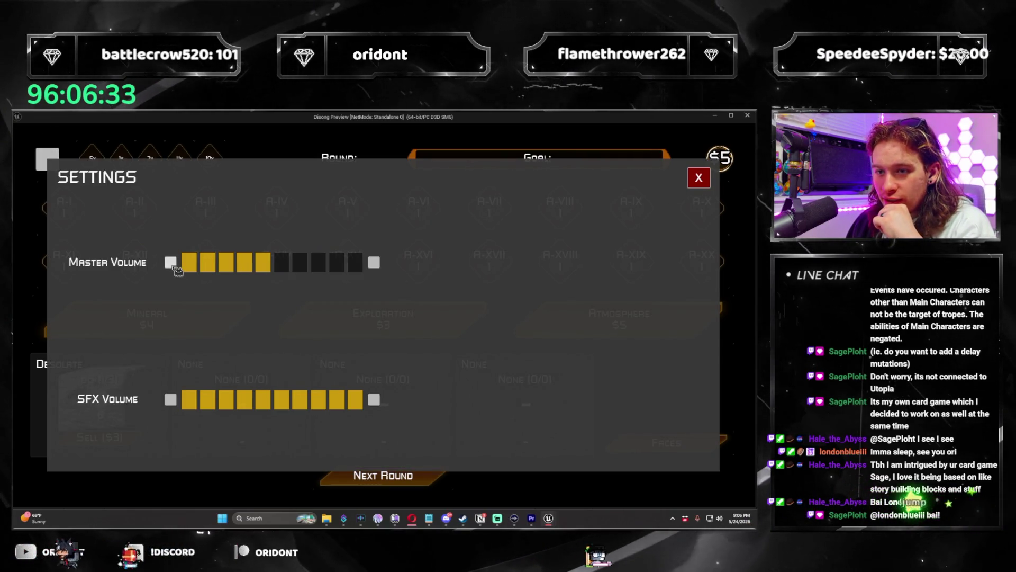
pyautogui.click(700, 179)
pyautogui.click(443, 475)
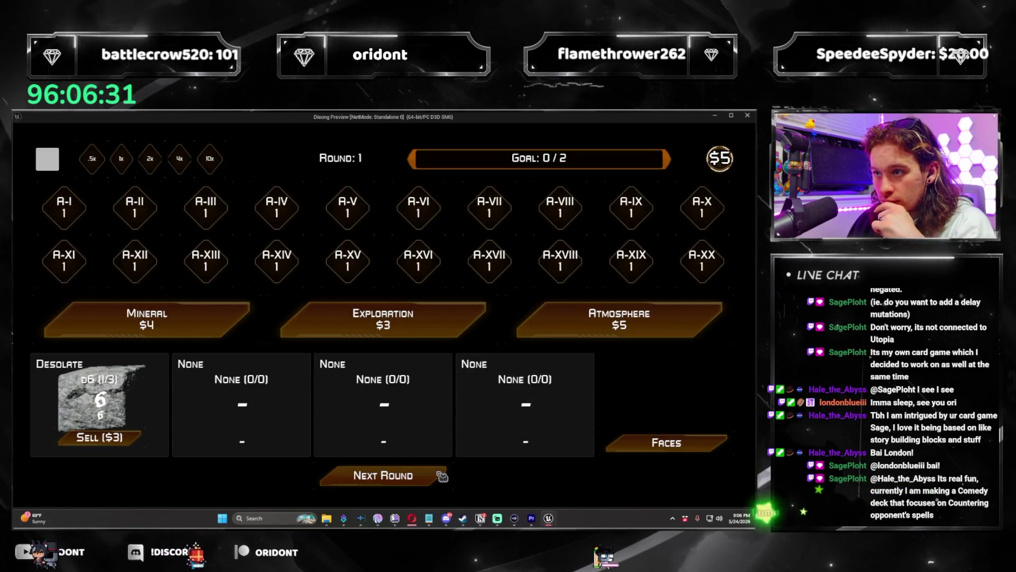
pyautogui.click(442, 476)
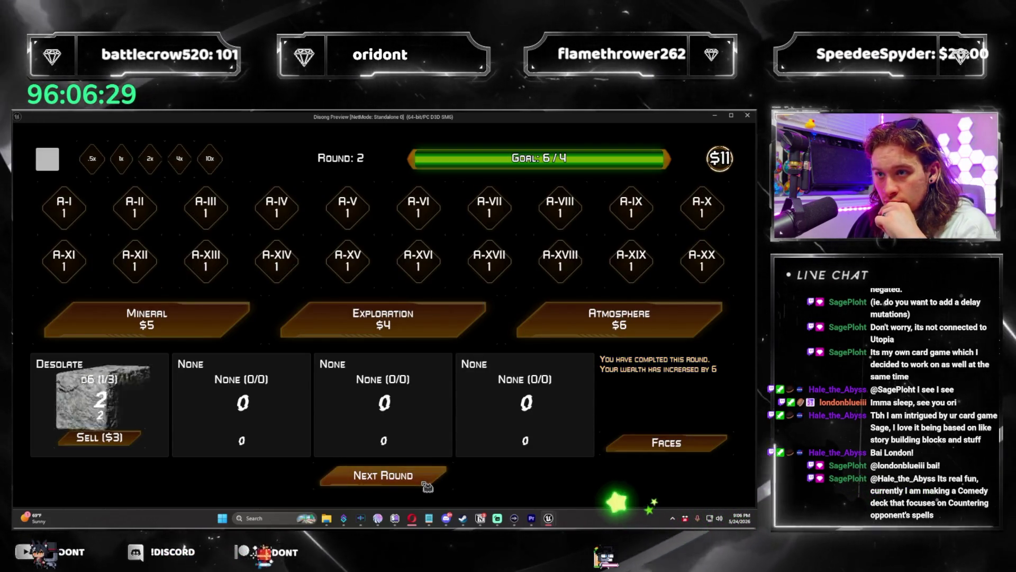
pyautogui.click(424, 479)
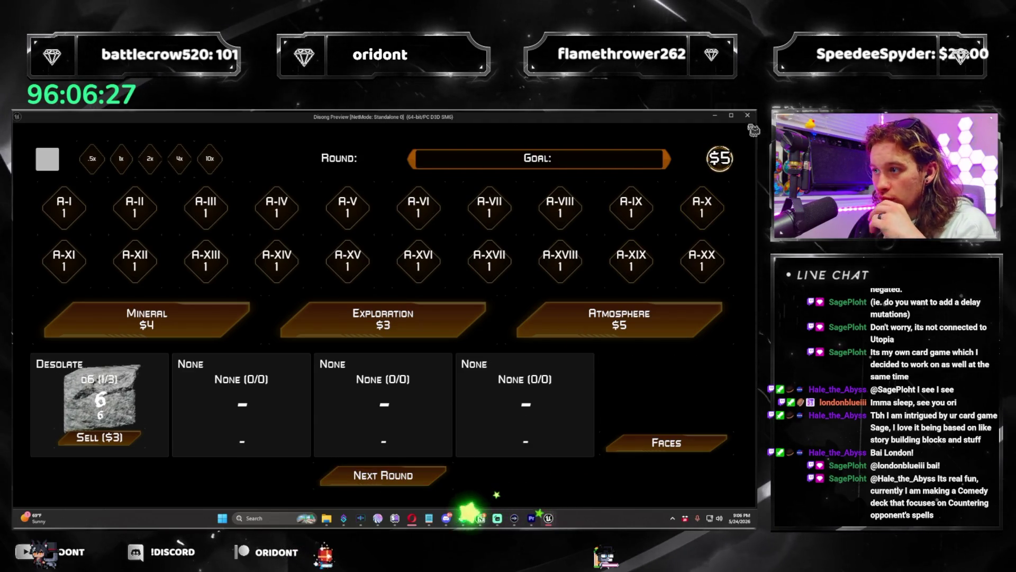
pyautogui.press('Escape')
pyautogui.click(159, 129)
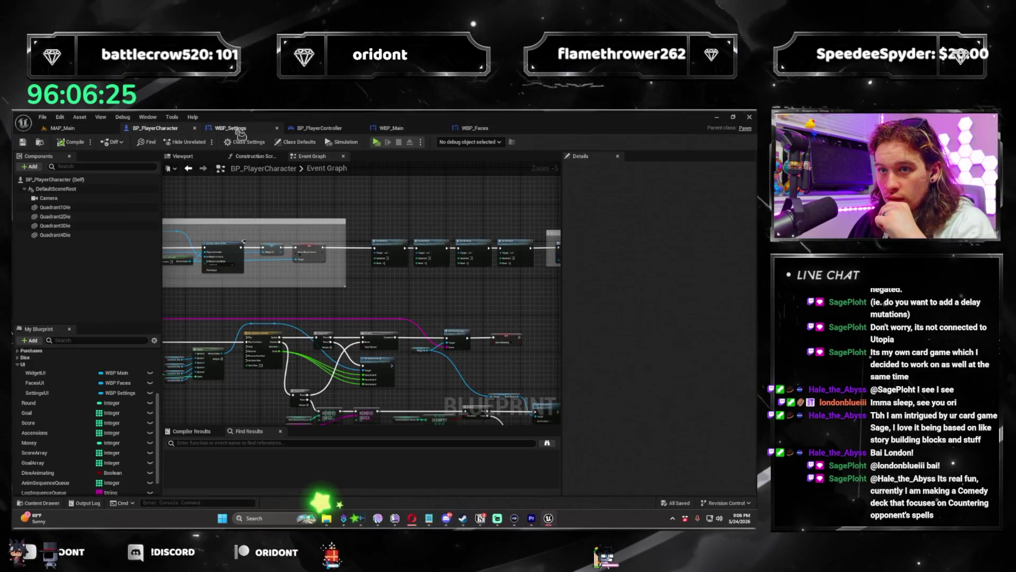
# Step: Check the WBP_Settings event graph, then relaunch the Standalone game preview from MAP_Main
pyautogui.click(230, 128)
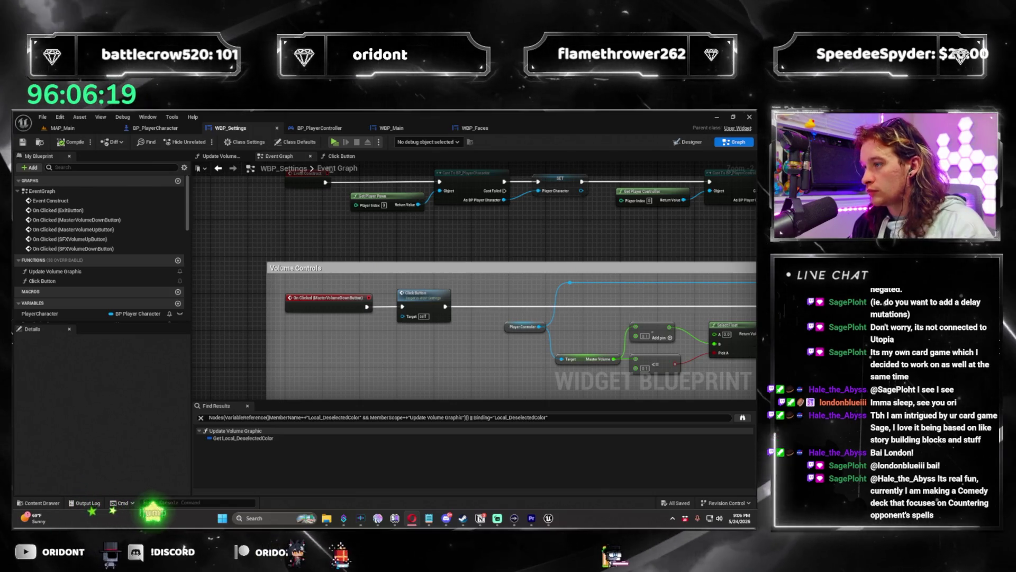
pyautogui.click(98, 129)
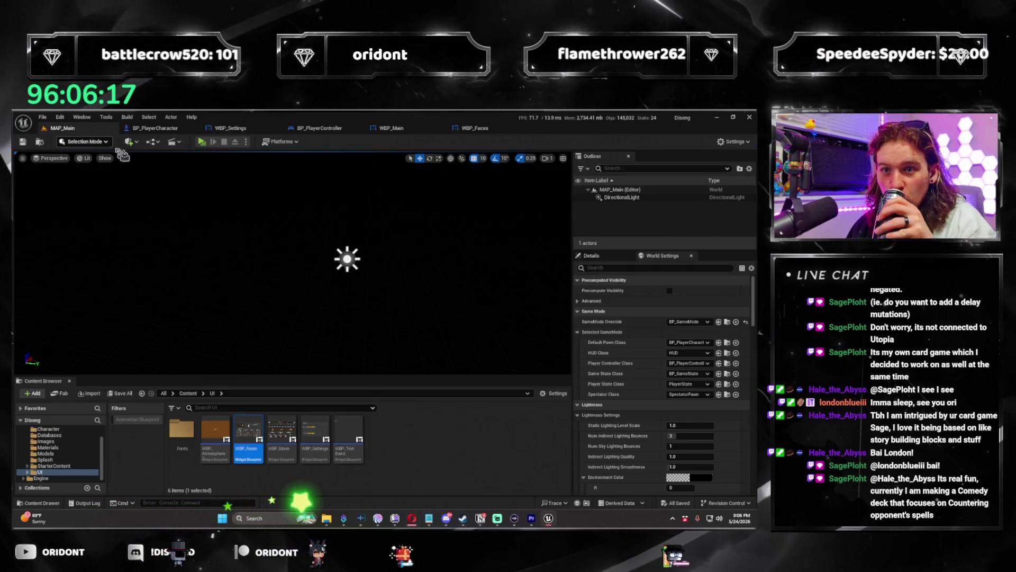
pyautogui.hotkey('alt', 'p')
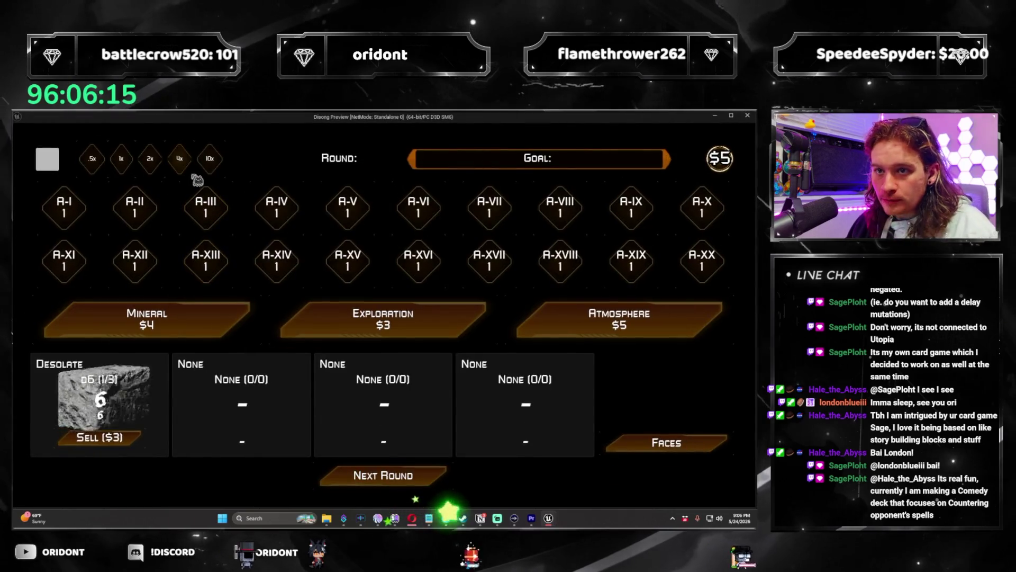
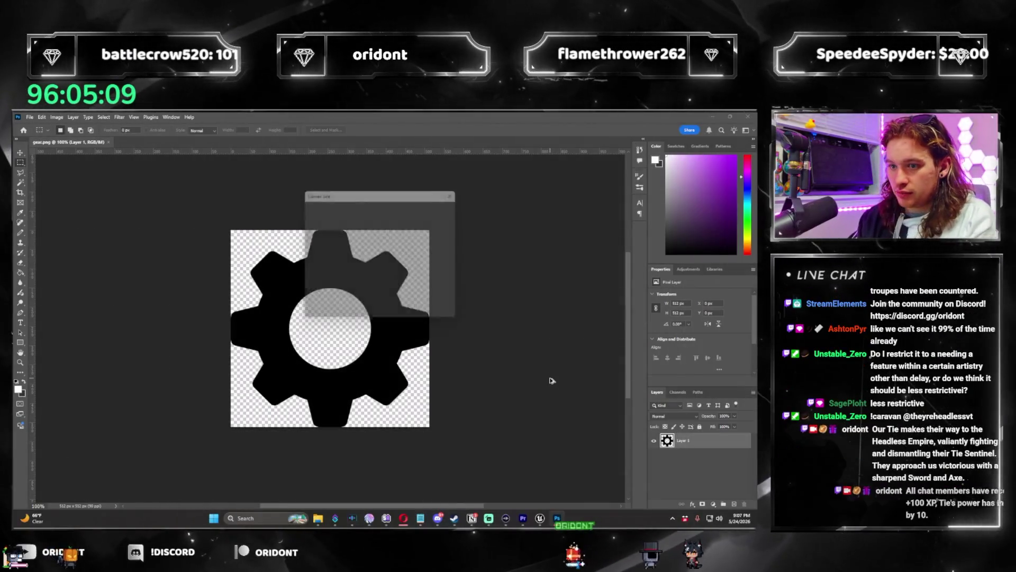
# Step: Enlarge the gear canvas to 600 × 600 pixels, keeping it centred
pyautogui.write('600')
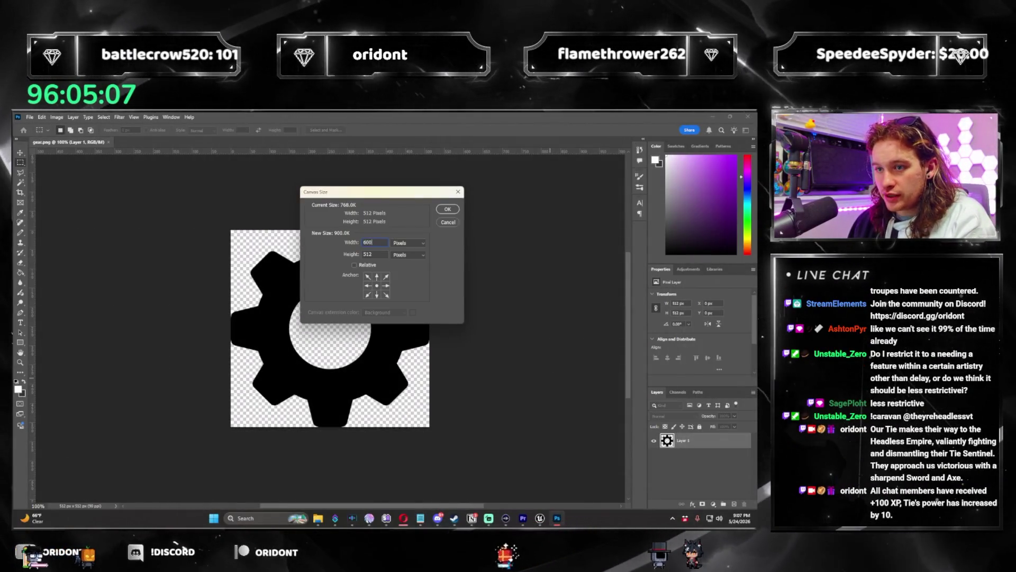
pyautogui.press('Tab')
pyautogui.write('600')
pyautogui.press('Return')
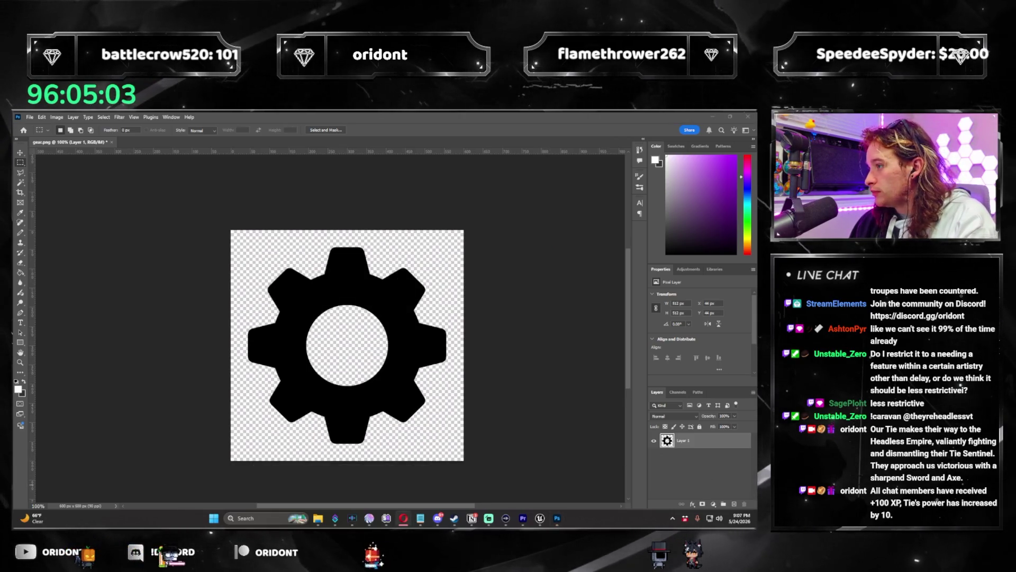
pyautogui.doubleClick(726, 443)
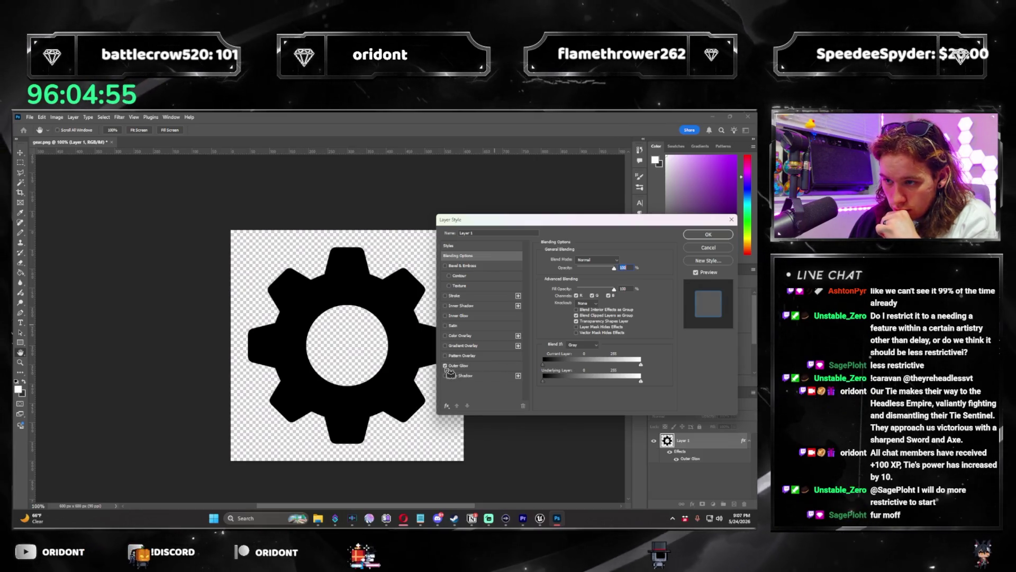
# Step: Give the gear an orange Outer Glow and switch on a white Color Overlay
pyautogui.click(465, 366)
pyautogui.click(561, 288)
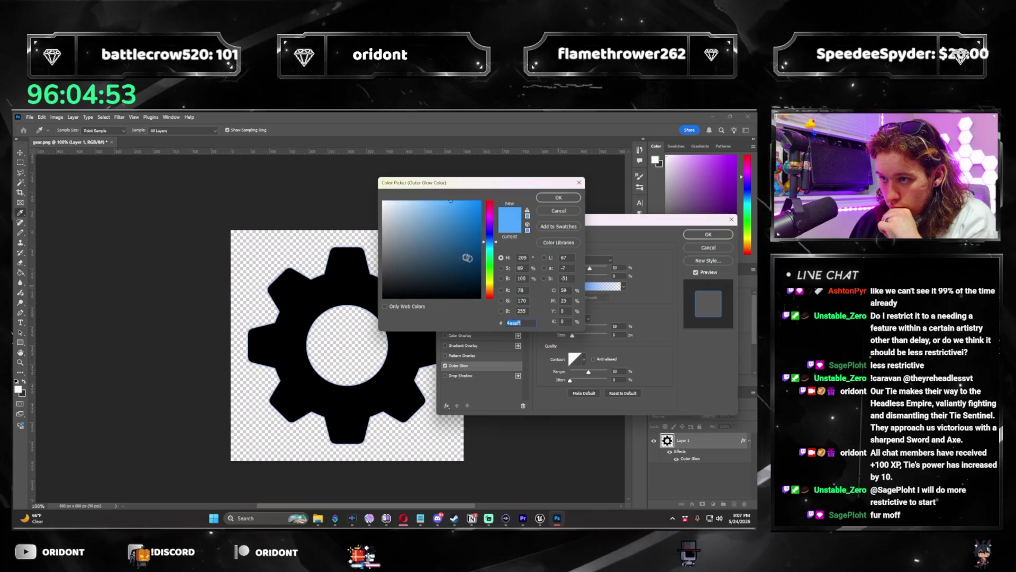
pyautogui.click(495, 290)
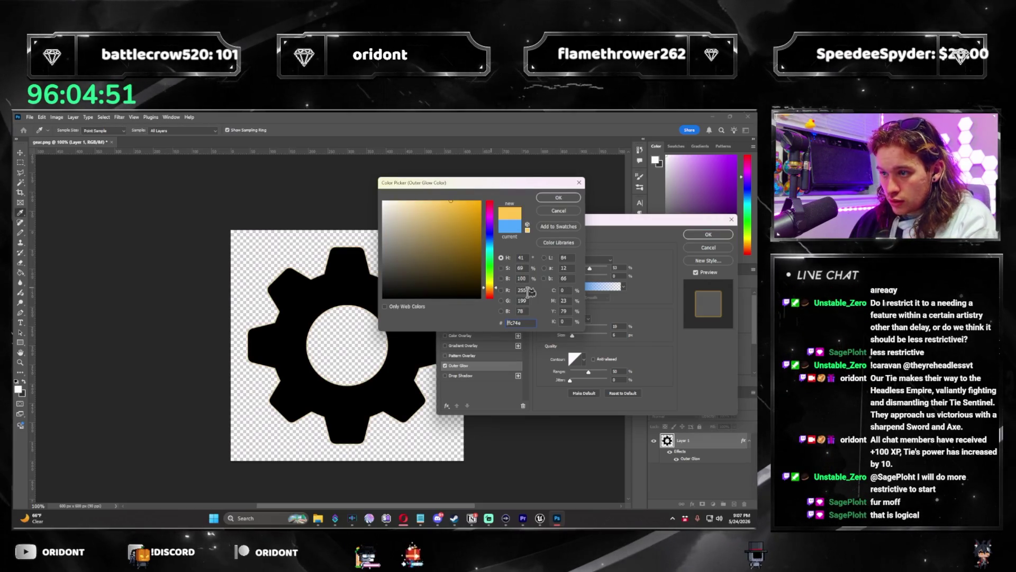
pyautogui.write('155')
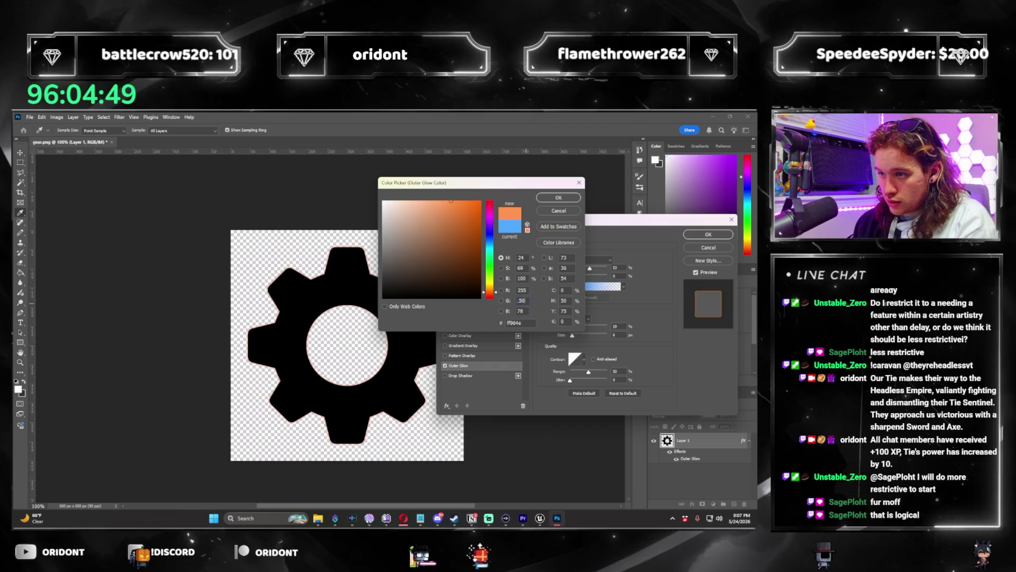
pyautogui.press('Tab')
pyautogui.write('0')
pyautogui.press('Return')
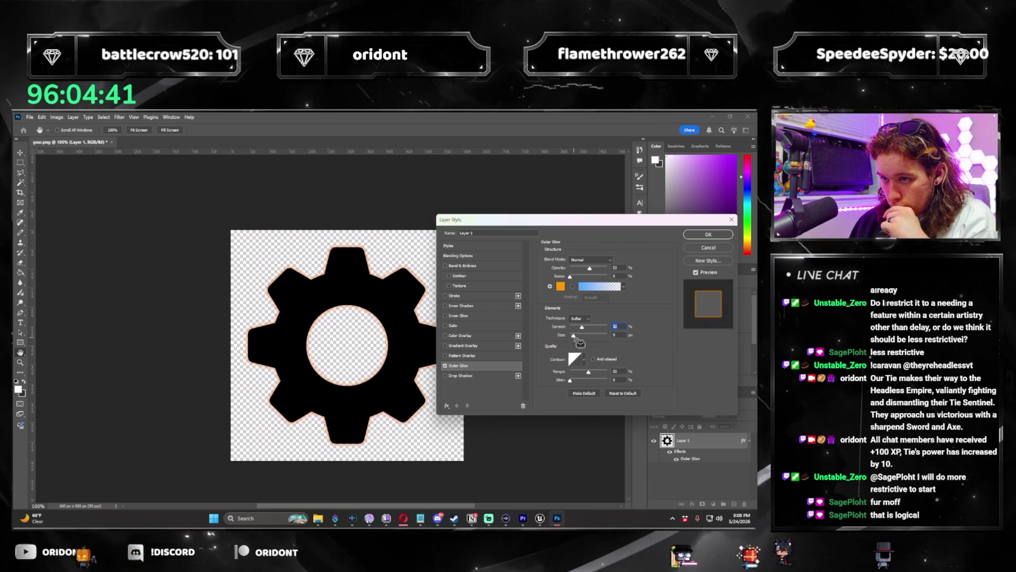
pyautogui.click(447, 337)
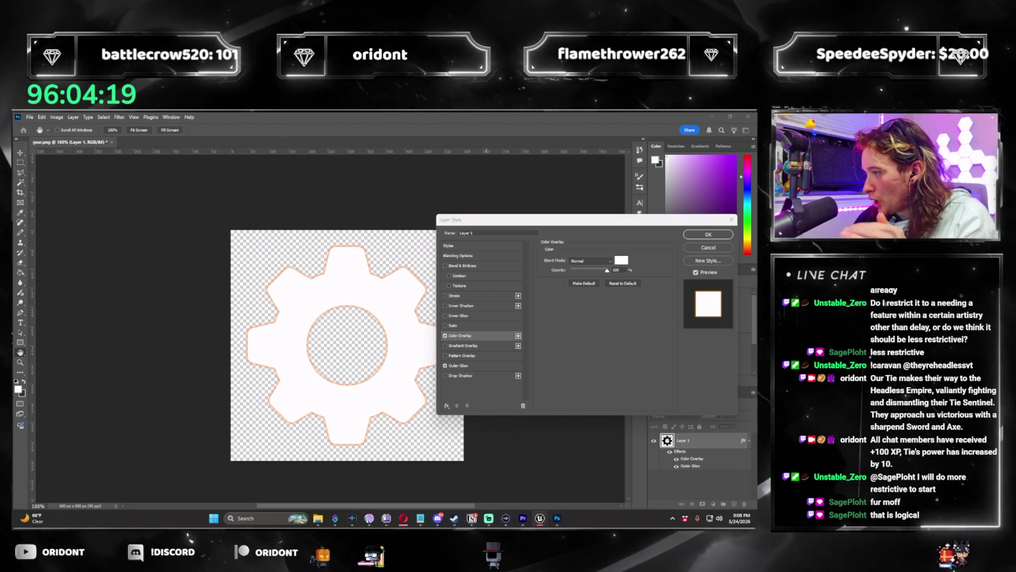
pyautogui.click(573, 336)
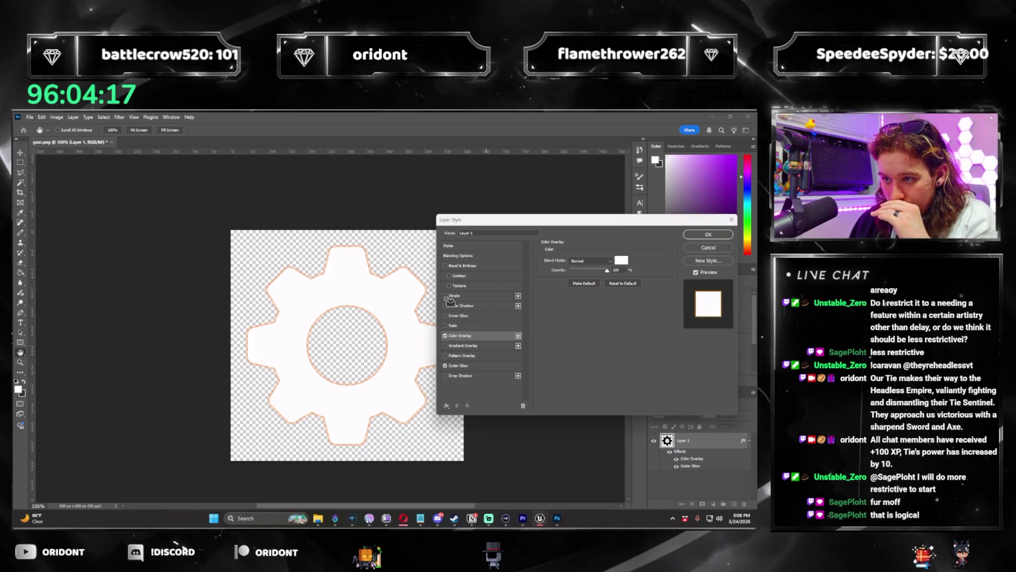
# Step: Add a white Stroke positioned Inside around the gear
pyautogui.click(451, 297)
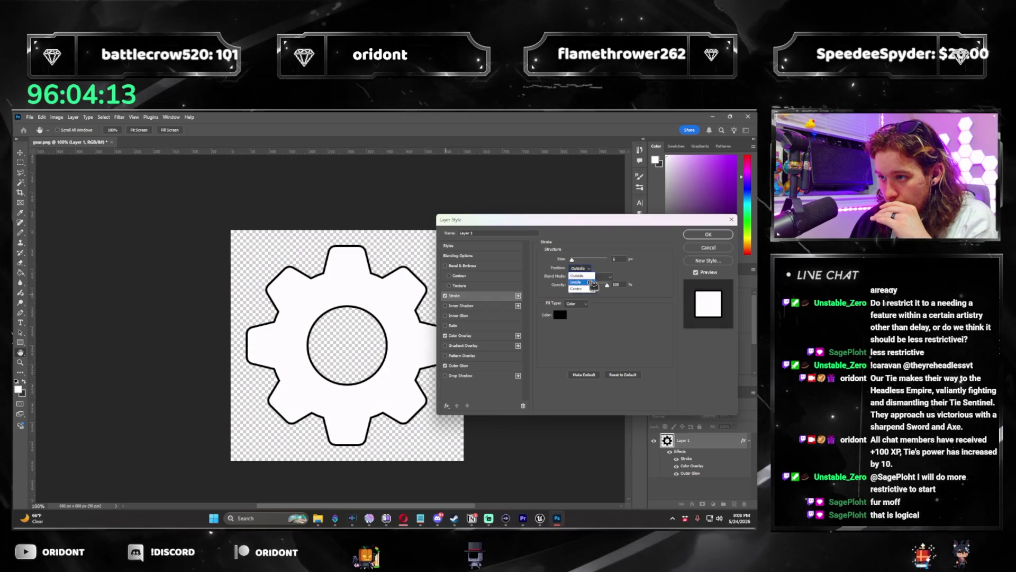
pyautogui.click(586, 282)
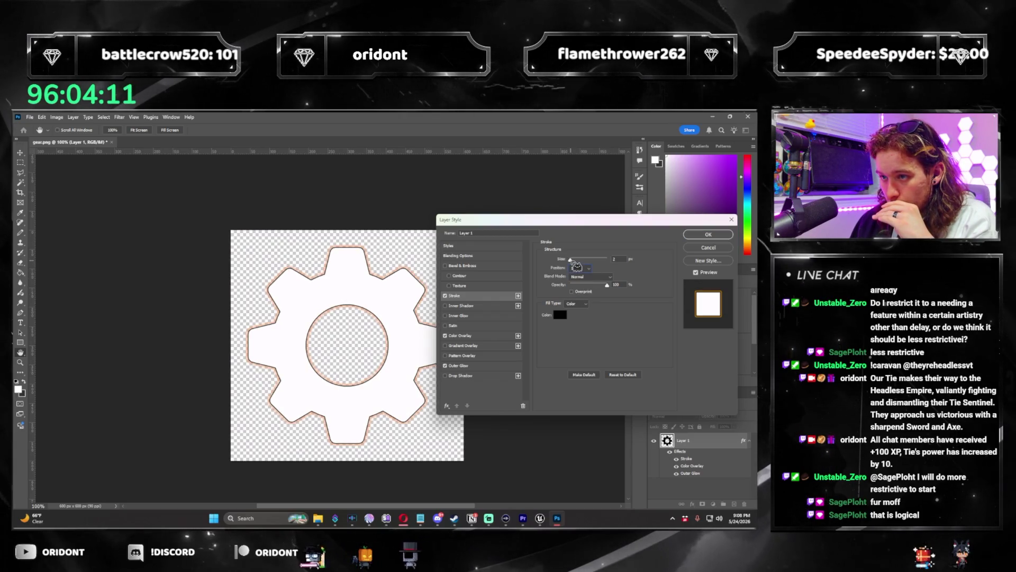
pyautogui.click(560, 315)
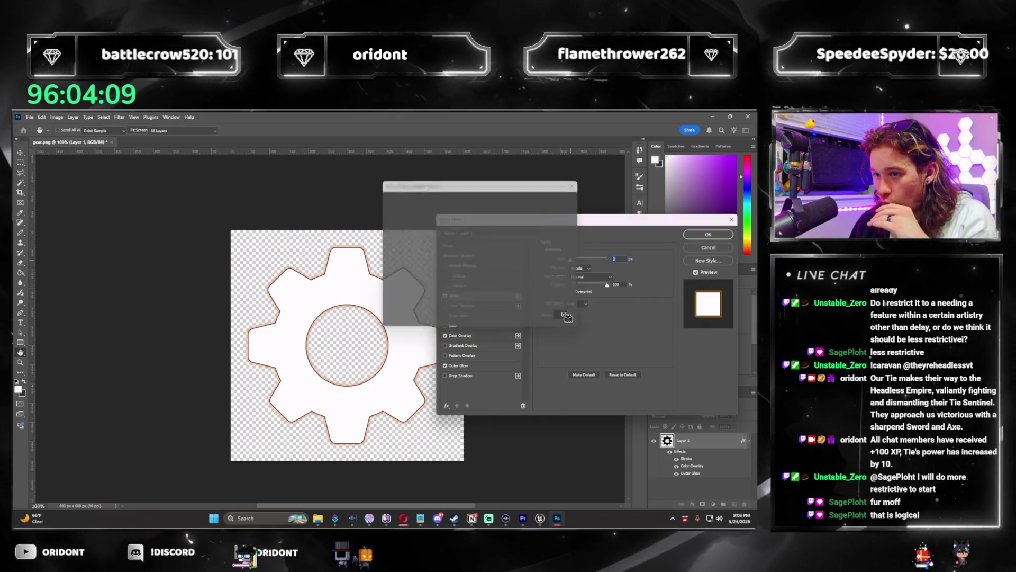
pyautogui.click(384, 201)
pyautogui.press('Return')
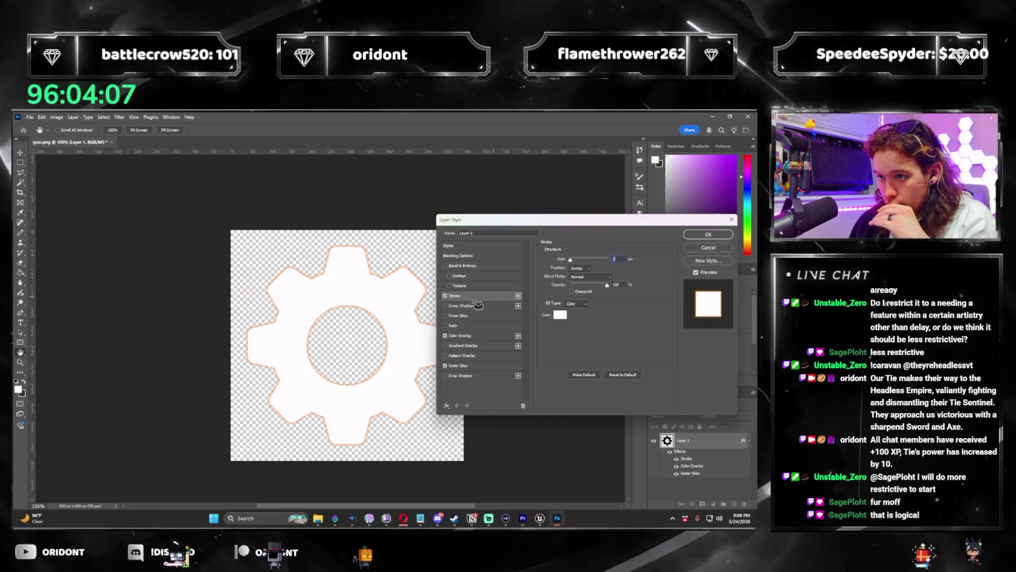
# Step: Change the Color Overlay to dark brown (693100) and enable Bevel & Emboss
pyautogui.click(478, 335)
pyautogui.click(622, 260)
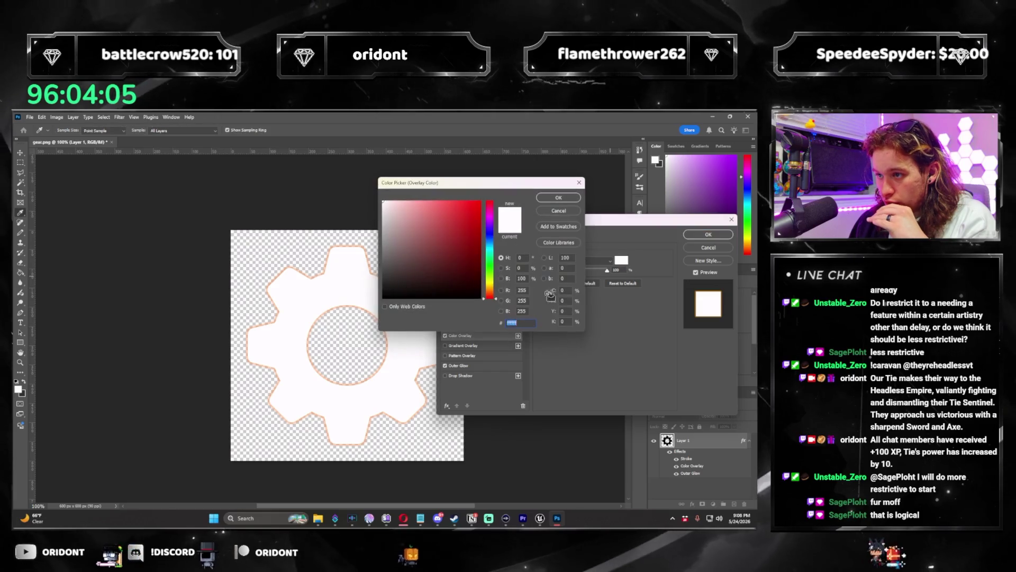
pyautogui.click(382, 270)
pyautogui.click(492, 293)
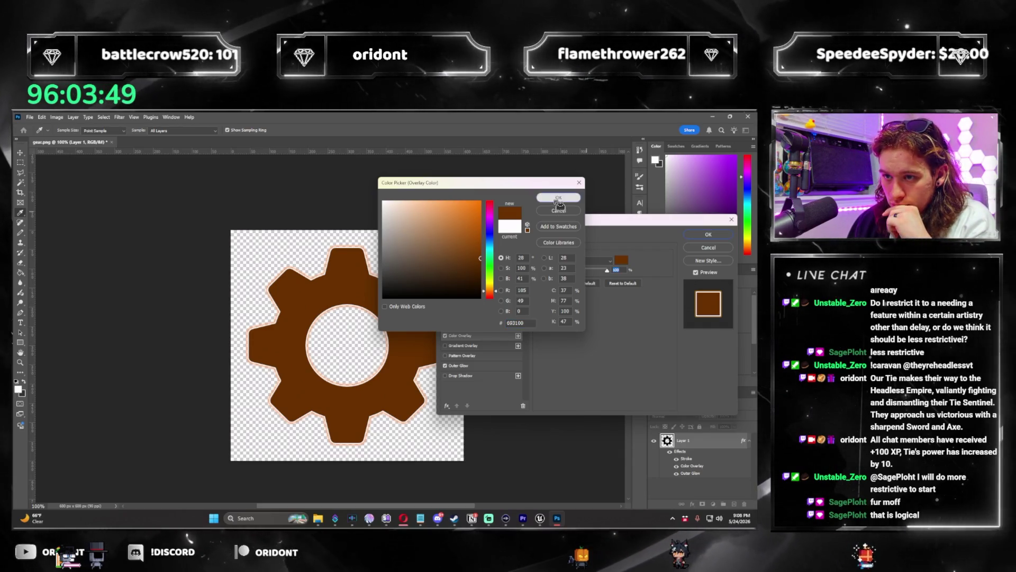
pyautogui.click(559, 199)
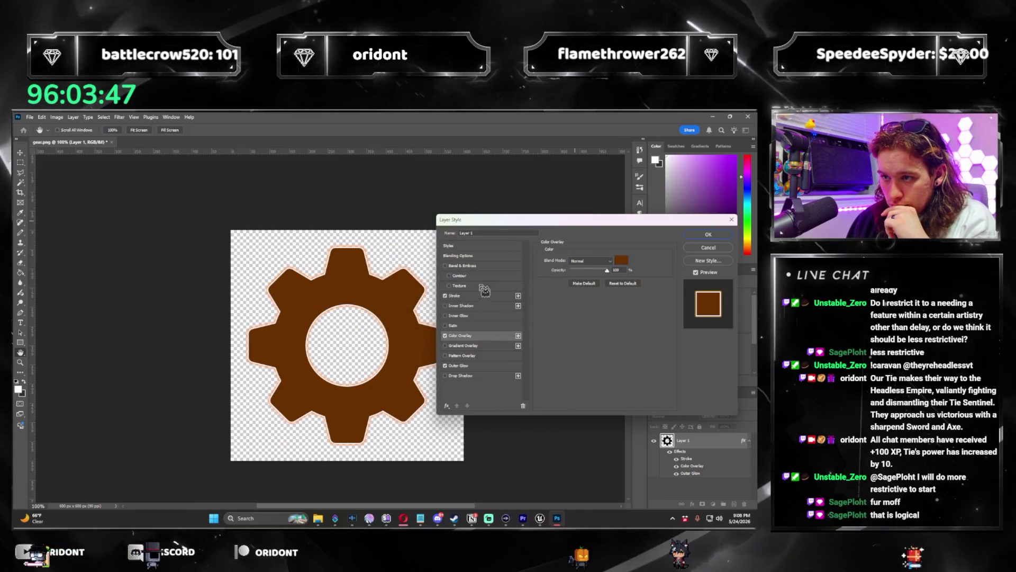
pyautogui.click(449, 276)
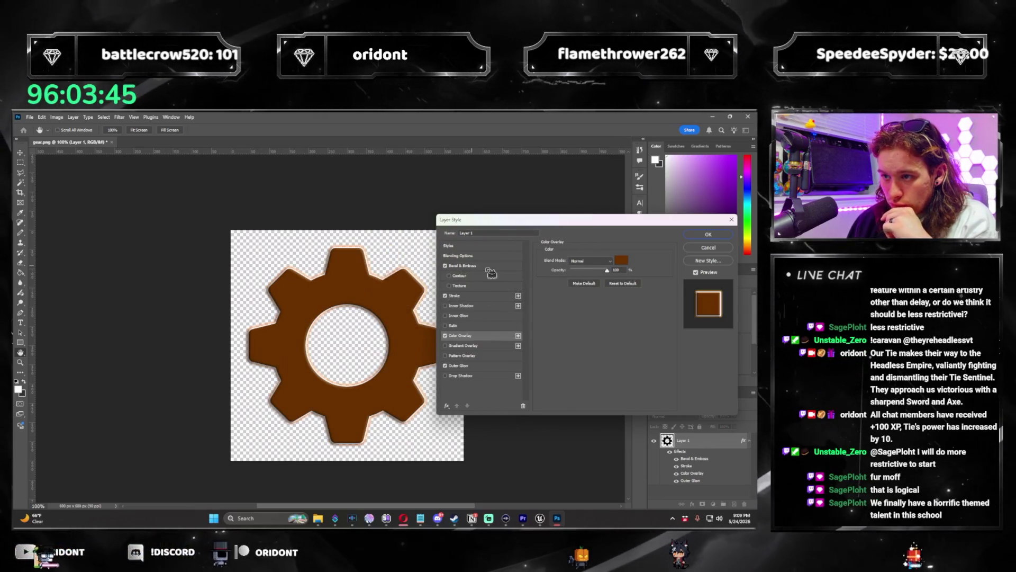
# Step: Set Bevel & Emboss to Outer Bevel and add a black Inner Glow
pyautogui.click(488, 268)
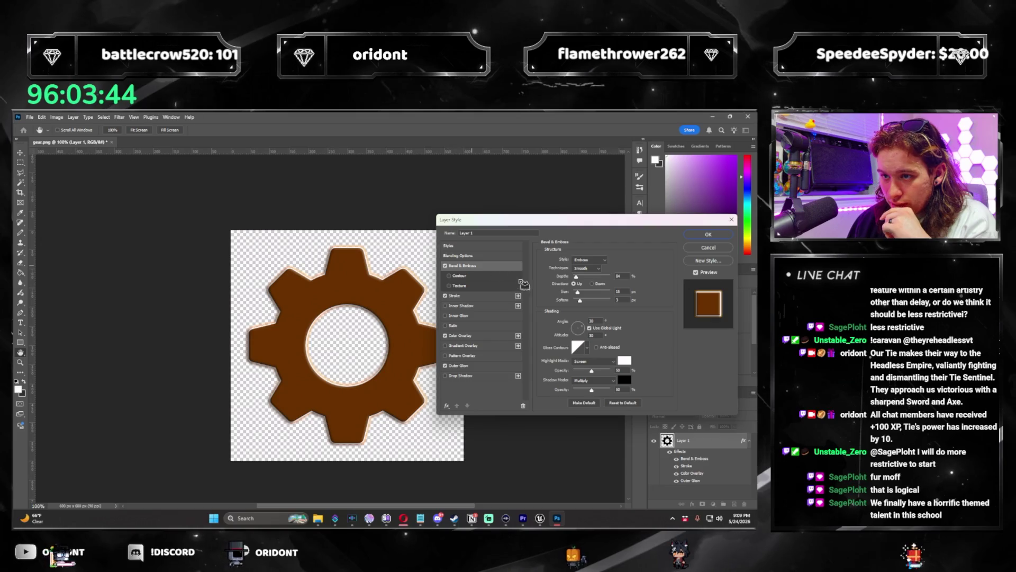
pyautogui.click(599, 268)
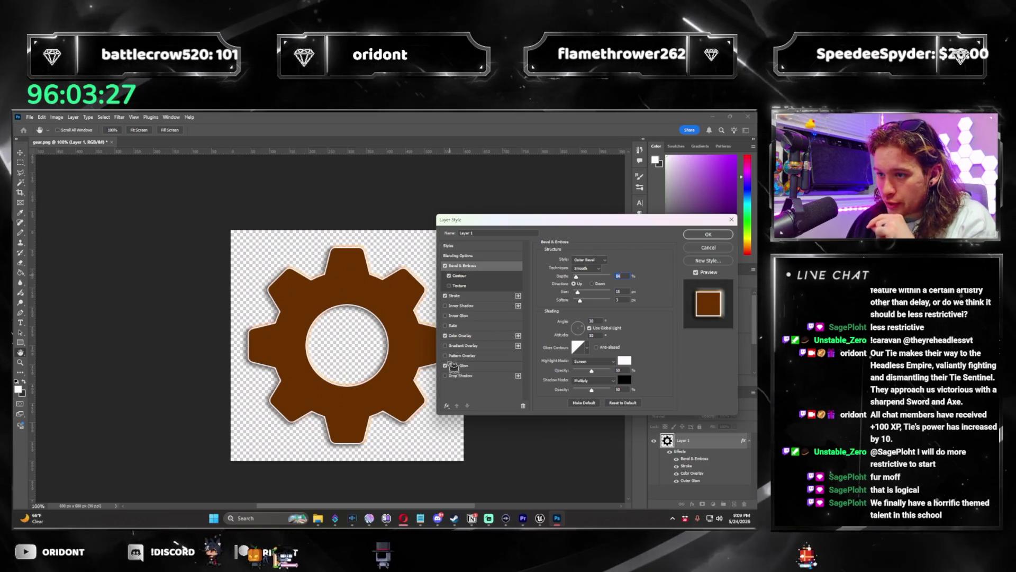
pyautogui.click(447, 316)
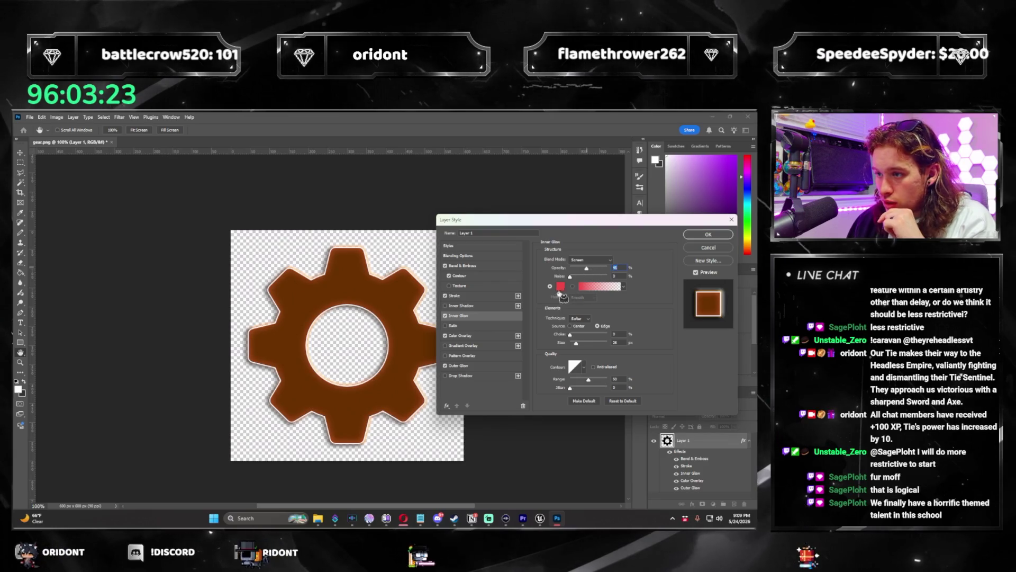
pyautogui.click(561, 287)
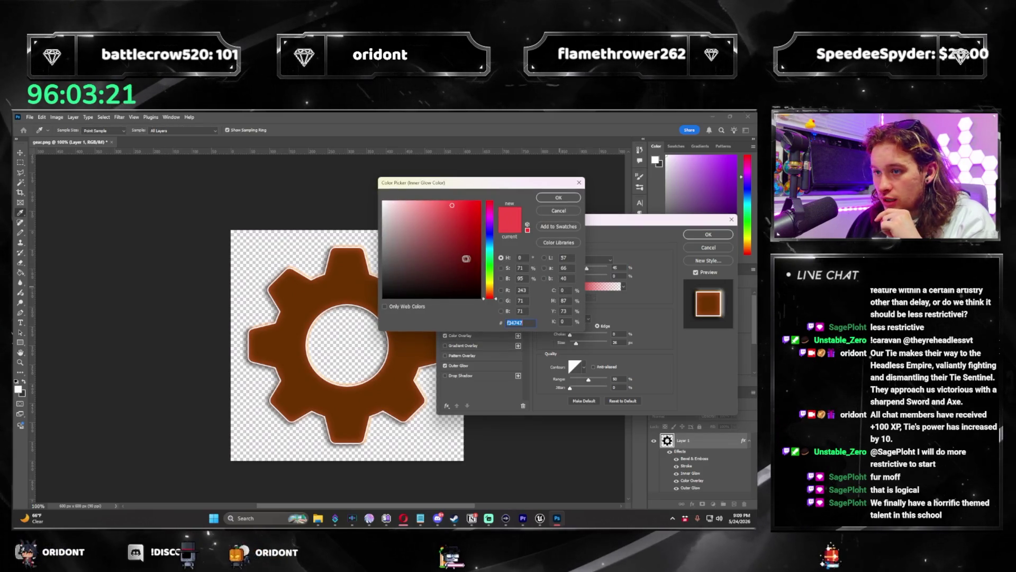
pyautogui.moveTo(501, 294); pyautogui.dragTo(492, 290)
pyautogui.click(476, 298)
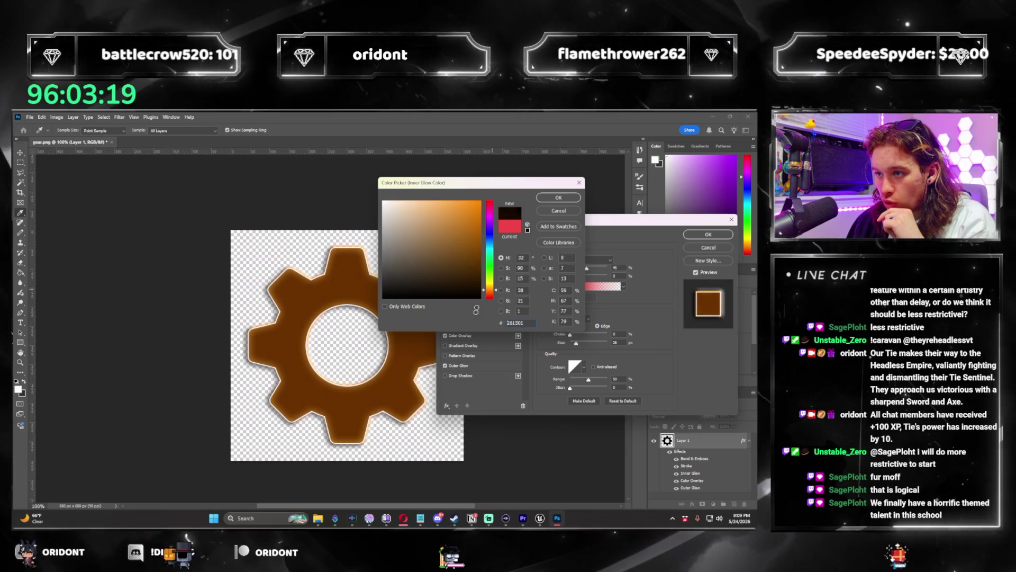
pyautogui.press('Return')
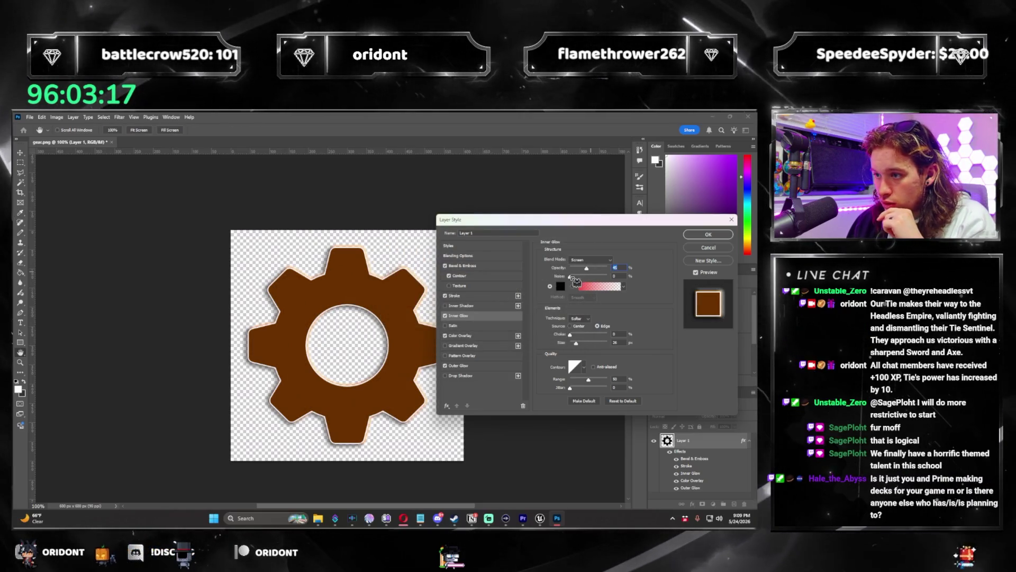
# Step: Set the Inner Glow to Choke 13, Multiply blending and Size 46 px, then apply
pyautogui.moveTo(581, 334); pyautogui.dragTo(582, 339)
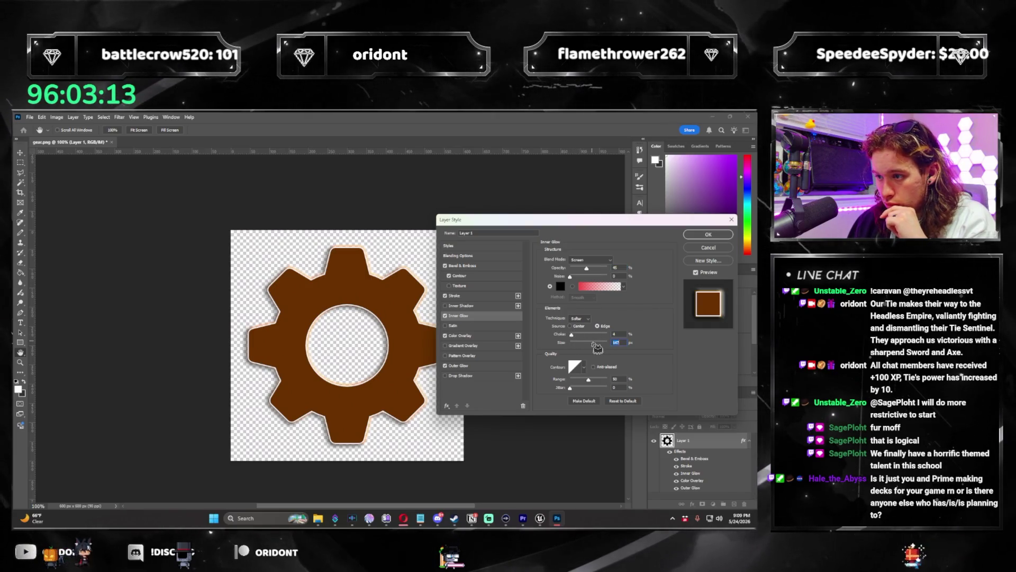
pyautogui.click(596, 261)
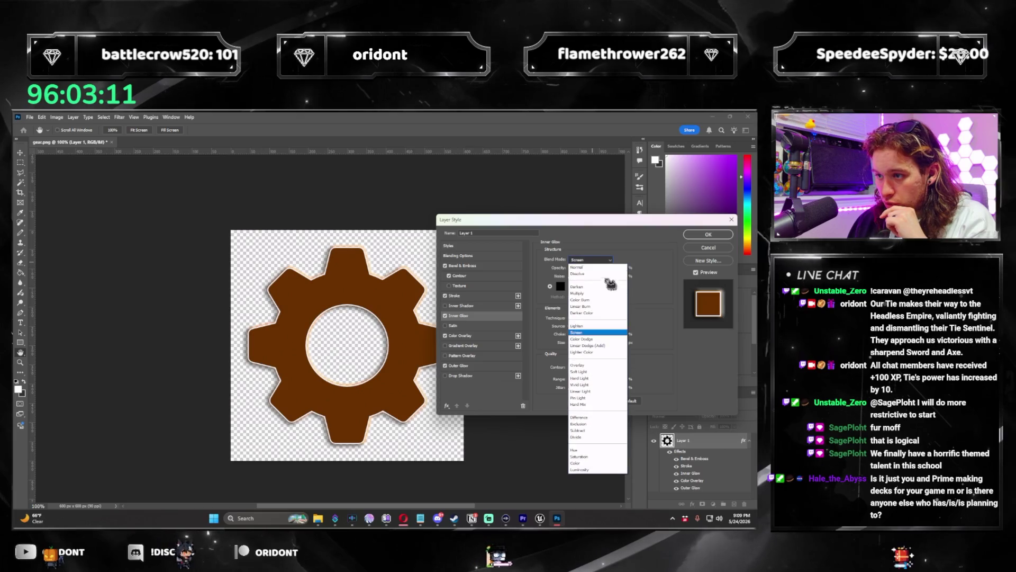
pyautogui.click(600, 294)
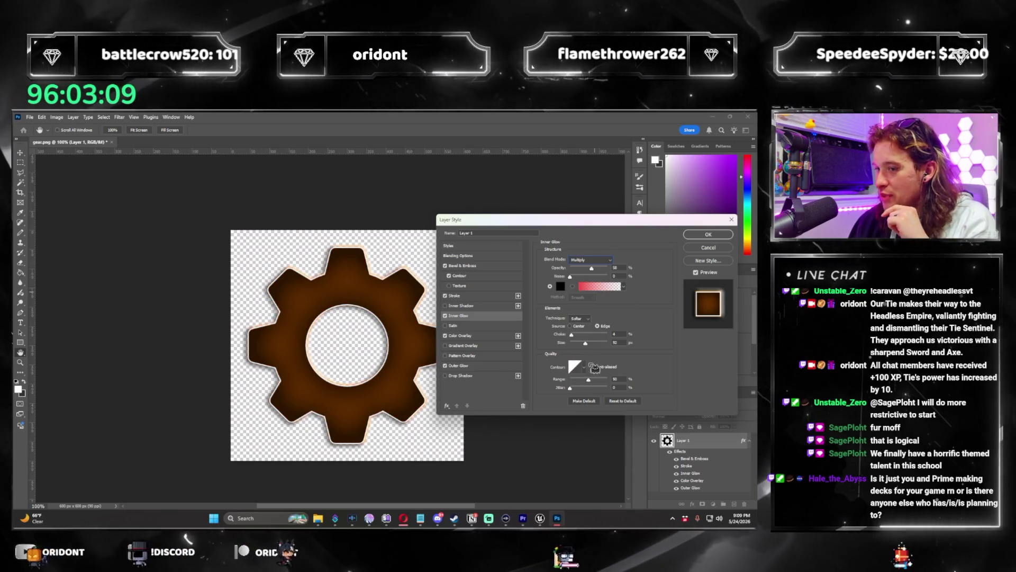
pyautogui.moveTo(590, 345); pyautogui.dragTo(582, 348)
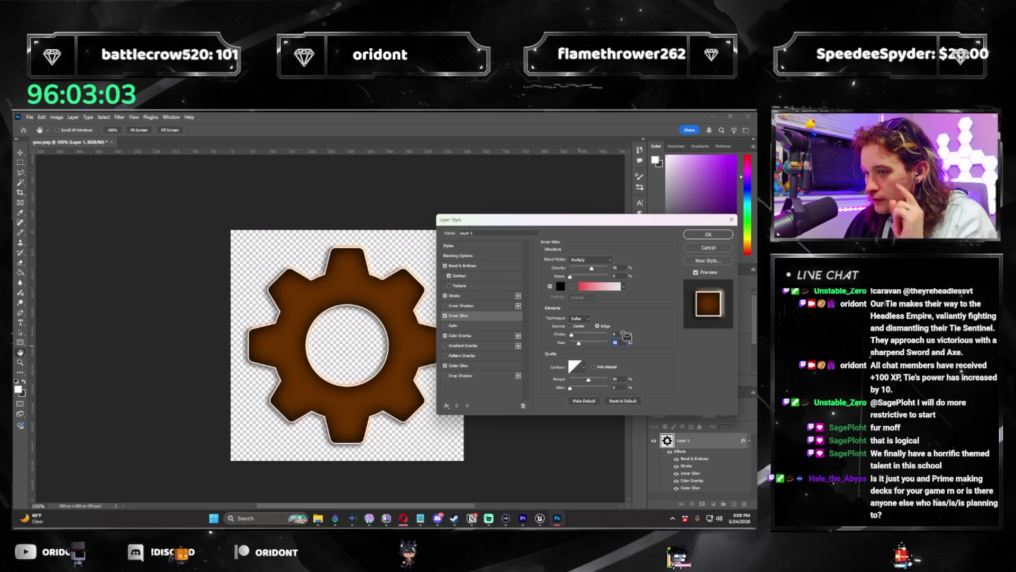
pyautogui.click(704, 236)
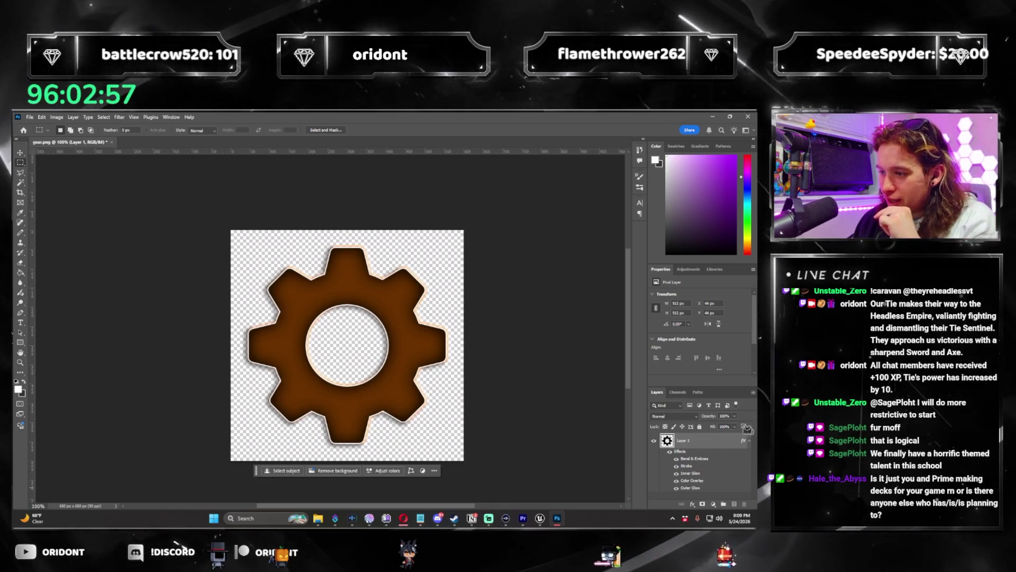
# Step: Lower Layer 1's opacity to 75%, then change it to 90%
pyautogui.click(734, 416)
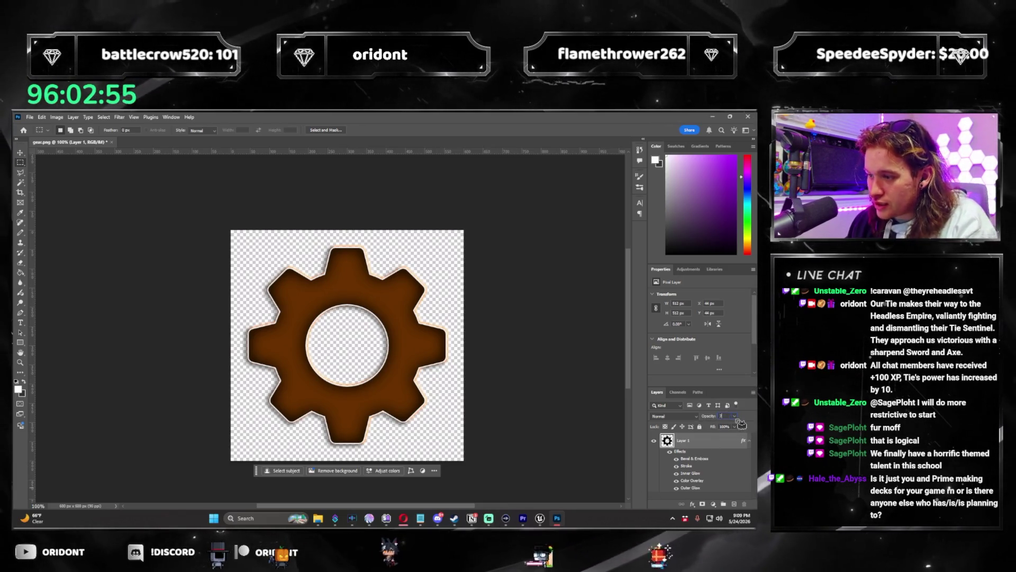
pyautogui.write('75')
pyautogui.press('Return')
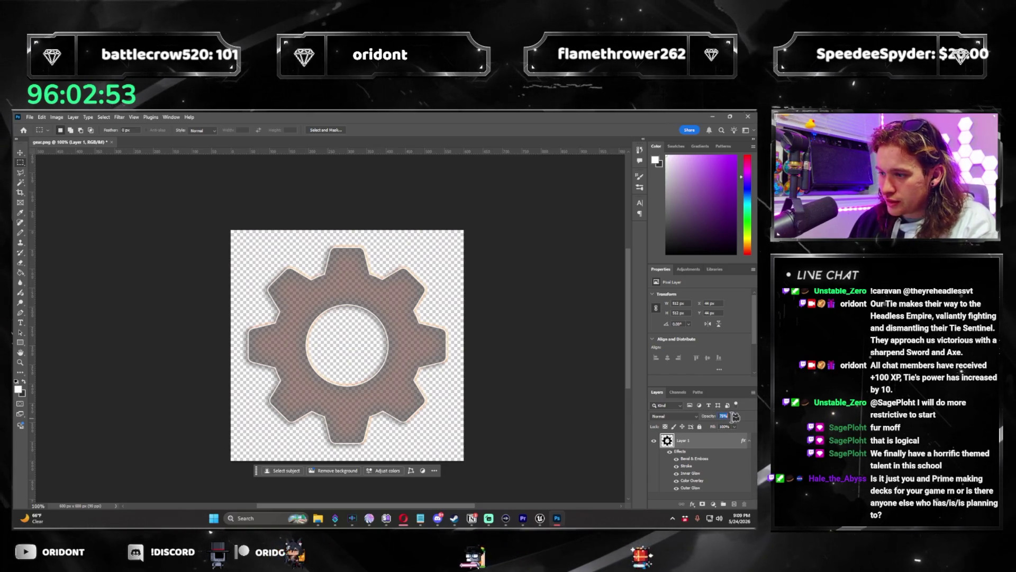
pyautogui.write('90')
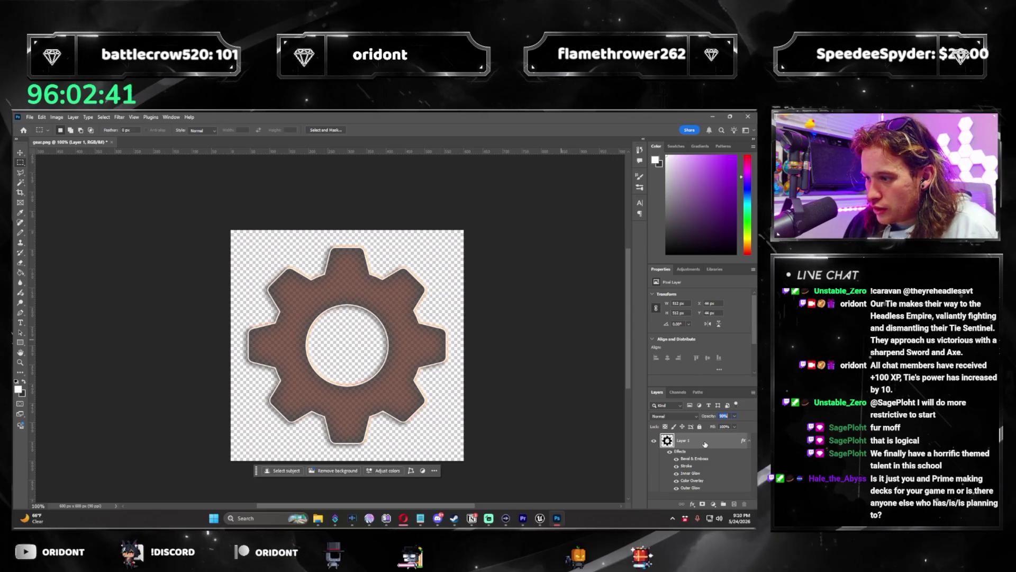
# Step: Add a new layer and start a left-aligned, Medium-weight text box on the canvas
pyautogui.click(734, 503)
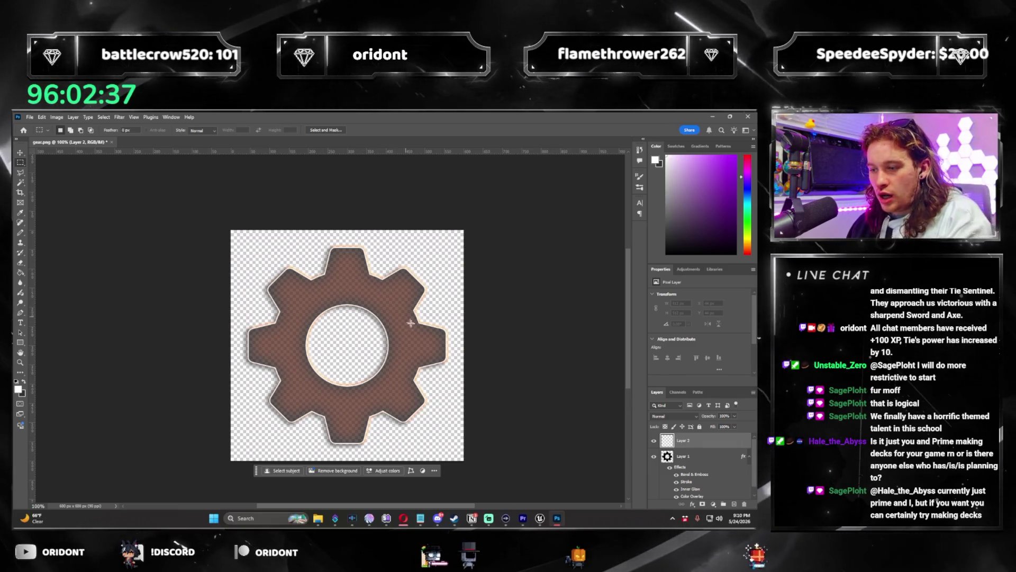
pyautogui.press('t')
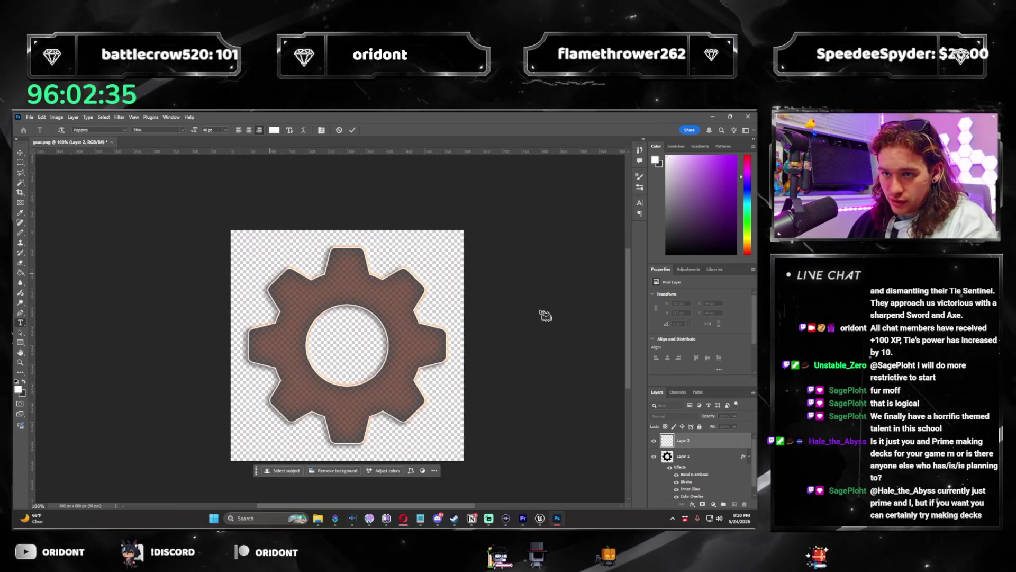
pyautogui.click(442, 278)
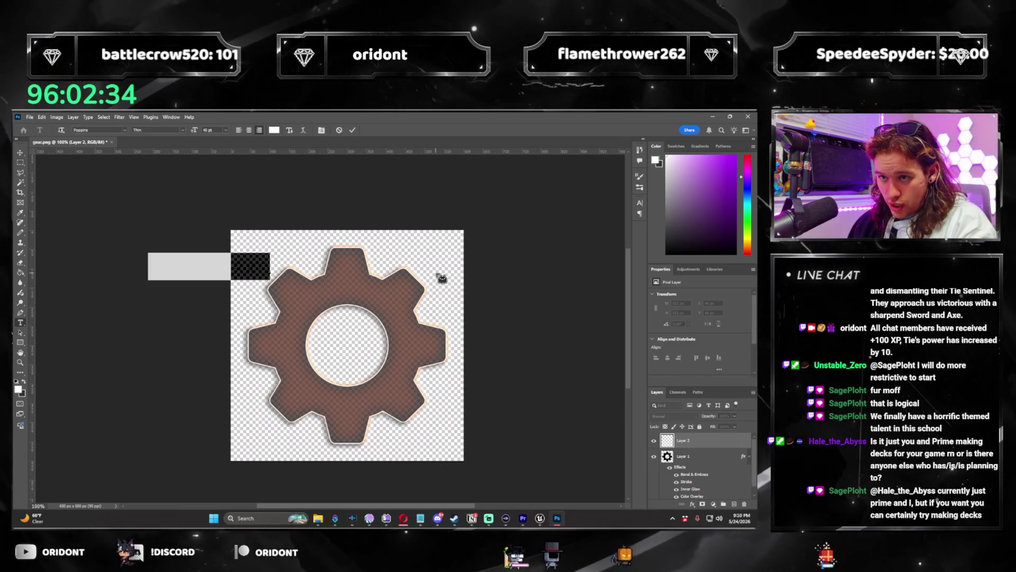
pyautogui.click(239, 131)
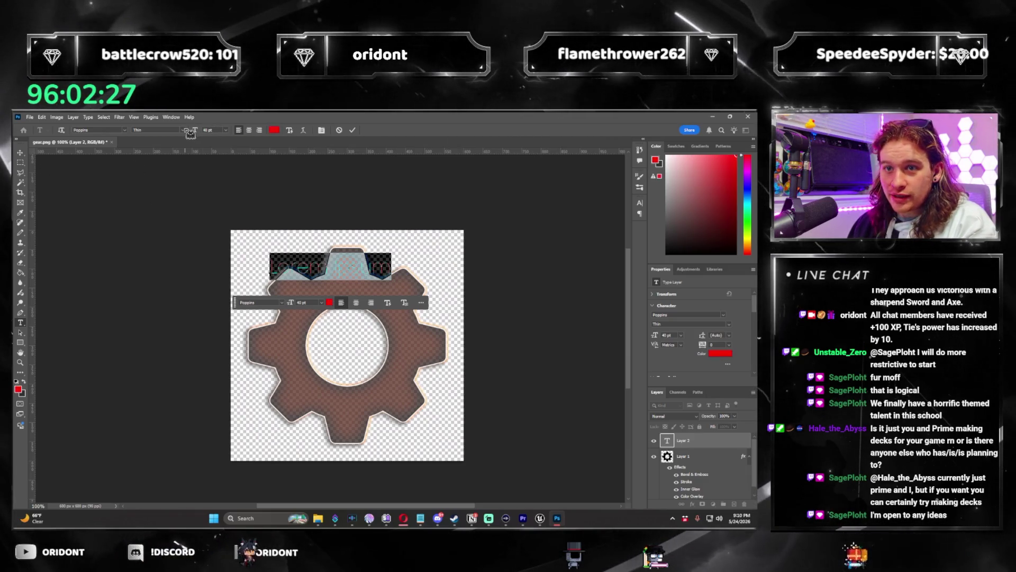
pyautogui.click(159, 130)
pyautogui.click(170, 215)
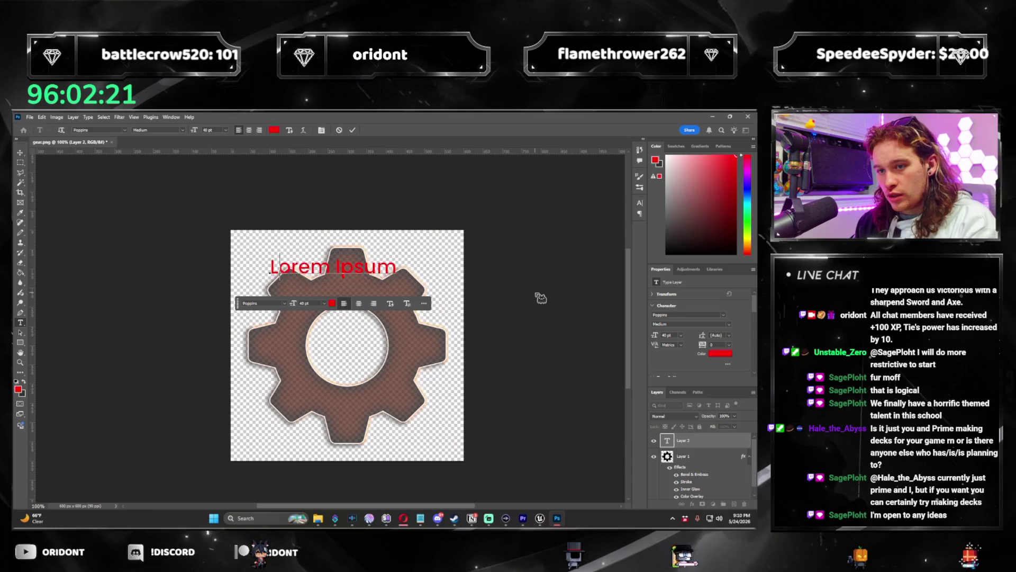
# Step: Type the label 'For Normal/Hover/Clicked', commit it and move it up and left
pyautogui.write('For')
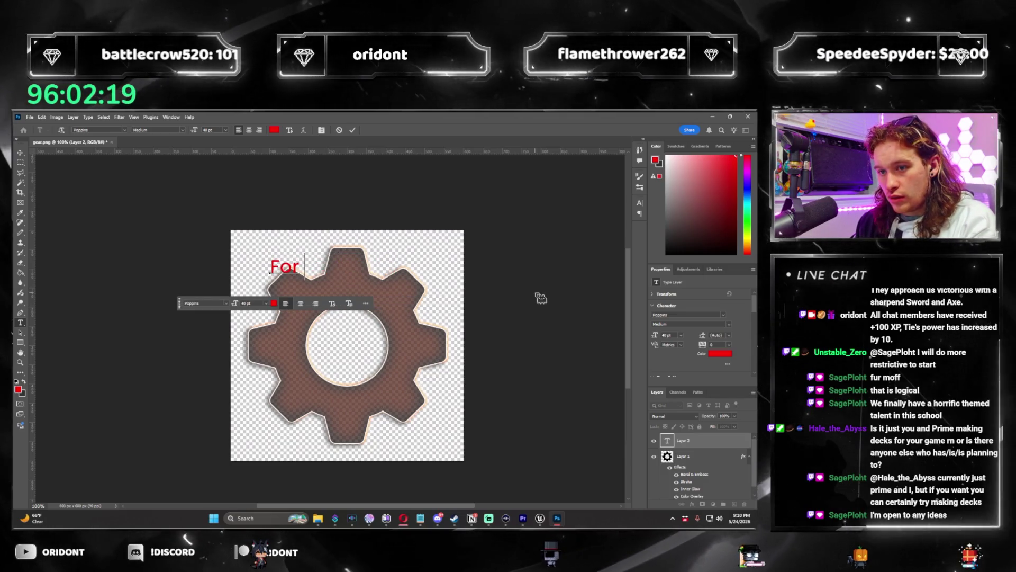
pyautogui.write(' Normal:')
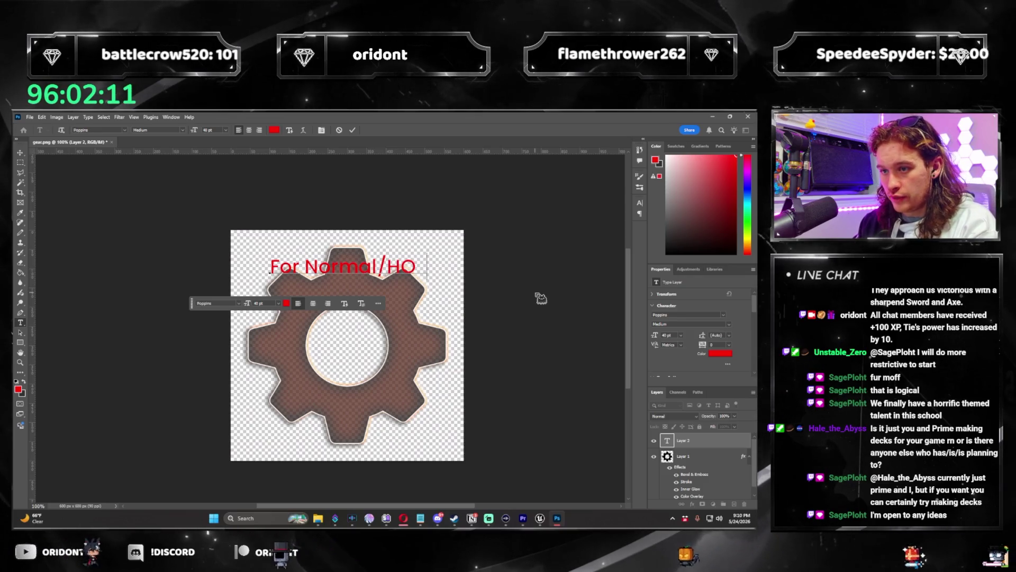
pyautogui.write('vered')
pyautogui.press('BackSpace')
pyautogui.press('BackSpace')
pyautogui.press('BackSpace')
pyautogui.write('ove')
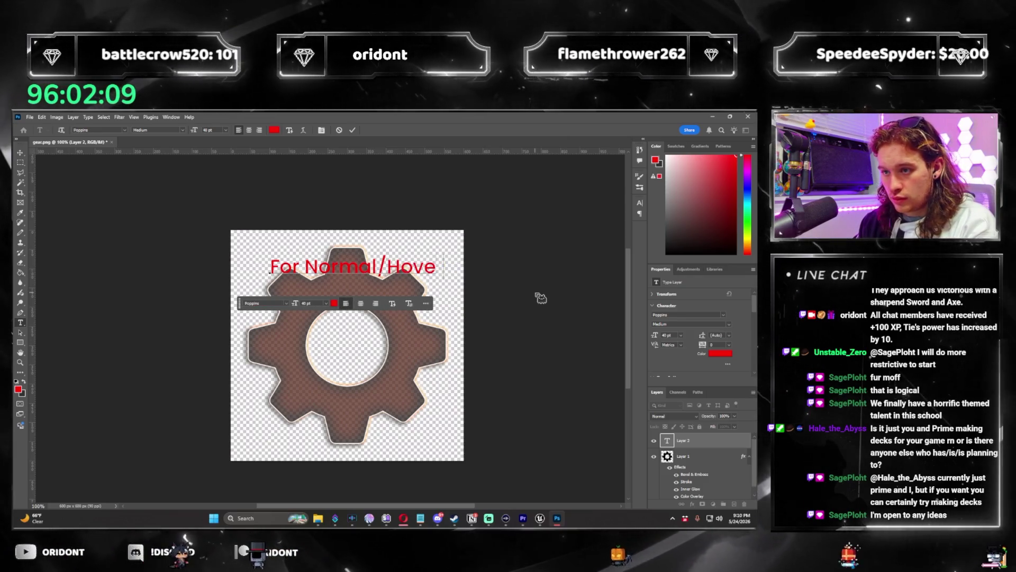
pyautogui.write('r/C')
pyautogui.press('ctrl')
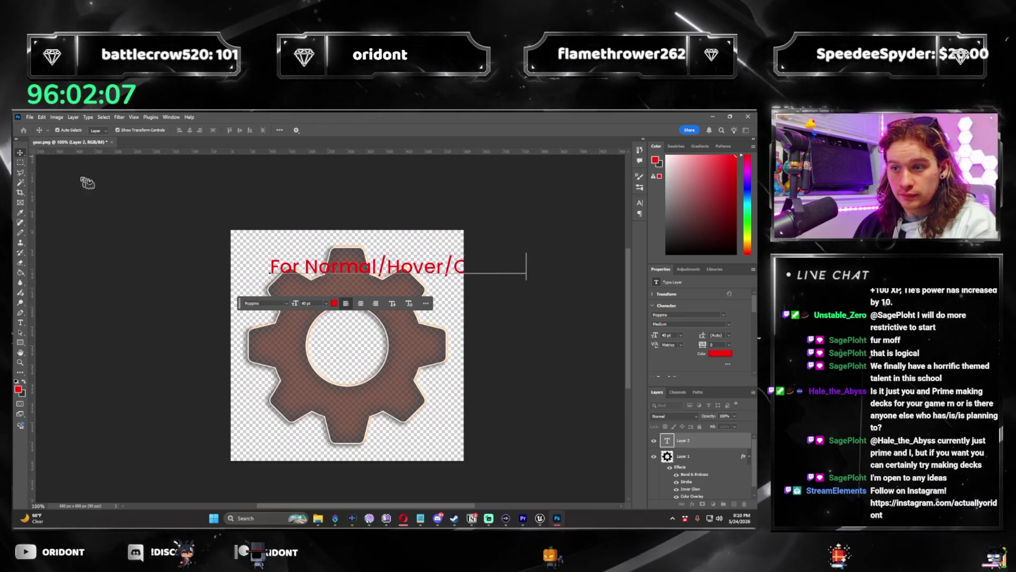
pyautogui.write('licked')
pyautogui.hotkey('ctrl', 'Return')
pyautogui.moveTo(398, 269)
pyautogui.mouseDown()
pyautogui.moveTo(358, 248)
pyautogui.moveTo(374, 250)
pyautogui.mouseUp()
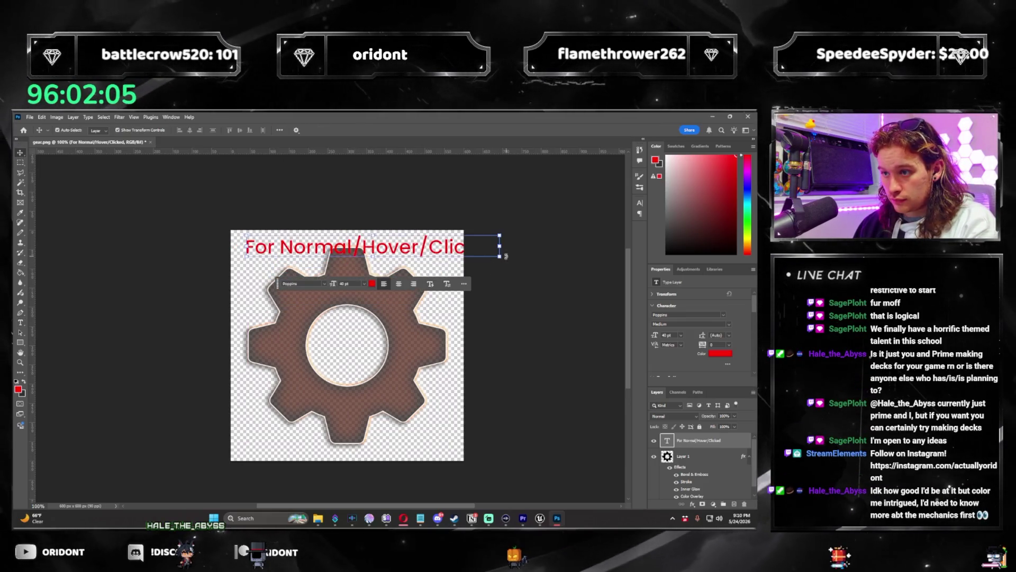
# Step: Scale the label to fit across the top of the canvas
pyautogui.moveTo(457, 242)
pyautogui.mouseDown()
pyautogui.moveTo(466, 228)
pyautogui.moveTo(434, 261)
pyautogui.mouseUp()
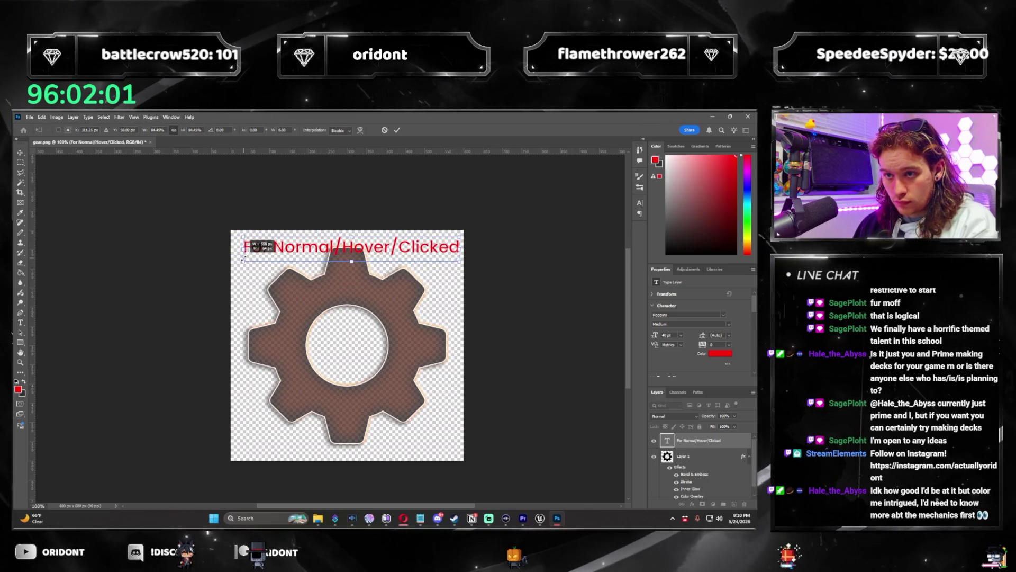
pyautogui.moveTo(245, 258); pyautogui.dragTo(239, 255)
pyautogui.press('Return')
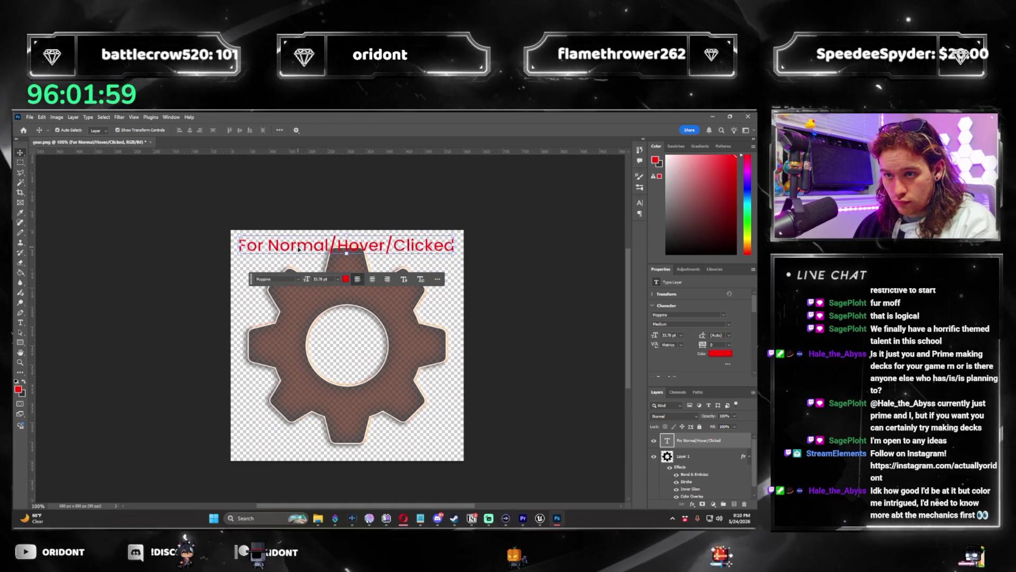
# Step: Make the word Normal in the label bold
pyautogui.doubleClick(299, 247)
pyautogui.moveTo(268, 245); pyautogui.dragTo(454, 245)
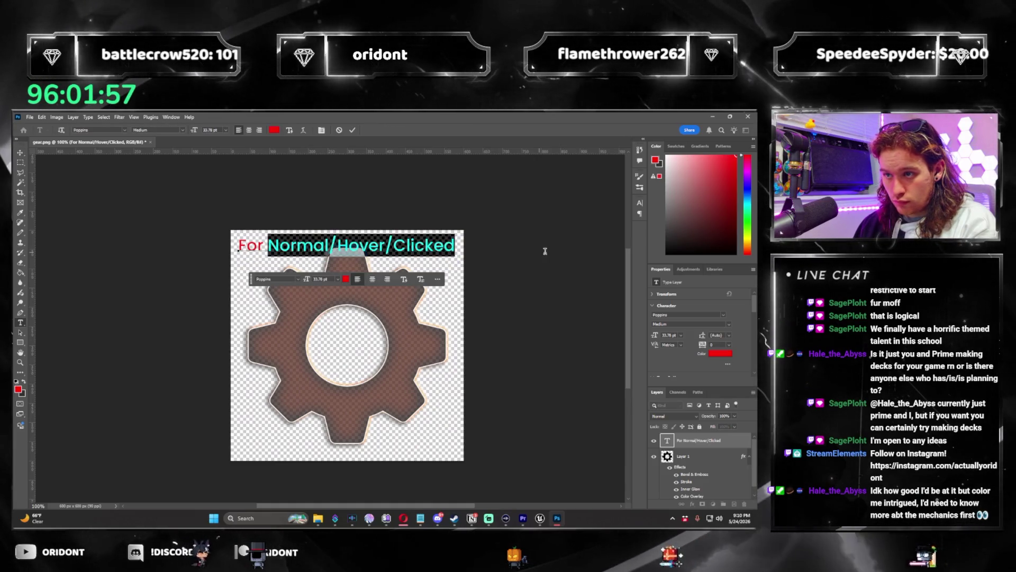
pyautogui.click(341, 236)
pyautogui.tripleClick(343, 242)
pyautogui.click(345, 246)
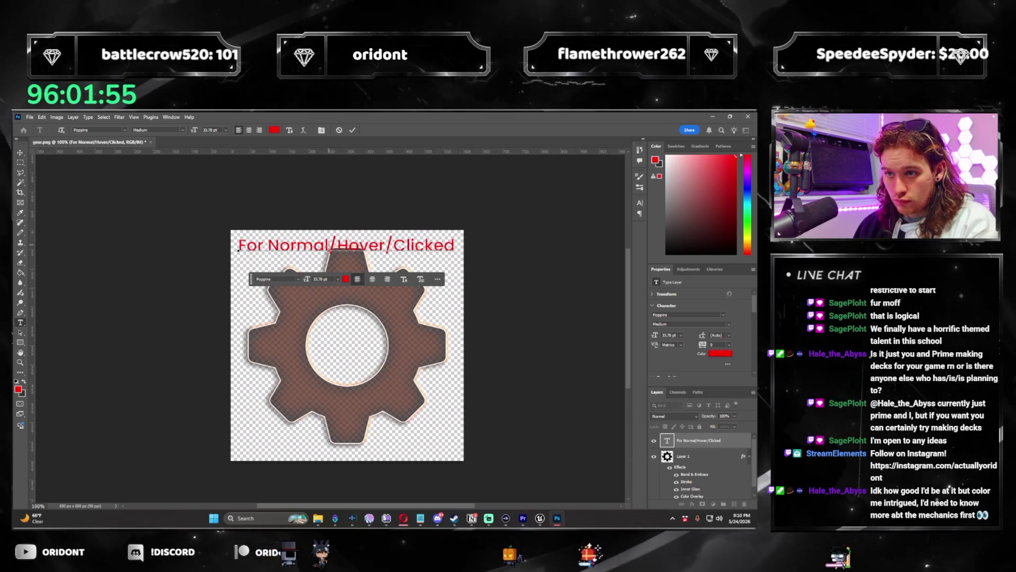
pyautogui.click(184, 130)
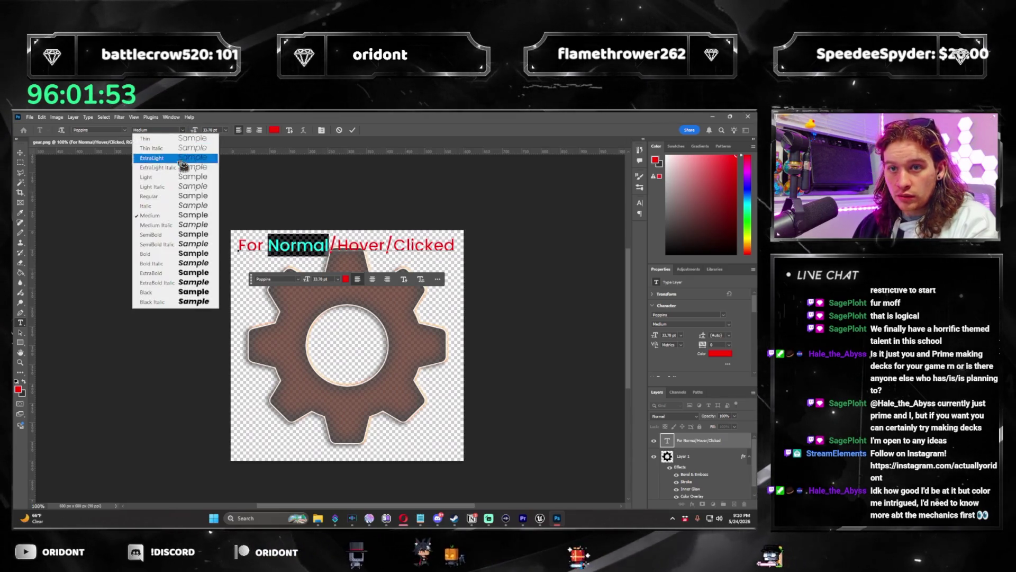
pyautogui.click(154, 257)
# Step: Make Hover and Clicked bold, then start a new line below the title
pyautogui.doubleClick(364, 242)
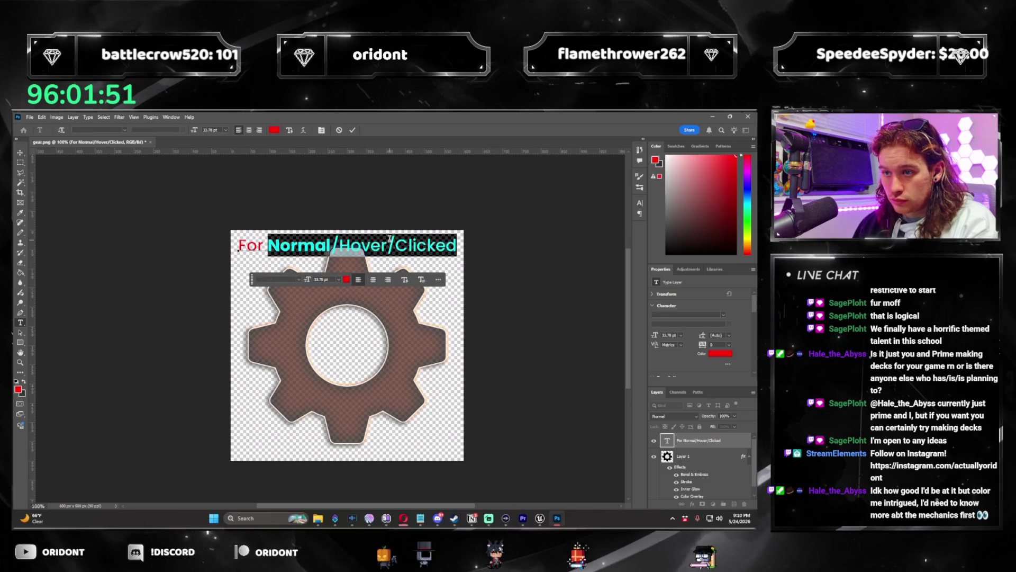
pyautogui.moveTo(339, 245)
pyautogui.mouseDown()
pyautogui.moveTo(318, 244)
pyautogui.moveTo(388, 245)
pyautogui.mouseUp()
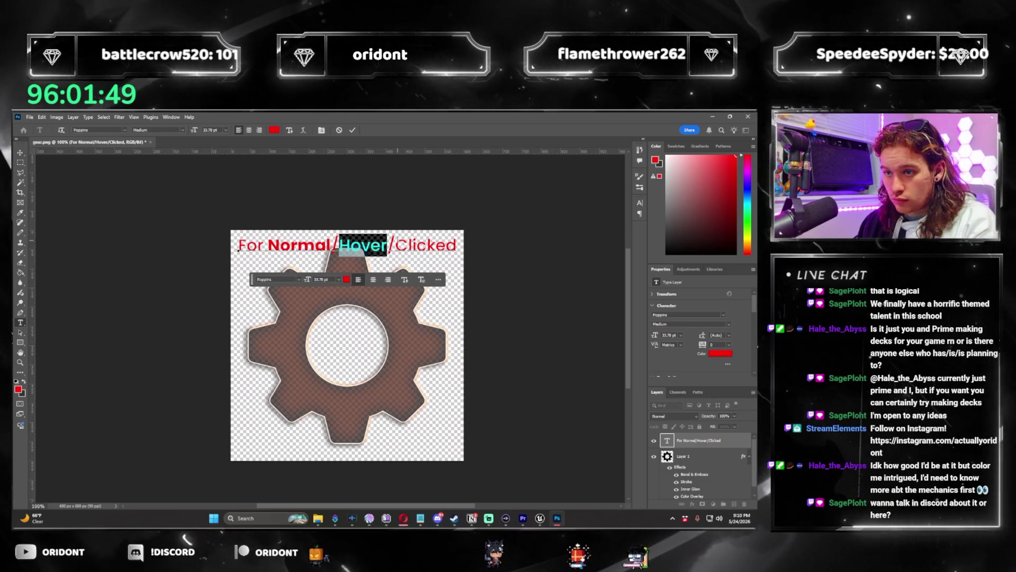
pyautogui.click(158, 130)
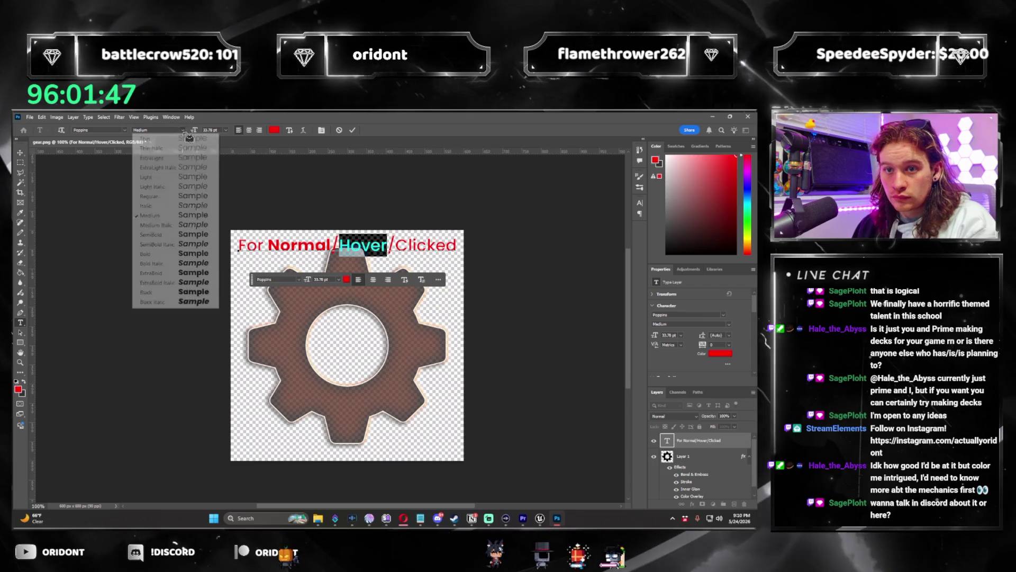
pyautogui.click(159, 254)
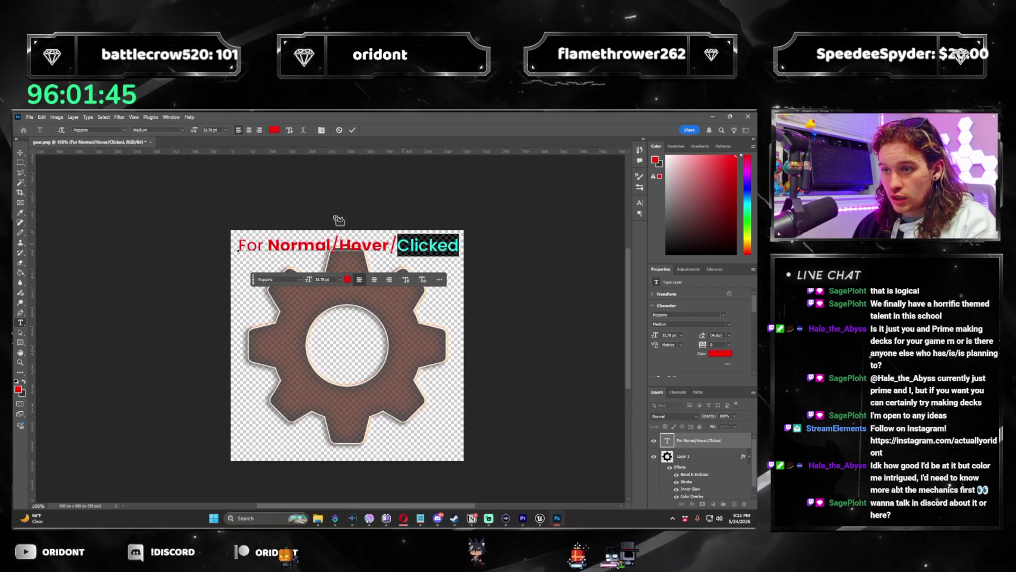
pyautogui.click(183, 131)
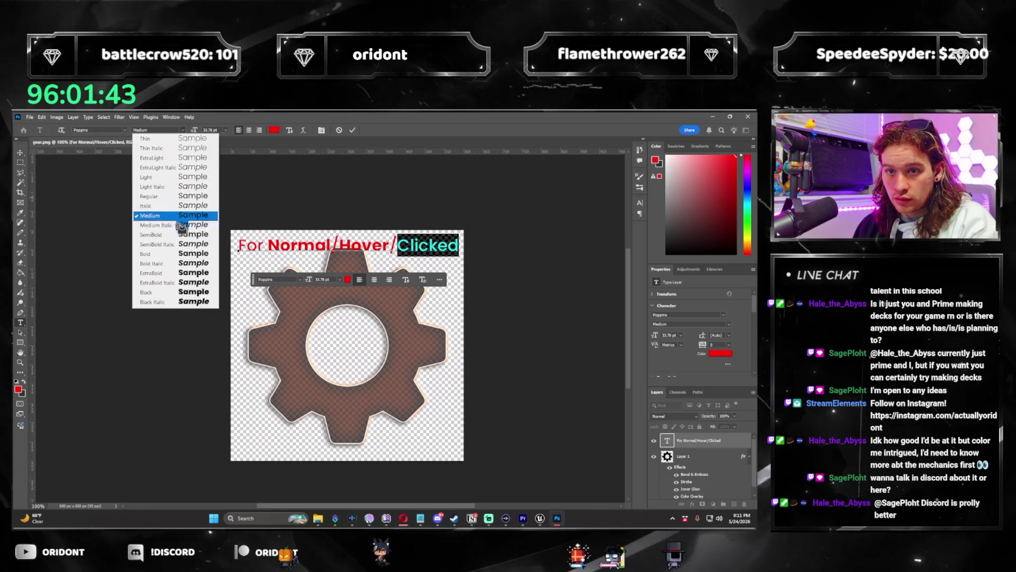
pyautogui.click(173, 256)
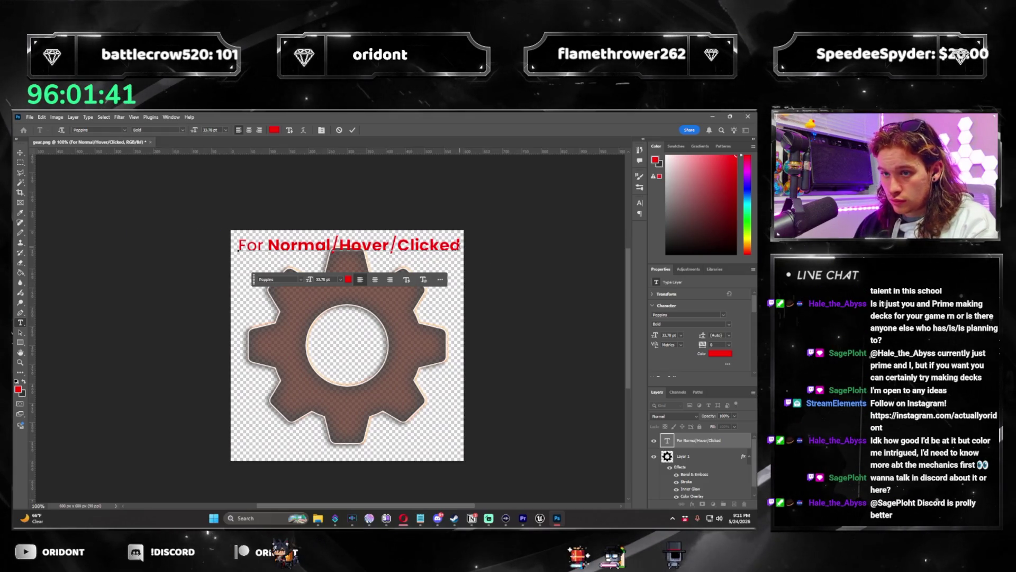
pyautogui.click(21, 153)
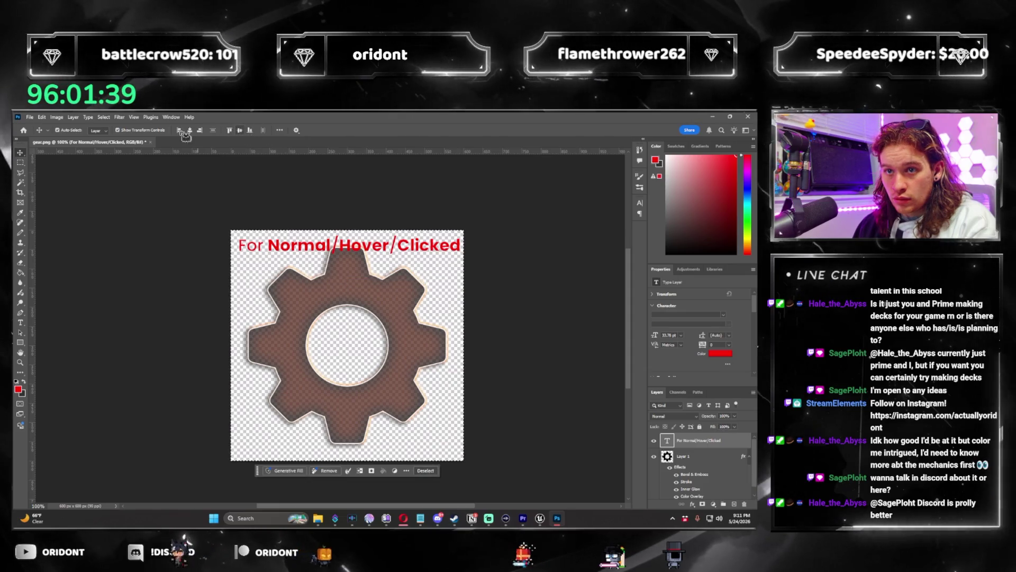
pyautogui.doubleClick(451, 245)
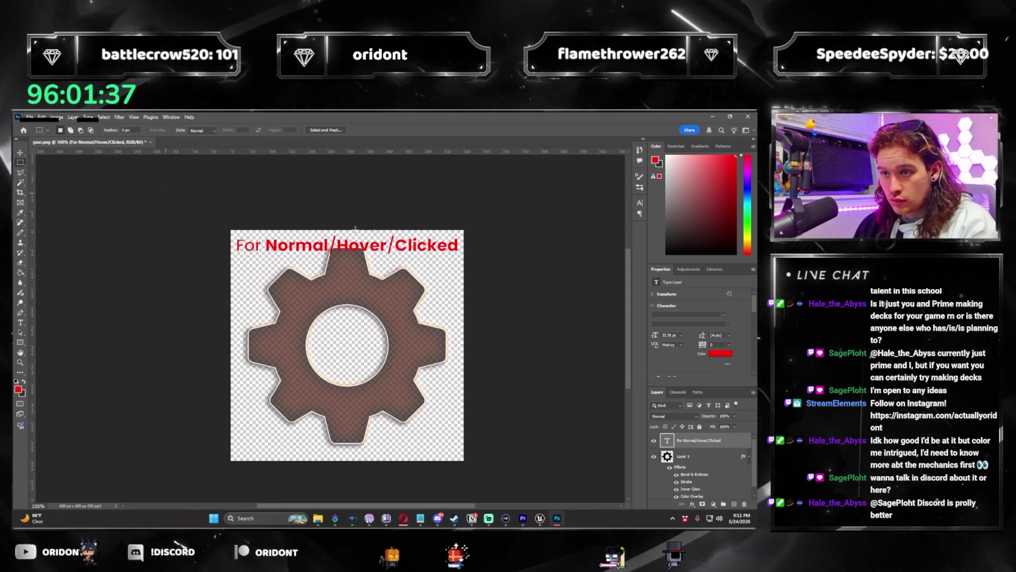
pyautogui.press('Return')
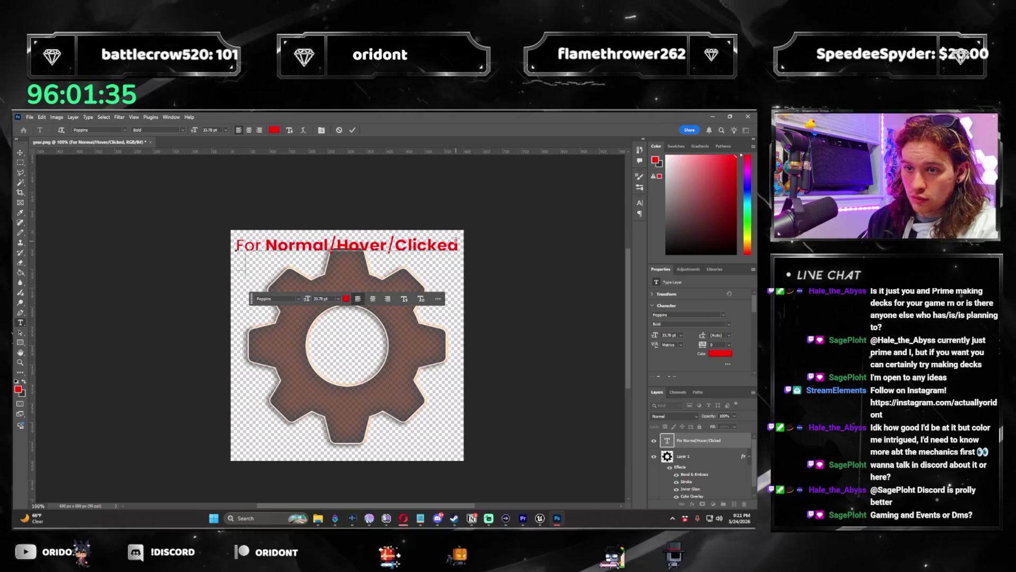
# Step: Add a Medium-weight line reading '- Opacity 90/98/95' under the title
pyautogui.write('- Opac')
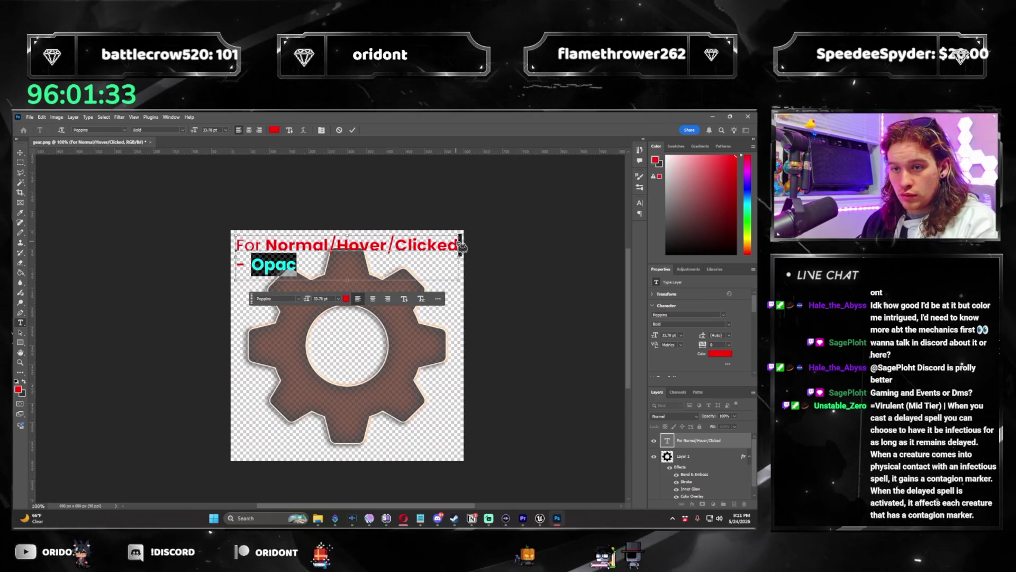
pyautogui.click(183, 129)
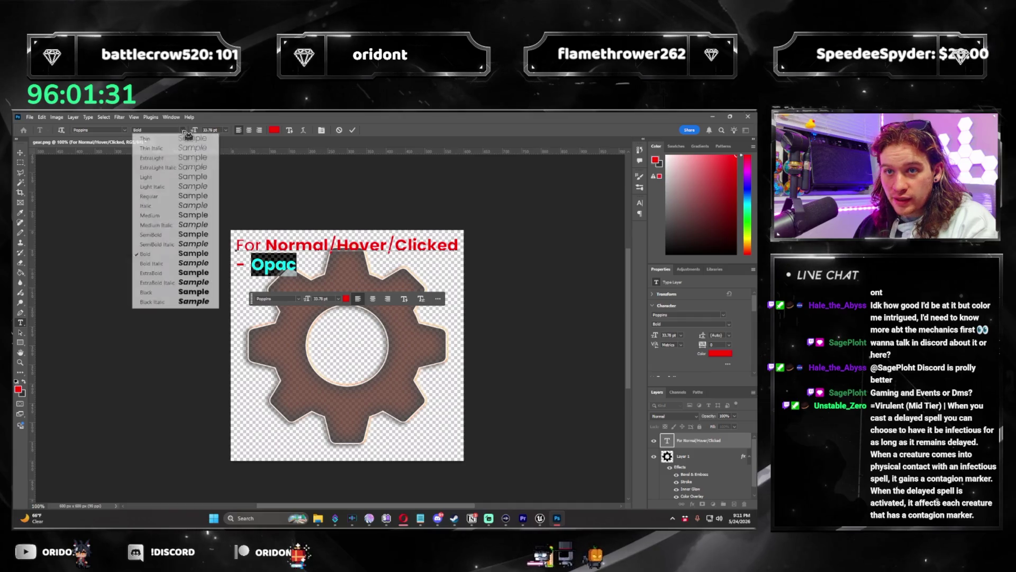
pyautogui.click(150, 216)
pyautogui.click(366, 272)
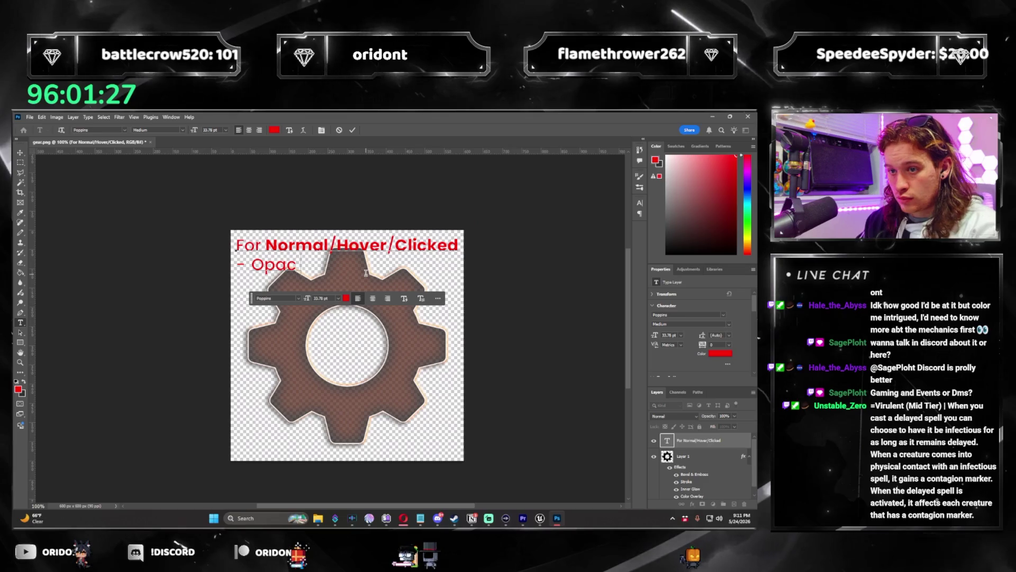
pyautogui.write('ity 75/')
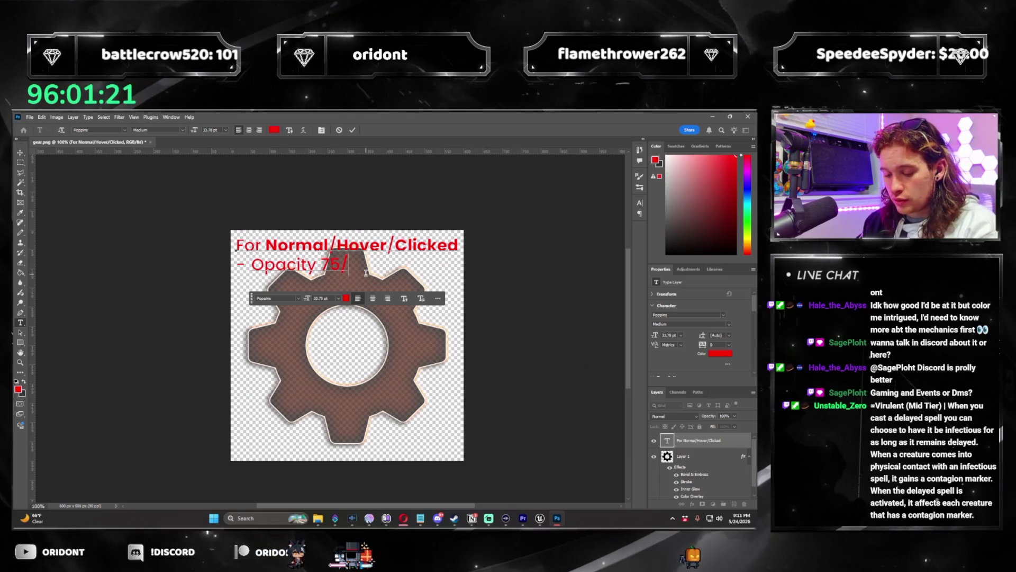
pyautogui.press('Left')
pyautogui.hotkey('shift', 'Left')
pyautogui.hotkey('shift', 'Left')
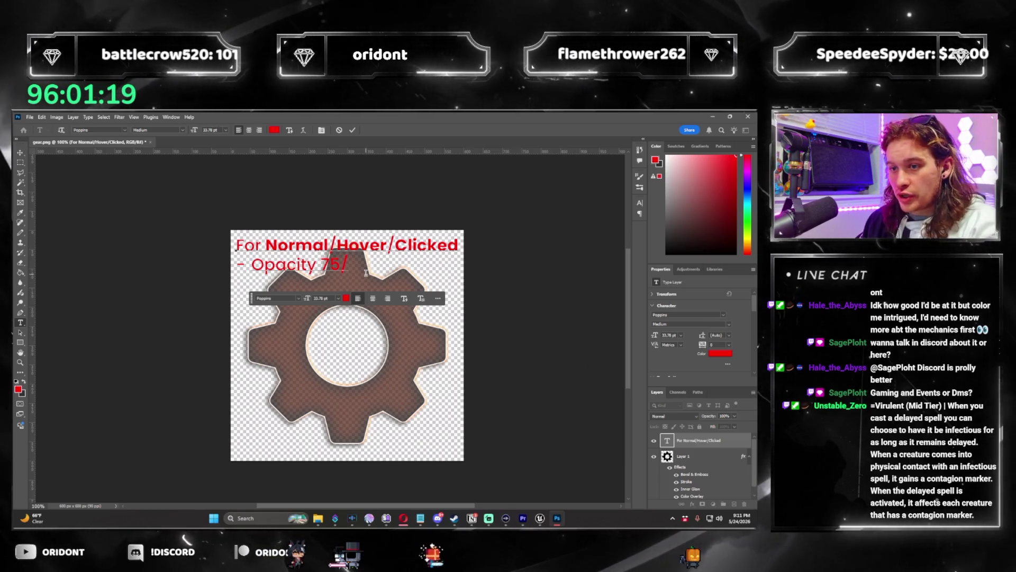
pyautogui.write('90')
pyautogui.press('Right')
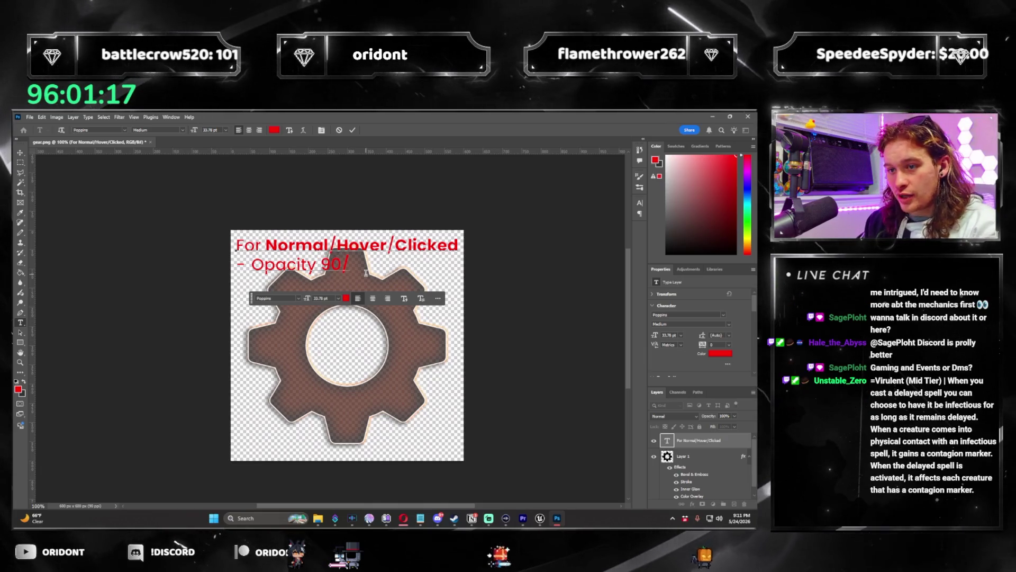
pyautogui.write('98/95')
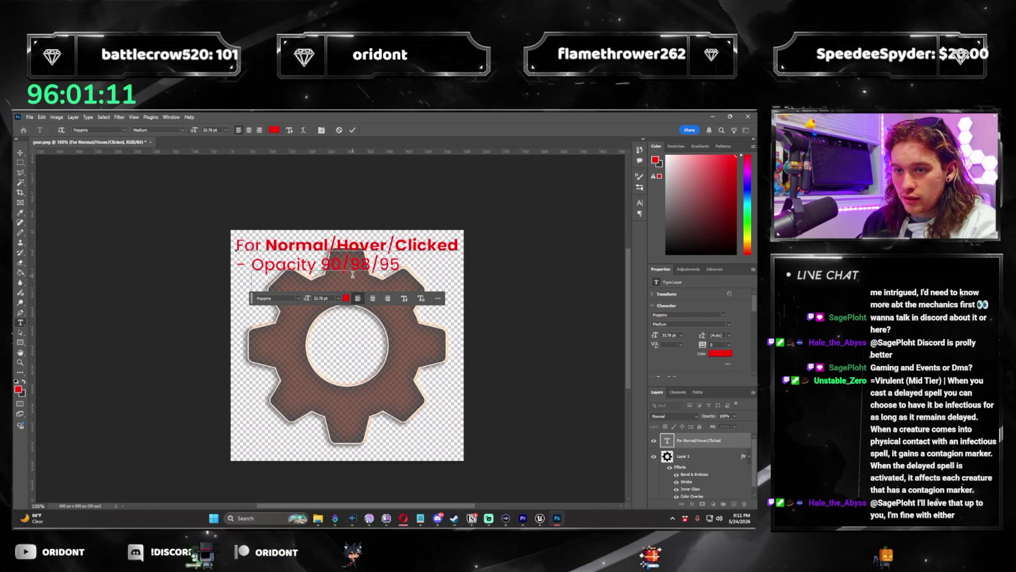
# Step: Add a '- Color Overlay' line and an empty '-' bullet beneath it
pyautogui.press('Return')
pyautogui.write('-')
pyautogui.scroll(-1, 699, 482)
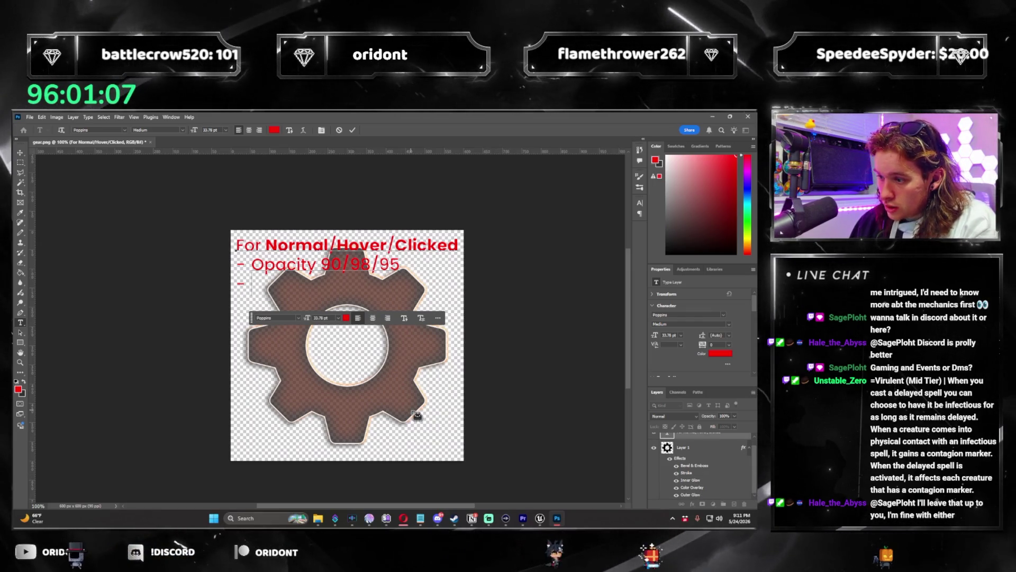
pyautogui.write('Color Olv')
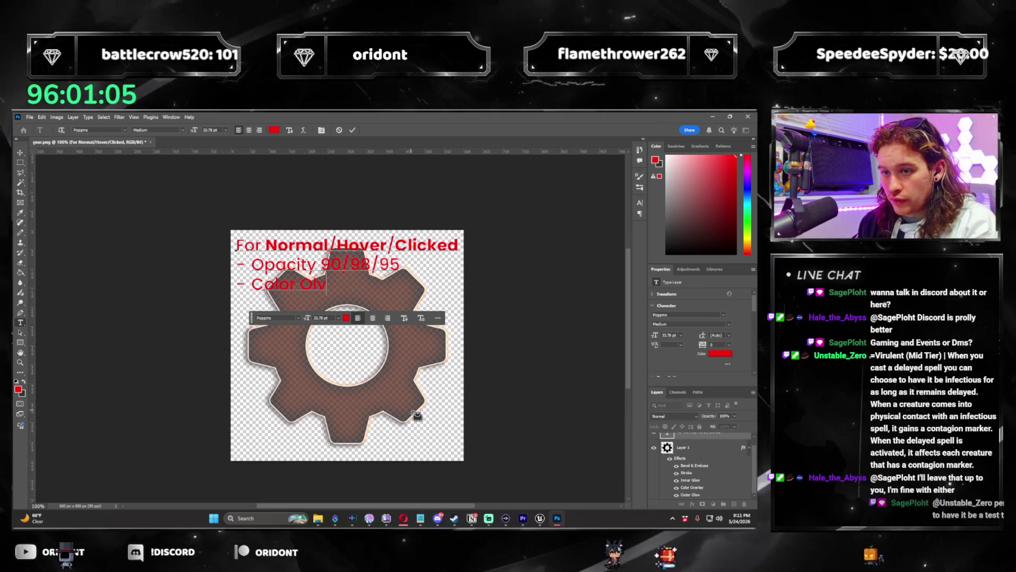
pyautogui.press('Return')
pyautogui.write('-')
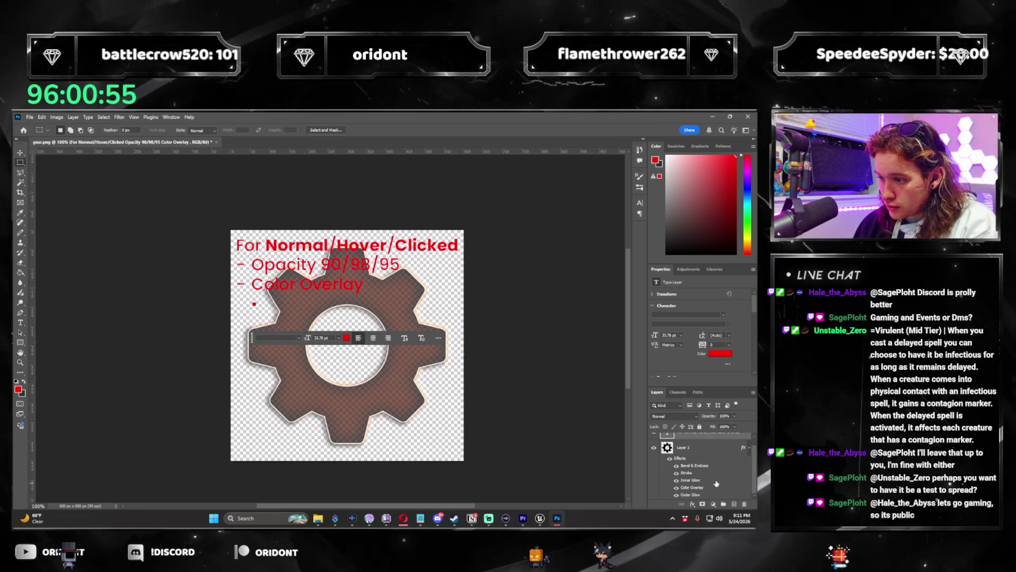
pyautogui.doubleClick(705, 453)
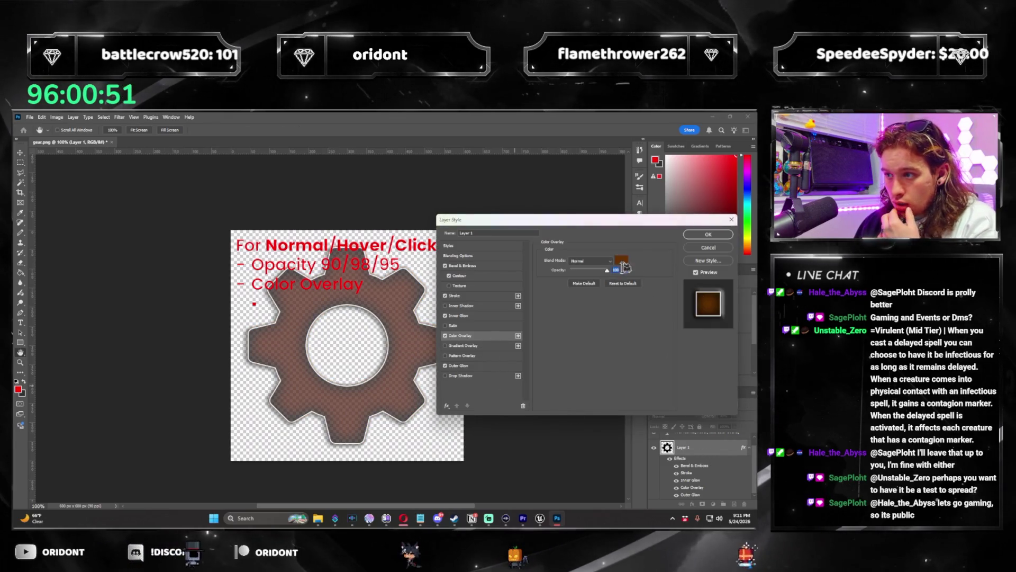
# Step: Hide the note text layer and Quick Export the gear as a PNG
pyautogui.press('Return')
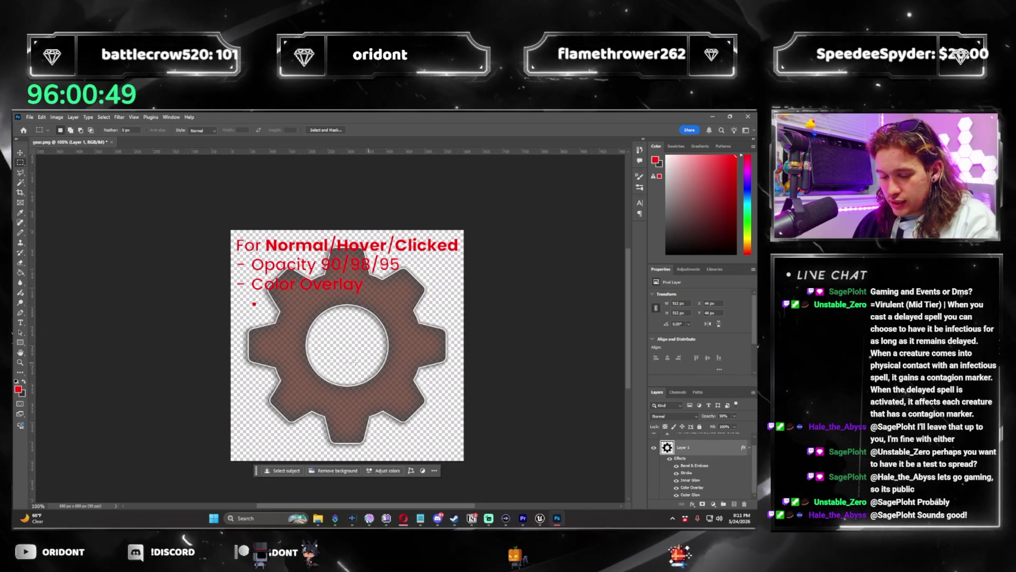
pyautogui.scroll(1, 699, 466)
pyautogui.click(654, 440)
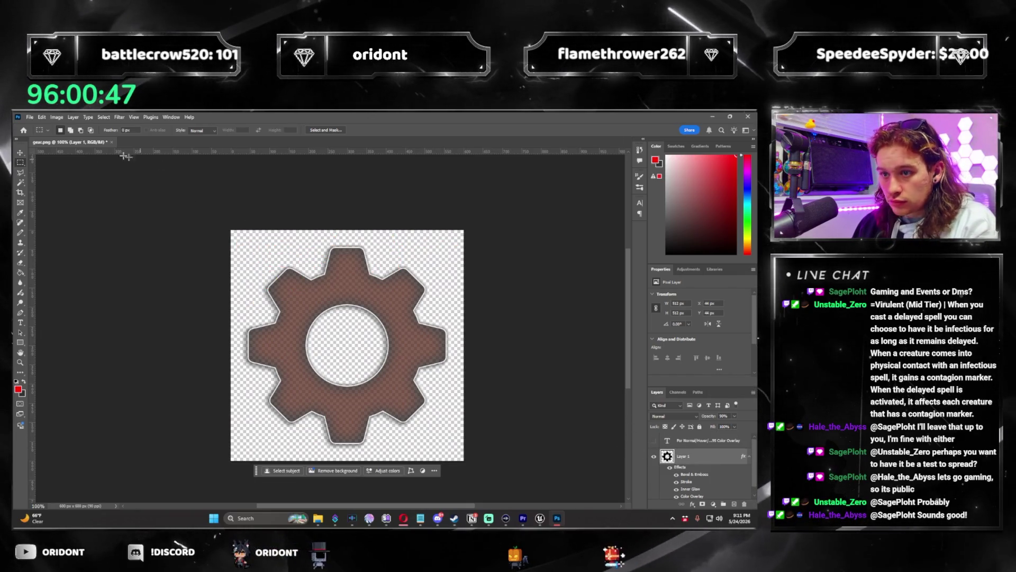
pyautogui.click(30, 117)
pyautogui.moveTo(80, 252)
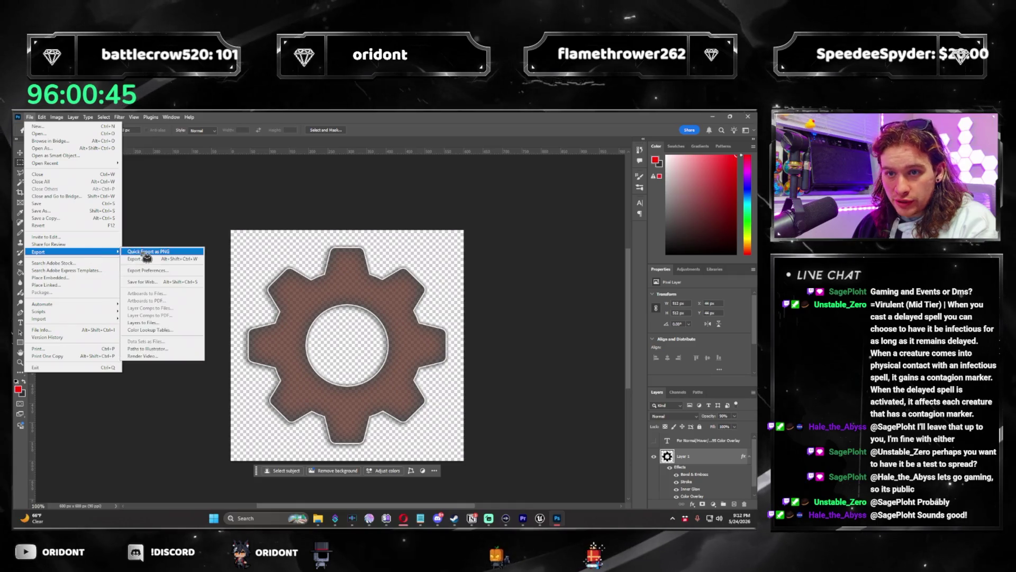
pyautogui.click(143, 252)
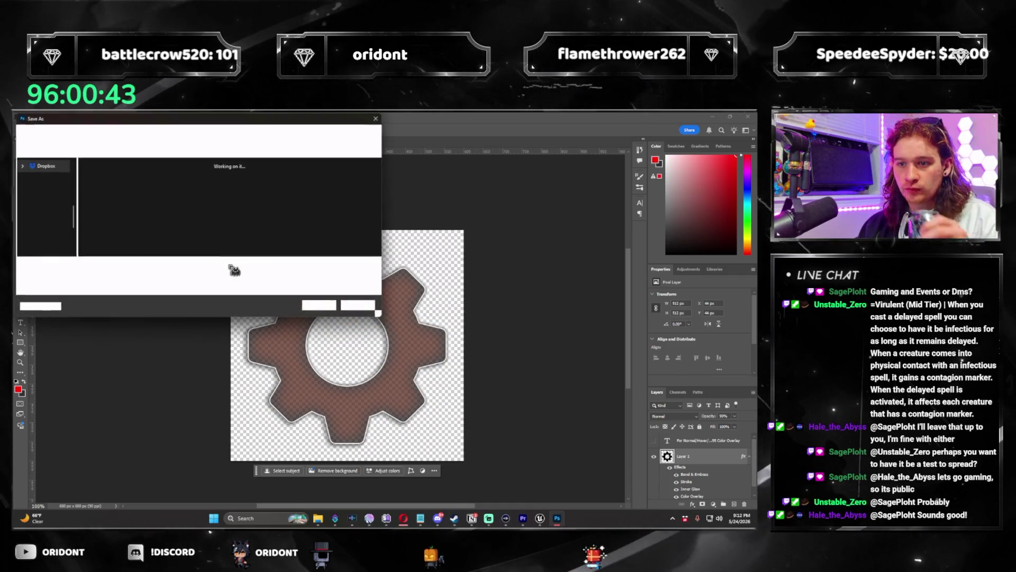
pyautogui.moveTo(241, 128); pyautogui.dragTo(756, 215)
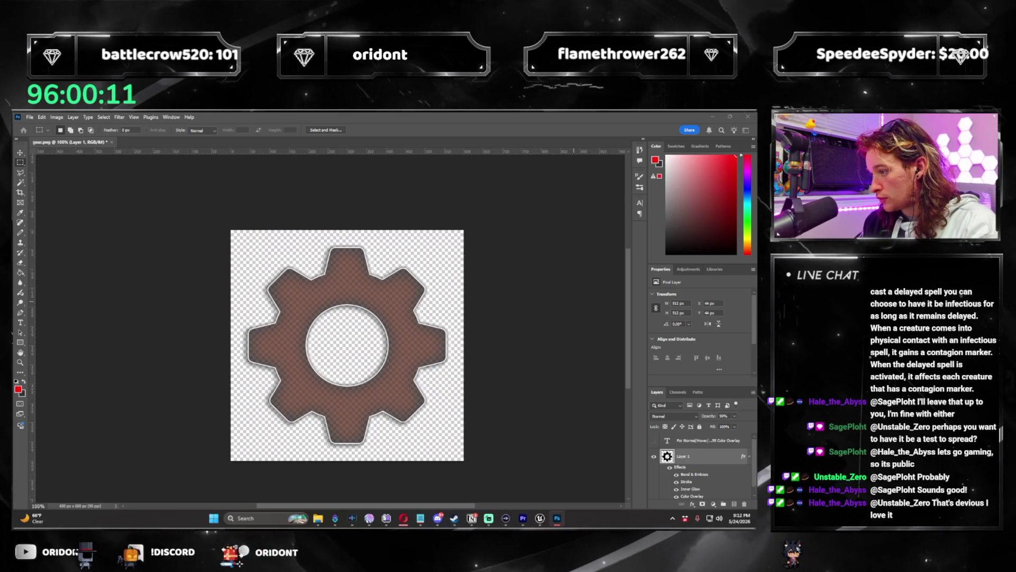
# Step: Save as Button Template.psd with Maximize Compatibility, then Quick Export the PNG again
pyautogui.hotkey('ctrl', 's')
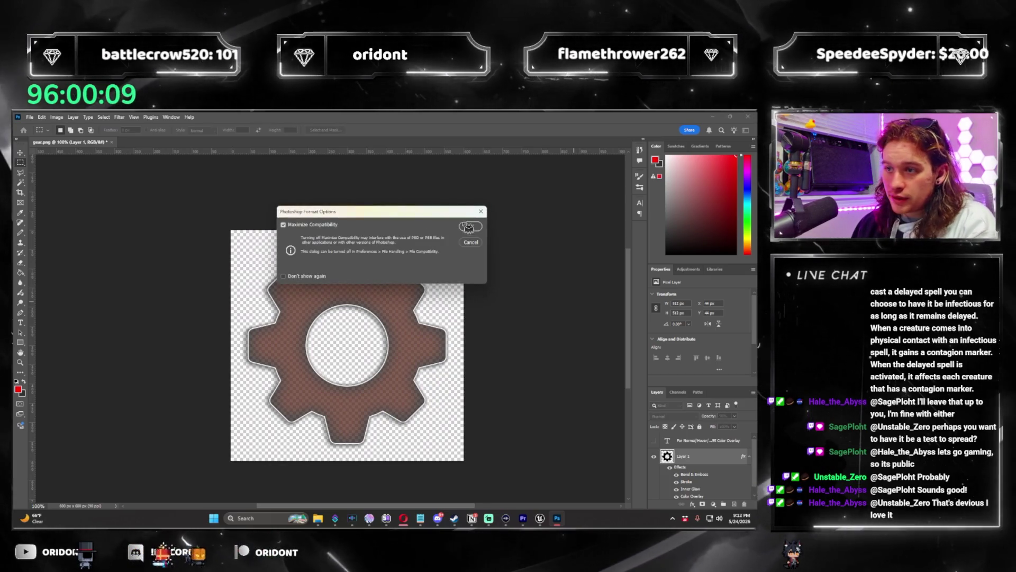
pyautogui.click(468, 227)
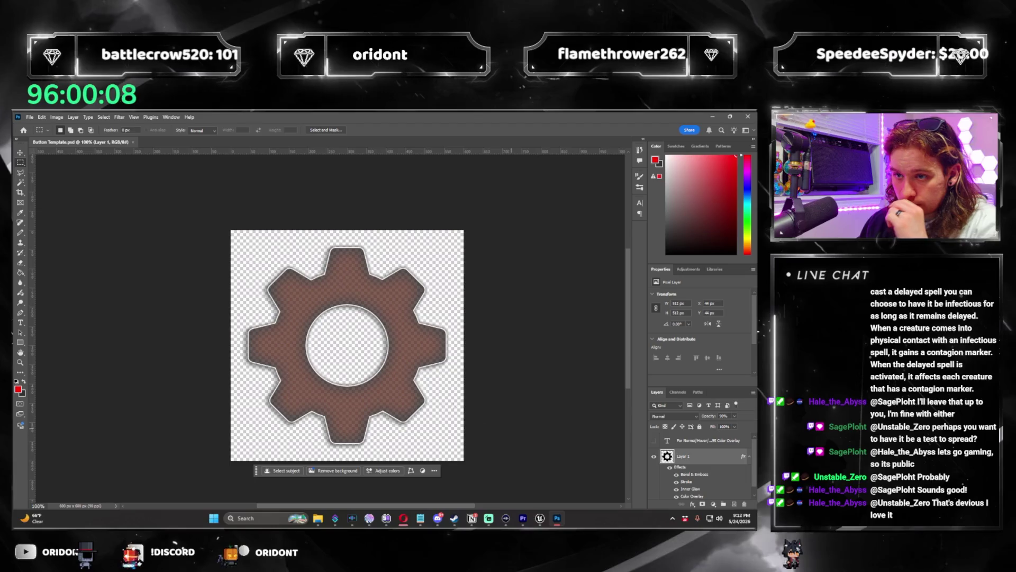
pyautogui.click(654, 440)
pyautogui.click(654, 440)
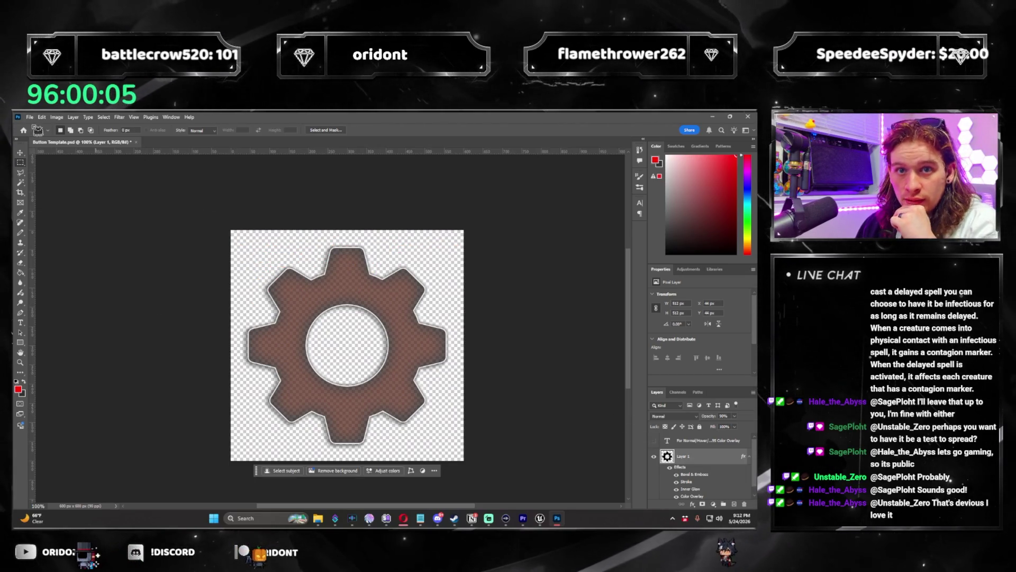
pyautogui.click(29, 117)
pyautogui.moveTo(69, 250)
pyautogui.click(128, 250)
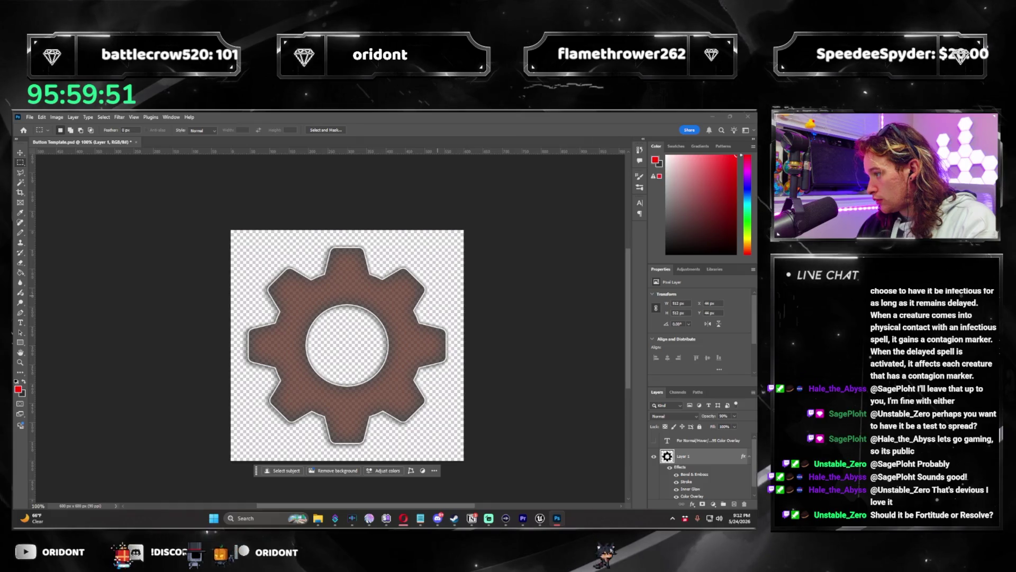
# Step: Scroll to Layer 1 in the Layers panel and open its Layer Style dialog
pyautogui.scroll(-1, 711, 481)
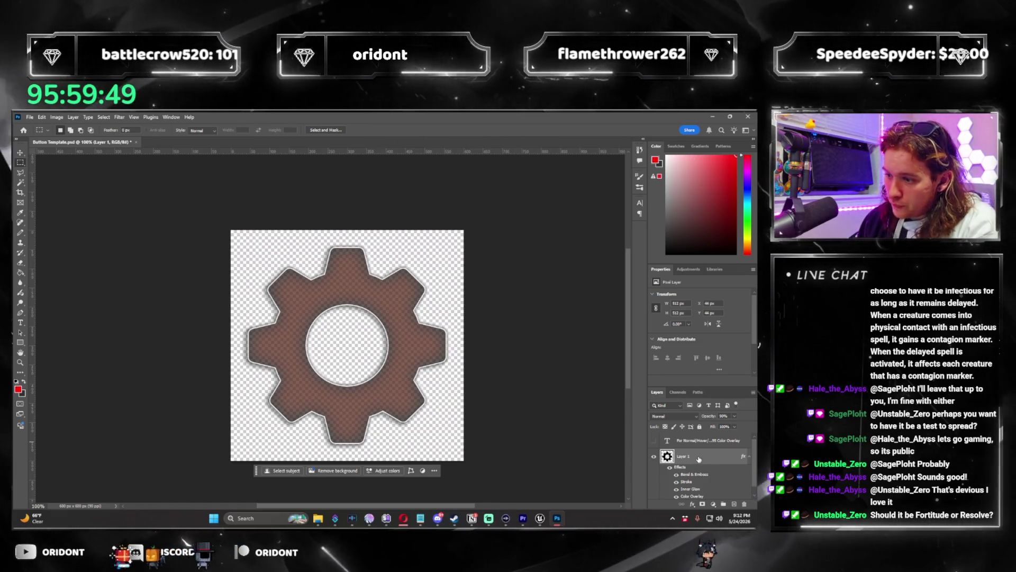
pyautogui.doubleClick(711, 481)
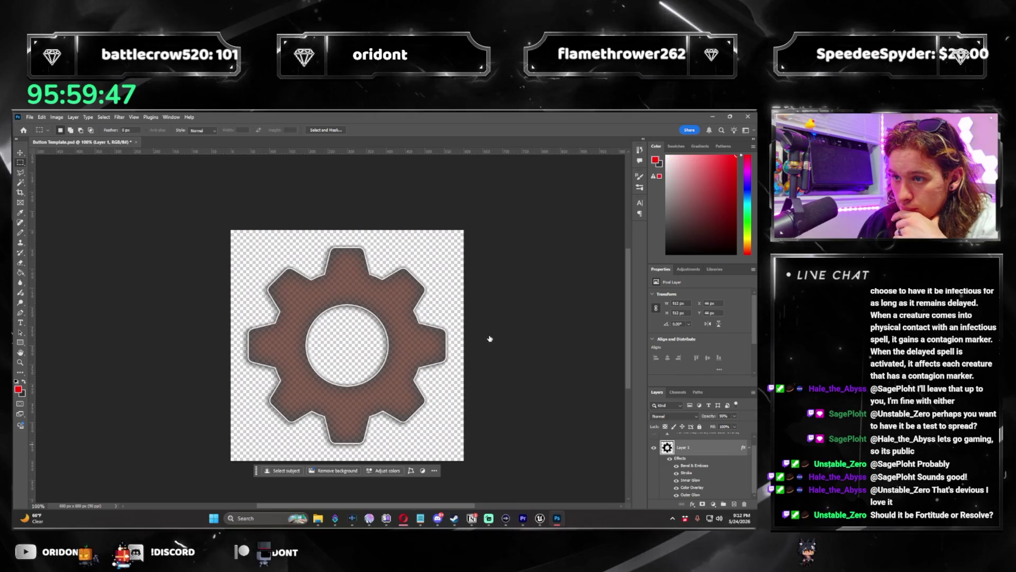
# Step: Set the gear layer's opacity to 98%
pyautogui.moveTo(523, 227)
pyautogui.mouseDown()
pyautogui.moveTo(507, 215)
pyautogui.moveTo(457, 214)
pyautogui.mouseUp()
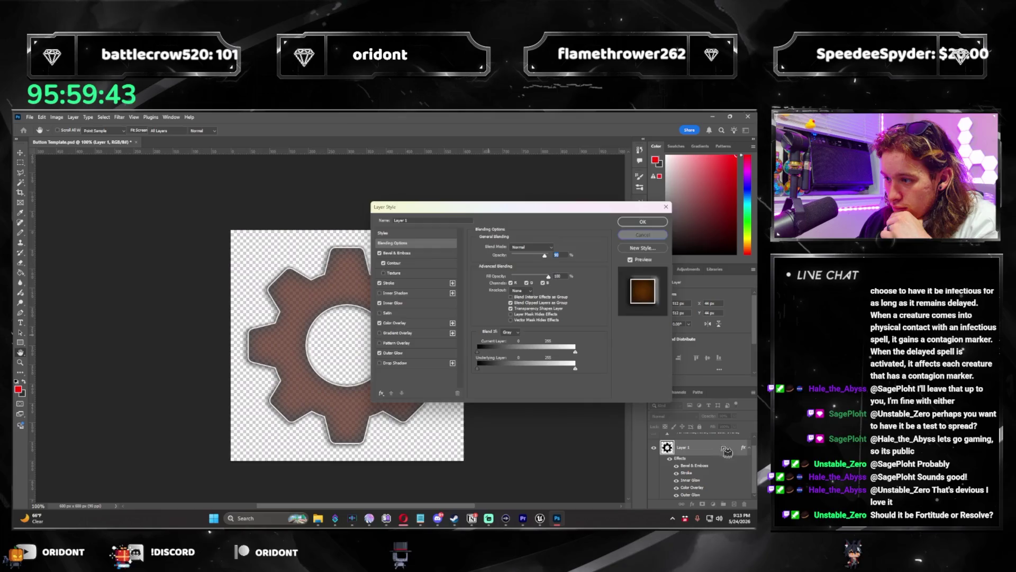
pyautogui.press('Return')
pyautogui.write('30')
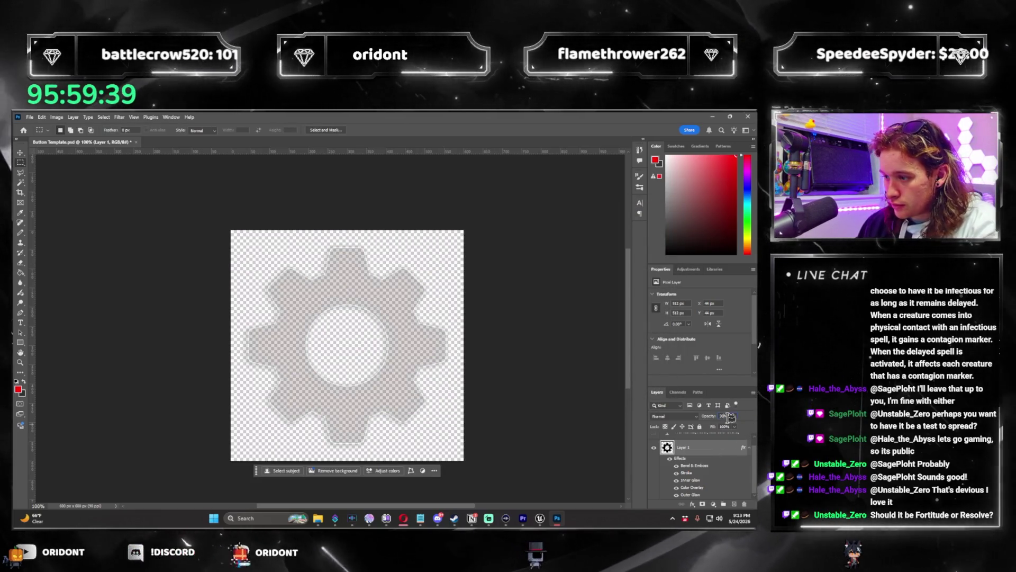
pyautogui.write('98')
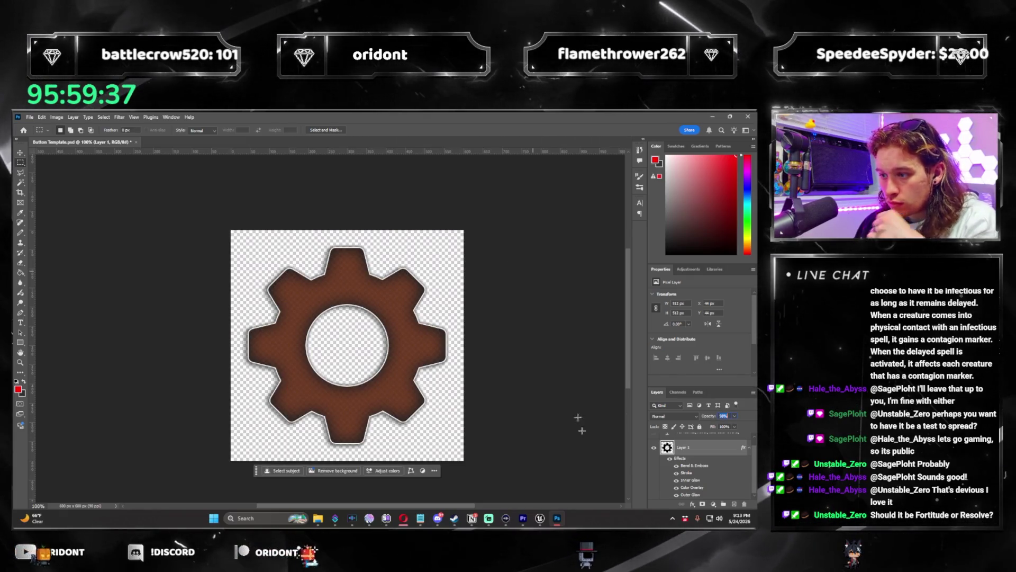
# Step: Check the gear's Color Overlay colour, the brown 693100, in Layer Style
pyautogui.doubleClick(702, 451)
pyautogui.click(409, 323)
pyautogui.click(556, 247)
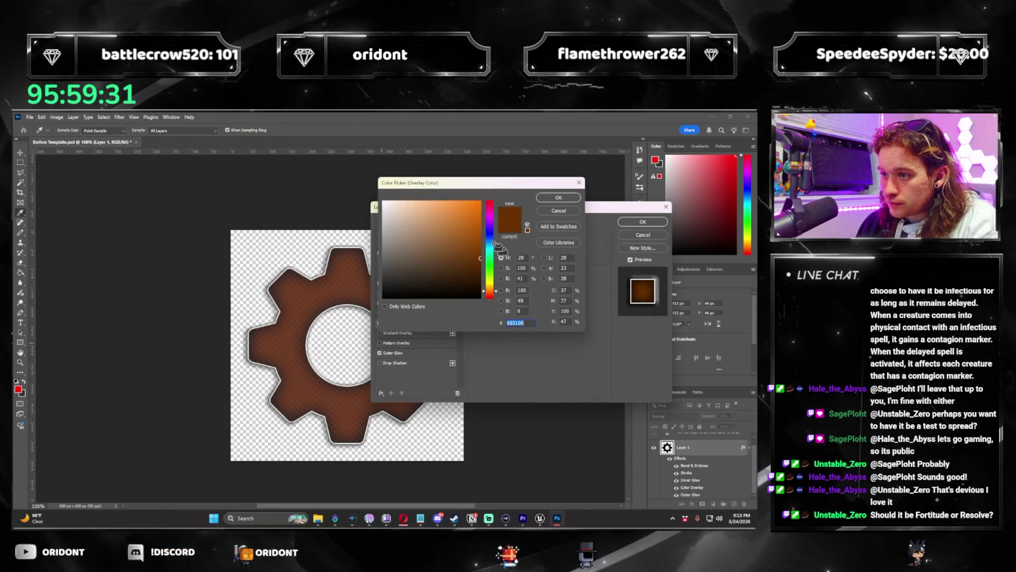
pyautogui.click(556, 199)
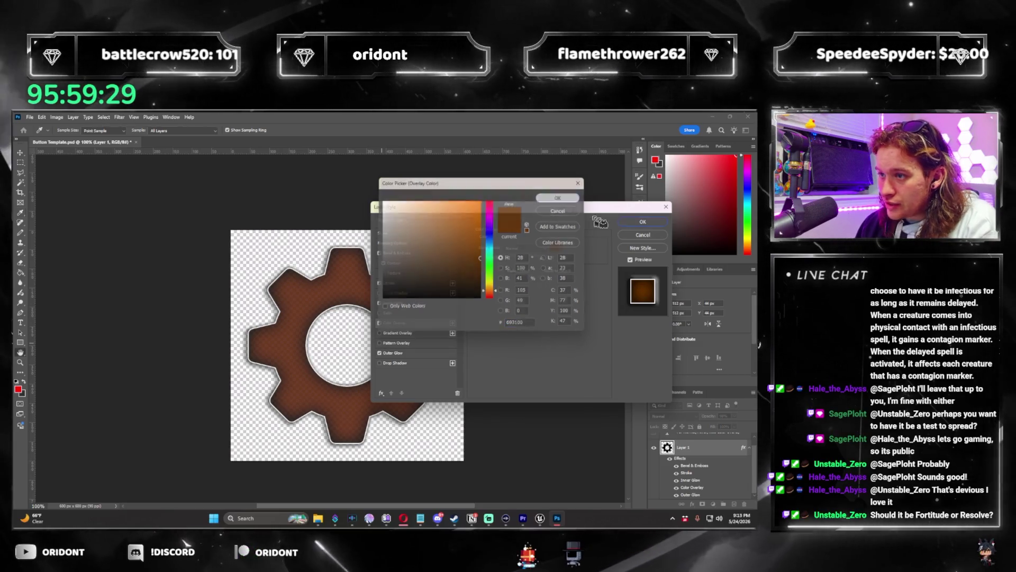
pyautogui.click(642, 222)
pyautogui.click(654, 440)
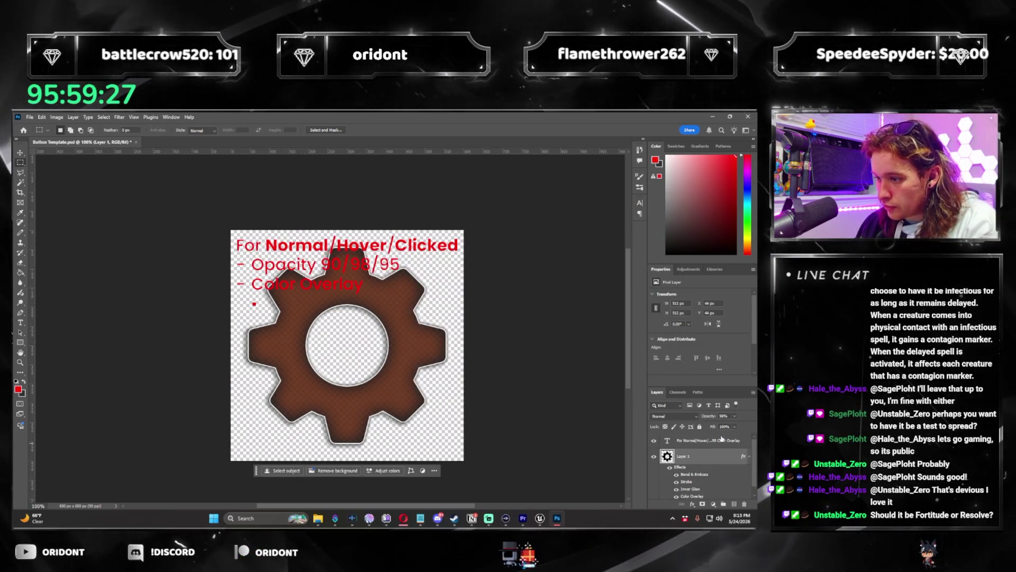
# Step: Type 693100 on the note's fourth line, then hide the note
pyautogui.press('t')
pyautogui.click(263, 302)
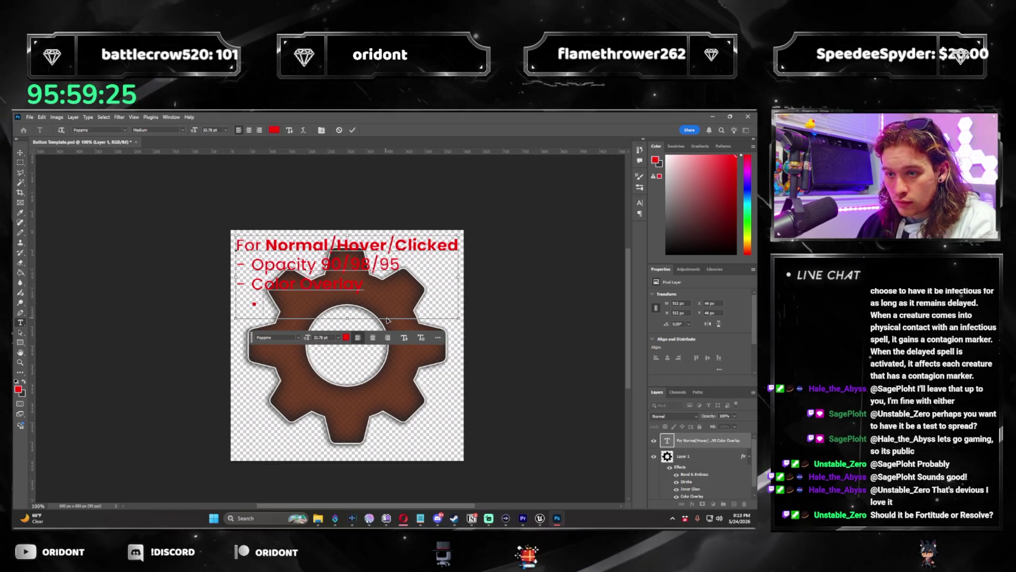
pyautogui.write('693100/')
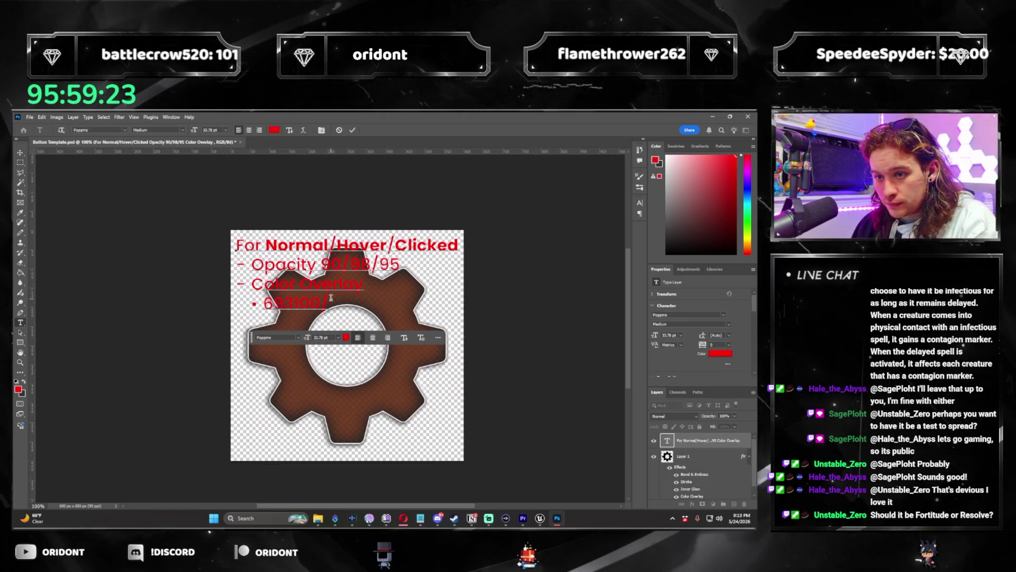
pyautogui.click(655, 439)
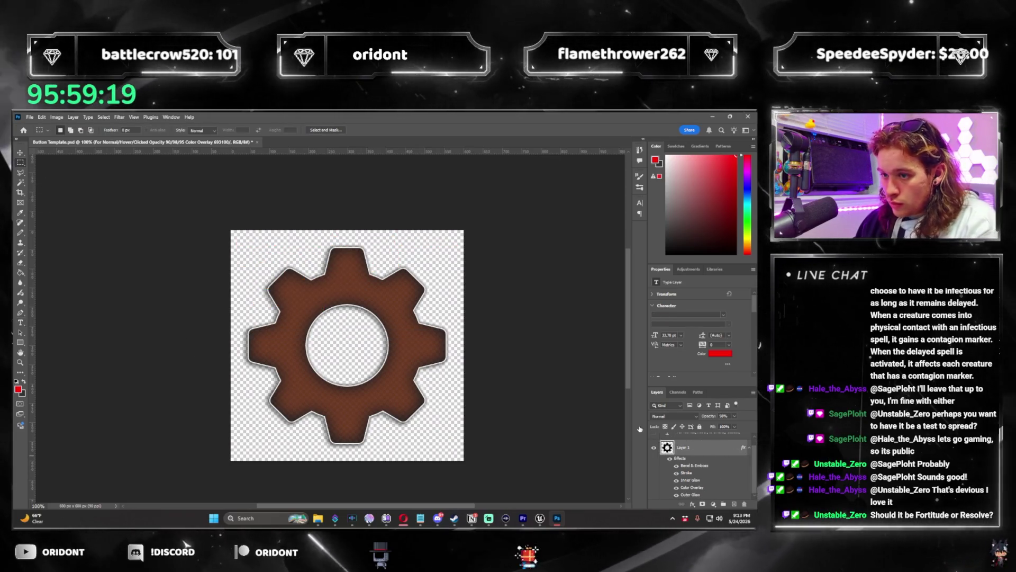
pyautogui.doubleClick(704, 448)
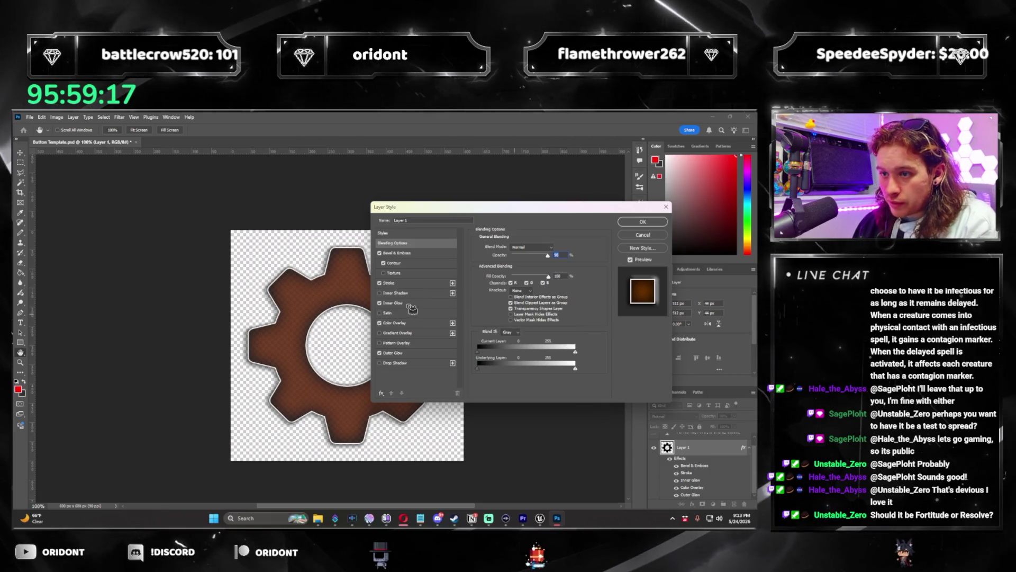
# Step: Change the gear's Color Overlay to orange e86d00
pyautogui.click(416, 323)
pyautogui.click(559, 248)
pyautogui.write('e86d00')
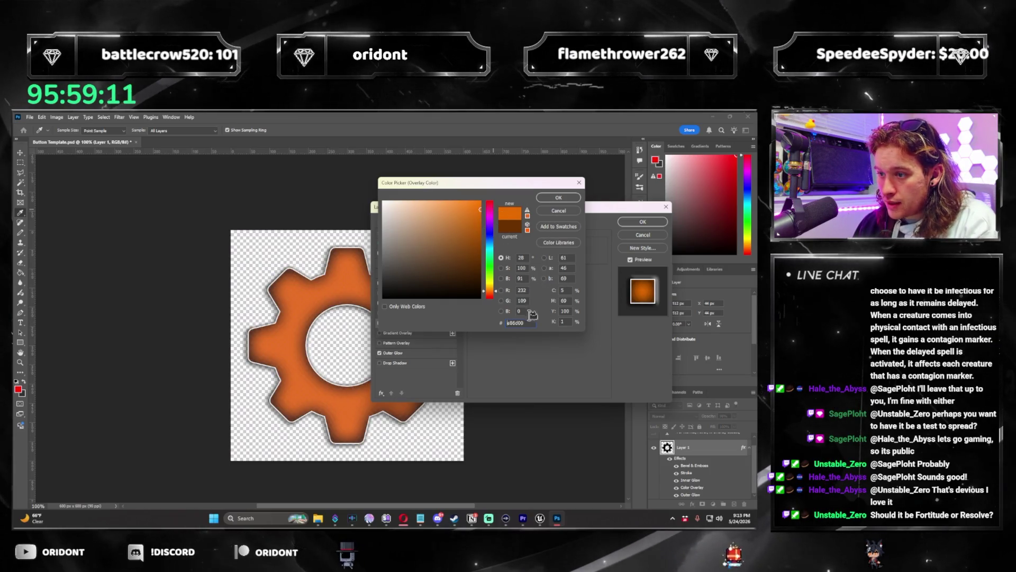
pyautogui.press('Return')
pyautogui.press('Return')
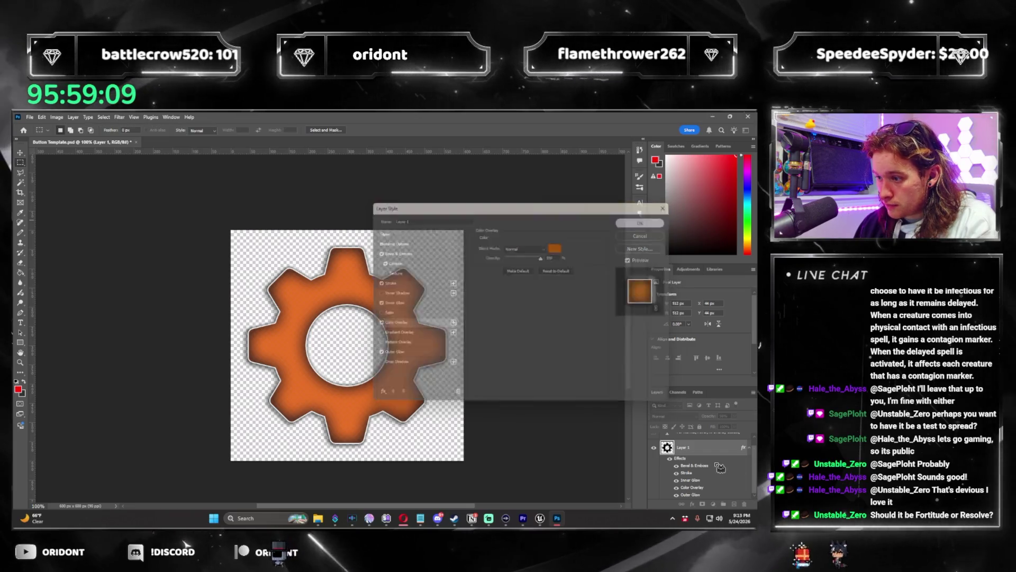
# Step: Append e86d00 after 693100/ in the note, hide it, and reselect the gear layer
pyautogui.click(654, 440)
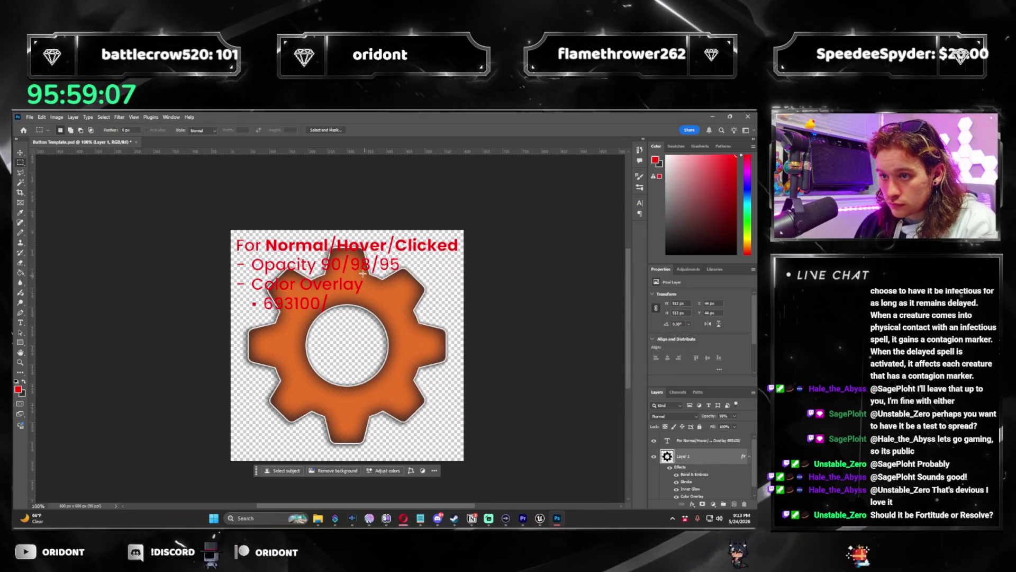
pyautogui.press('t')
pyautogui.click(329, 302)
pyautogui.write('e86d00/')
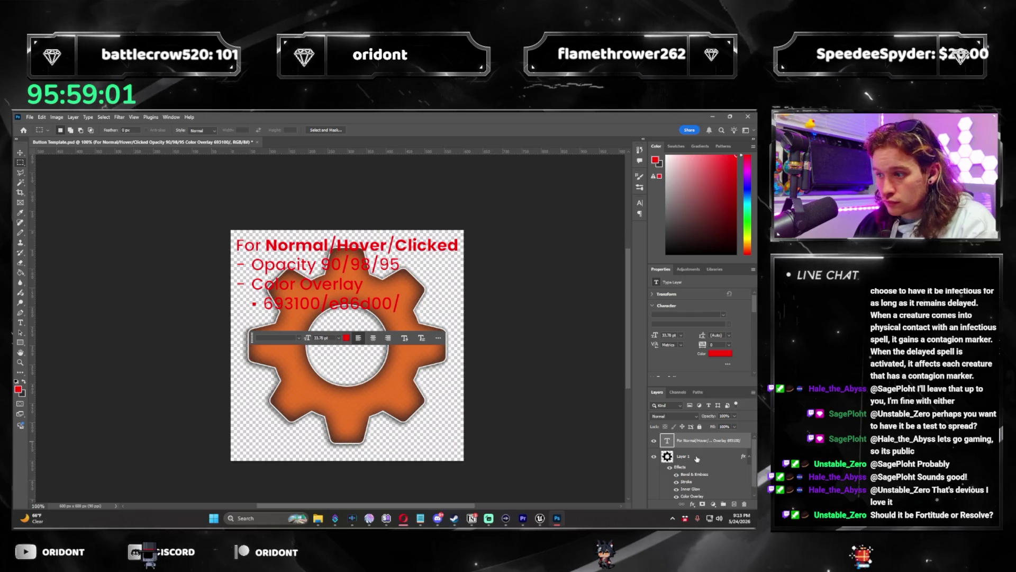
pyautogui.click(654, 440)
pyautogui.scroll(-1, 724, 480)
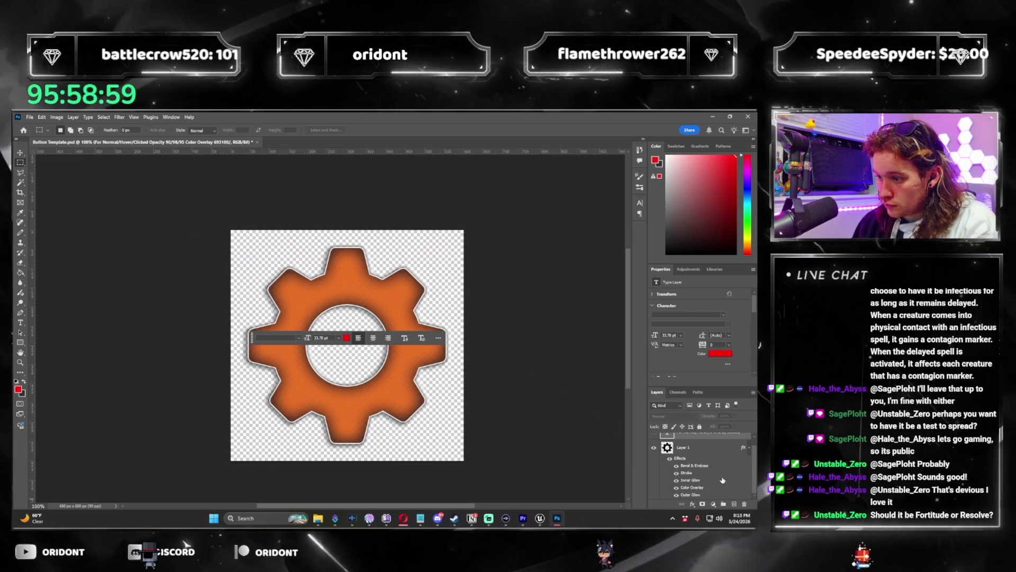
pyautogui.click(712, 449)
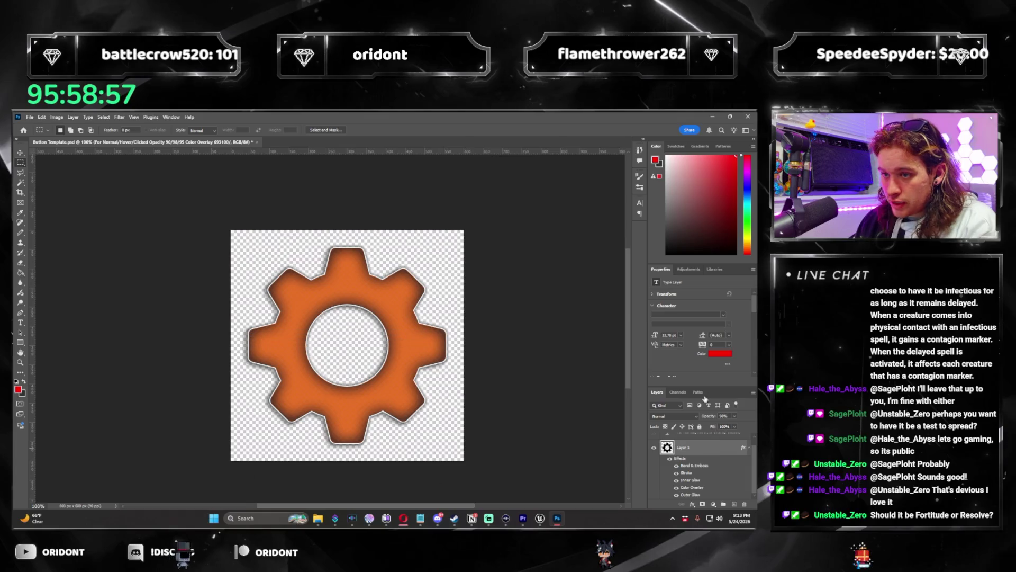
# Step: Make the gear's outer glow colour orange
pyautogui.doubleClick(421, 283)
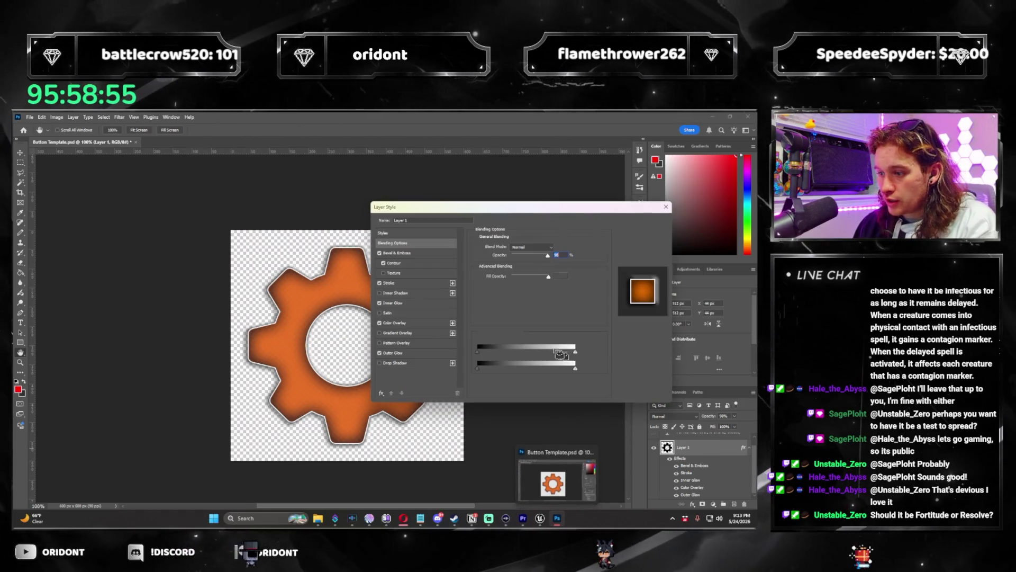
pyautogui.click(404, 304)
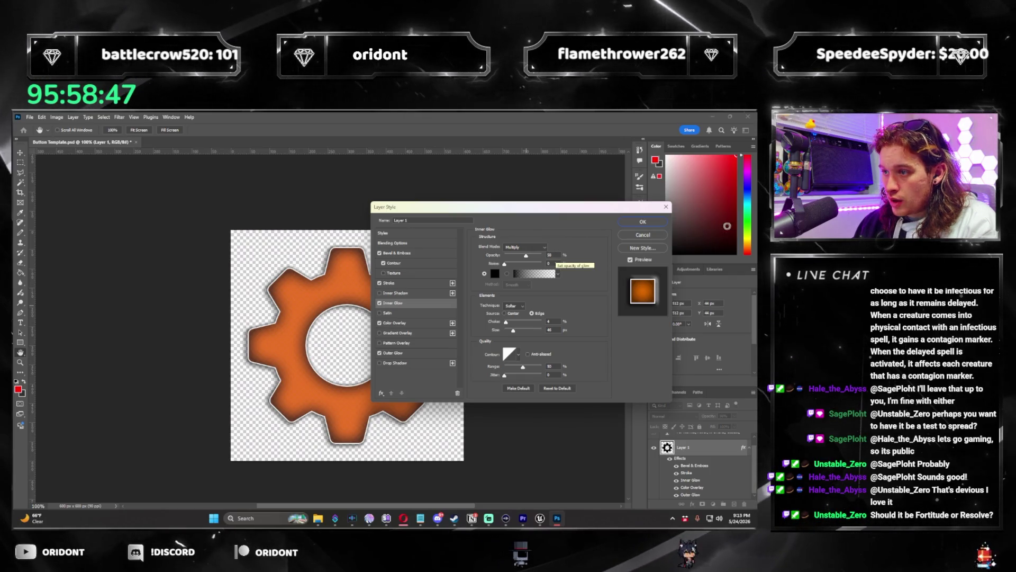
pyautogui.press('Return')
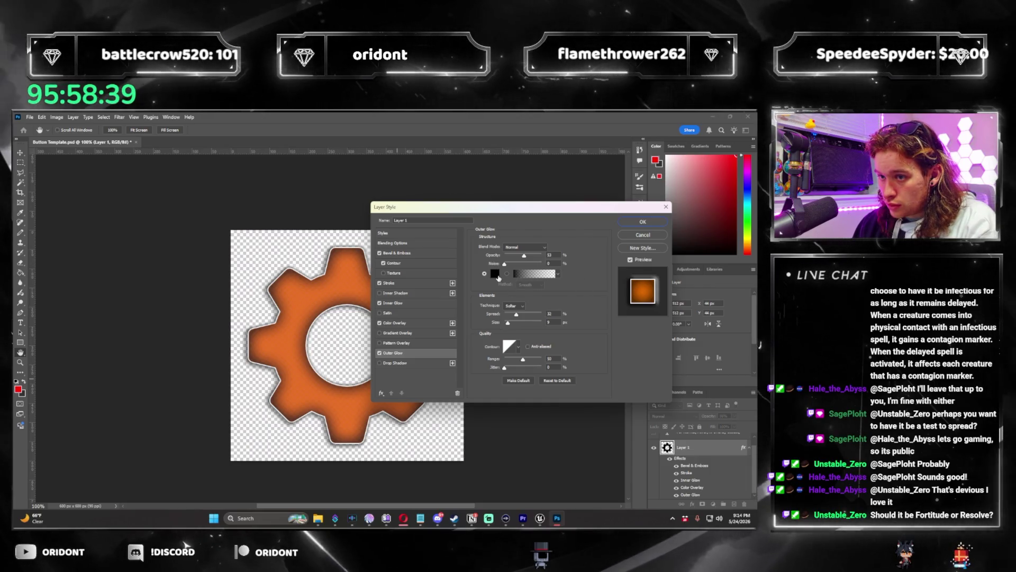
pyautogui.click(495, 273)
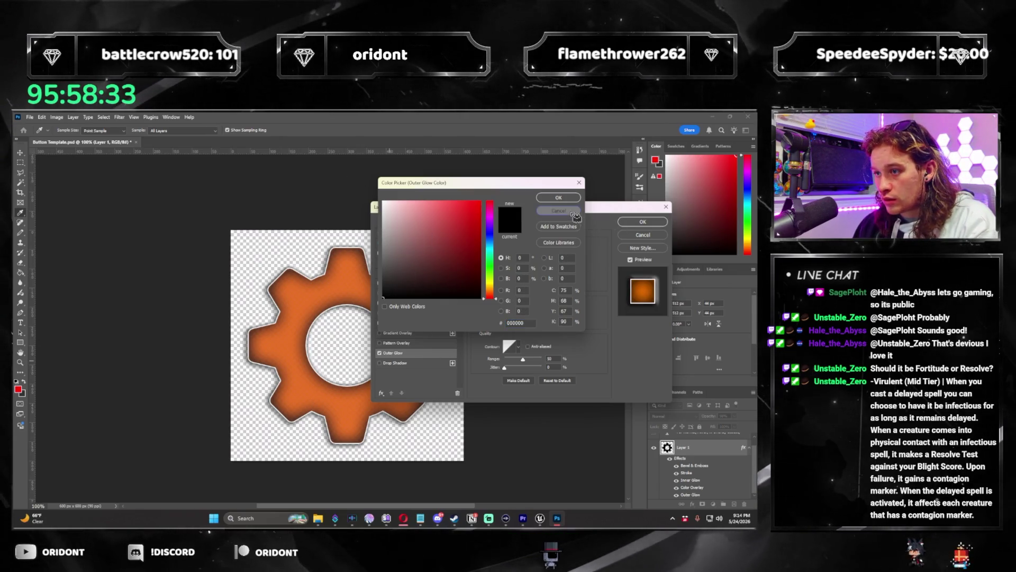
pyautogui.click(572, 213)
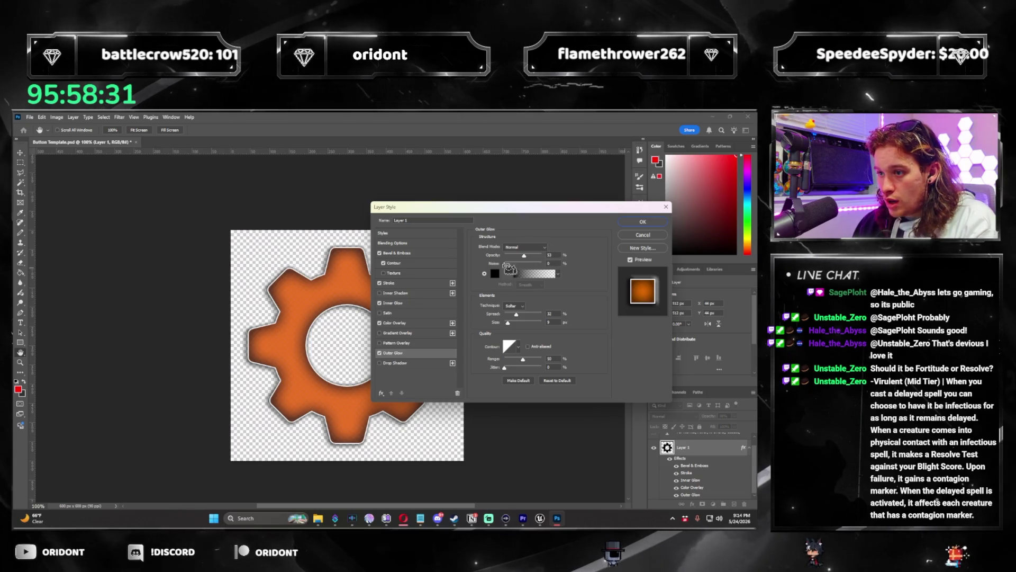
pyautogui.click(495, 274)
pyautogui.click(493, 291)
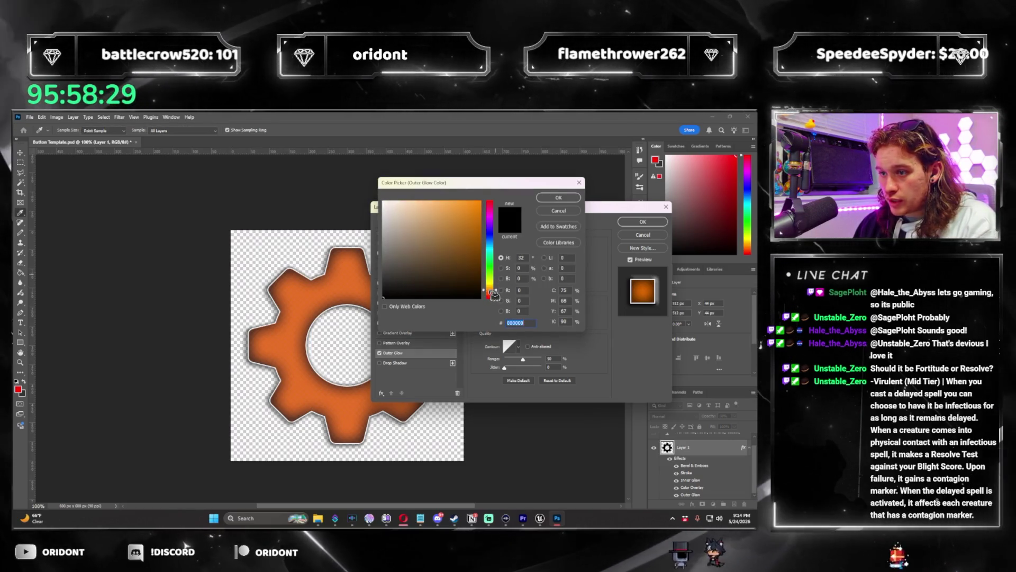
pyautogui.hotkey('ctrl', 'v')
pyautogui.press('Return')
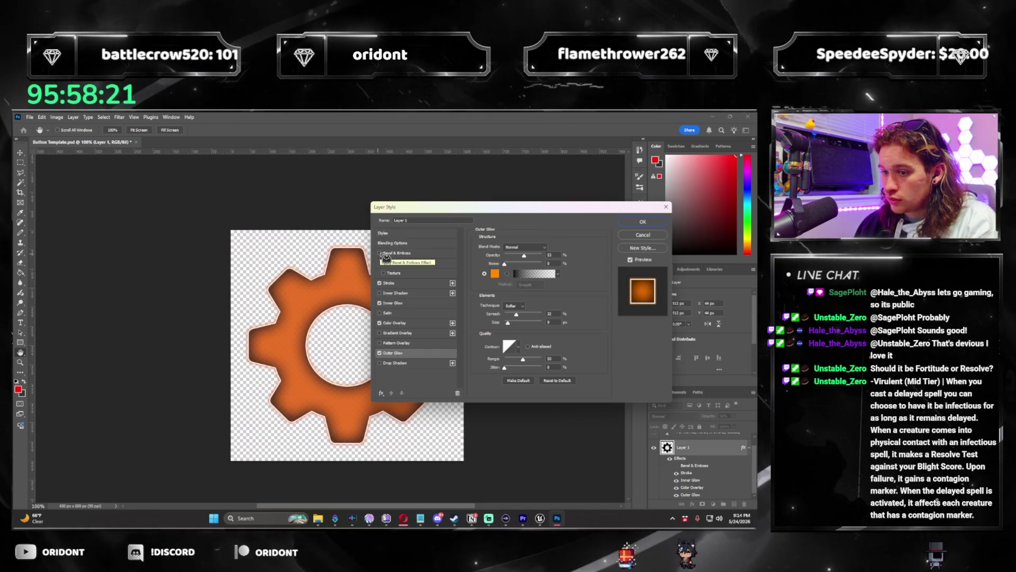
# Step: Turn off Bevel & Emboss and widen the outer glow to size 40
pyautogui.click(384, 263)
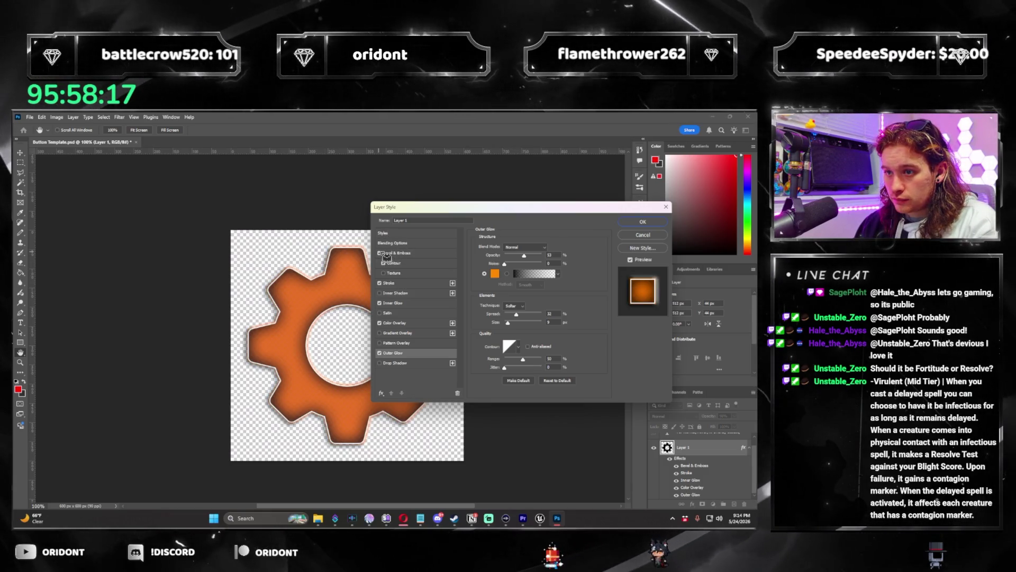
pyautogui.click(381, 254)
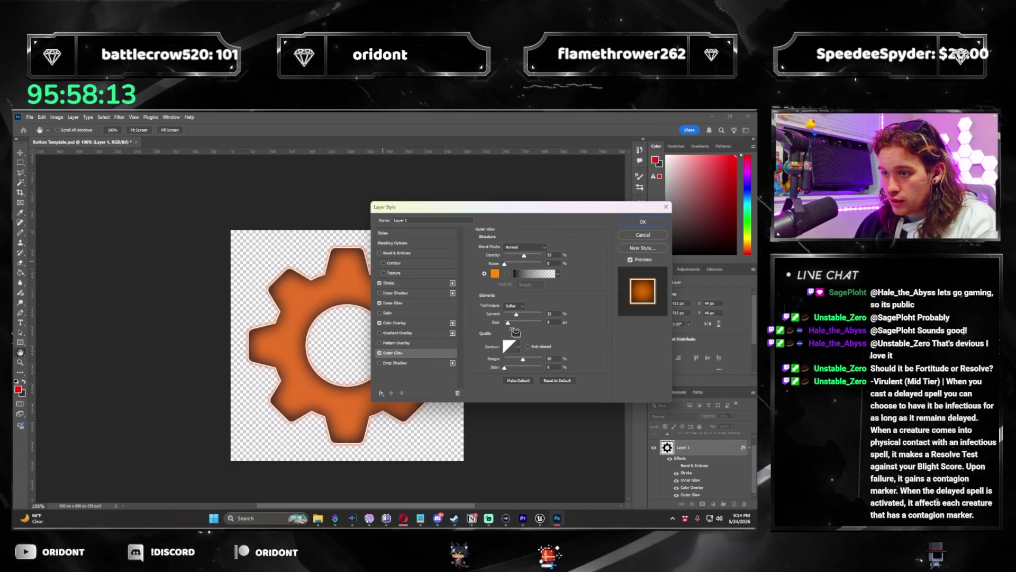
pyautogui.moveTo(516, 328)
pyautogui.mouseDown()
pyautogui.moveTo(503, 316)
pyautogui.moveTo(519, 326)
pyautogui.mouseUp()
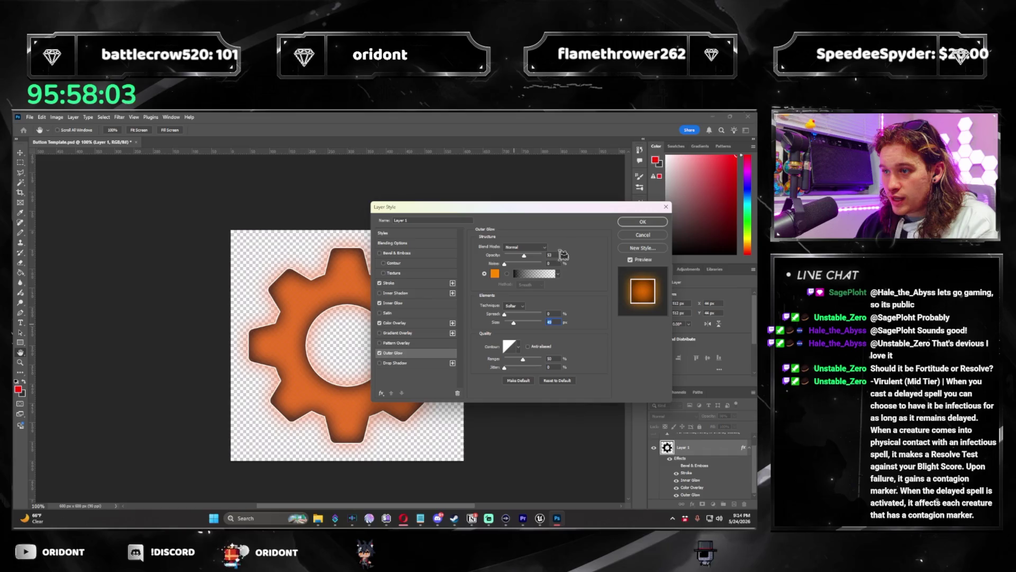
pyautogui.press('Return')
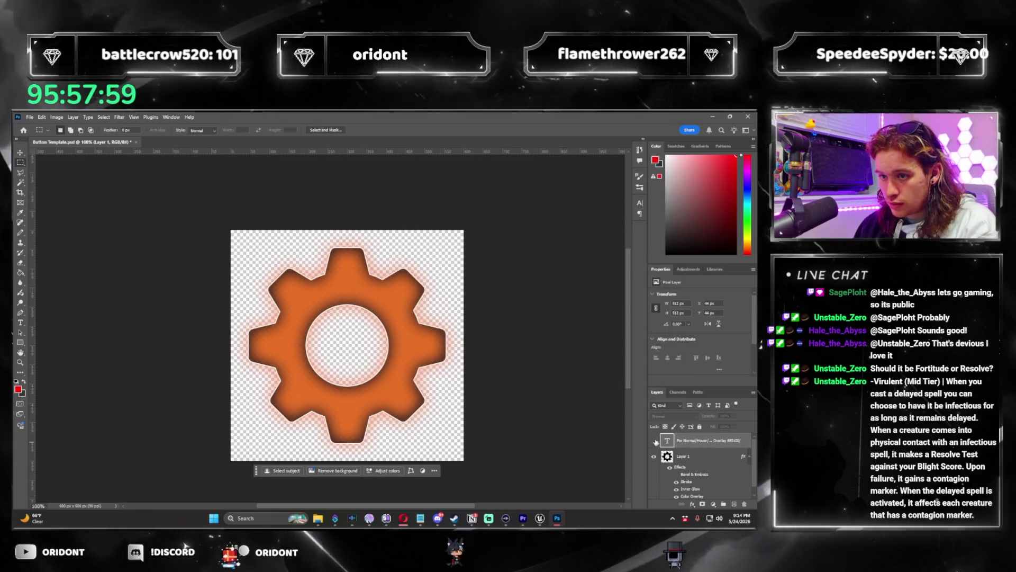
# Step: Show the notes and add an Outer Glow Opacity line with '• 0 / 50 / 25'
pyautogui.click(688, 440)
pyautogui.click(653, 440)
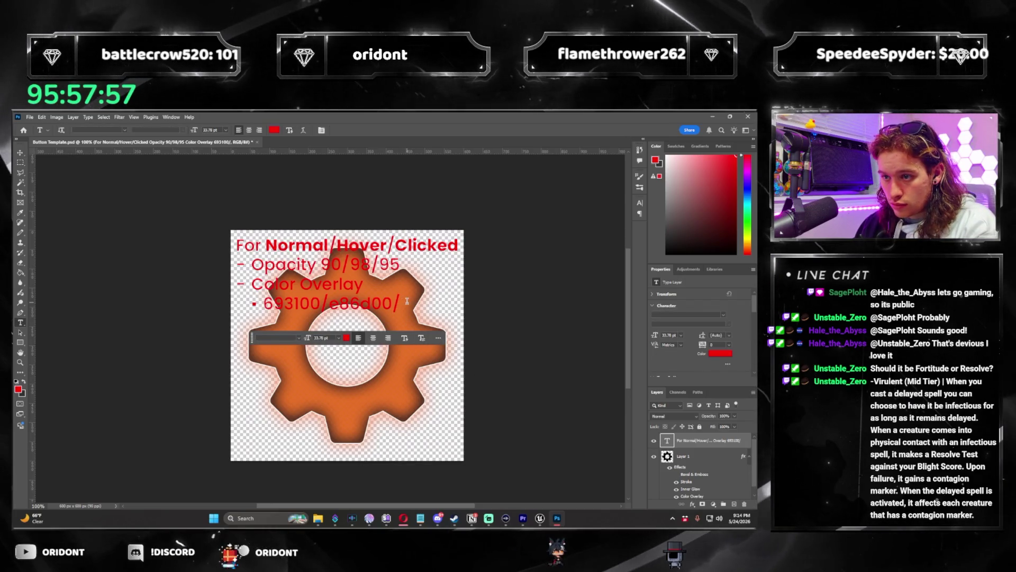
pyautogui.press('t')
pyautogui.click(451, 298)
pyautogui.press('Return')
pyautogui.write('•')
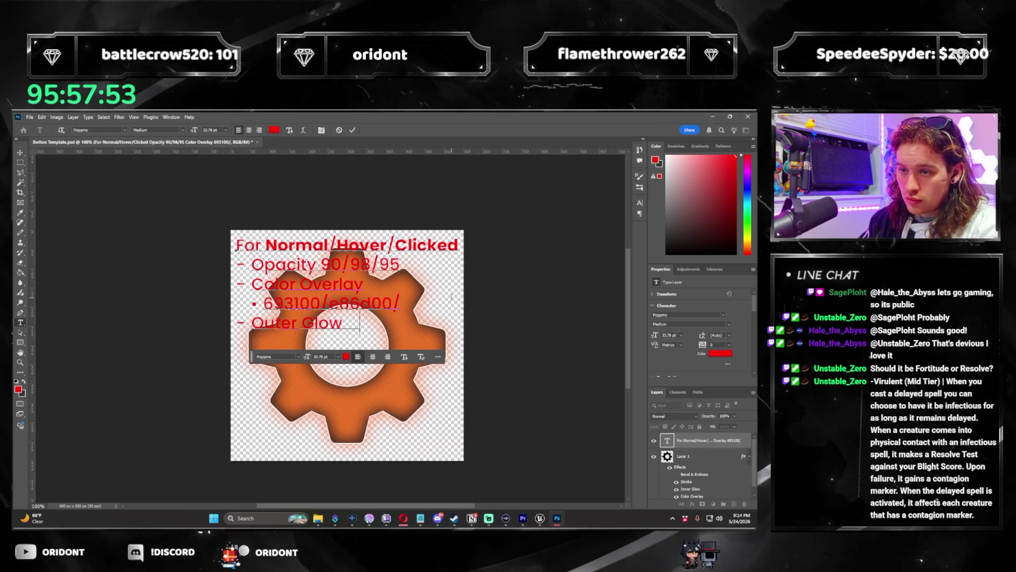
pyautogui.write('y')
pyautogui.press('Return')
pyautogui.write('• 0')
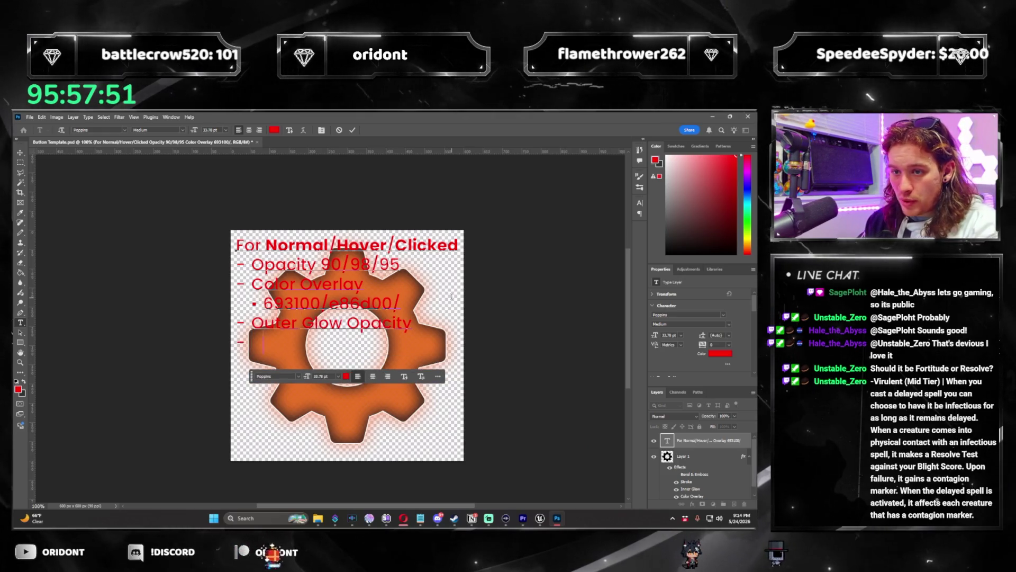
pyautogui.write(' /')
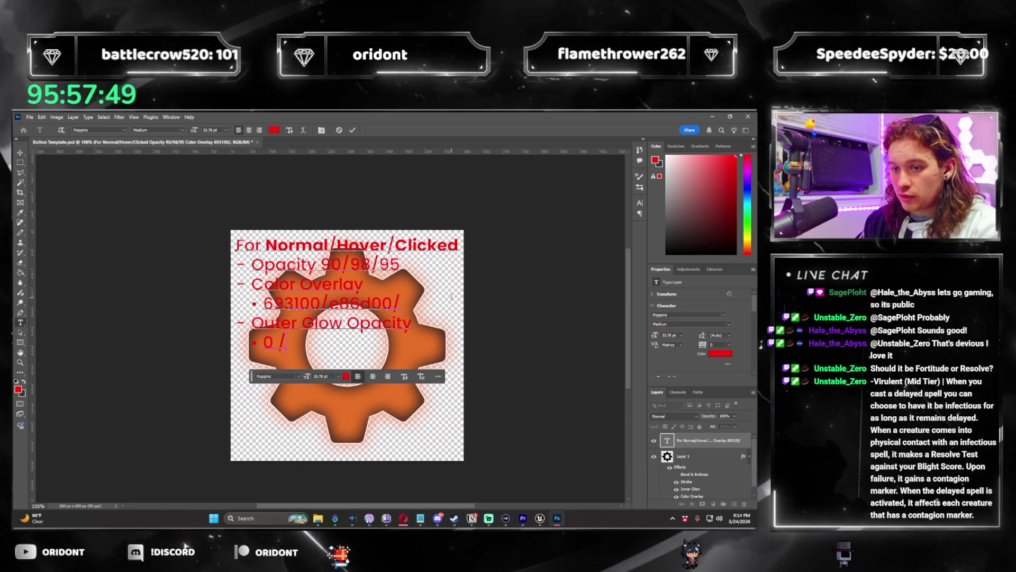
pyautogui.write(' 50 / 25')
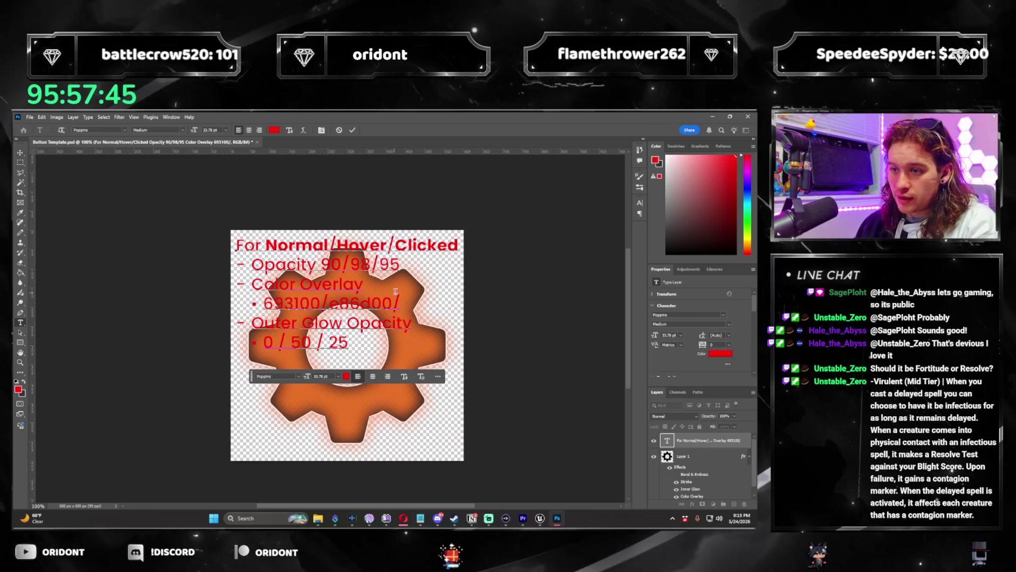
# Step: Make all the notes text red and commit the edit
pyautogui.hotkey('ctrl', 'a')
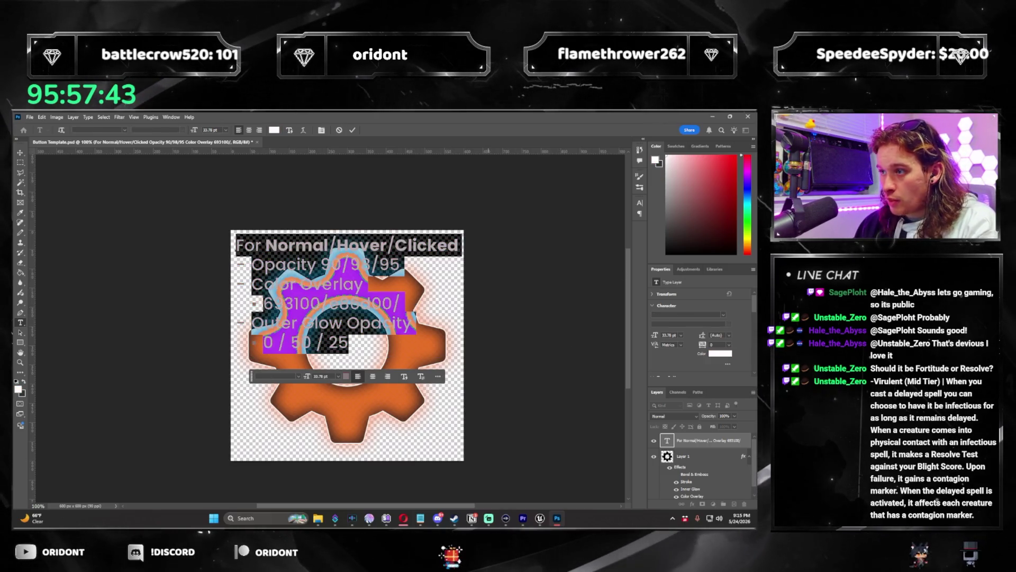
pyautogui.hotkey('alt', 'BackSpace')
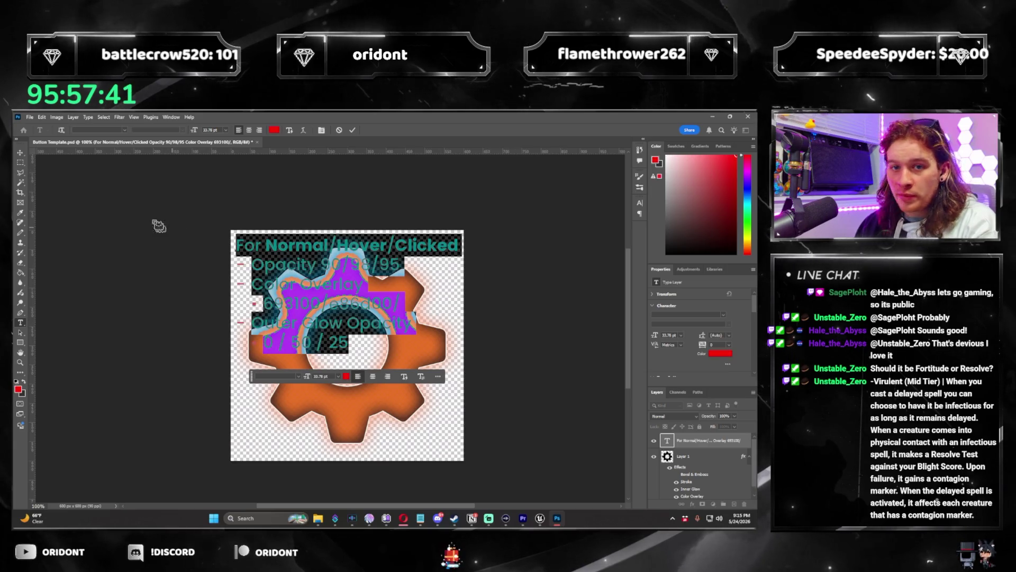
pyautogui.hotkey('ctrl', 'Return')
pyautogui.press('m')
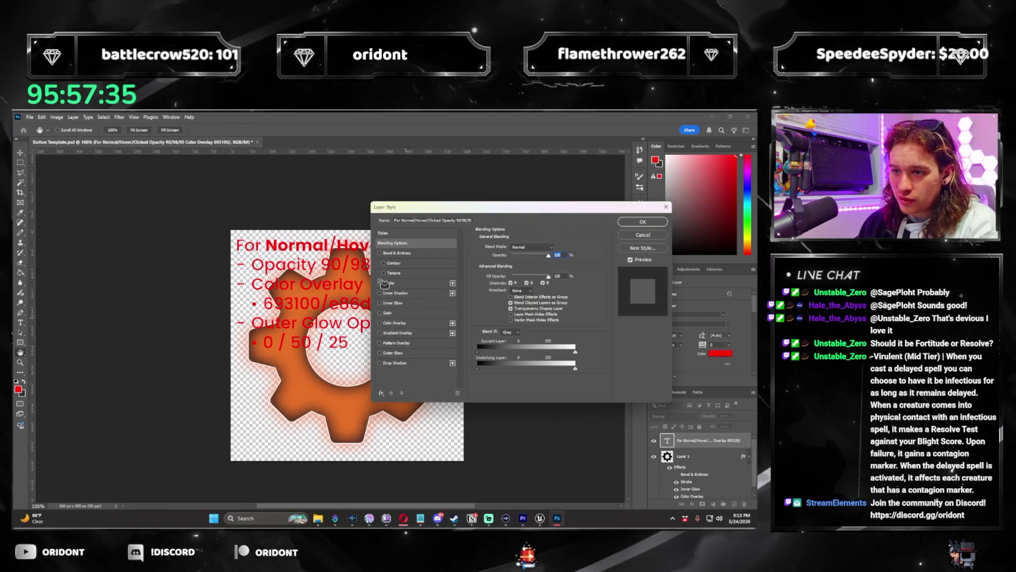
# Step: Add a black 000000 stroke and a drop shadow to the notes text
pyautogui.click(381, 283)
pyautogui.click(434, 281)
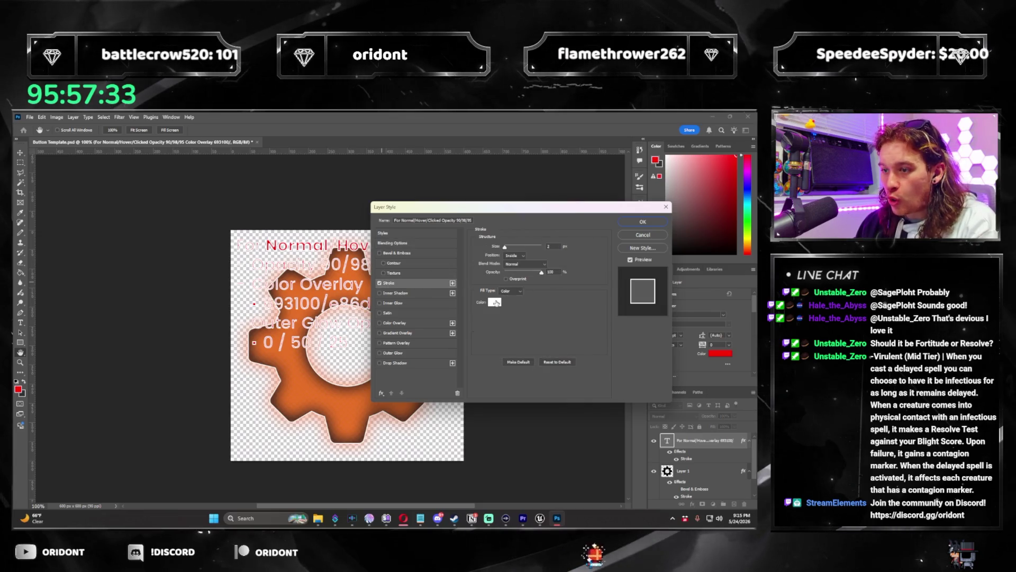
pyautogui.click(496, 303)
pyautogui.write('000000')
pyautogui.click(555, 199)
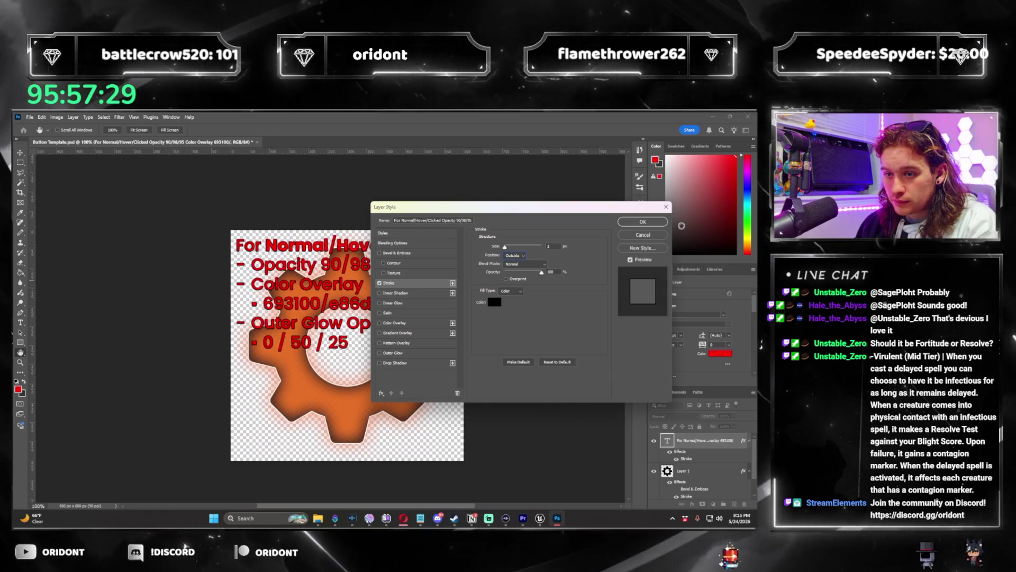
pyautogui.click(379, 363)
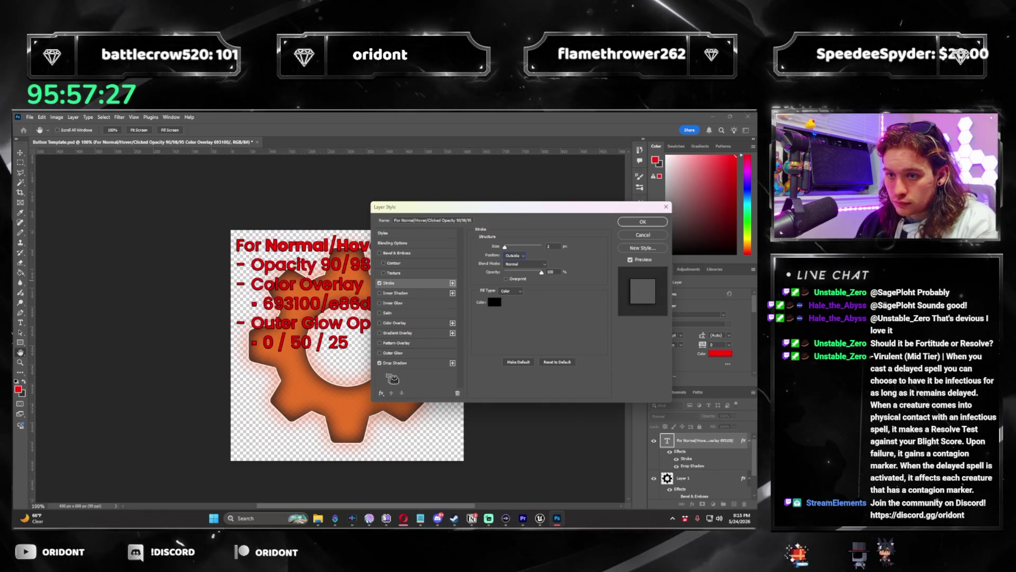
pyautogui.press('Return')
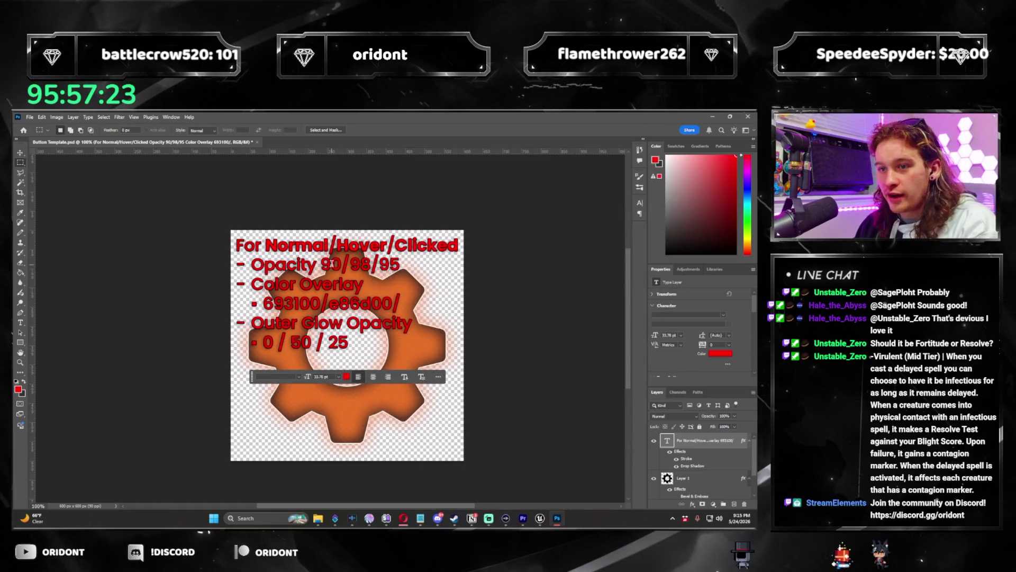
# Step: Try a pink text colour, undo it, and hide the notes layer
pyautogui.press('Return')
pyautogui.click(682, 155)
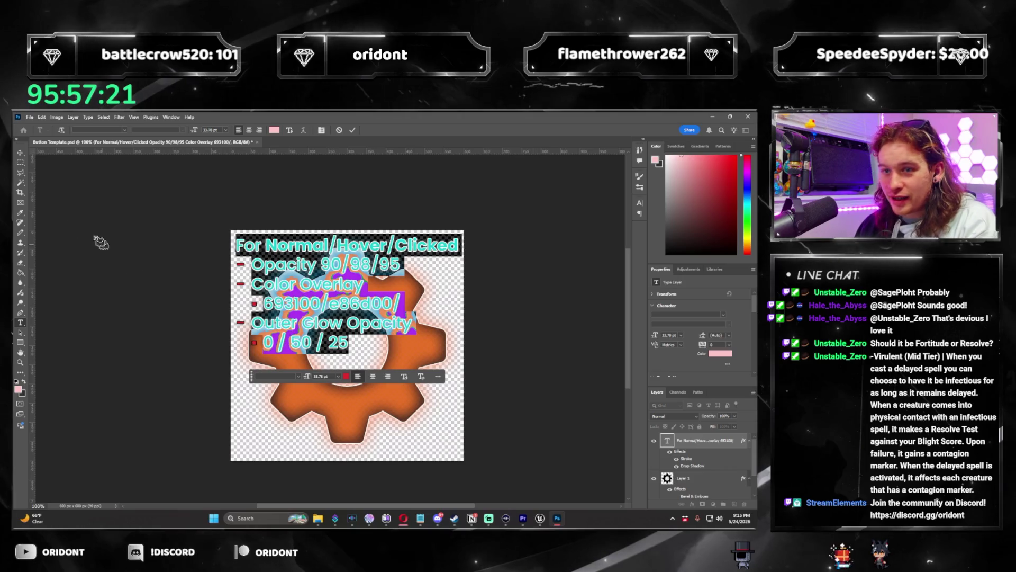
pyautogui.click(20, 162)
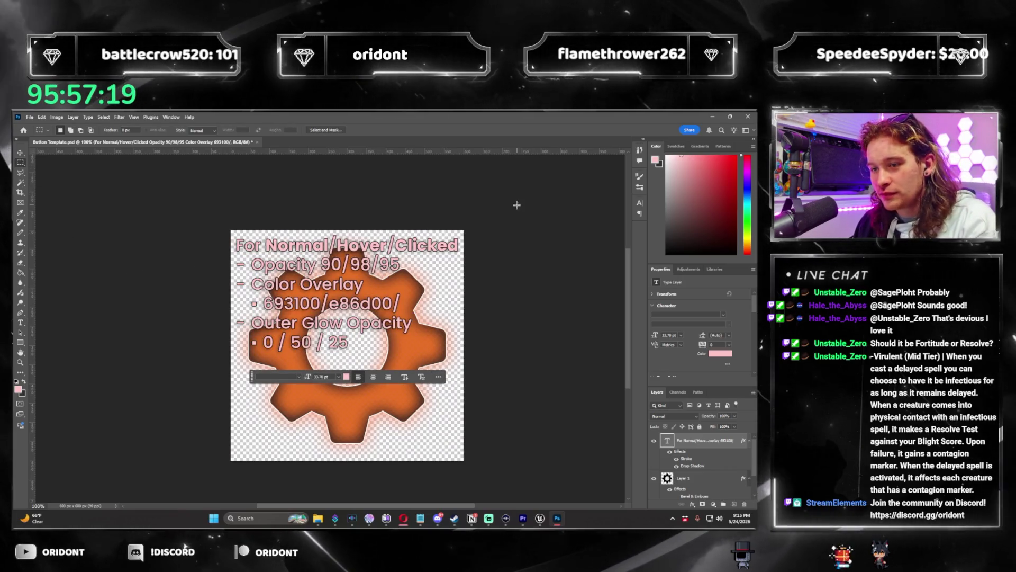
pyautogui.hotkey('ctrl', 'z')
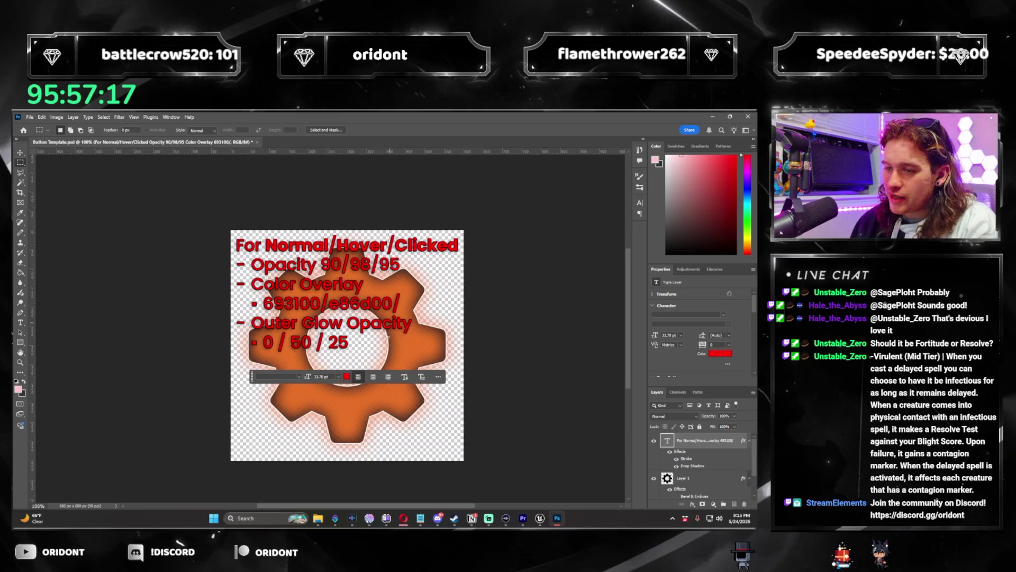
pyautogui.hotkey('ctrl', ',')
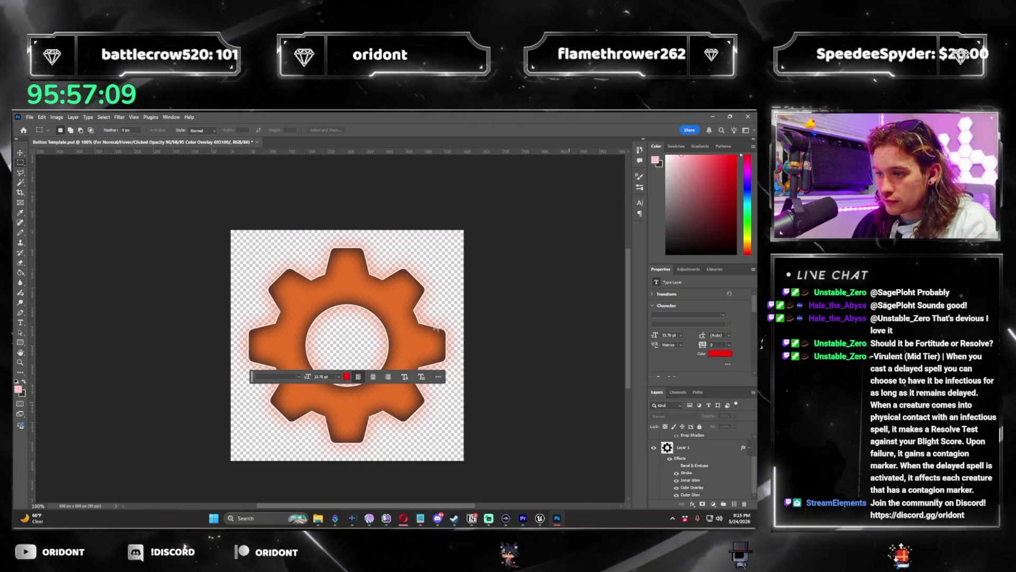
pyautogui.click(29, 117)
pyautogui.moveTo(74, 252)
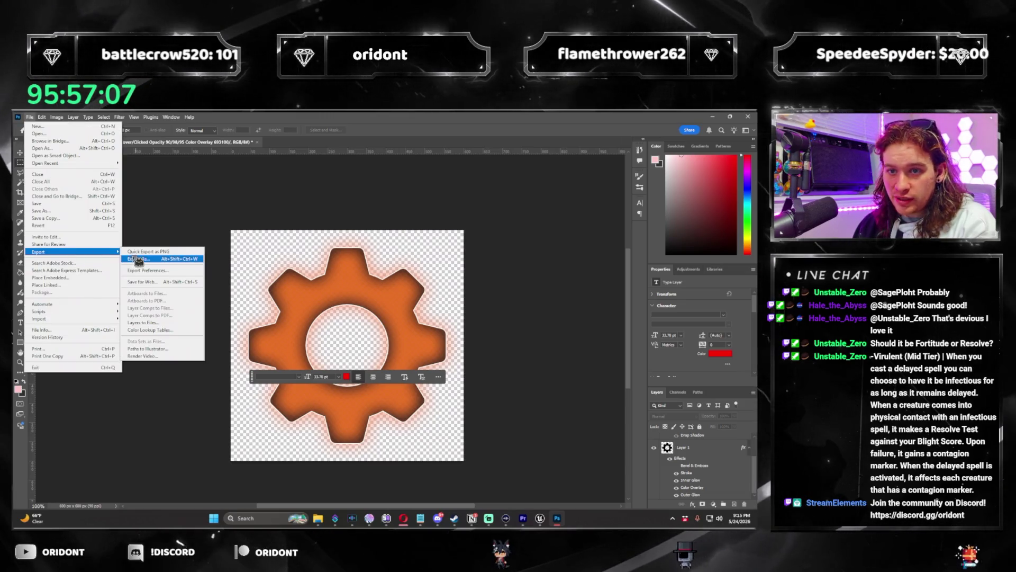
pyautogui.click(133, 252)
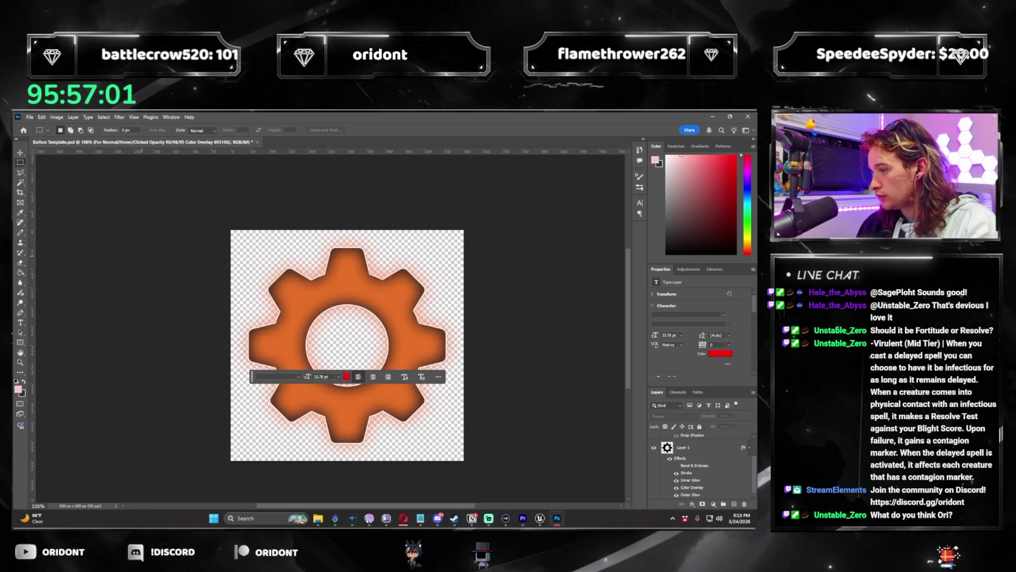
pyautogui.scroll(2, 655, 446)
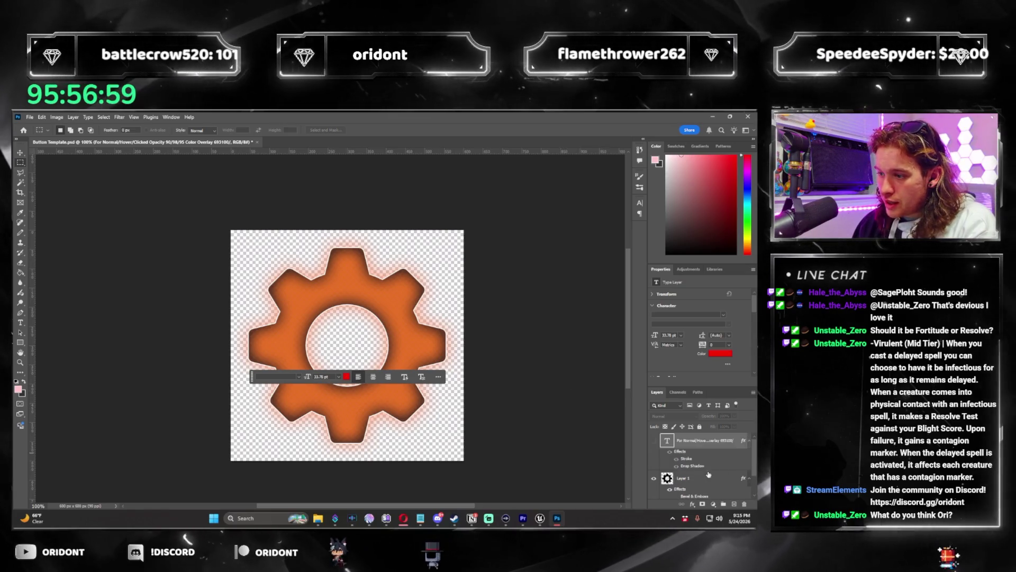
pyautogui.click(655, 445)
pyautogui.click(655, 445)
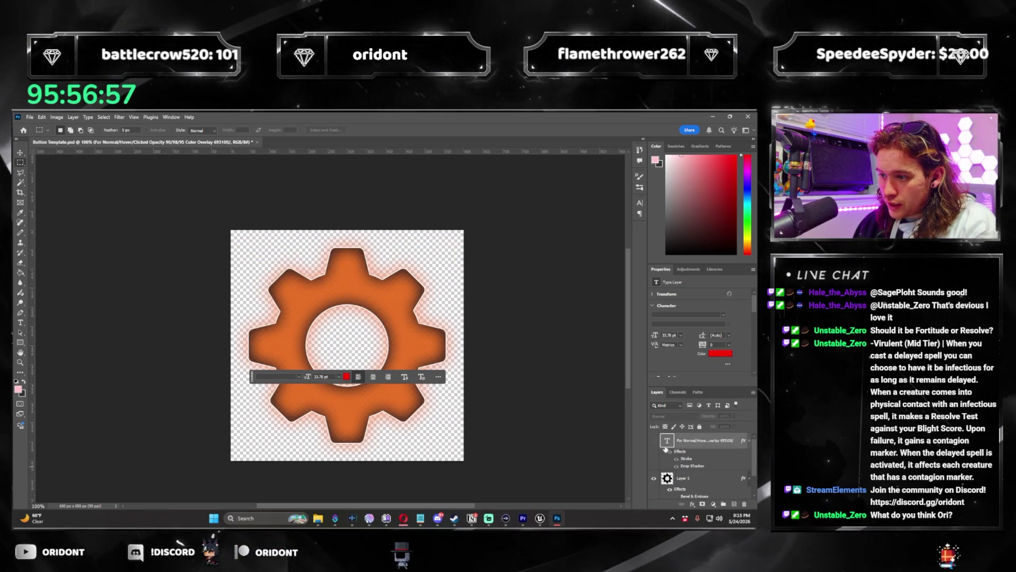
pyautogui.click(655, 442)
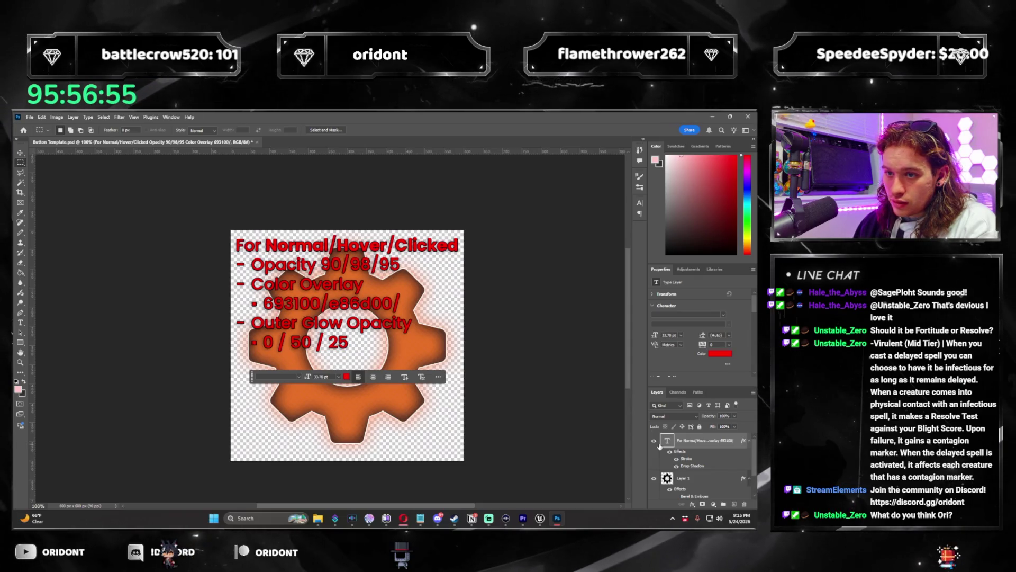
pyautogui.click(654, 441)
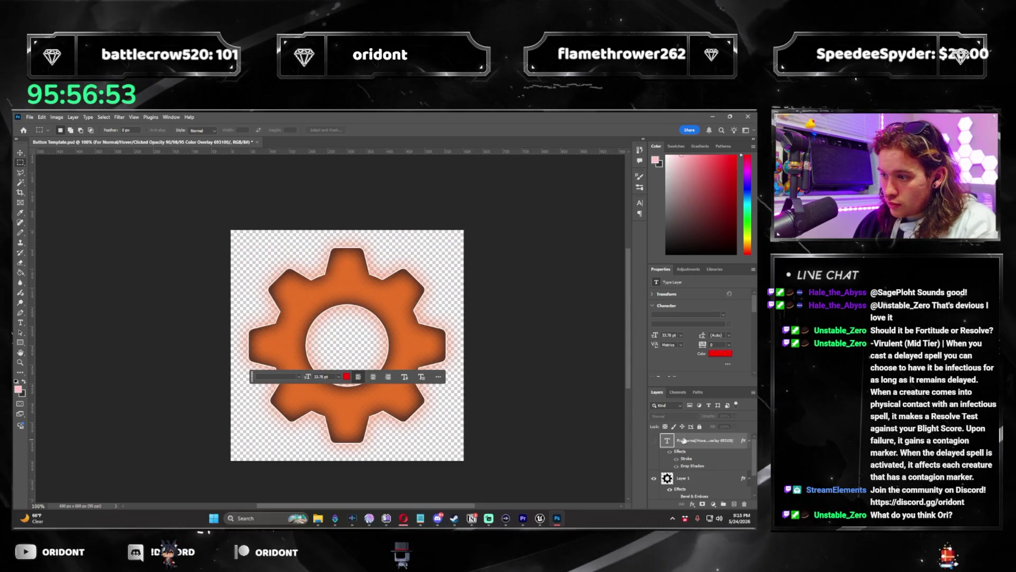
pyautogui.click(697, 485)
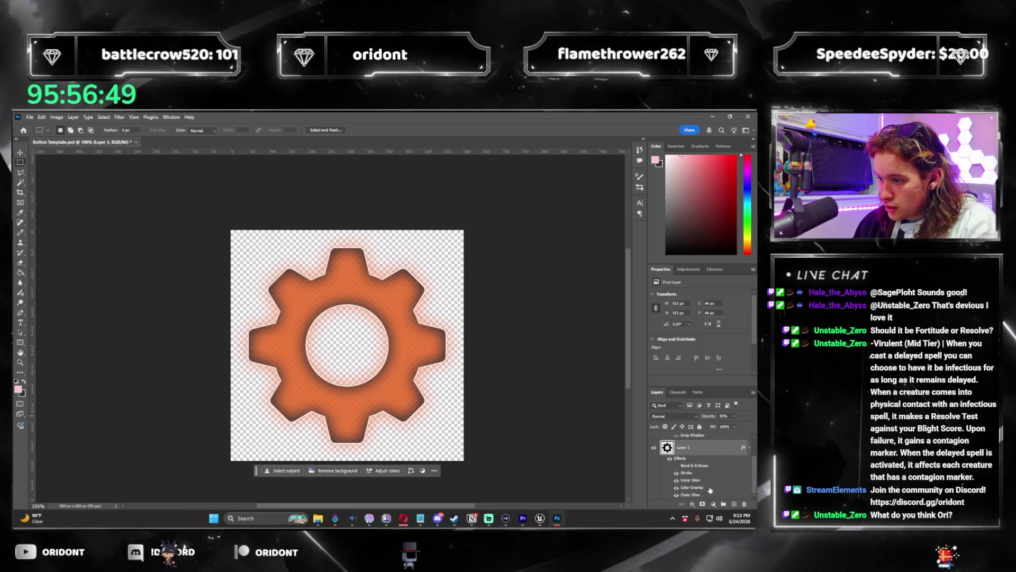
pyautogui.doubleClick(706, 452)
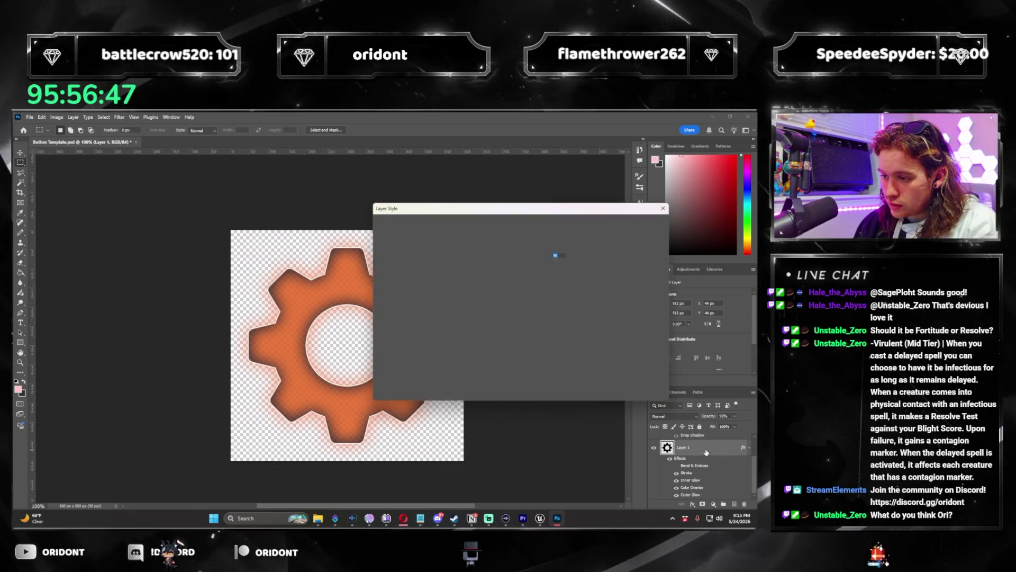
# Step: Set the gear's outer glow opacity to 25 and its overlay colour to a64e00
pyautogui.click(415, 354)
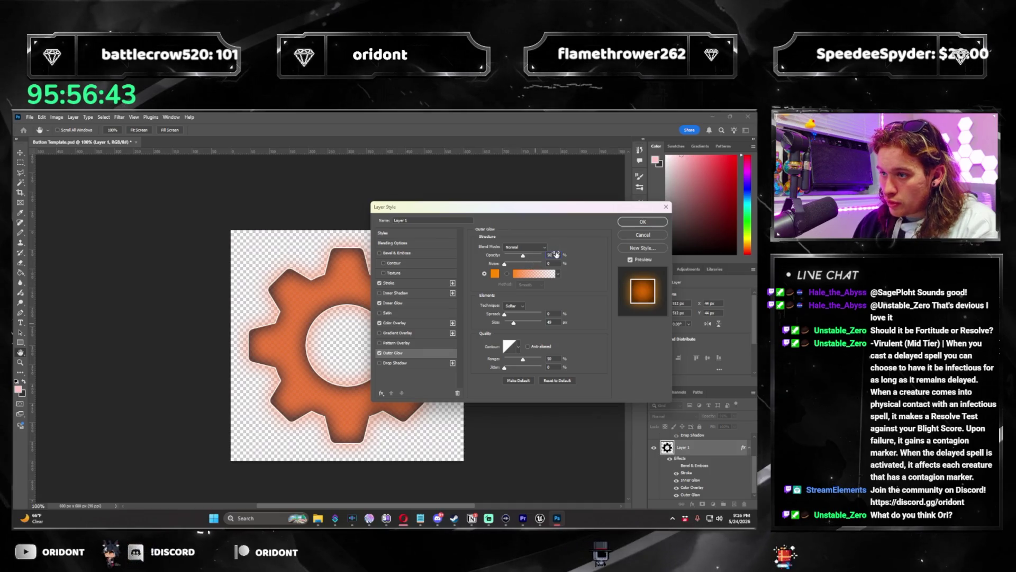
pyautogui.write('25')
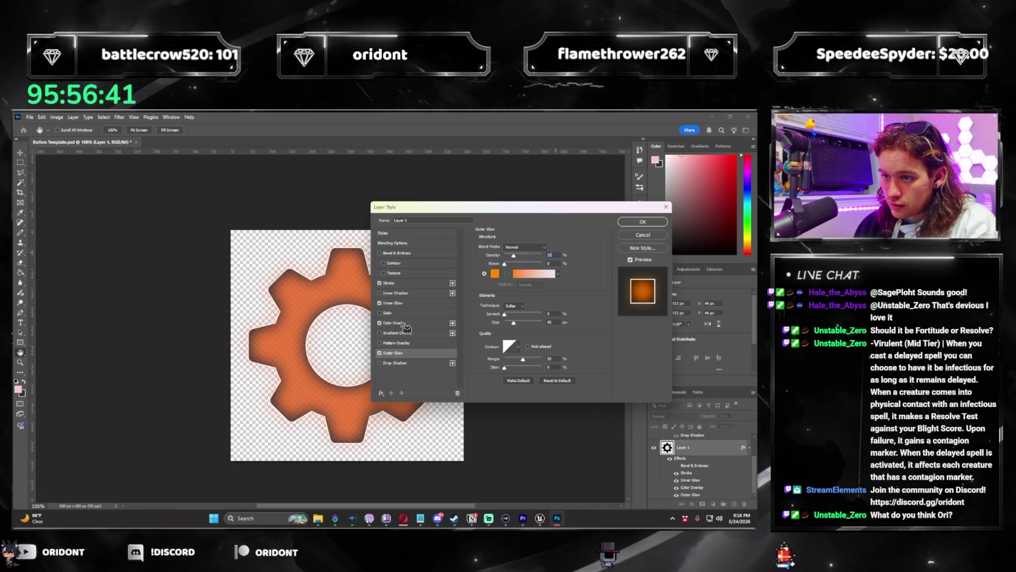
pyautogui.click(439, 323)
pyautogui.click(559, 250)
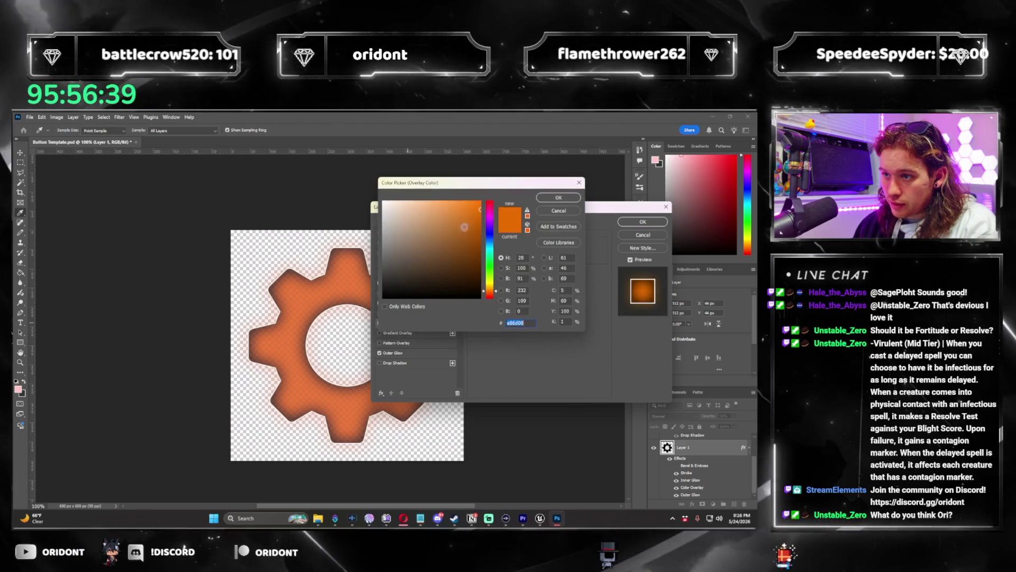
pyautogui.write('a64e00')
pyautogui.doubleClick(528, 322)
pyautogui.click(559, 198)
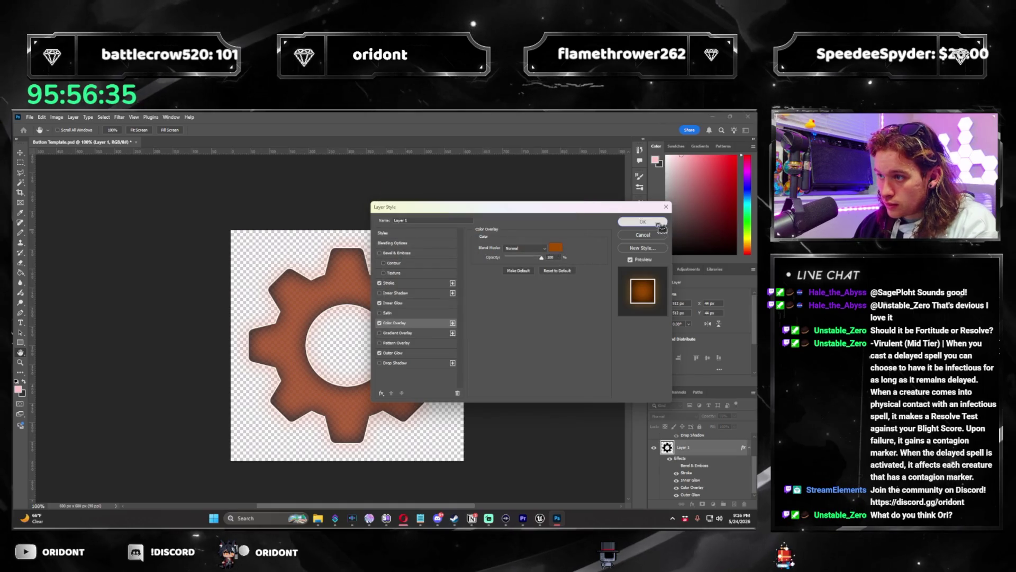
pyautogui.press('Return')
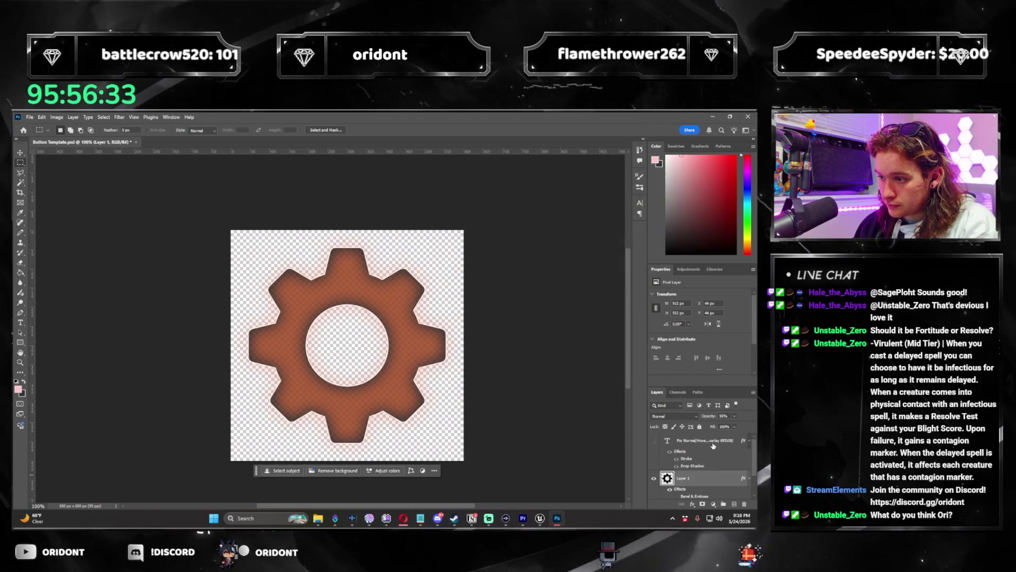
# Step: Show the notes text, shrink it slightly, and hide it again
pyautogui.hotkey('ctrl', 'z')
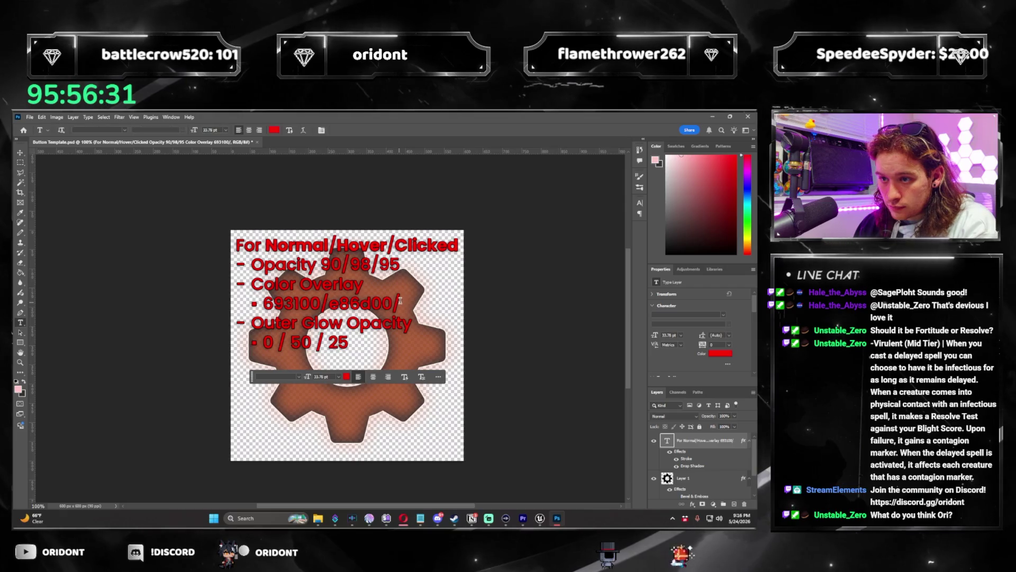
pyautogui.press('v')
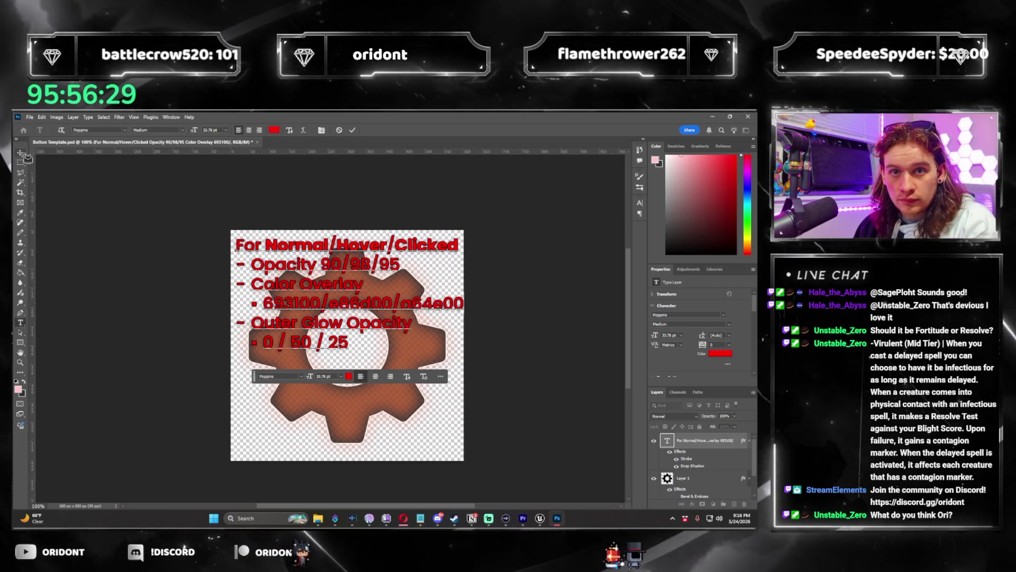
pyautogui.moveTo(464, 295); pyautogui.dragTo(460, 293)
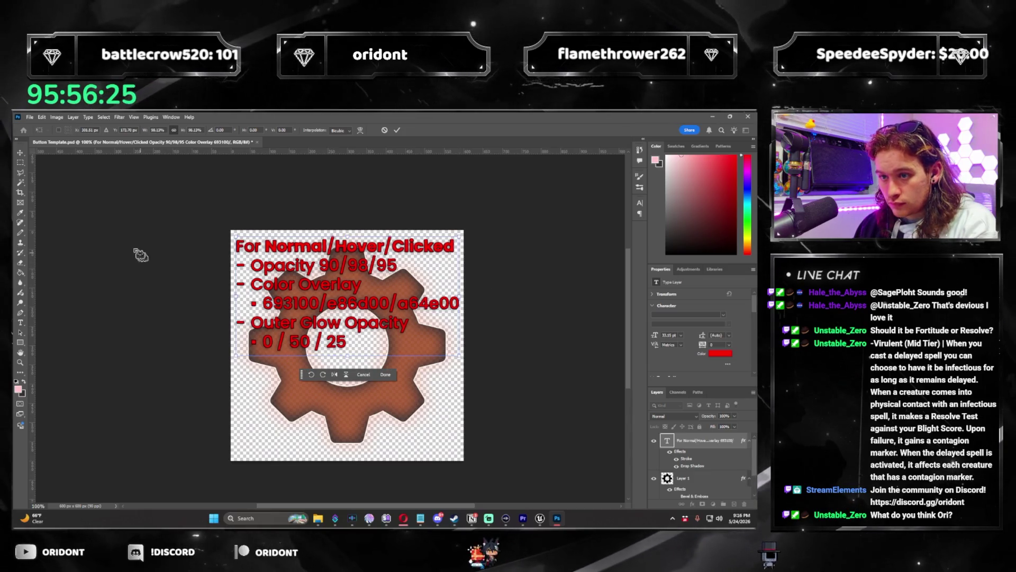
pyautogui.press('Return')
pyautogui.hotkey('ctrl', 'shift', 'z')
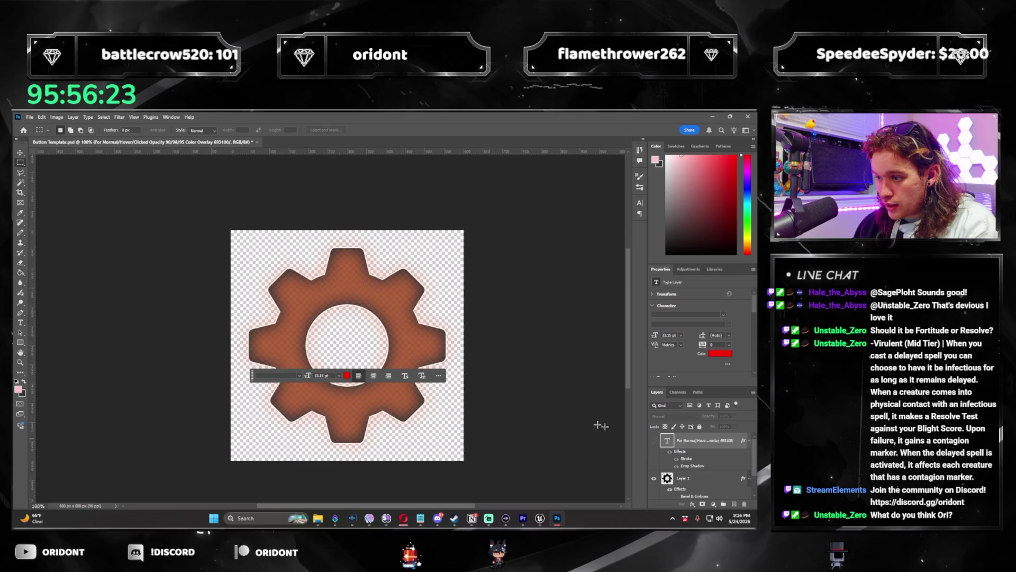
pyautogui.click(30, 117)
# Step: Quick-export the darker orange gear as a PNG
pyautogui.moveTo(64, 249)
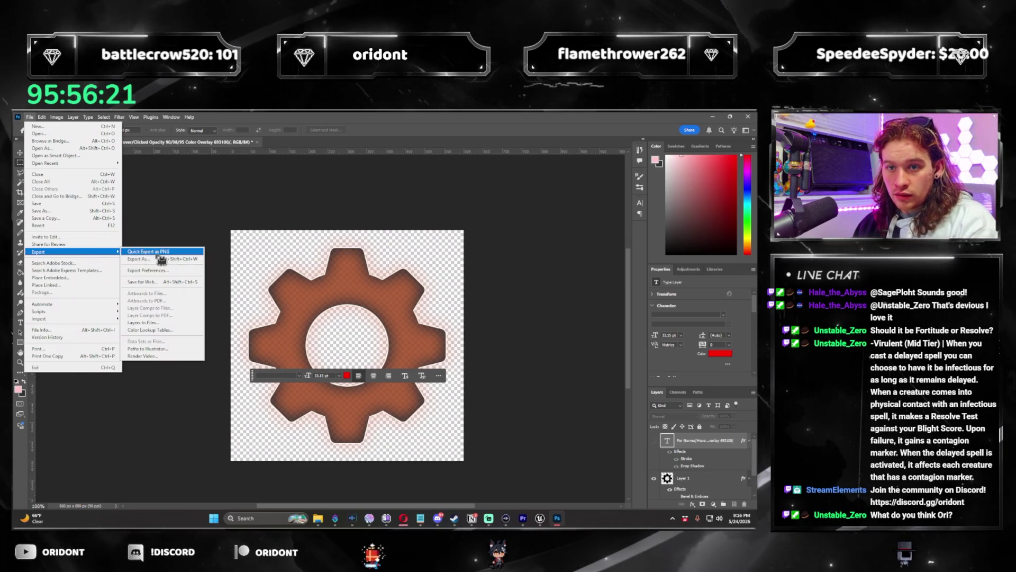
pyautogui.click(154, 258)
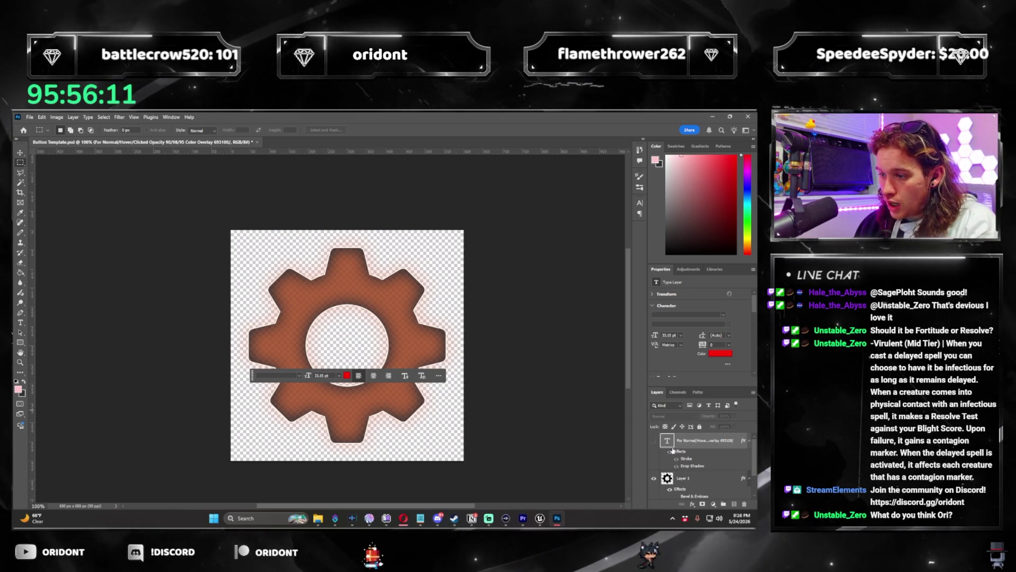
pyautogui.click(655, 440)
pyautogui.click(654, 440)
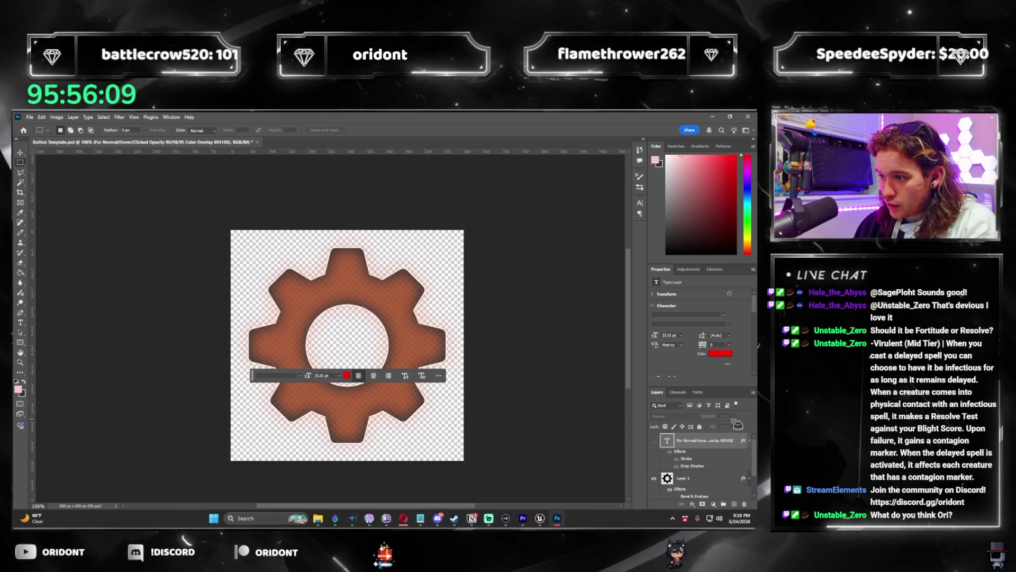
# Step: Review the gear layer's Outer Glow settings and close Layer Style unchanged
pyautogui.click(704, 478)
pyautogui.scroll(-1, 704, 466)
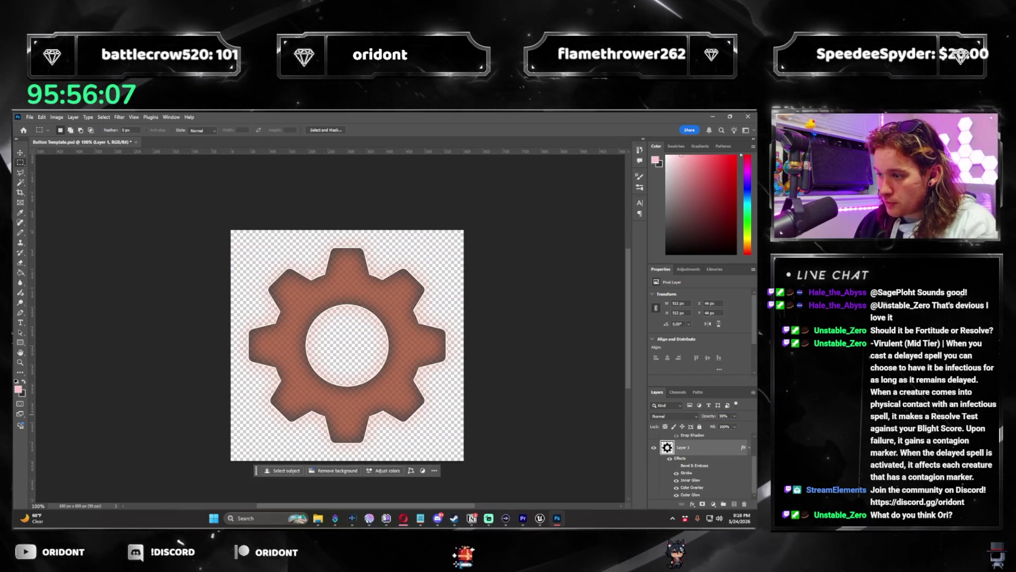
pyautogui.doubleClick(720, 447)
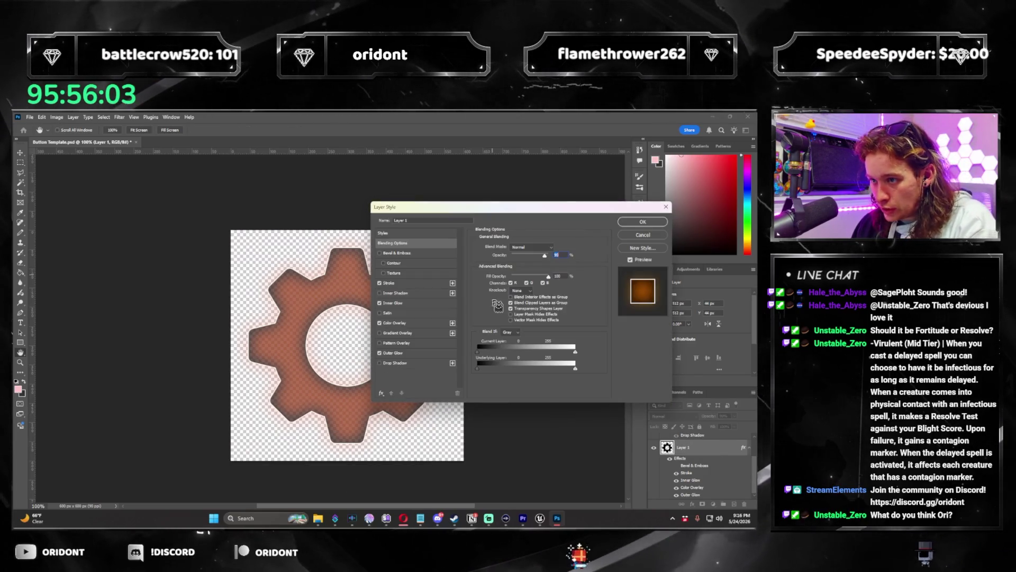
pyautogui.click(411, 354)
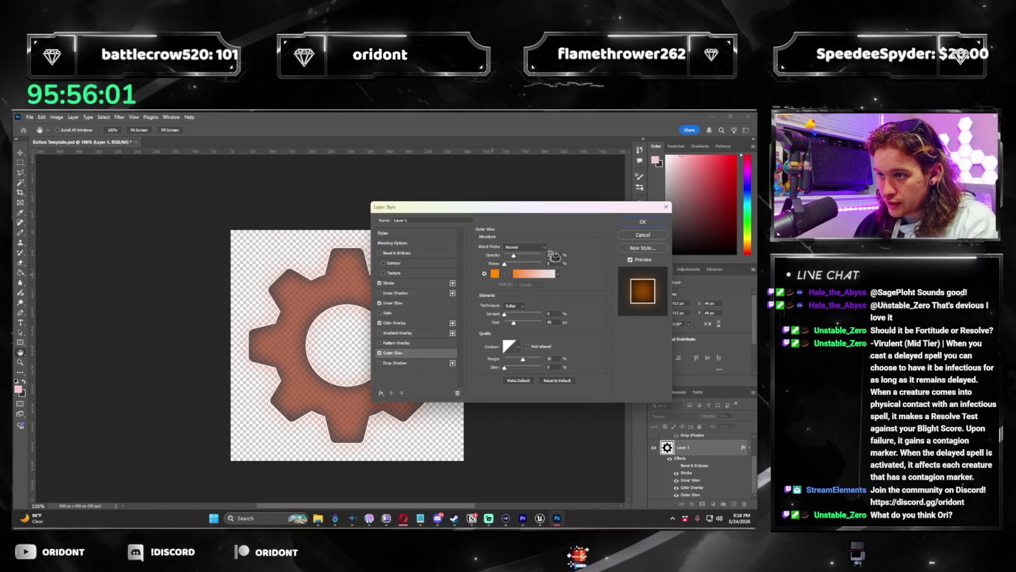
pyautogui.press('Return')
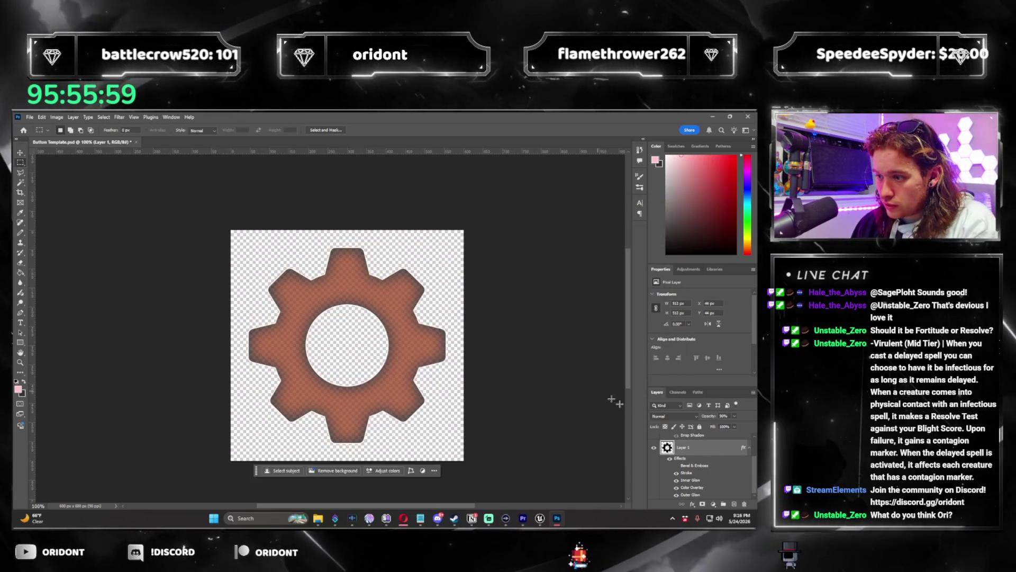
# Step: Show the notes text to read its colour values, then reselect the gear layer
pyautogui.scroll(1, 699, 455)
pyautogui.click(654, 440)
pyautogui.click(698, 441)
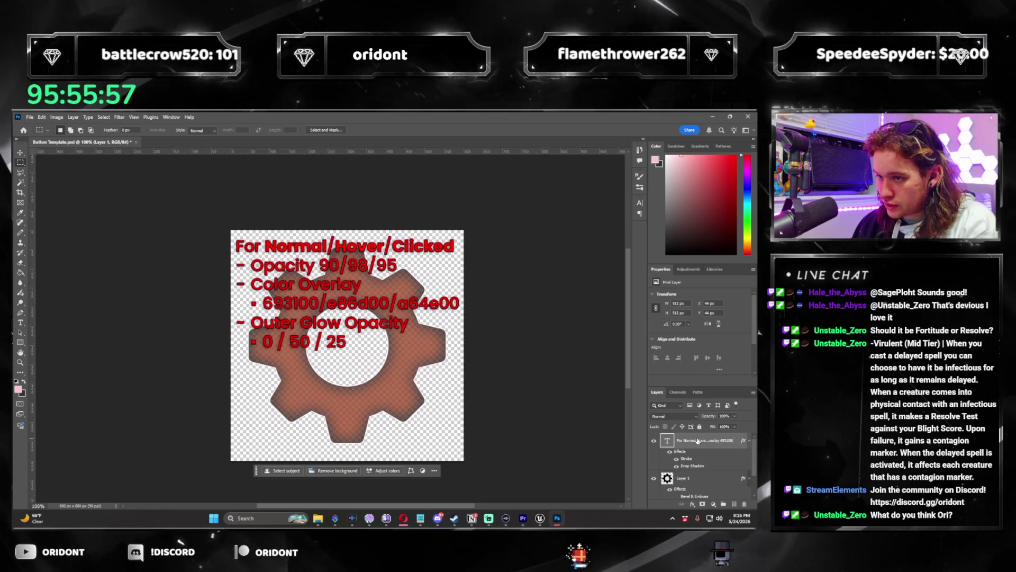
pyautogui.press('t')
pyautogui.click(322, 301)
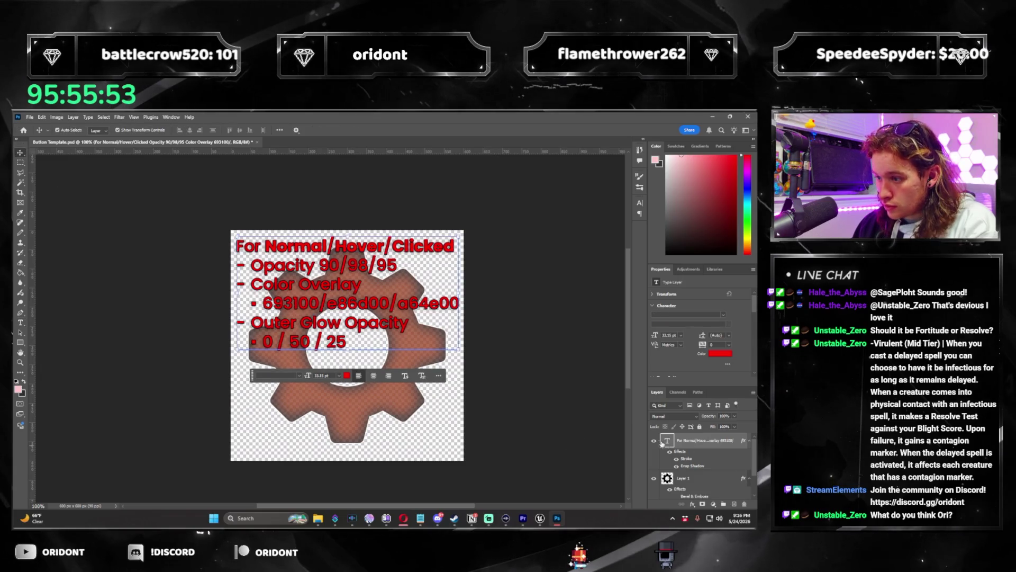
pyautogui.click(708, 483)
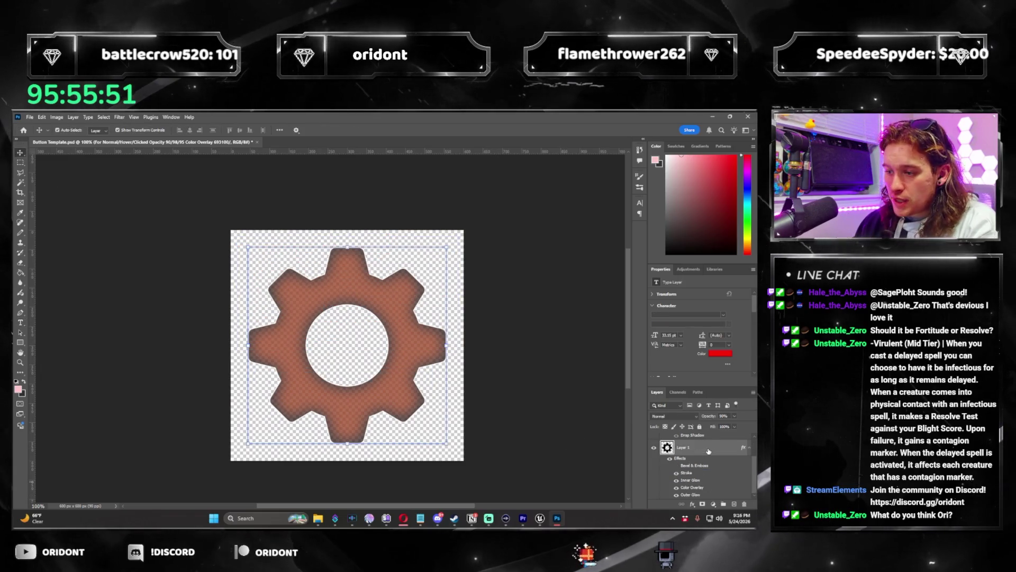
# Step: Set the gear's Color Overlay to dark brown 693100
pyautogui.doubleClick(708, 450)
pyautogui.click(407, 301)
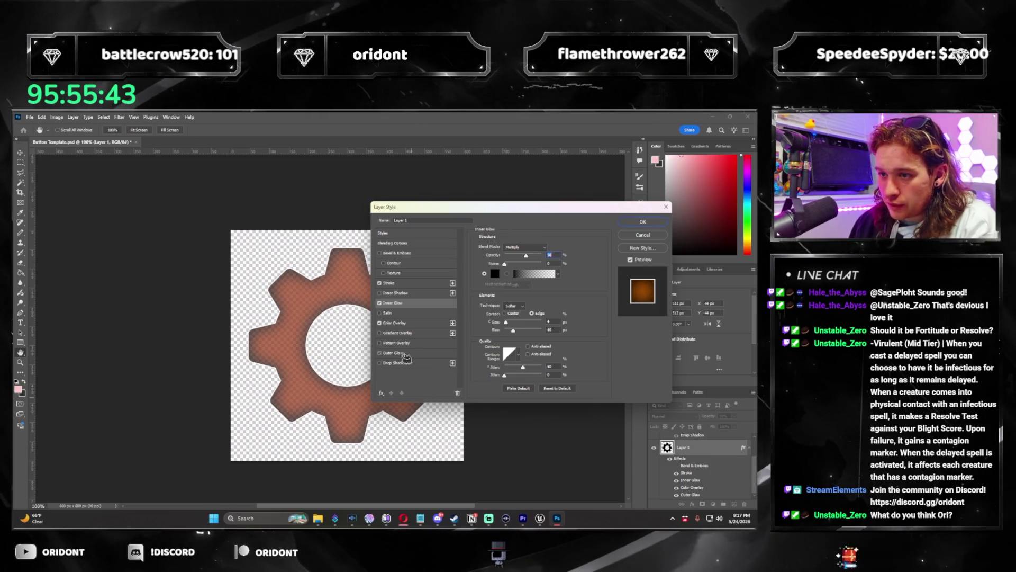
pyautogui.click(413, 323)
pyautogui.click(554, 247)
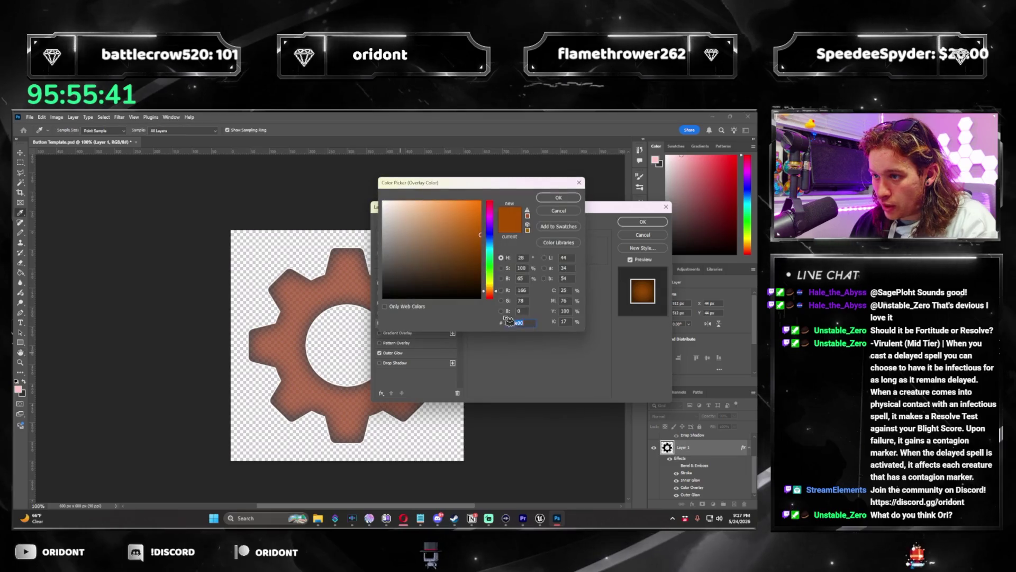
pyautogui.click(480, 258)
pyautogui.click(557, 199)
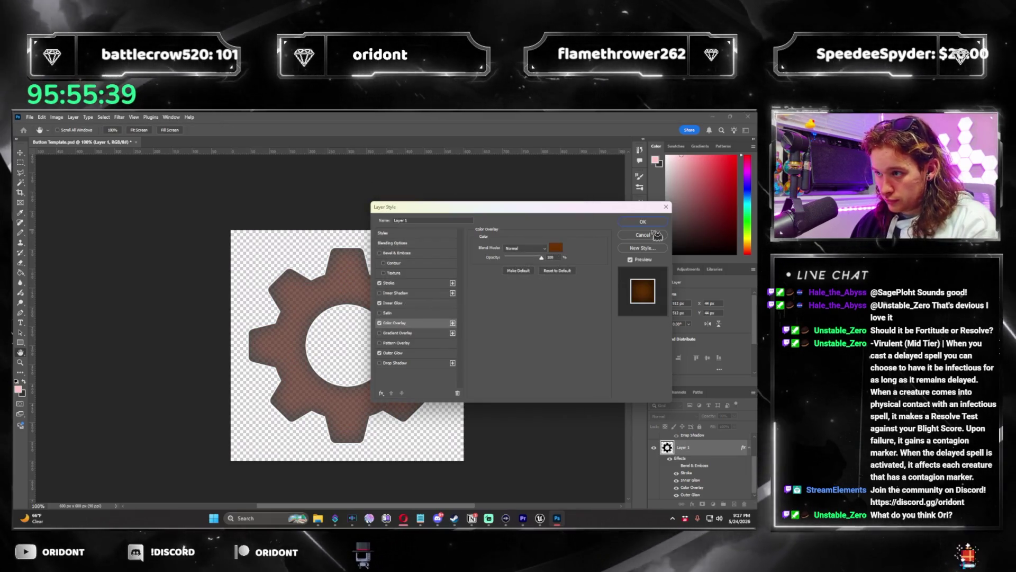
pyautogui.press('Return')
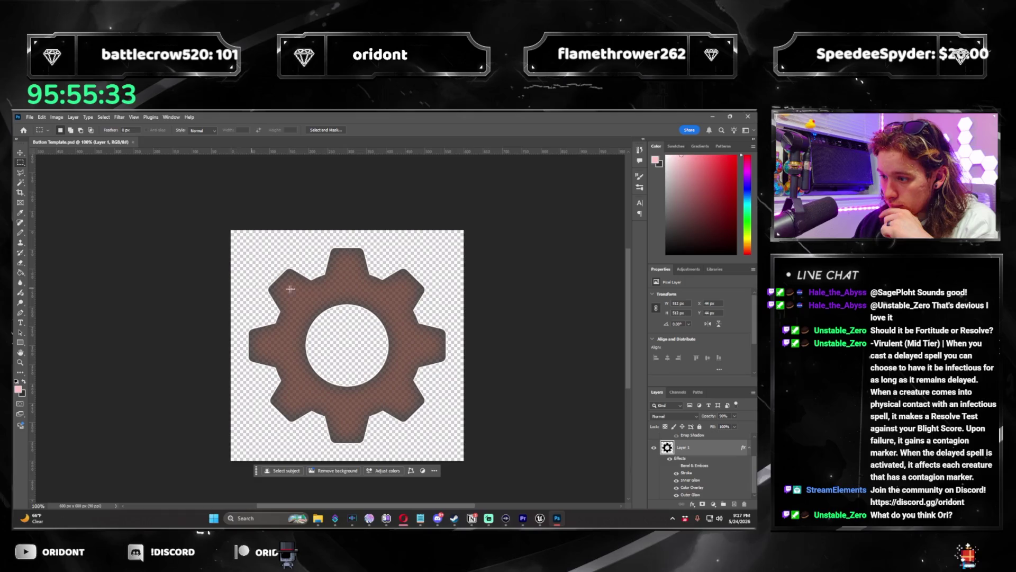
# Step: Quick-export the brown gear as a PNG and minimize Photoshop
pyautogui.click(30, 117)
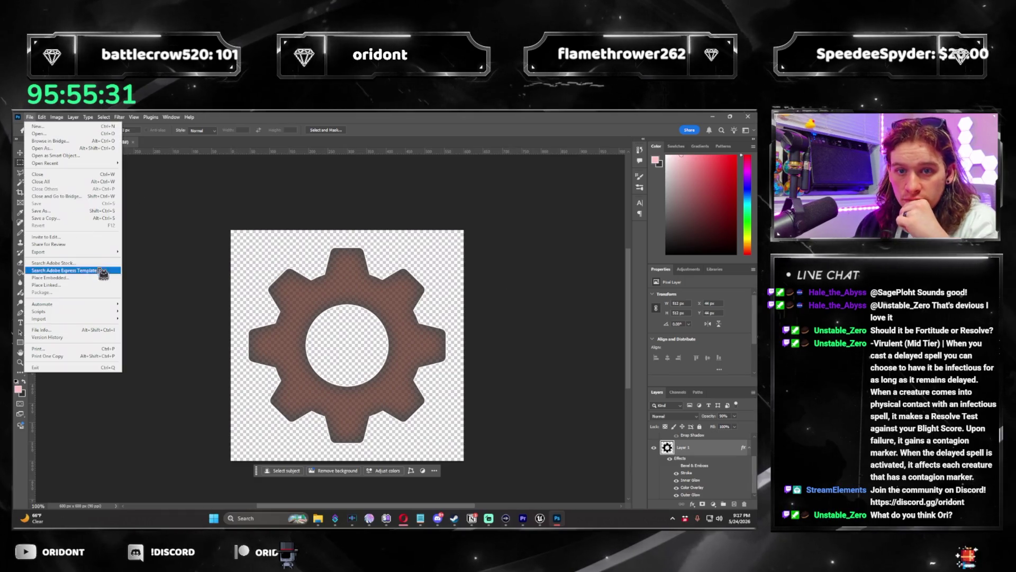
pyautogui.moveTo(53, 252)
pyautogui.click(173, 252)
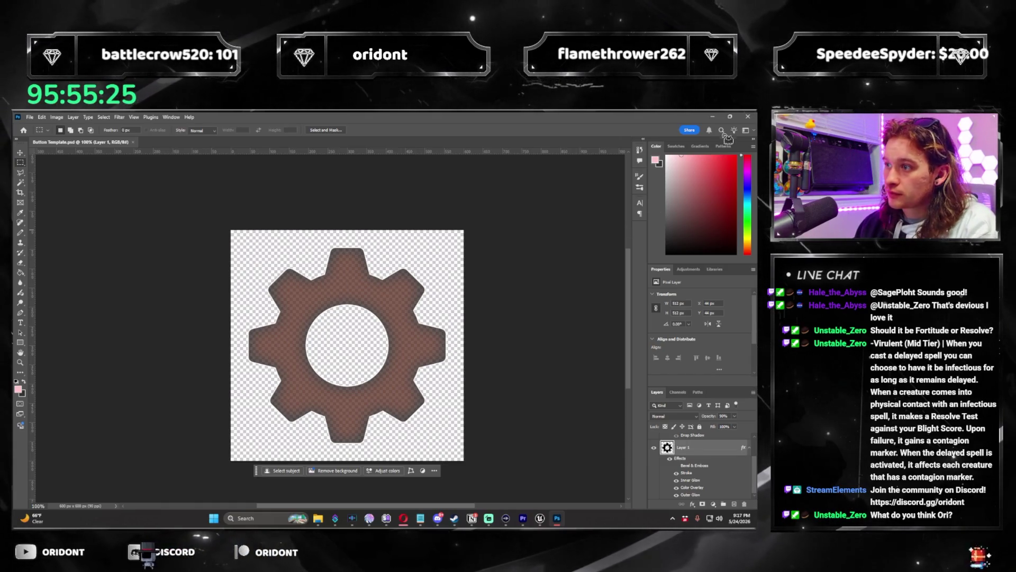
pyautogui.click(715, 118)
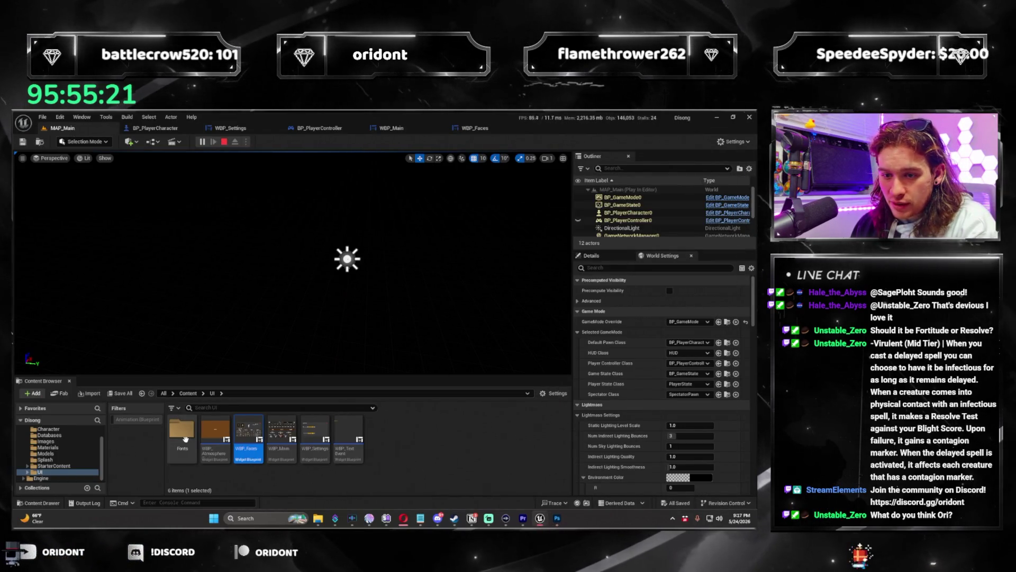
# Step: Look over the Content > Images folder, then return to Content
pyautogui.click(192, 393)
pyautogui.doubleClick(281, 429)
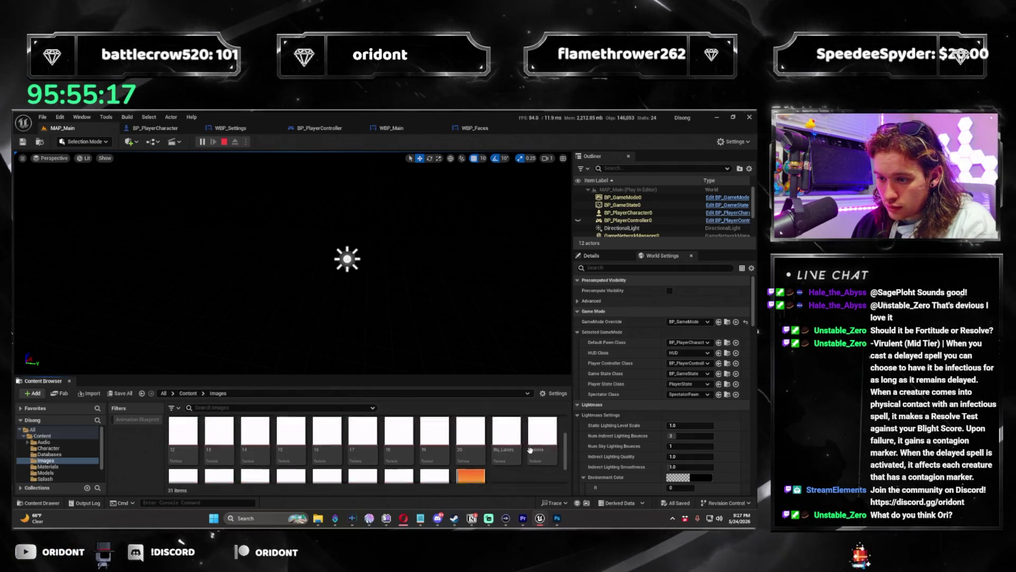
pyautogui.click(194, 393)
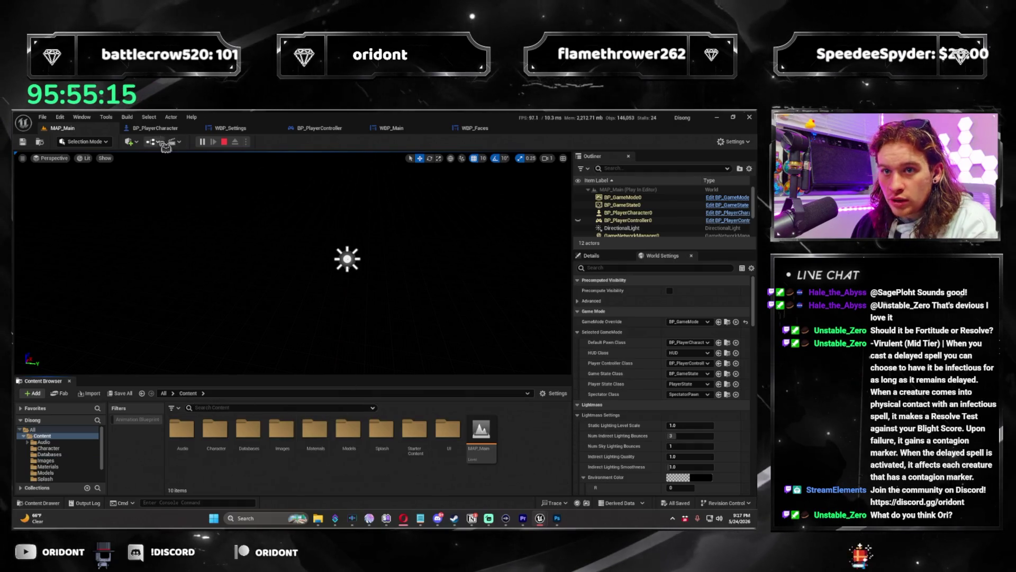
# Step: Play the game in the editor, stop it, and open the UI folder
pyautogui.click(209, 143)
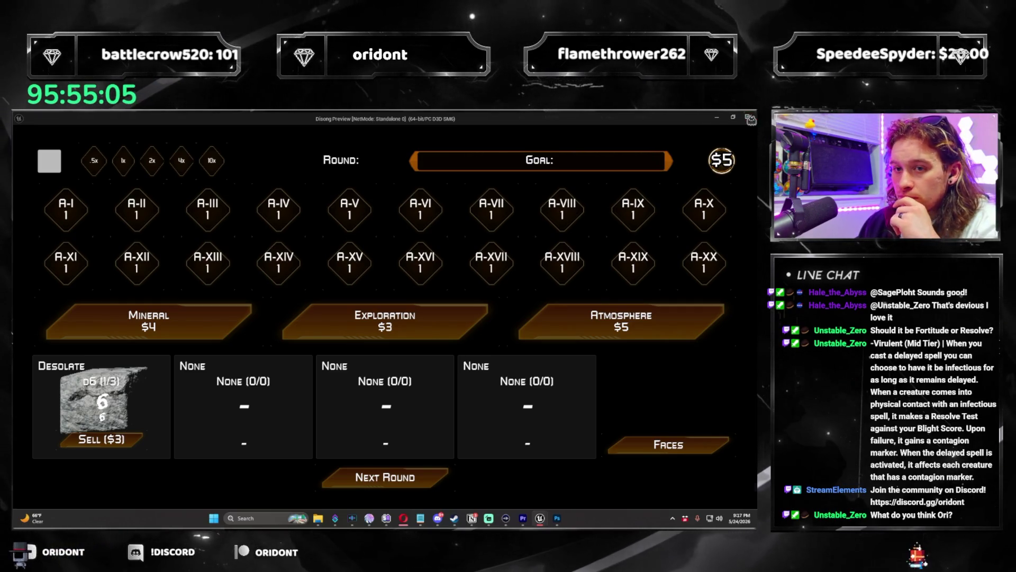
pyautogui.click(751, 118)
pyautogui.doubleClick(453, 431)
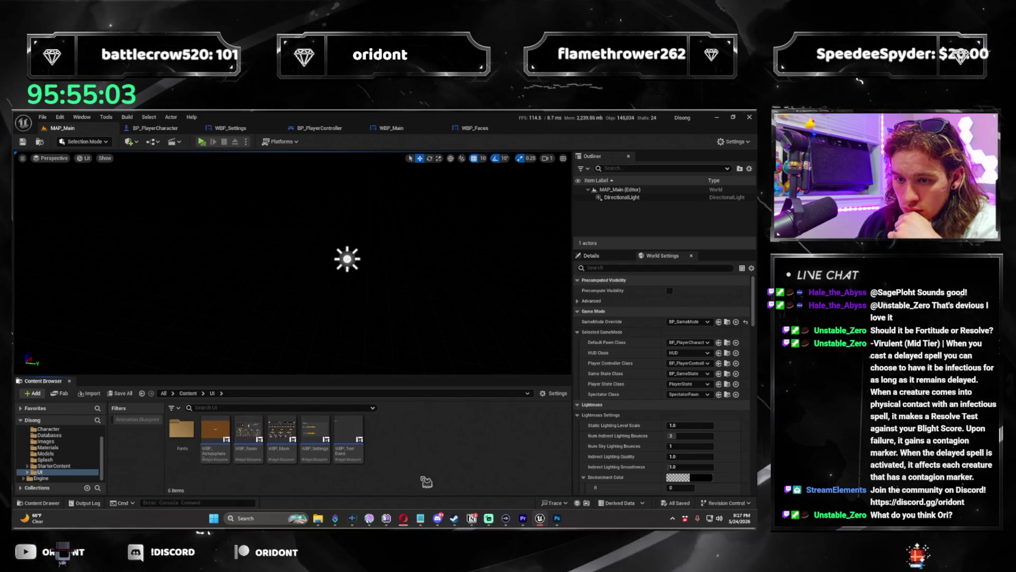
# Step: Create a new folder named Buttons inside UI
pyautogui.click(31, 395)
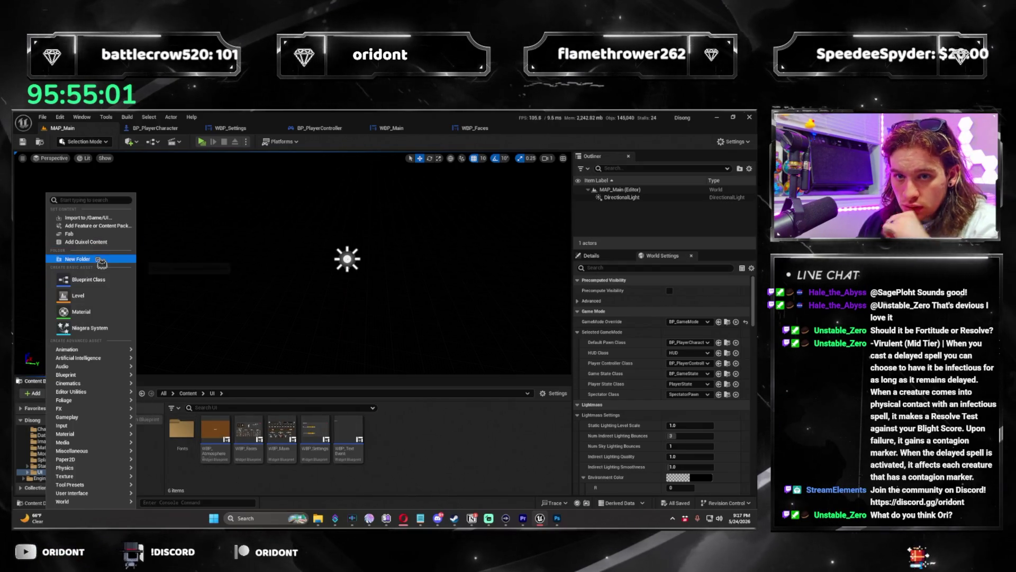
pyautogui.click(101, 262)
pyautogui.write('Buttons')
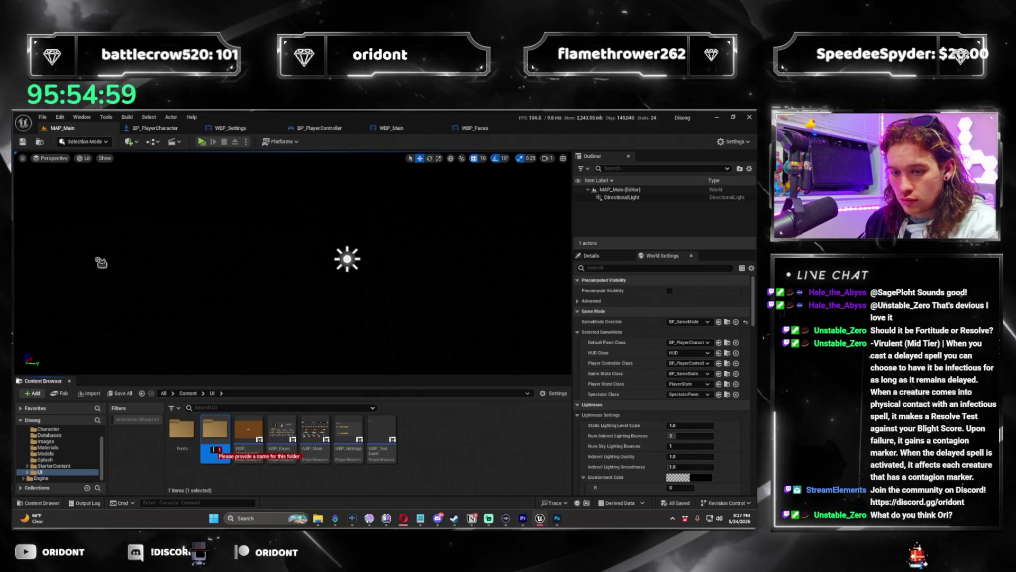
pyautogui.press('Return')
pyautogui.press('Return')
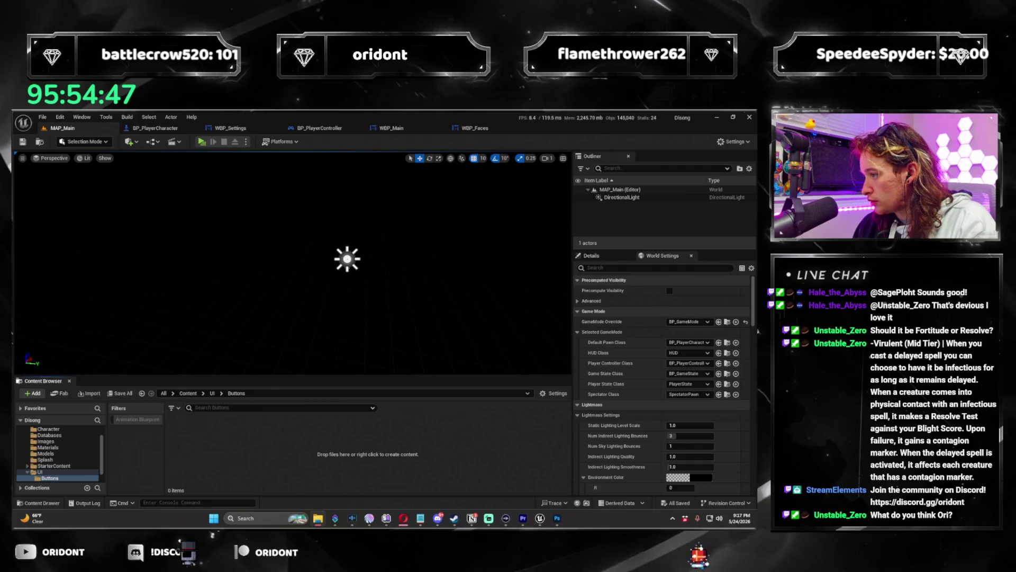
# Step: Import the three Settings textures into Buttons, then go to the WBP_Main widget
pyautogui.moveTo(291, 465); pyautogui.dragTo(300, 465)
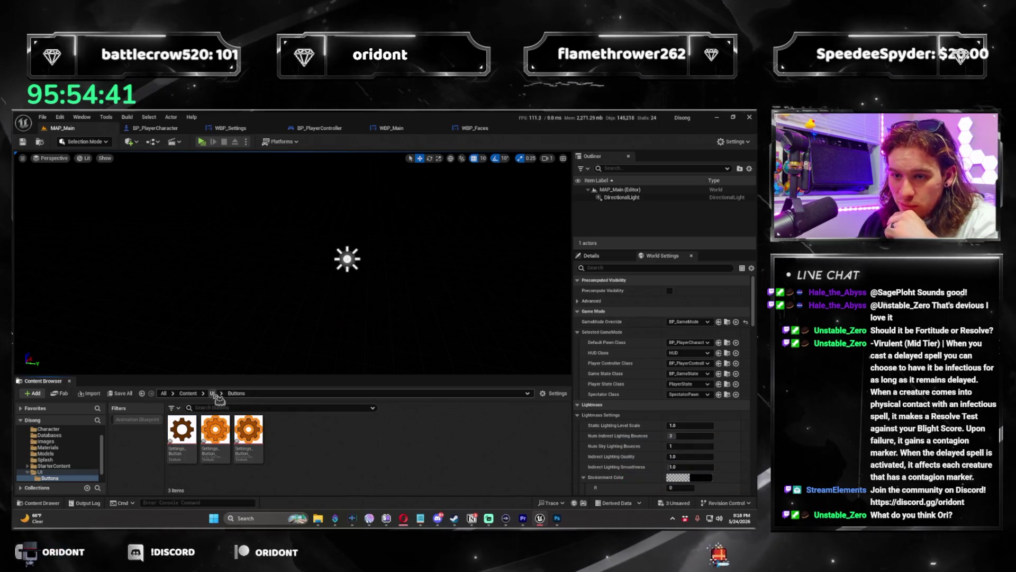
pyautogui.press('BackSpace')
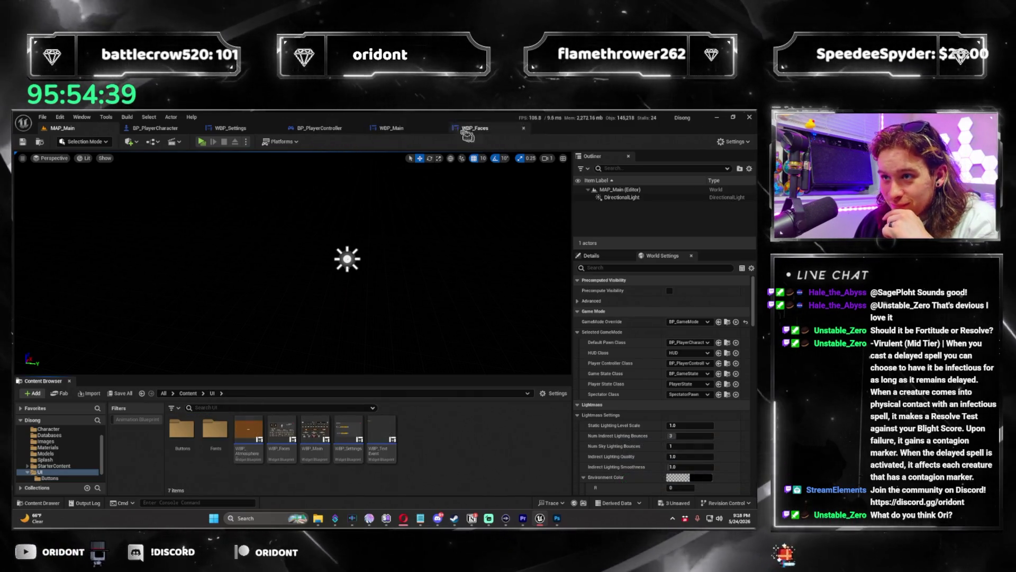
pyautogui.click(389, 128)
pyautogui.scroll(8, 169, 265)
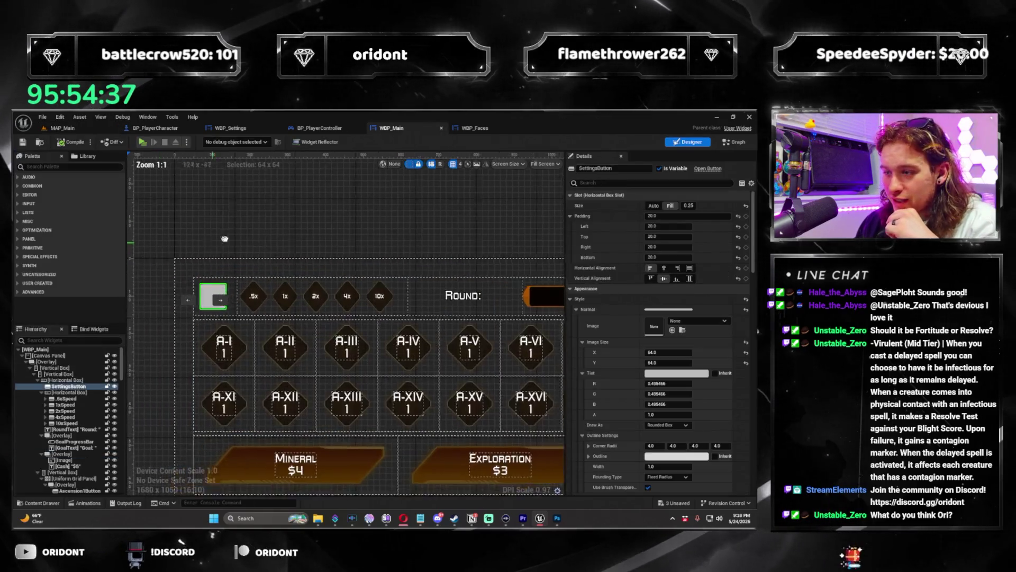
# Step: Set the Normal image to the Settings_Button texture at 64 × 64
pyautogui.click(716, 321)
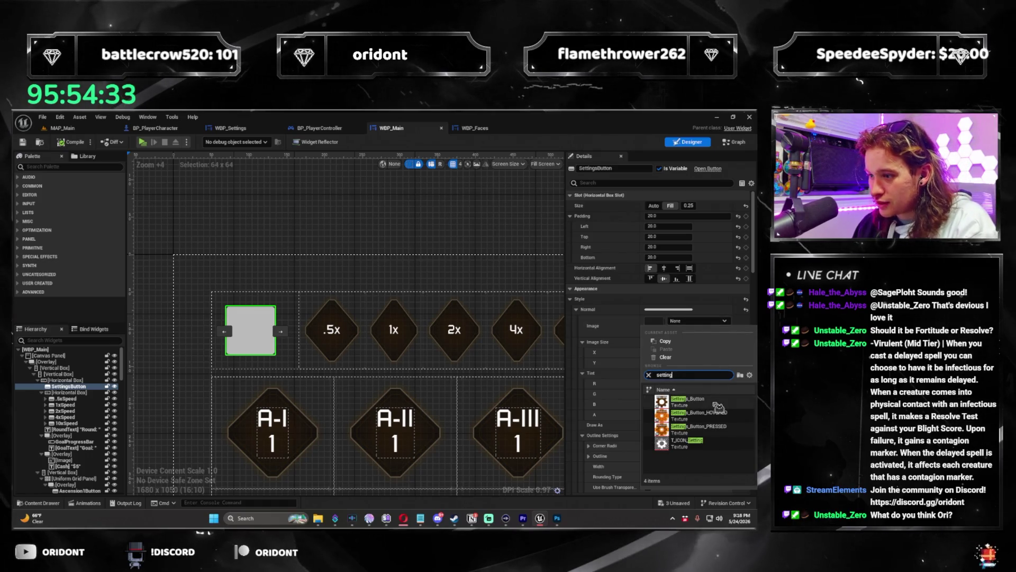
pyautogui.click(719, 405)
pyautogui.scroll(-8, 355, 296)
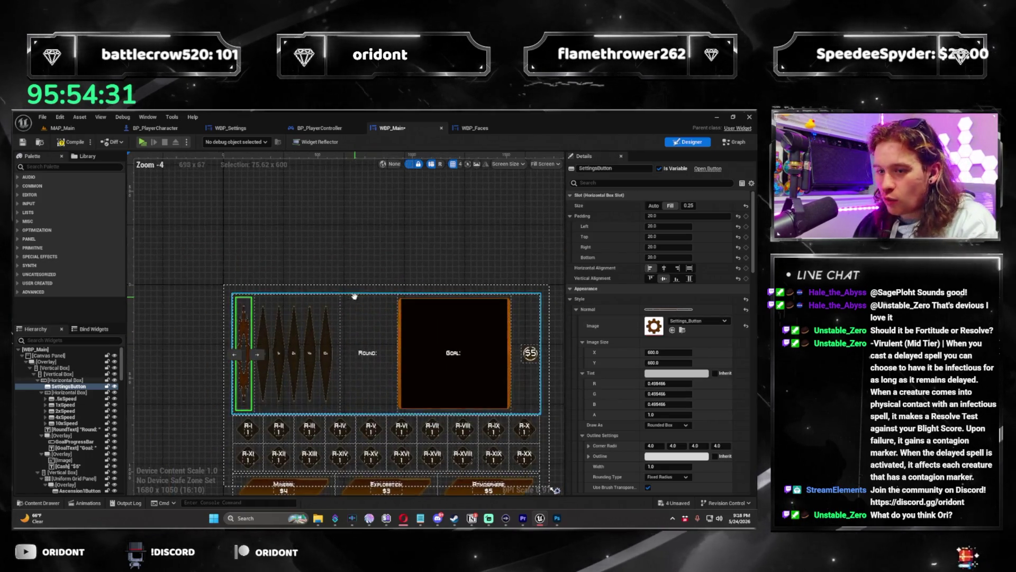
pyautogui.click(668, 352)
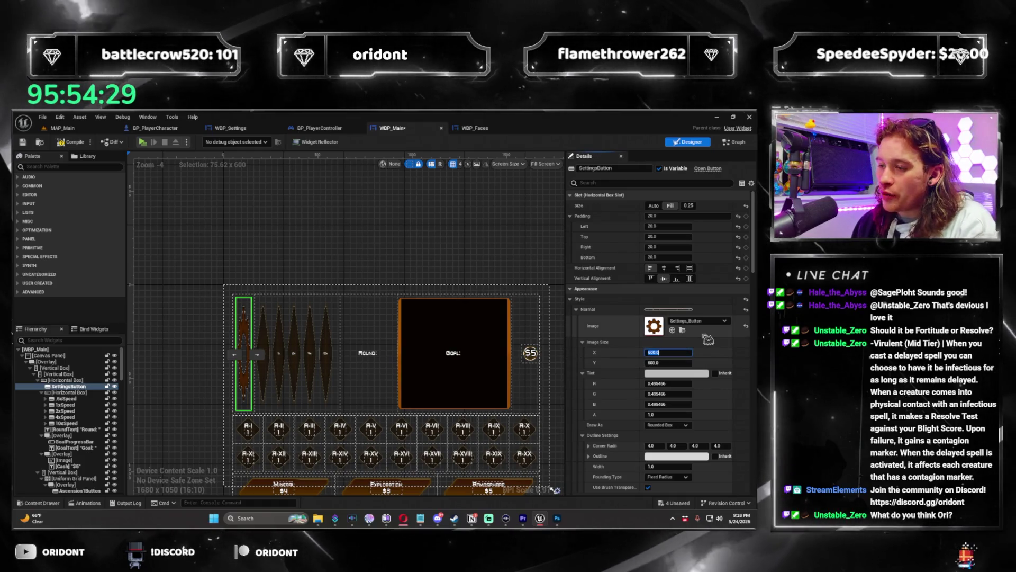
pyautogui.write('64')
pyautogui.press('Tab')
pyautogui.write('64')
pyautogui.press('Return')
# Step: Reselect the gear settings button and expand its Normal outline colour values
pyautogui.scroll(4, 311, 254)
pyautogui.scroll(5, 233, 289)
pyautogui.click(285, 402)
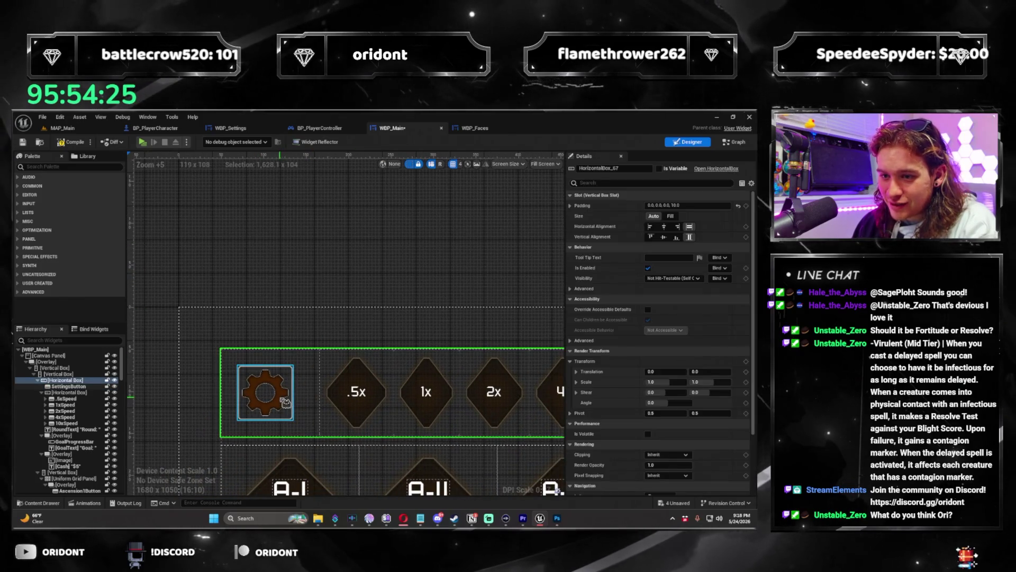
pyautogui.scroll(1, 257, 313)
pyautogui.click(257, 312)
pyautogui.scroll(5, 325, 345)
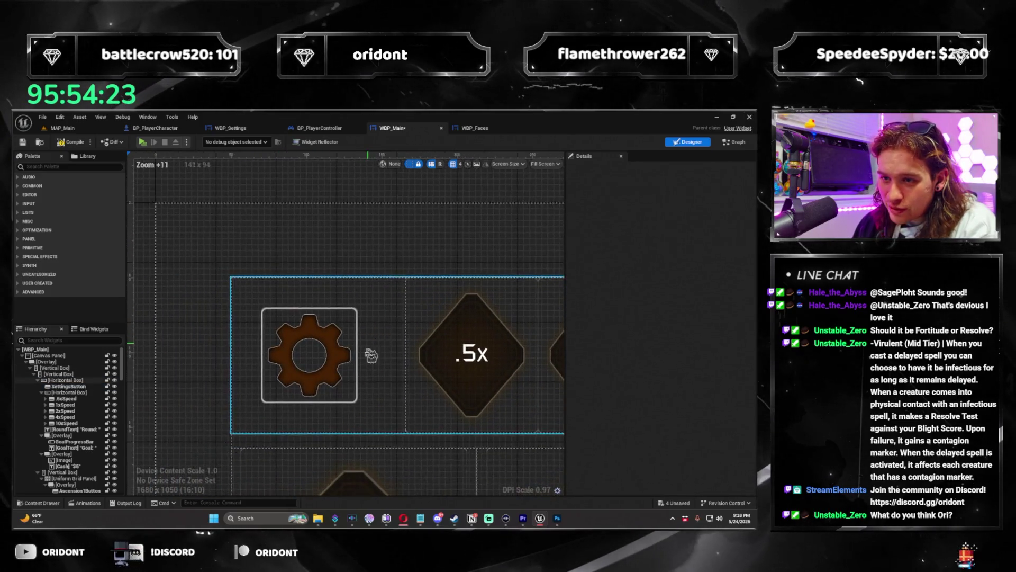
pyautogui.scroll(-1, 375, 348)
pyautogui.click(273, 323)
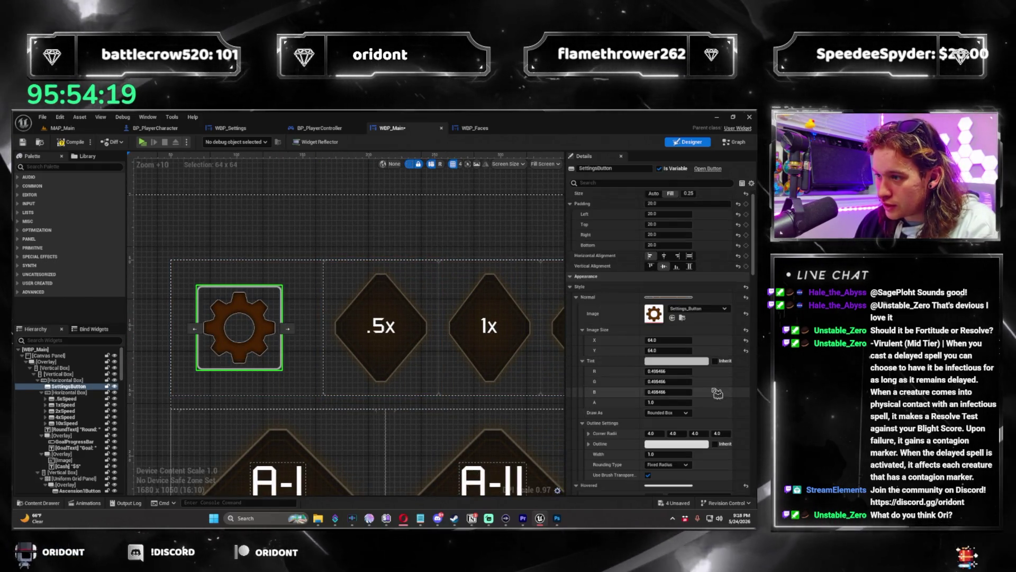
pyautogui.scroll(-3, 747, 392)
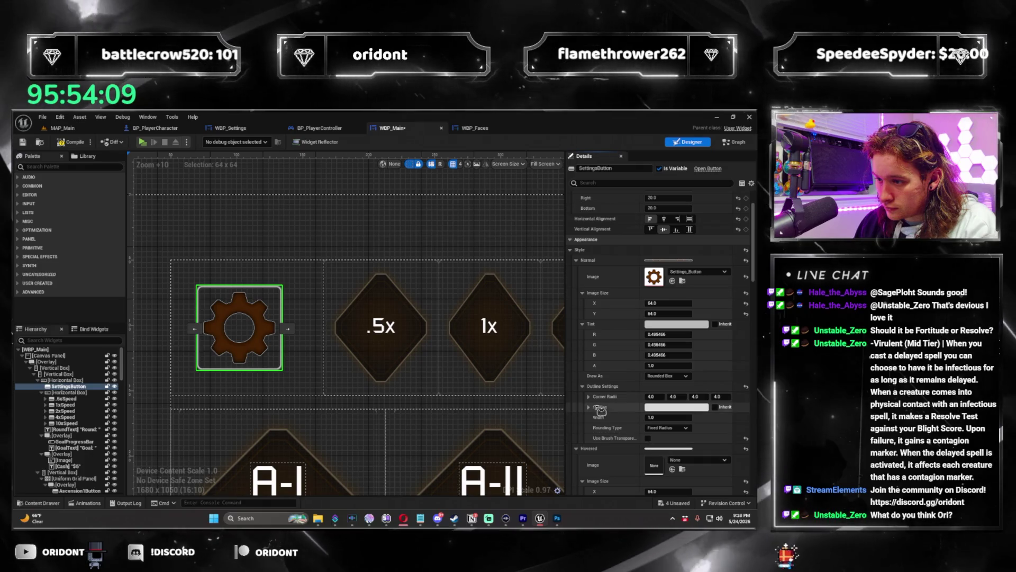
pyautogui.click(589, 408)
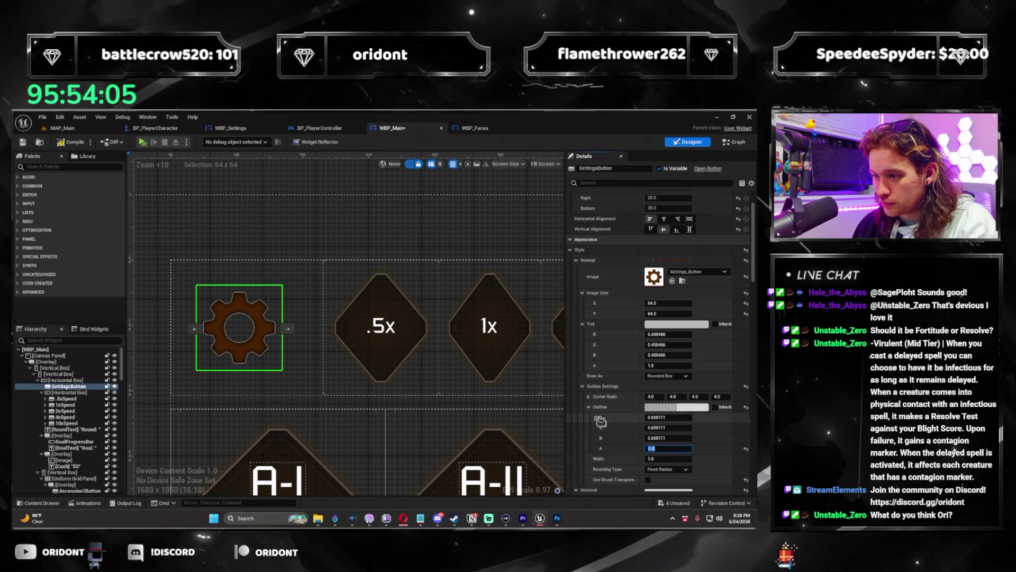
pyautogui.scroll(-4, 619, 423)
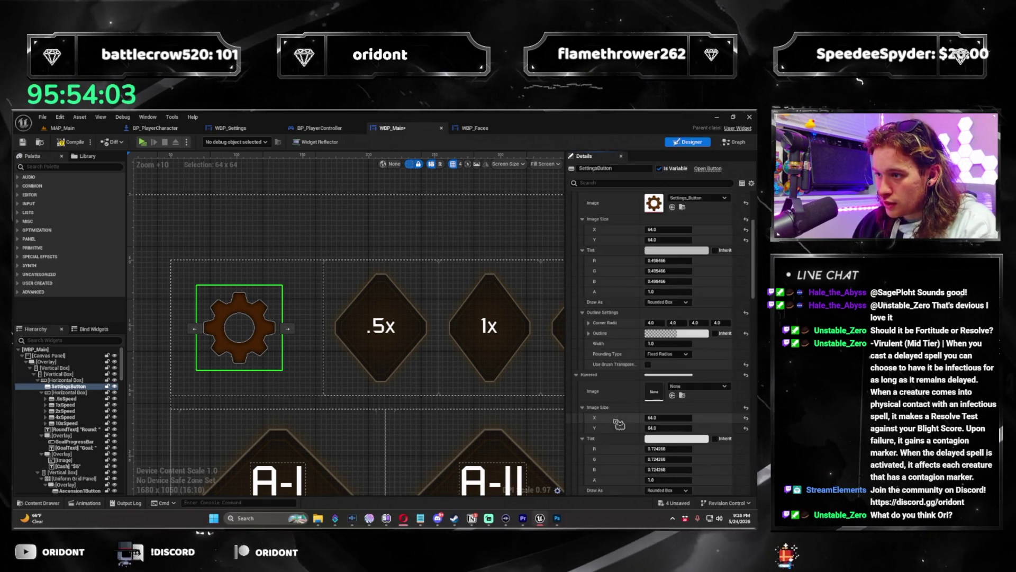
pyautogui.scroll(-1, 612, 391)
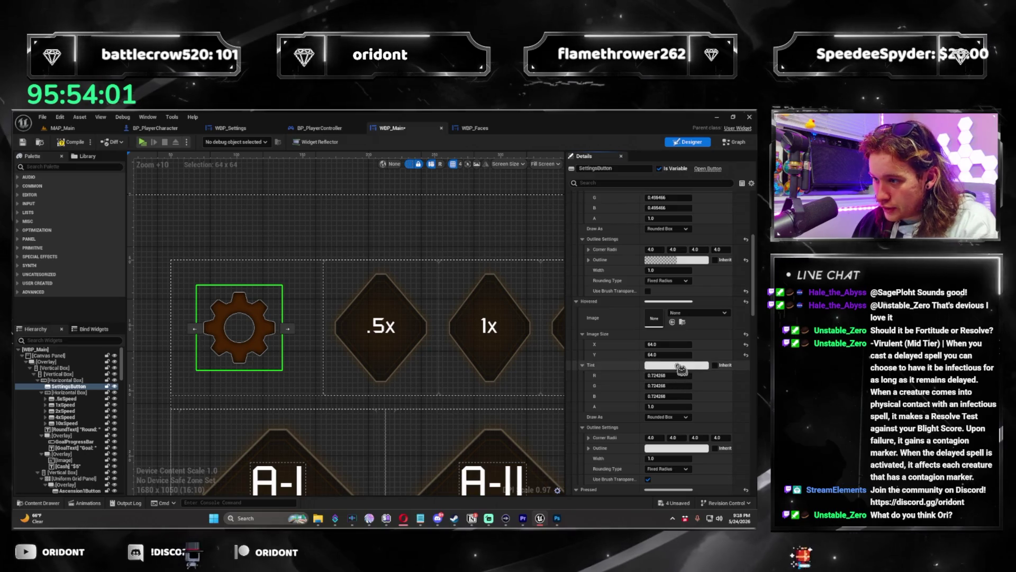
# Step: Set the Hovered image to Settings_Button_HOVERED and make its outline fully transparent
pyautogui.click(723, 315)
pyautogui.write('setting')
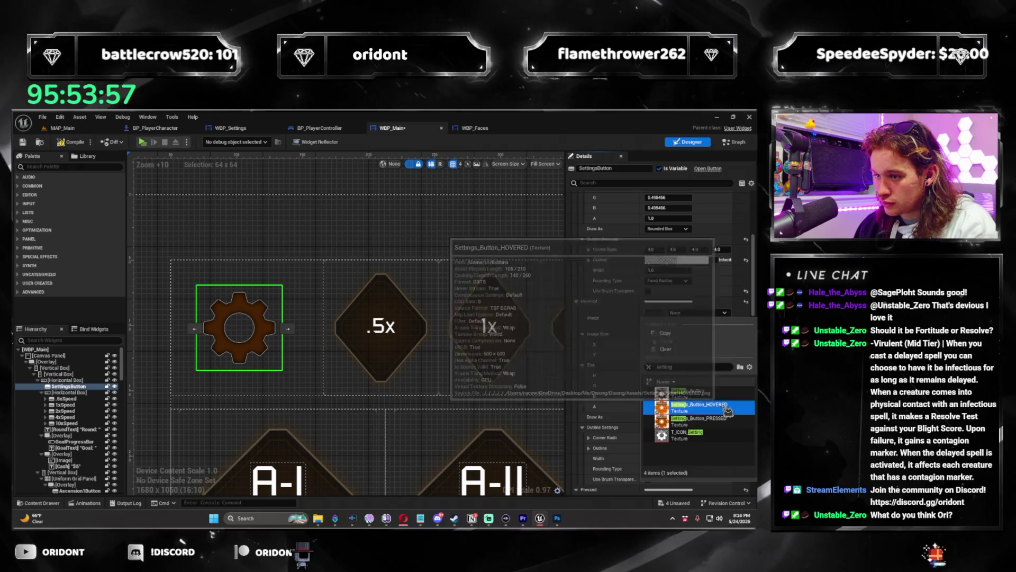
pyautogui.click(693, 404)
pyautogui.scroll(-1, 608, 331)
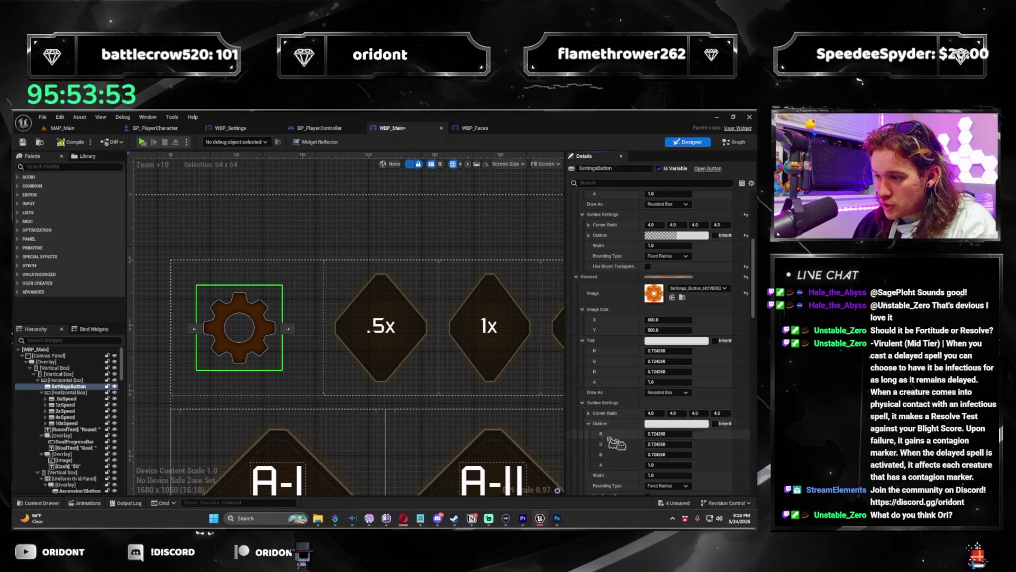
pyautogui.write('0')
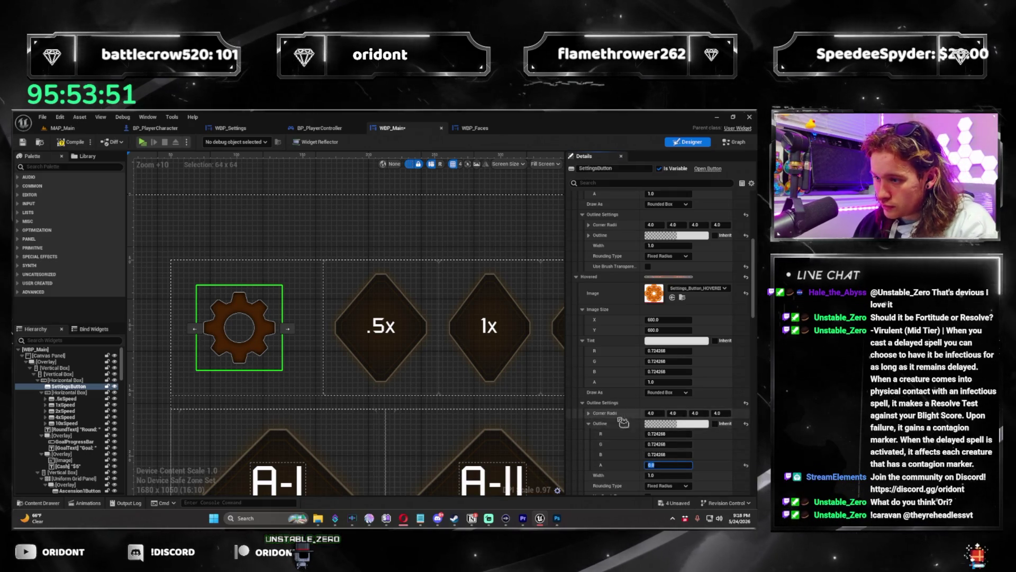
pyautogui.click(588, 424)
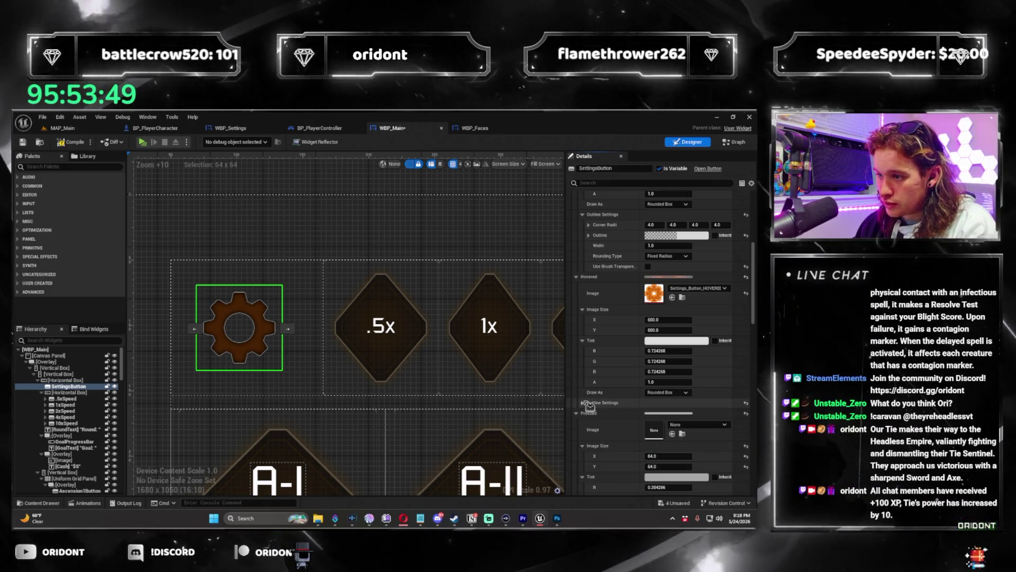
pyautogui.click(583, 403)
pyautogui.scroll(2, 639, 321)
pyautogui.scroll(-5, 639, 322)
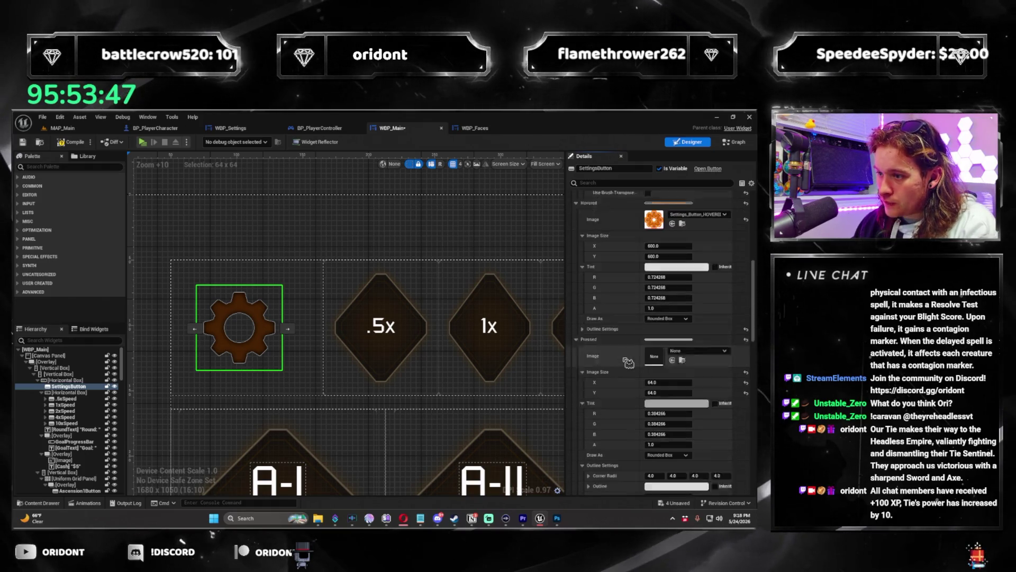
# Step: Set the Pressed image to Settings_Button_PRESSED with a 64 image size
pyautogui.click(700, 340)
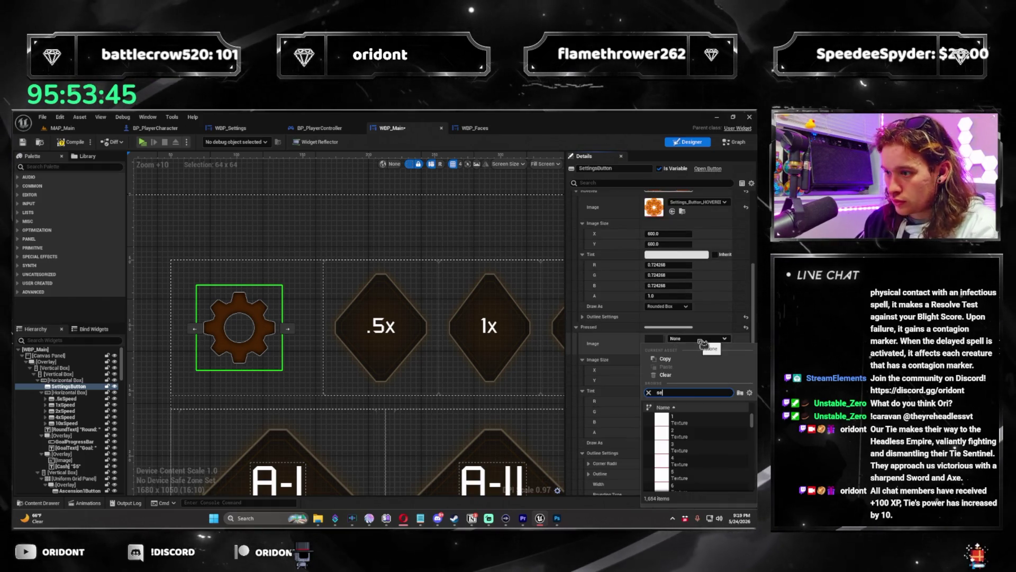
pyautogui.click(694, 446)
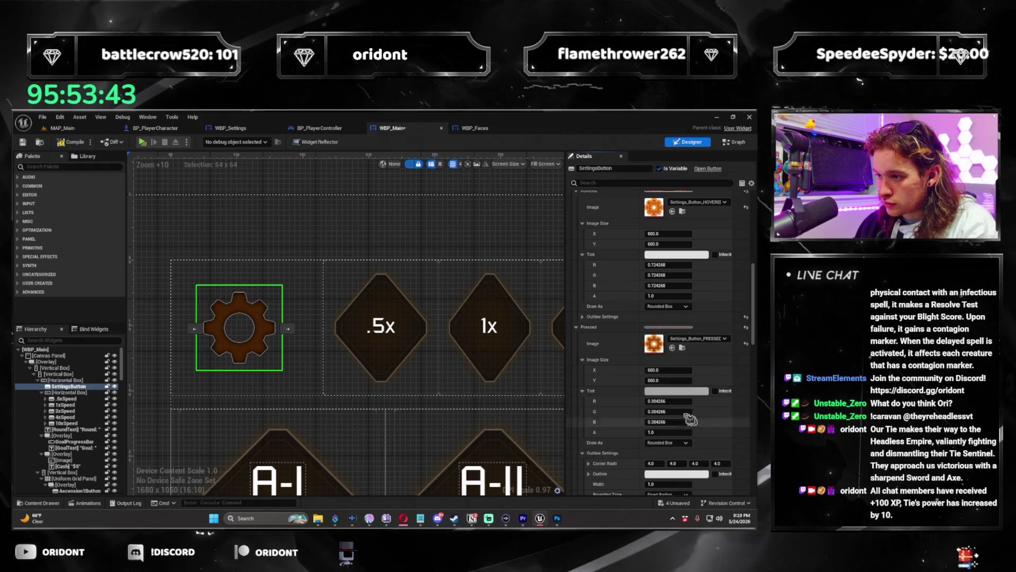
pyautogui.scroll(-1, 637, 390)
pyautogui.click(668, 345)
pyautogui.write('64')
pyautogui.press('Tab')
pyautogui.write('64')
pyautogui.press('Tab')
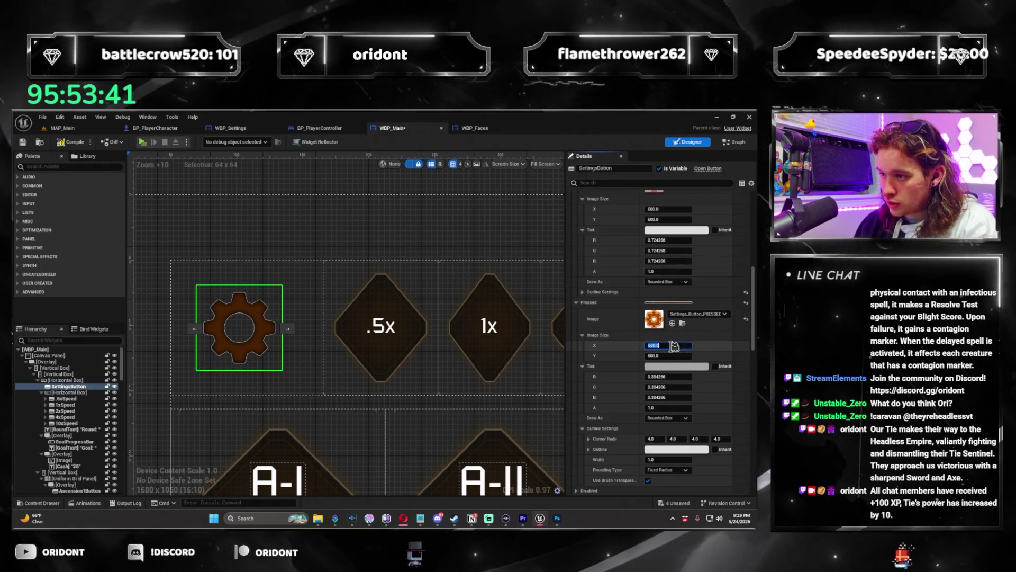
# Step: Set the Pressed outline width to 0 and adjust the pressed tint alpha
pyautogui.click(661, 408)
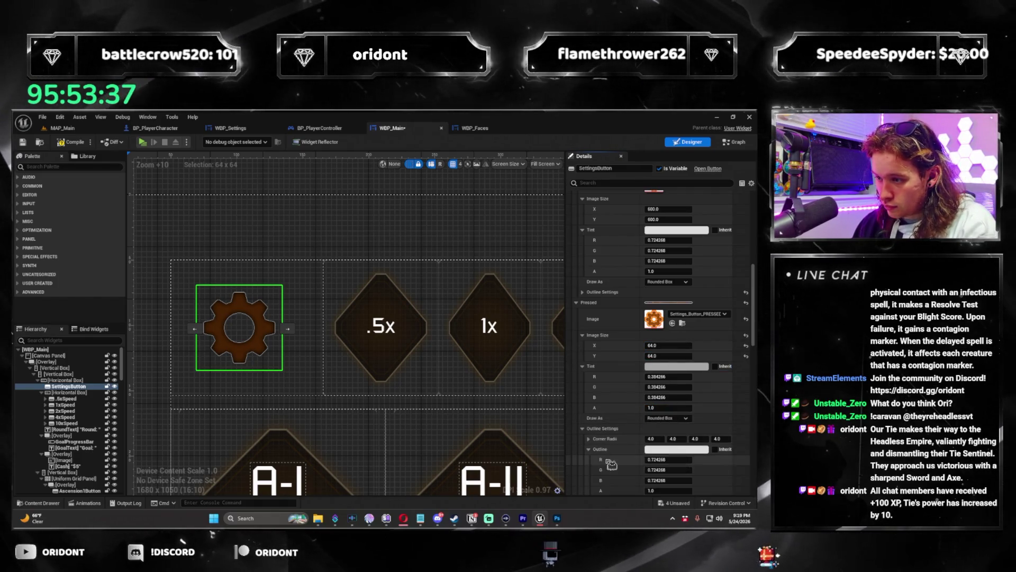
pyautogui.click(588, 449)
pyautogui.scroll(-1, 658, 457)
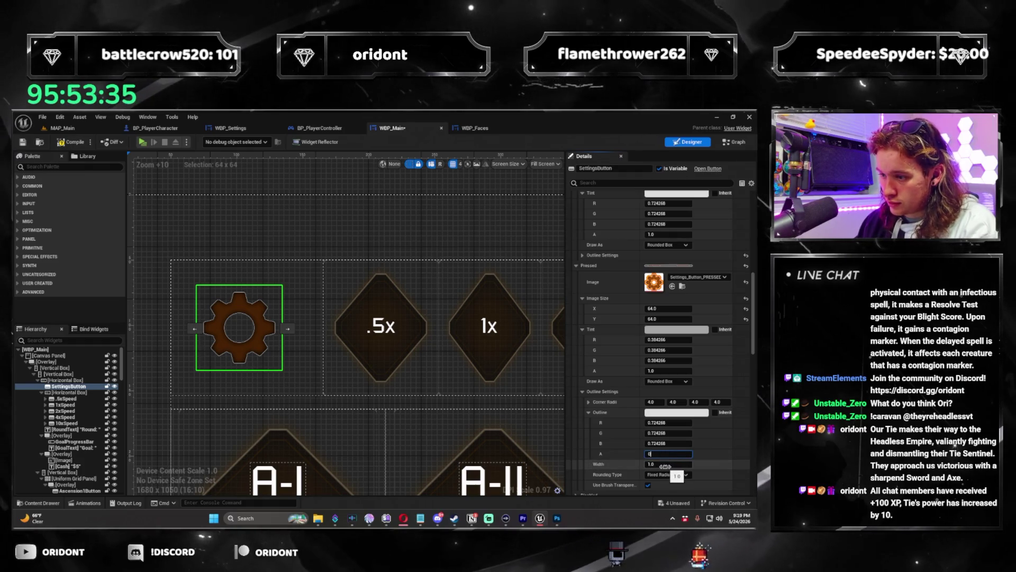
pyautogui.scroll(1, 662, 460)
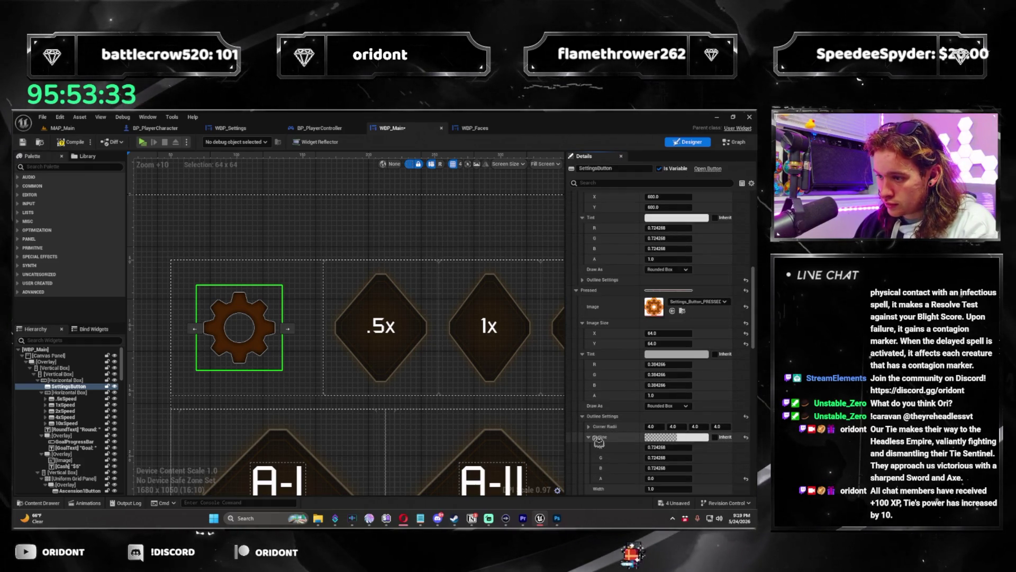
pyautogui.click(661, 448)
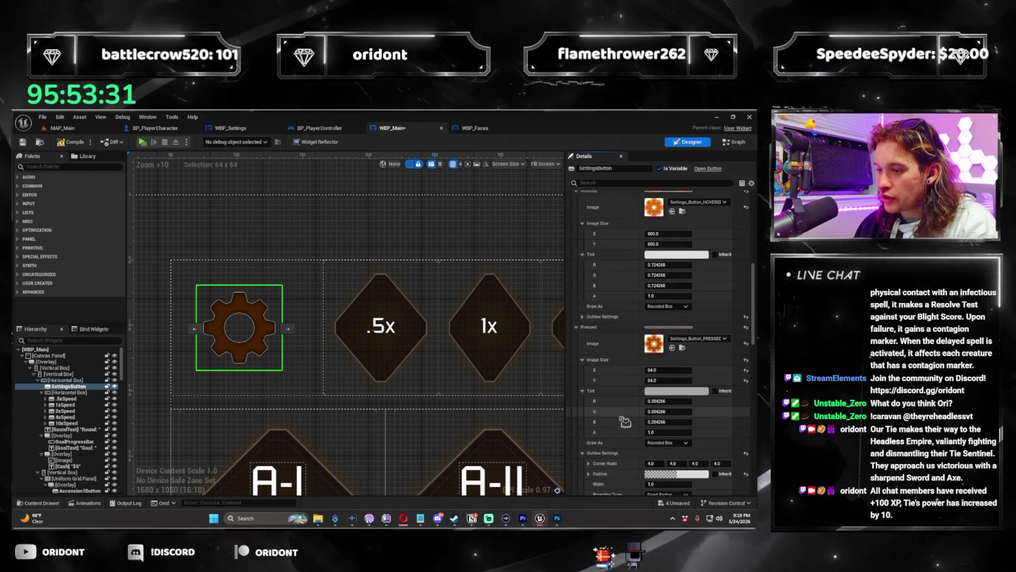
pyautogui.write('0')
pyautogui.press('Return')
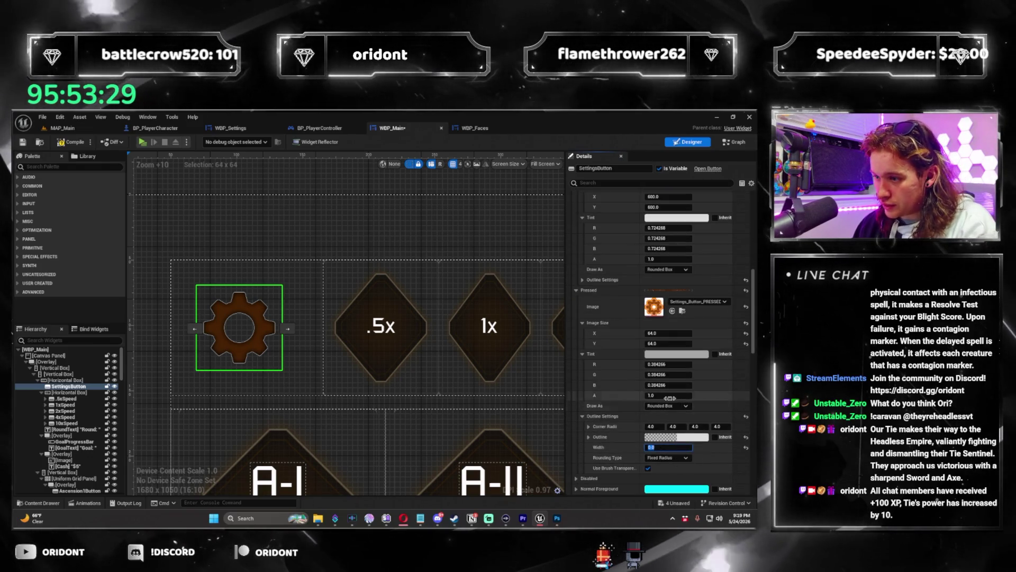
pyautogui.click(678, 395)
pyautogui.scroll(2, 674, 318)
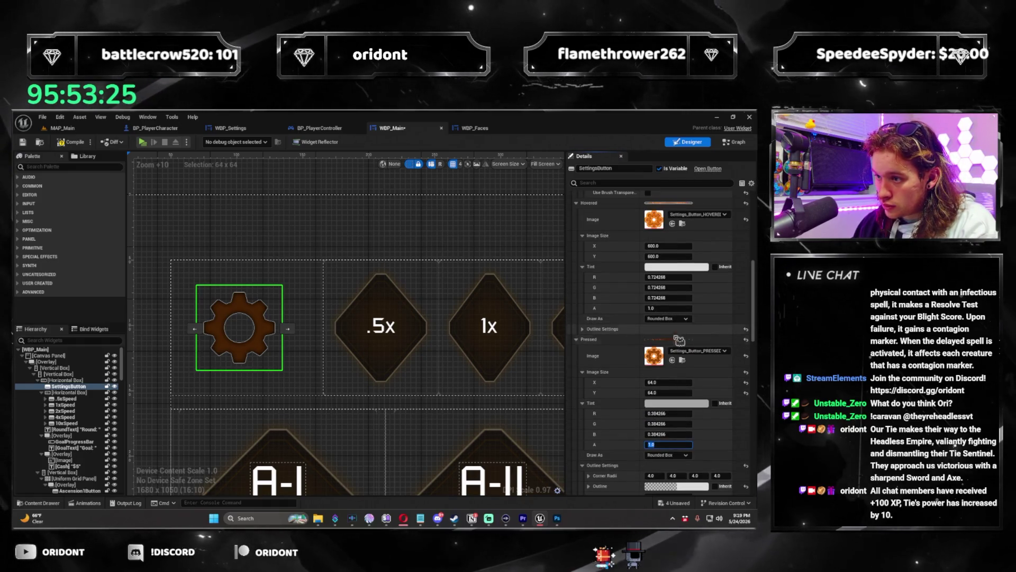
# Step: Reopen the Hovered outline settings and set the Normal outline width to 0
pyautogui.click(593, 330)
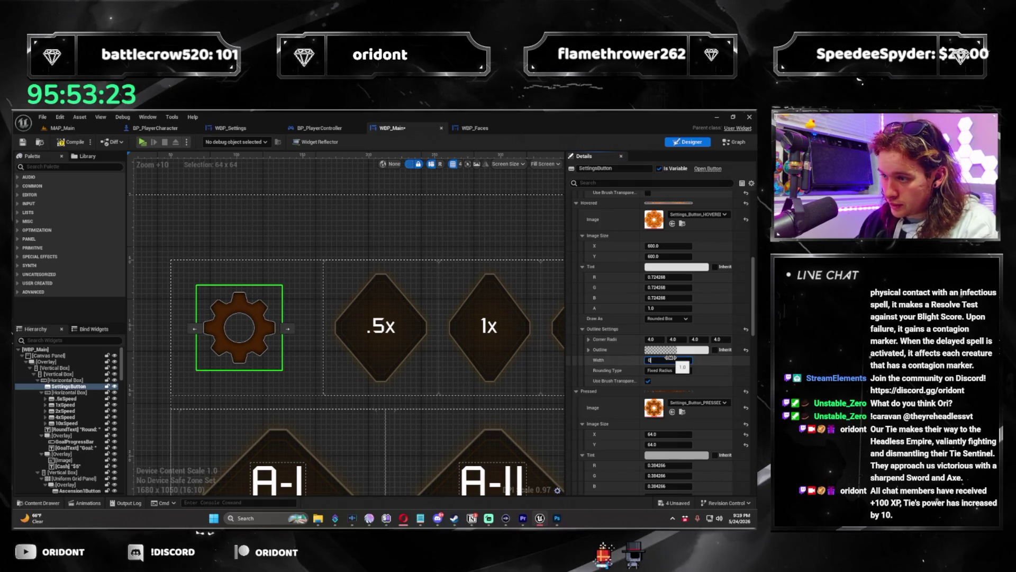
pyautogui.scroll(4, 721, 323)
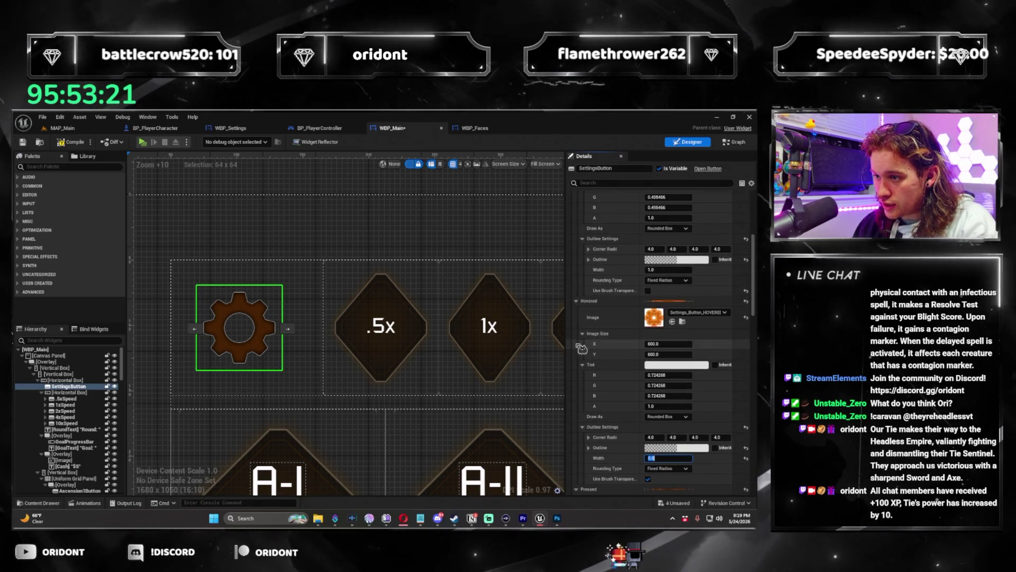
pyautogui.scroll(1, 590, 339)
pyautogui.click(670, 294)
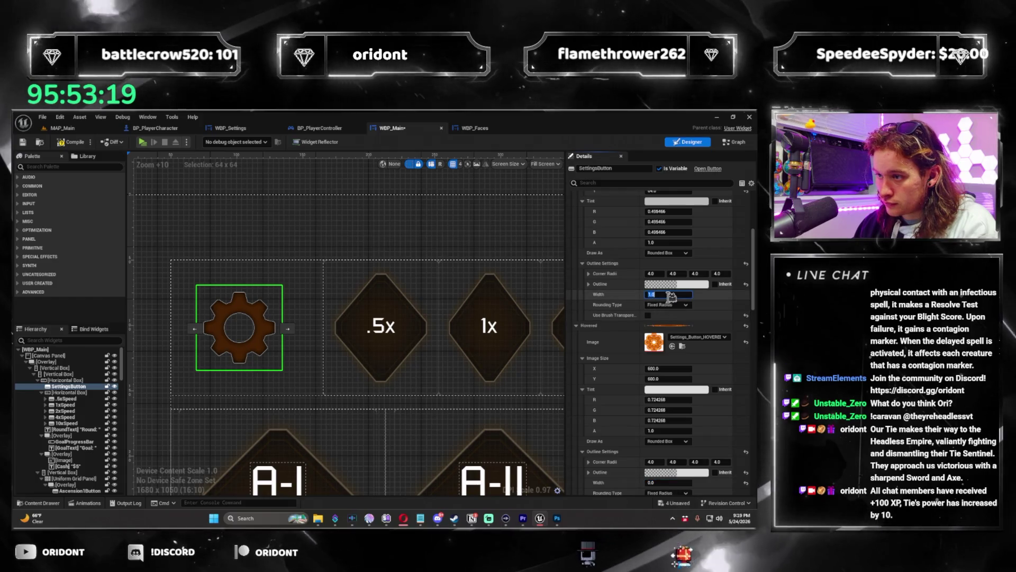
pyautogui.write('0')
pyautogui.click(667, 369)
pyautogui.write('64')
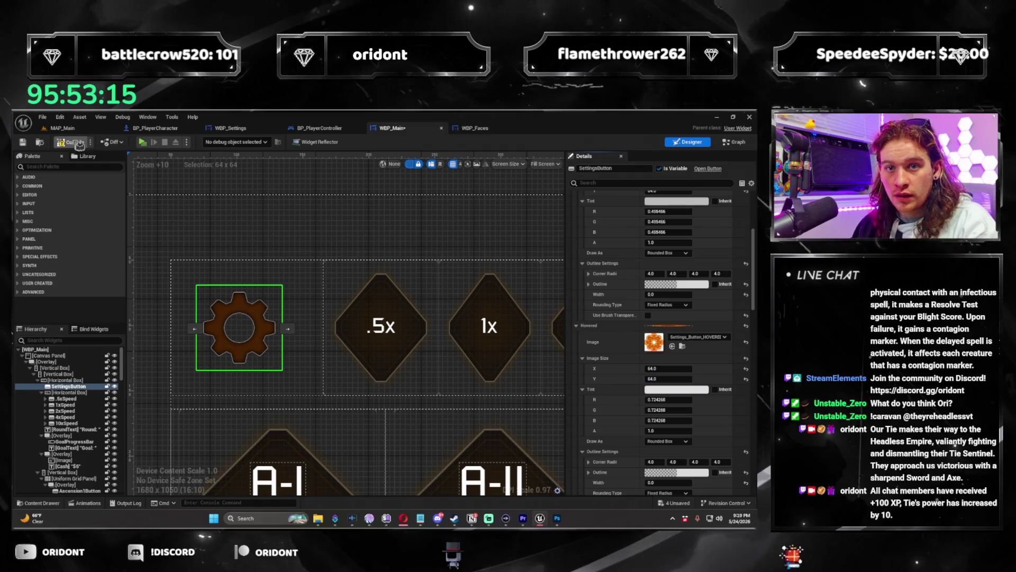
# Step: Save the widget, play-test the gear button from MAP_Main, then return to WBP_Main
pyautogui.hotkey('ctrl', 's')
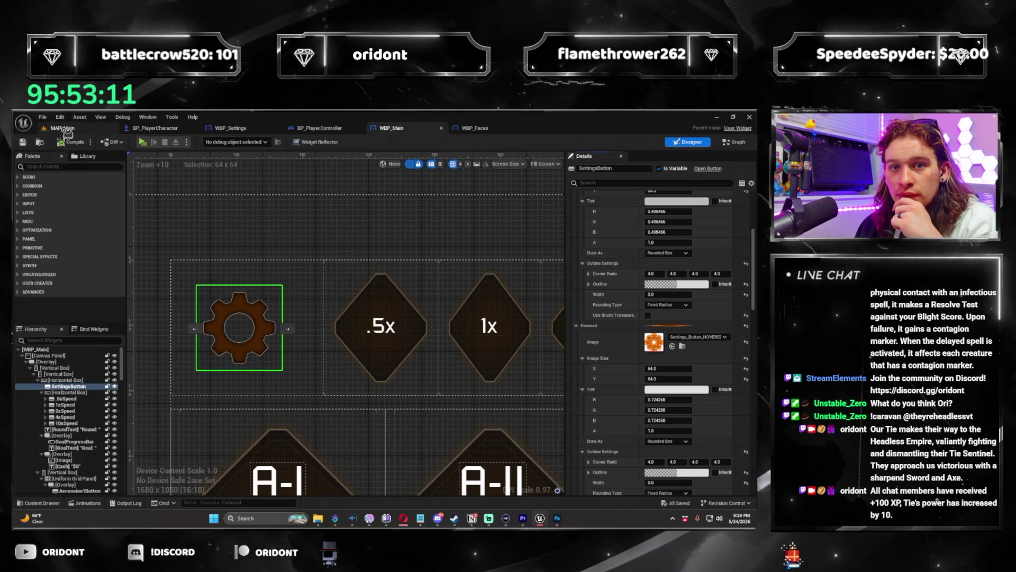
pyautogui.hotkey('ctrl', 'Tab')
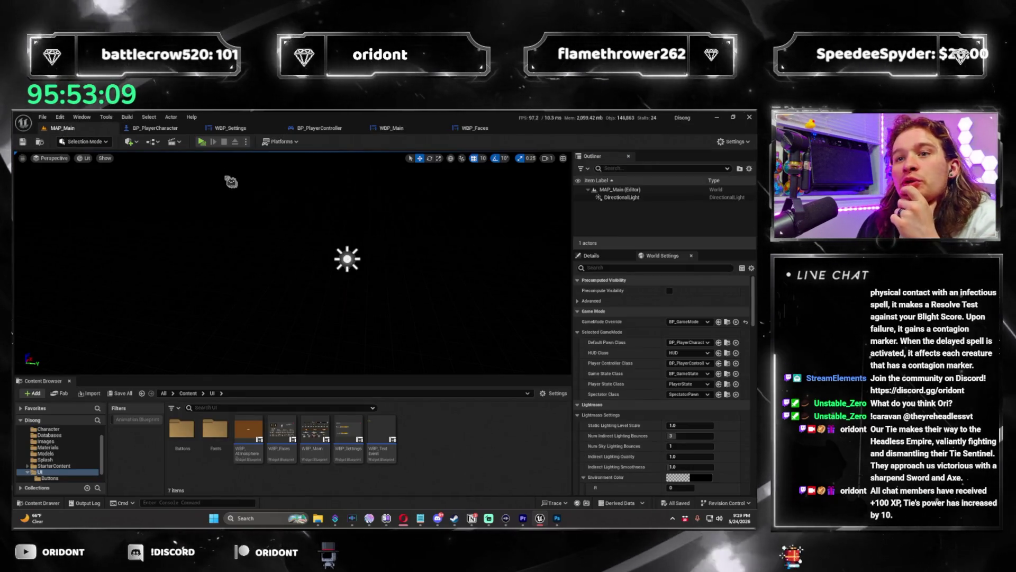
pyautogui.click(201, 142)
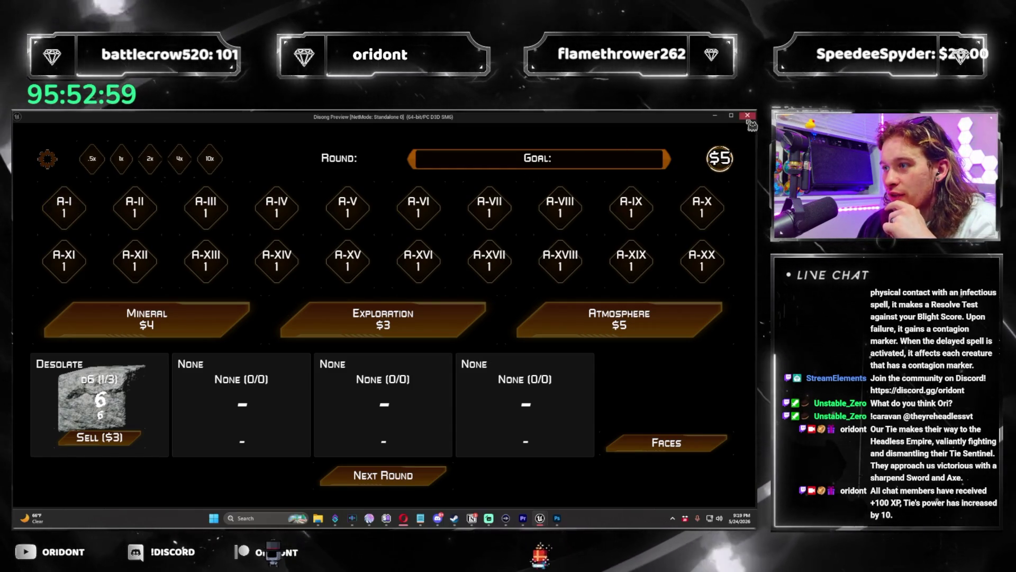
pyautogui.press('Escape')
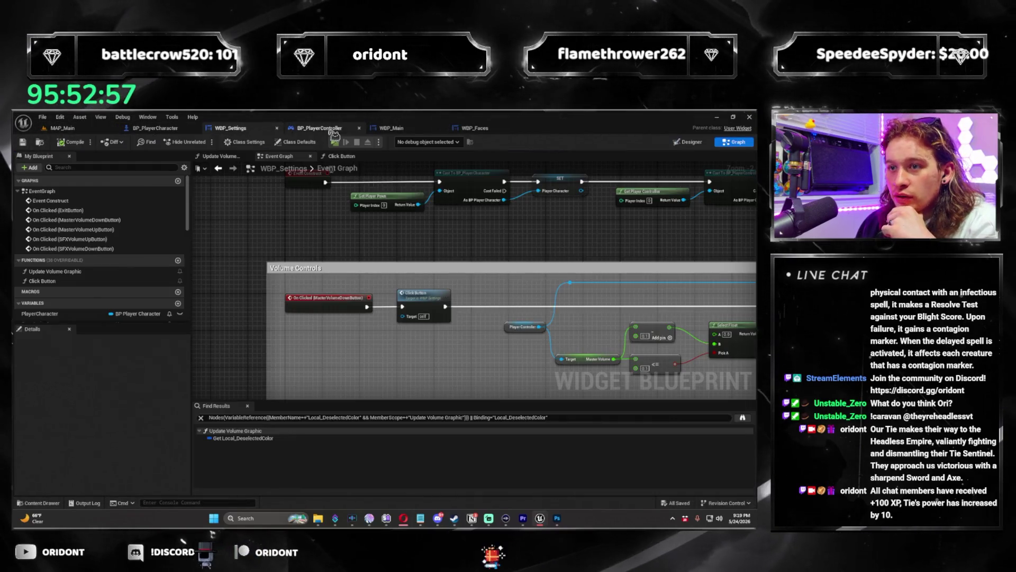
pyautogui.click(395, 129)
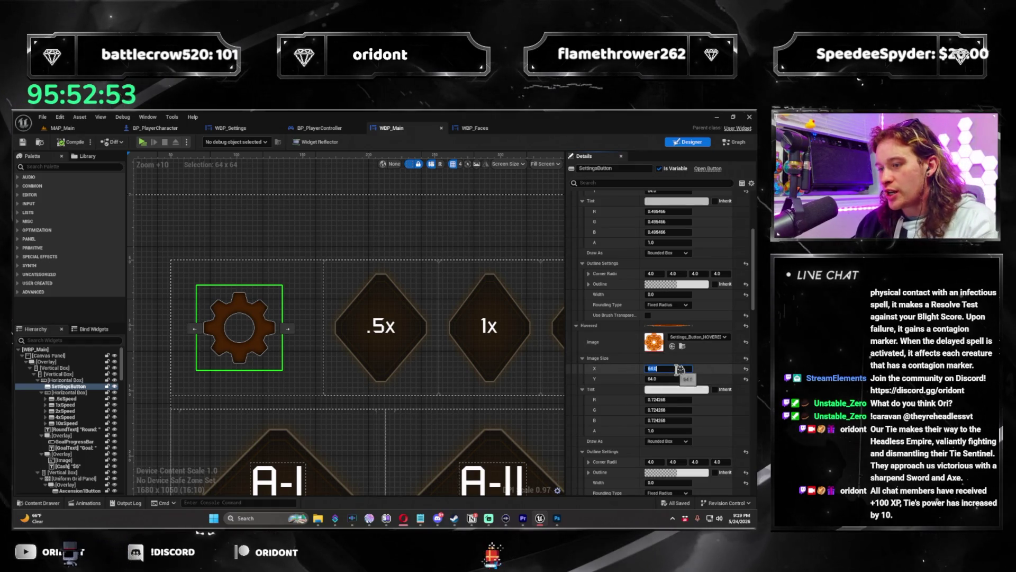
# Step: Try 96 × 96 for the Normal and Pressed gear image sizes
pyautogui.write('6')
pyautogui.press('Tab')
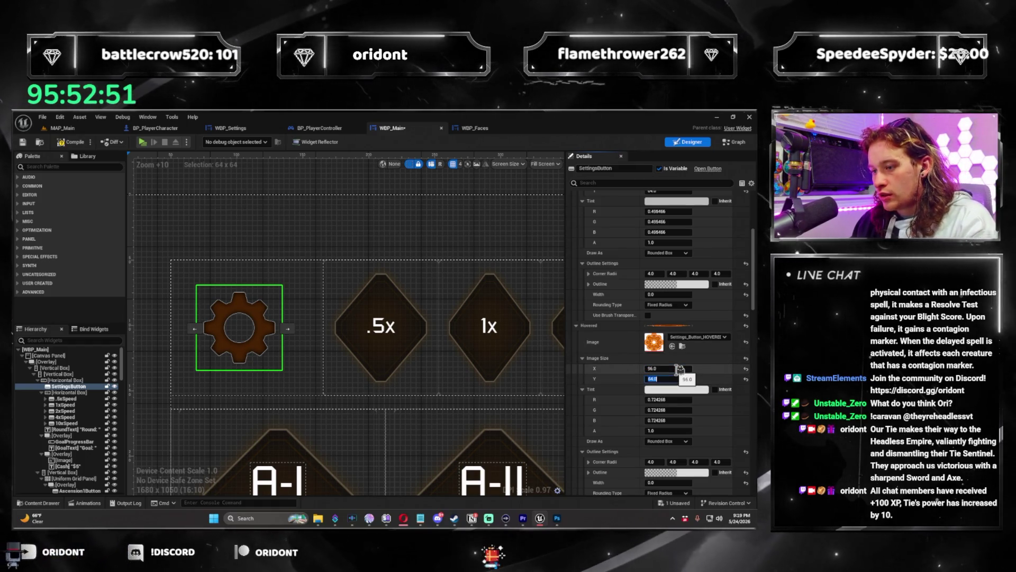
pyautogui.write('96')
pyautogui.press('Return')
pyautogui.scroll(-4, 710, 391)
pyautogui.click(673, 447)
pyautogui.write('96')
pyautogui.press('Tab')
pyautogui.write('96')
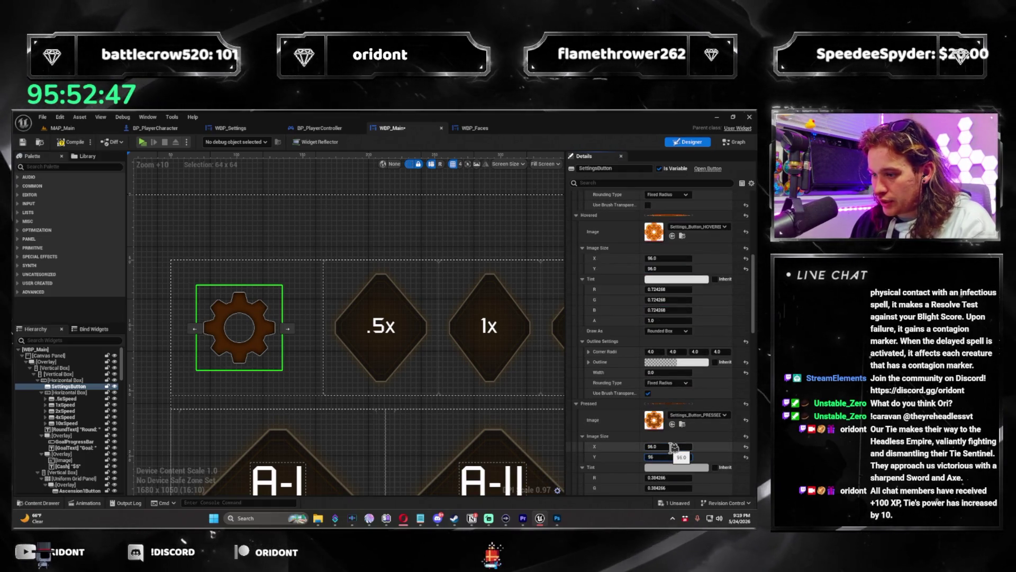
pyautogui.scroll(3, 688, 402)
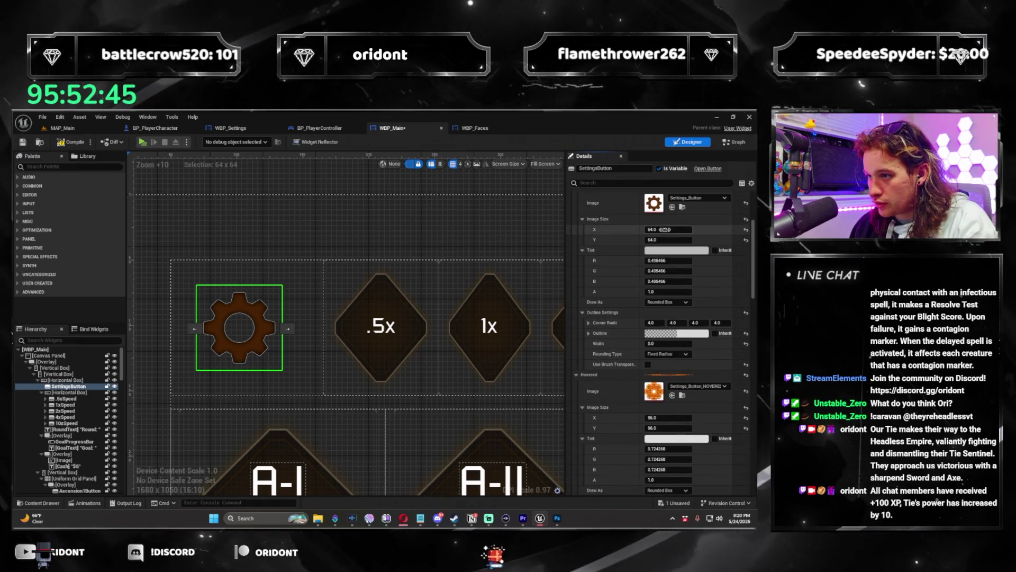
pyautogui.write('96')
pyautogui.press('Tab')
pyautogui.write('96')
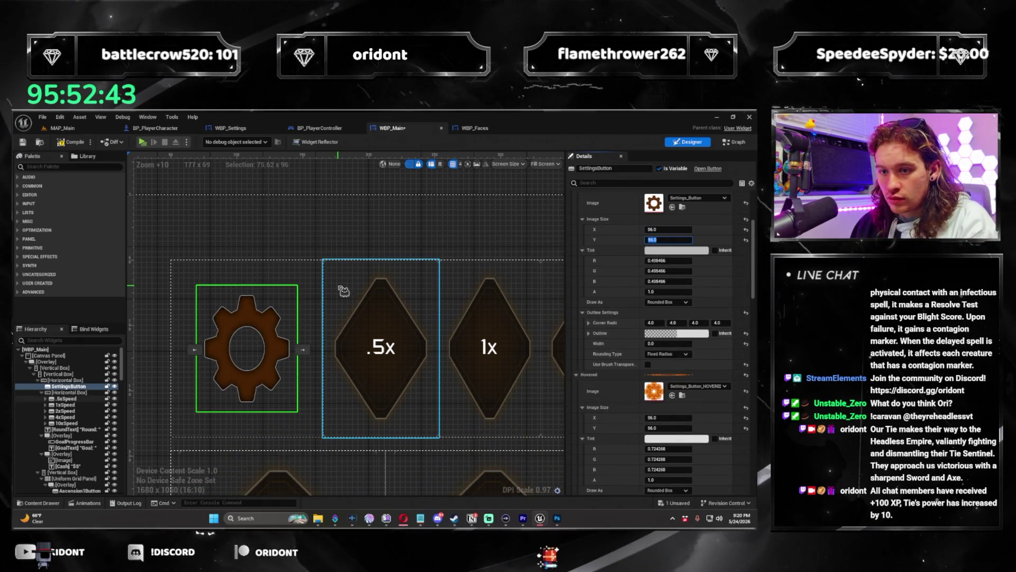
# Step: Change the Normal and Hovered gear image sizes to 72 × 72
pyautogui.click(672, 229)
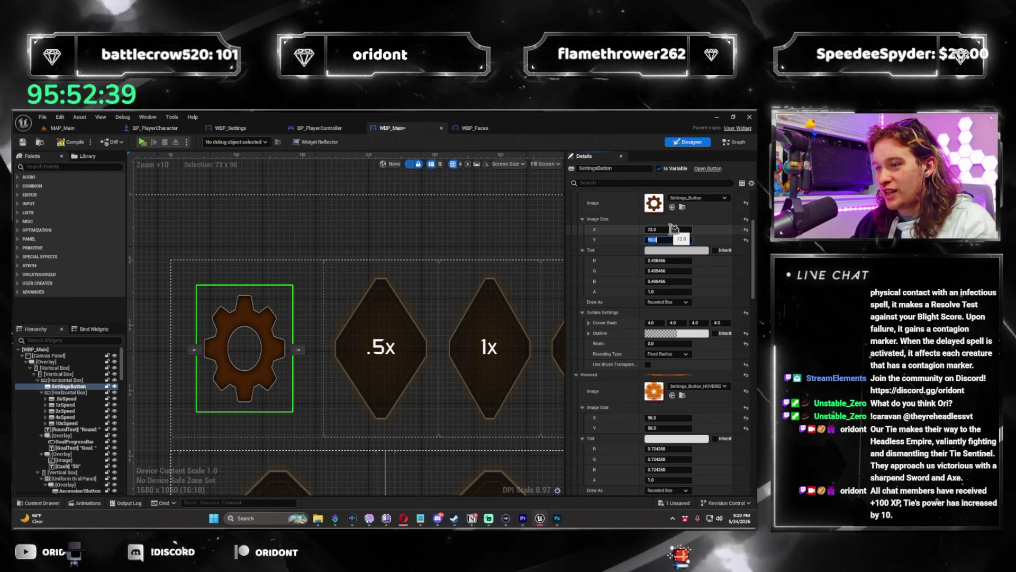
pyautogui.write('72')
pyautogui.press('Tab')
pyautogui.write('72')
pyautogui.scroll(-4, 671, 265)
pyautogui.click(669, 319)
pyautogui.write('2')
pyautogui.press('Tab')
pyautogui.write('72')
pyautogui.press('Return')
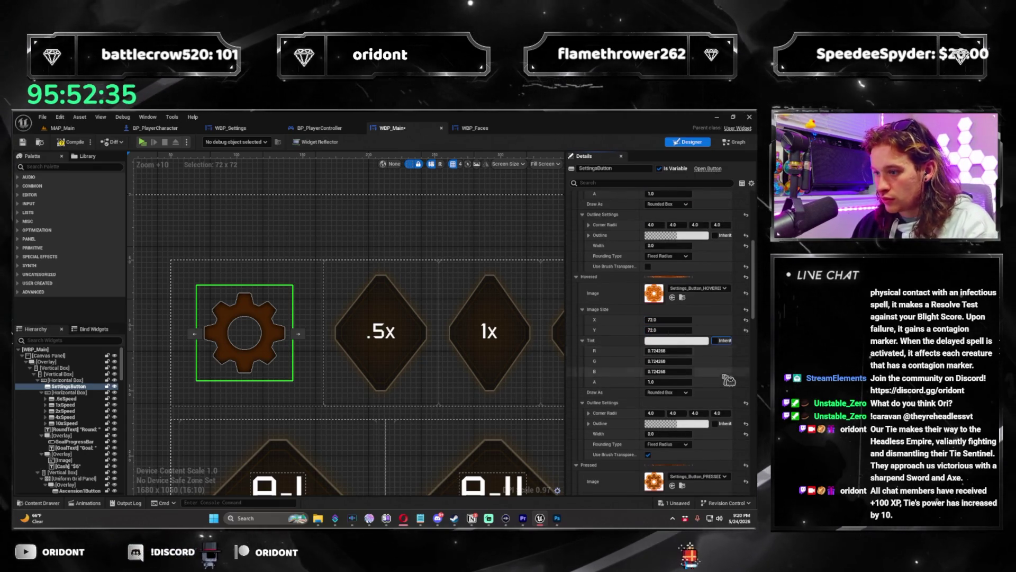
# Step: Set the Pressed image height to 72 and save the widget
pyautogui.scroll(-4, 667, 370)
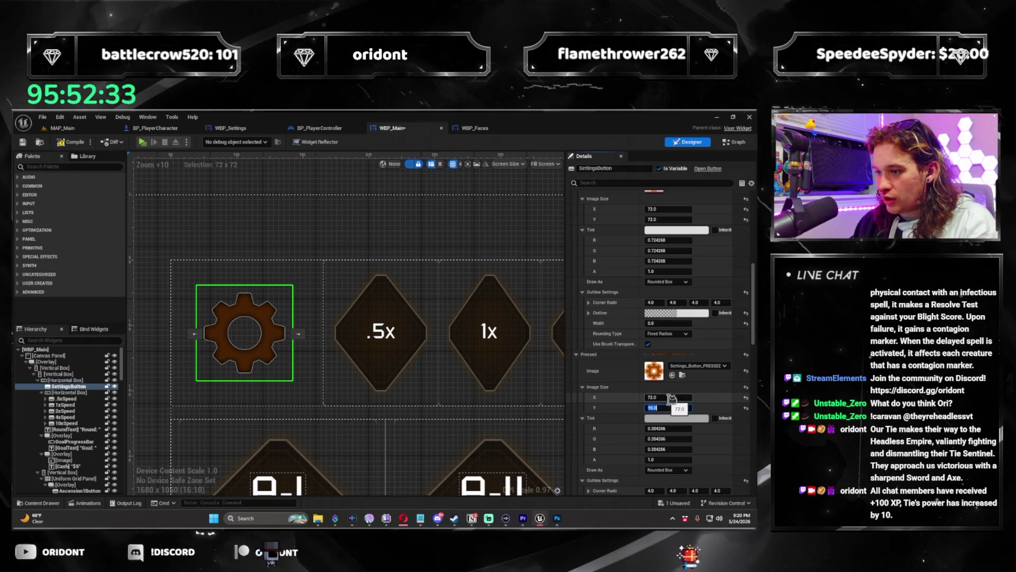
pyautogui.write('72')
pyautogui.press('Return')
pyautogui.scroll(-4, 677, 392)
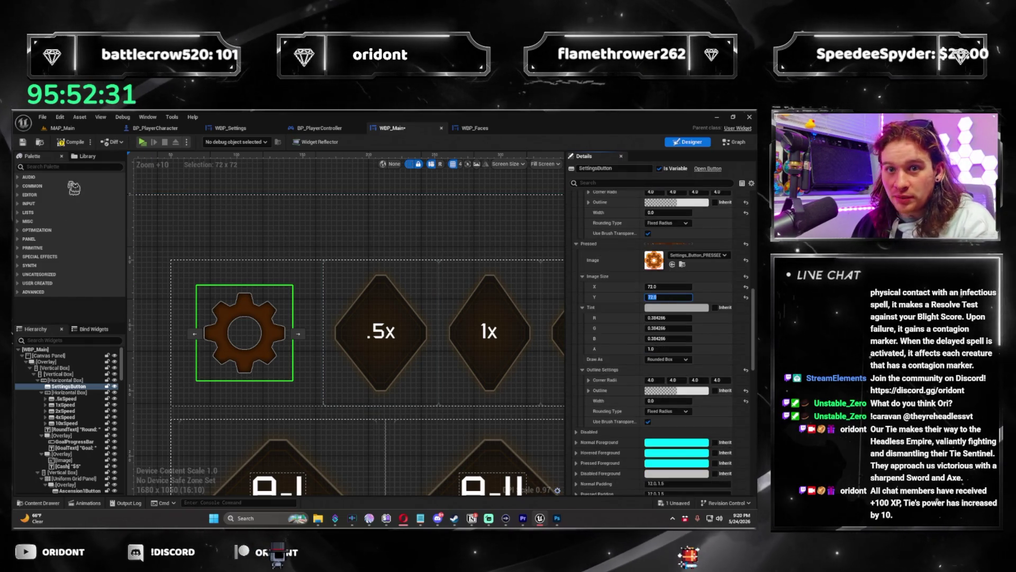
pyautogui.hotkey('ctrl', 's')
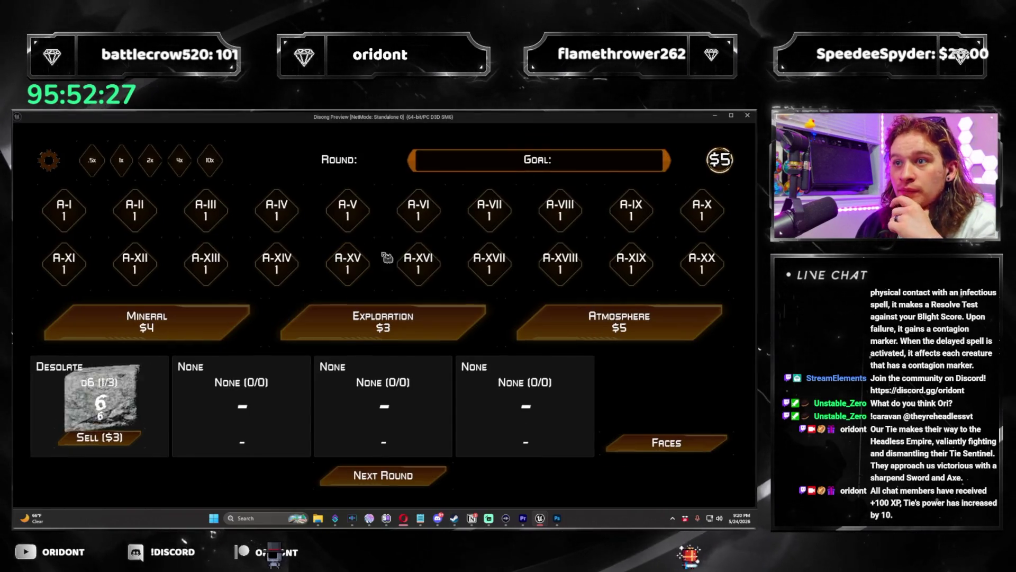
# Step: In the preview, open Settings via the gear, test the master volume arrows, close Settings and the preview
pyautogui.click(55, 175)
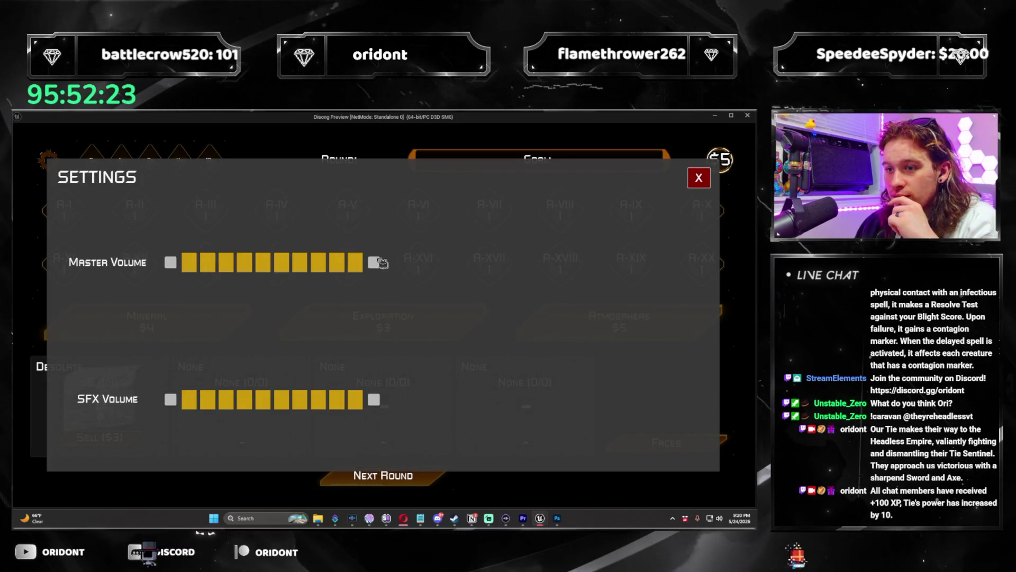
pyautogui.click(170, 262)
pyautogui.click(171, 262)
pyautogui.click(170, 262)
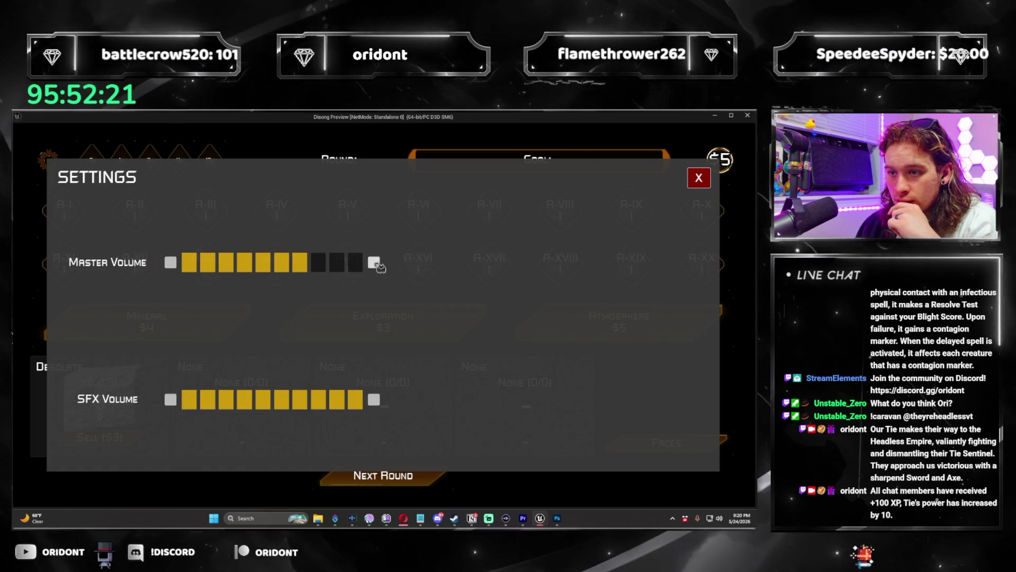
pyautogui.click(374, 262)
pyautogui.click(374, 262)
pyautogui.click(373, 262)
pyautogui.click(698, 182)
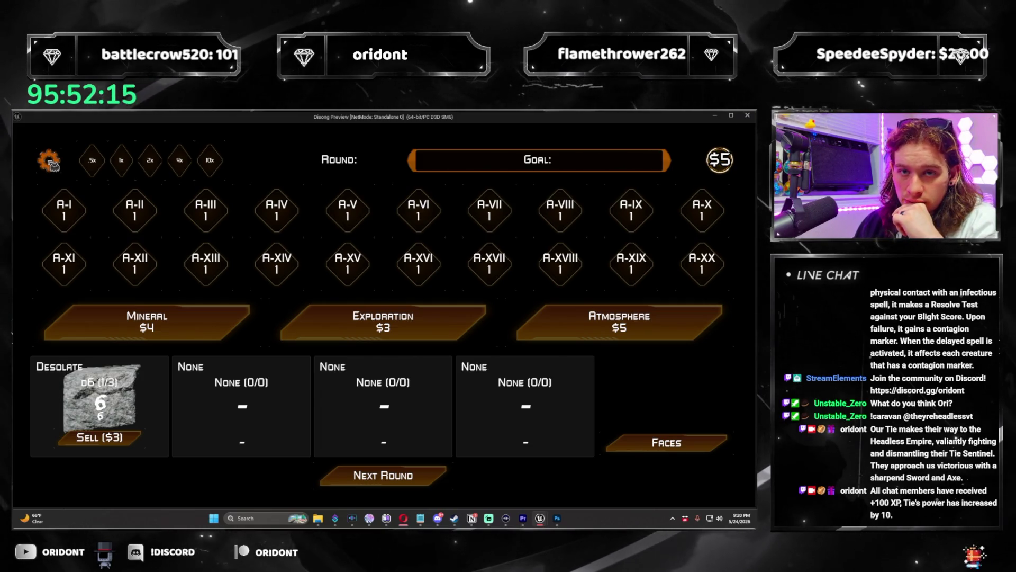
pyautogui.click(748, 117)
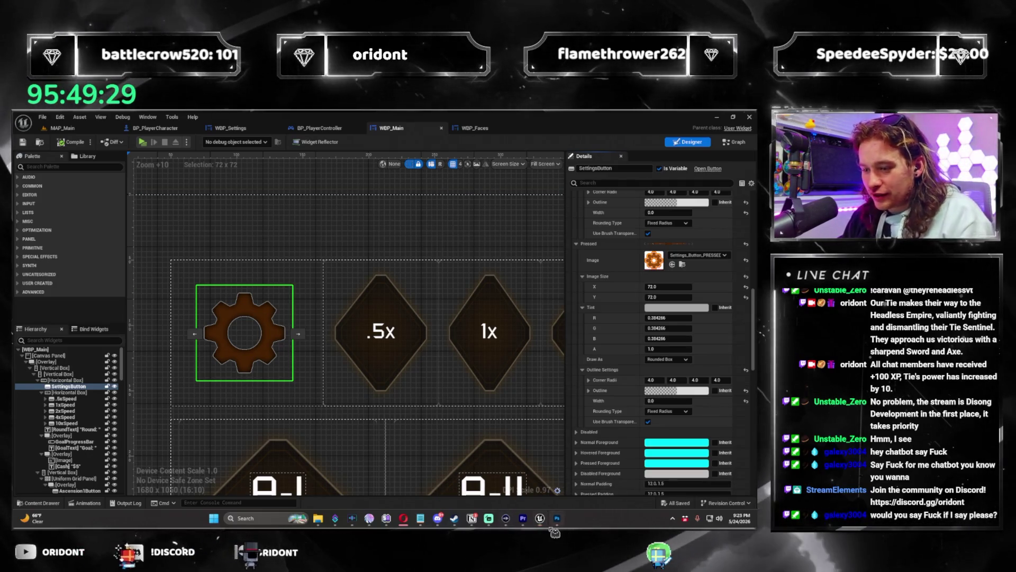
# Step: Switch to Photoshop and check the canvas Image Size without changing it
pyautogui.hotkey('alt', 'Tab')
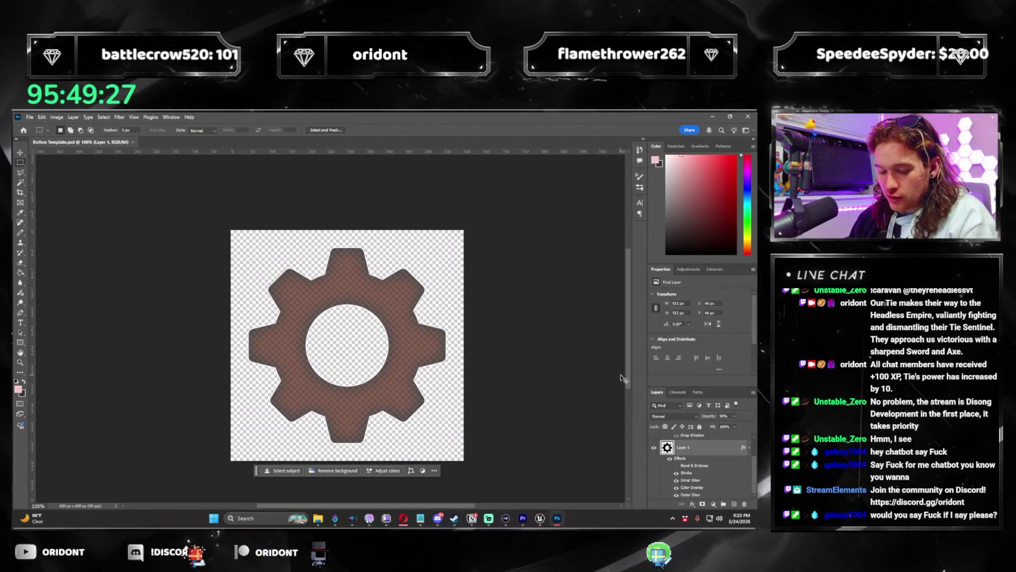
pyautogui.hotkey('ctrl', 'alt', 'i')
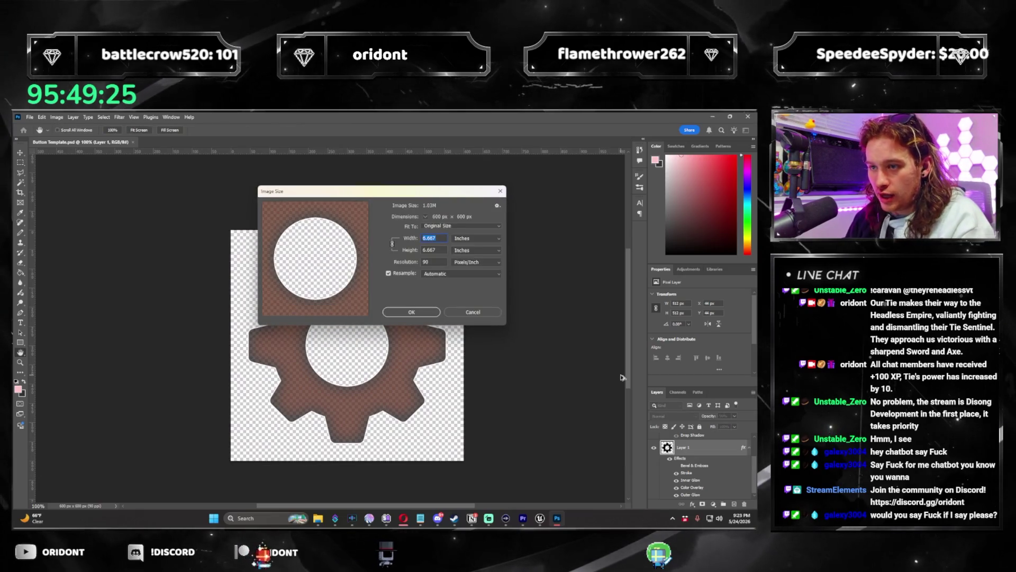
pyautogui.press('Escape')
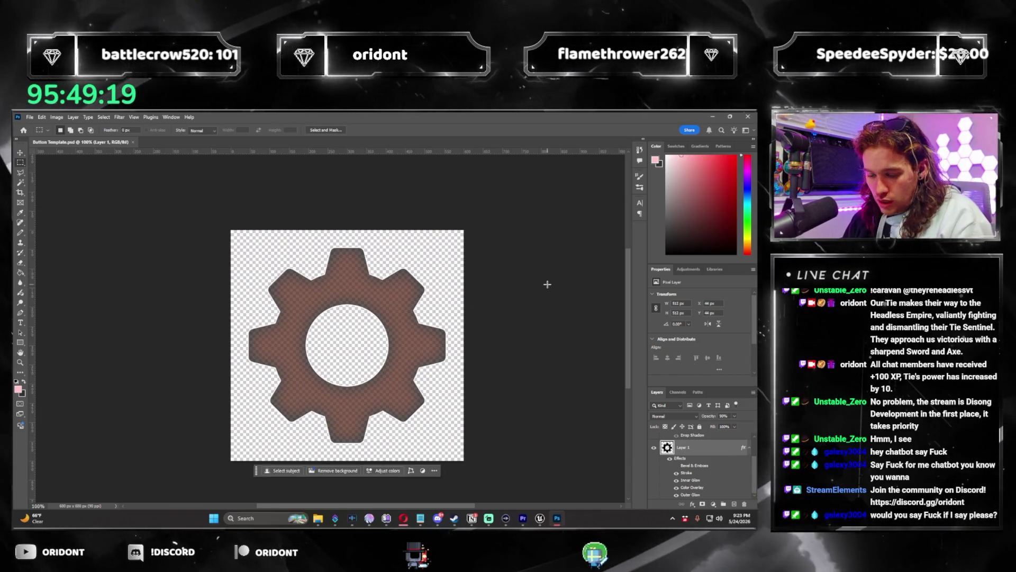
pyautogui.hotkey('ctrl', 'alt', 'i')
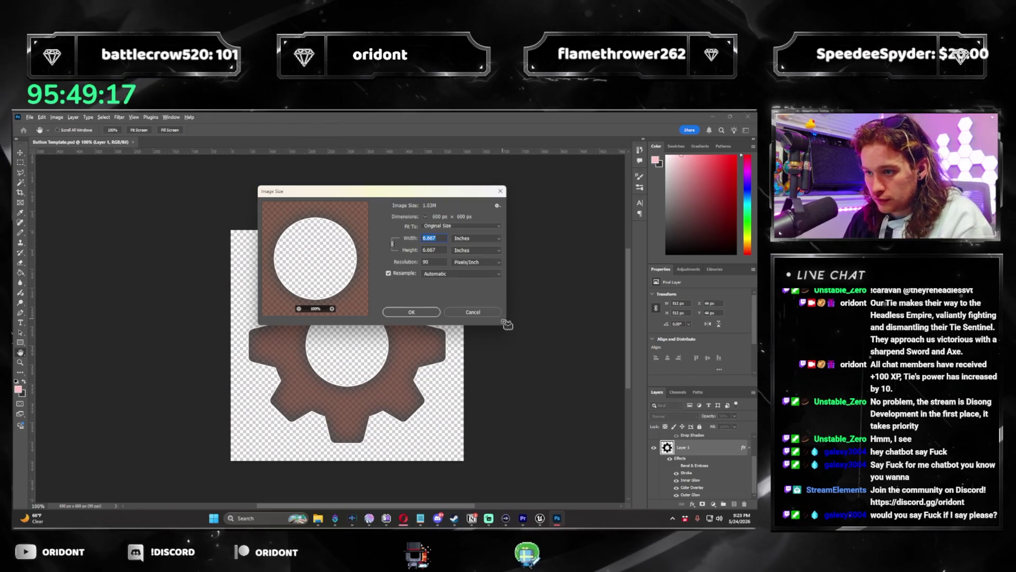
pyautogui.press('Escape')
# Step: Toggle the notes layer's visibility and review the gear layer's Stroke and blending options
pyautogui.scroll(2, 689, 461)
pyautogui.click(655, 440)
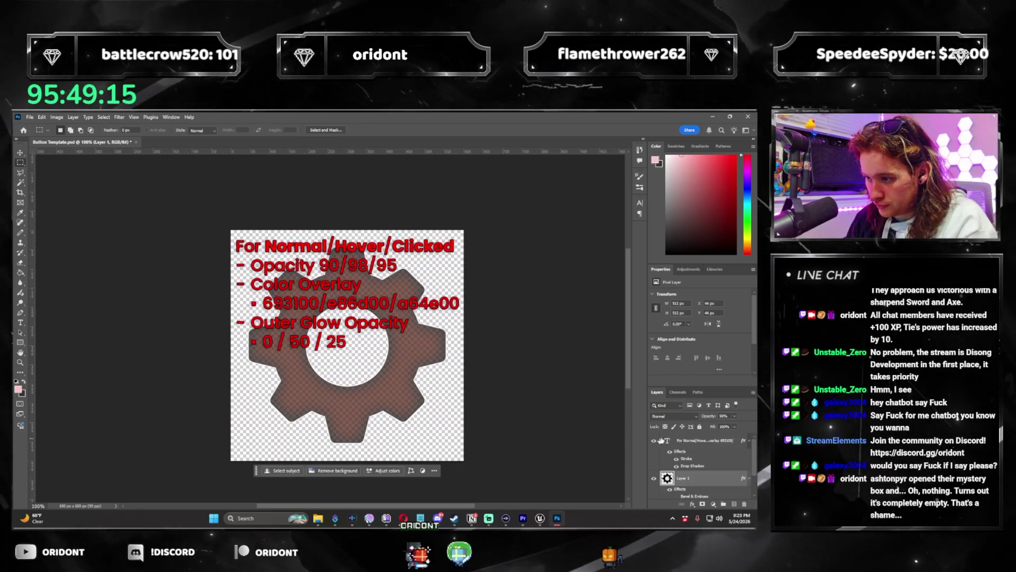
pyautogui.click(654, 440)
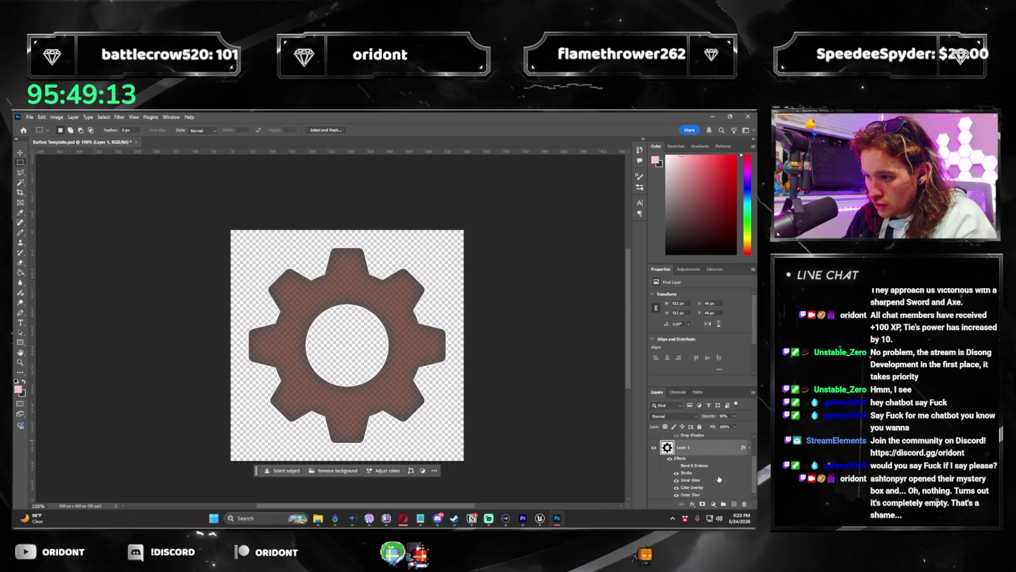
pyautogui.doubleClick(686, 473)
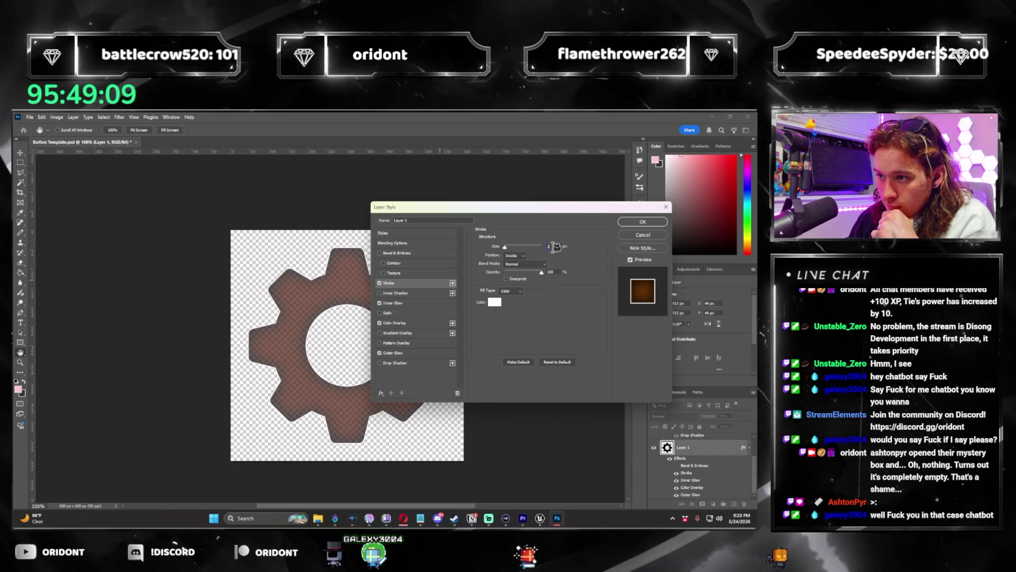
pyautogui.press('Escape')
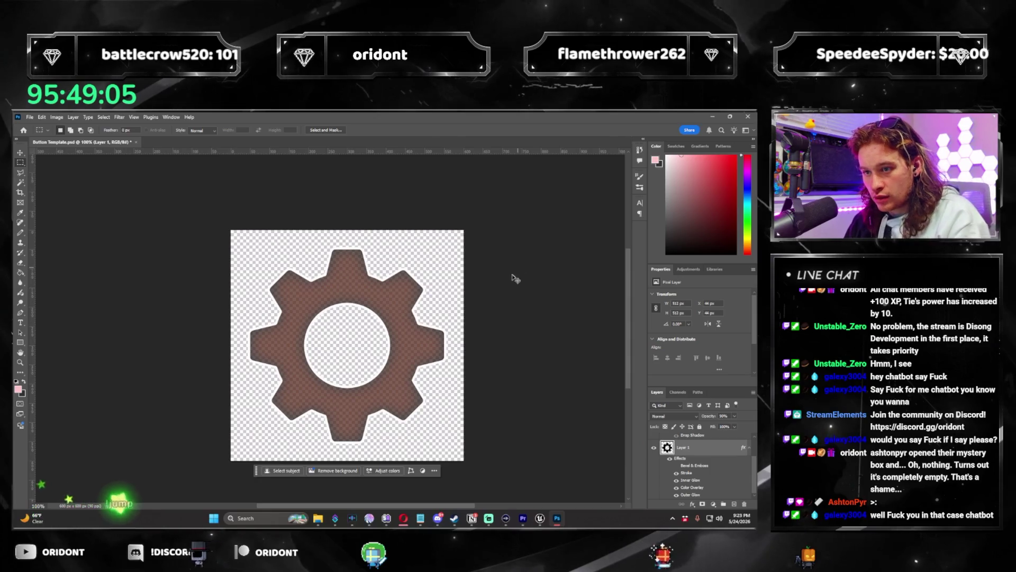
pyautogui.doubleClick(717, 453)
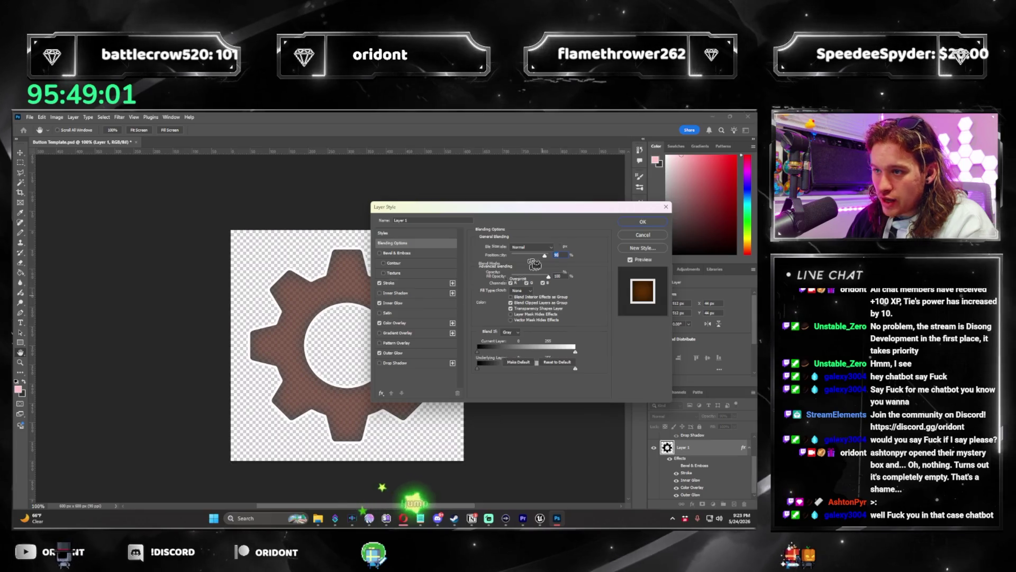
pyautogui.press('Escape')
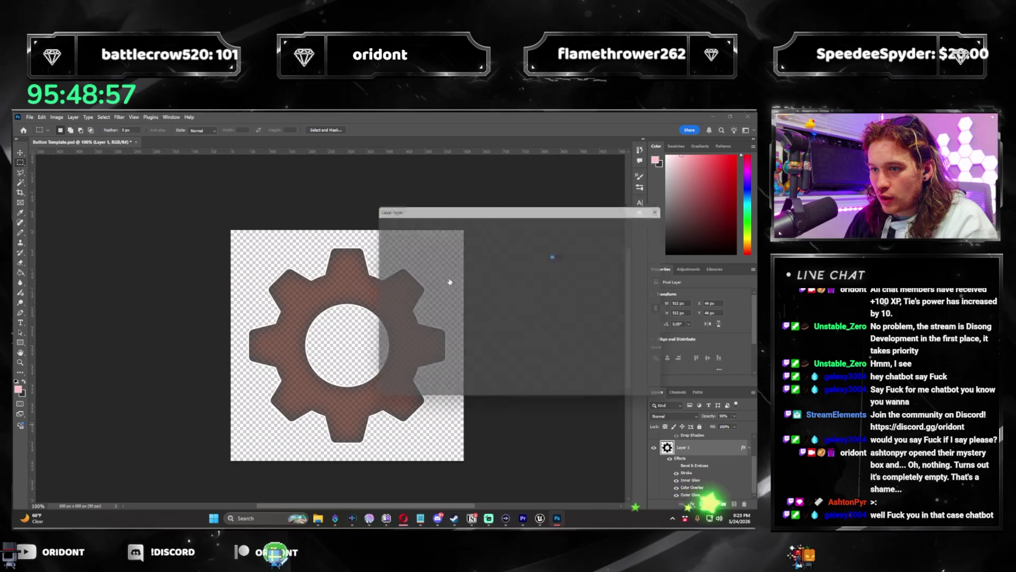
pyautogui.click(426, 285)
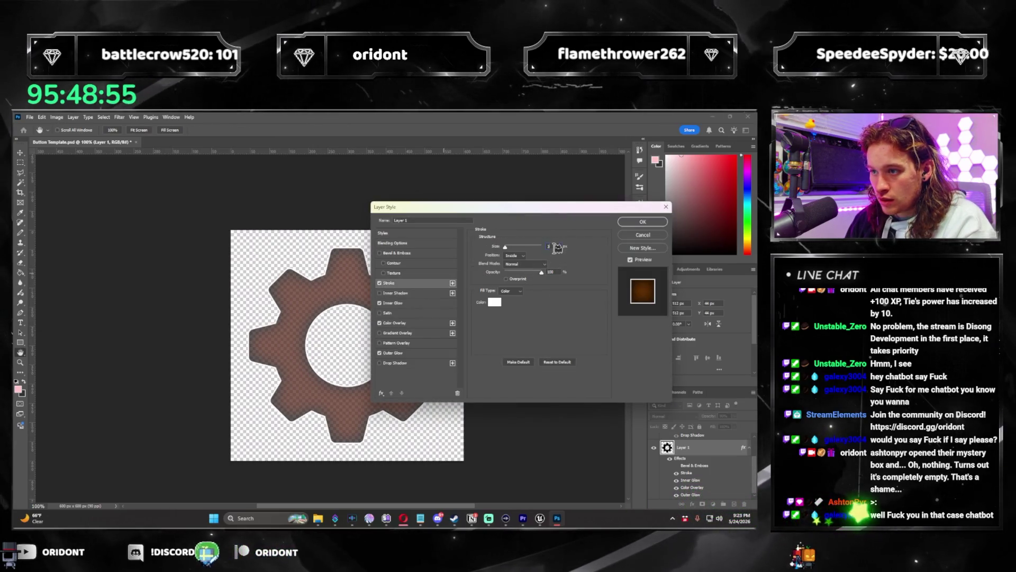
pyautogui.click(658, 233)
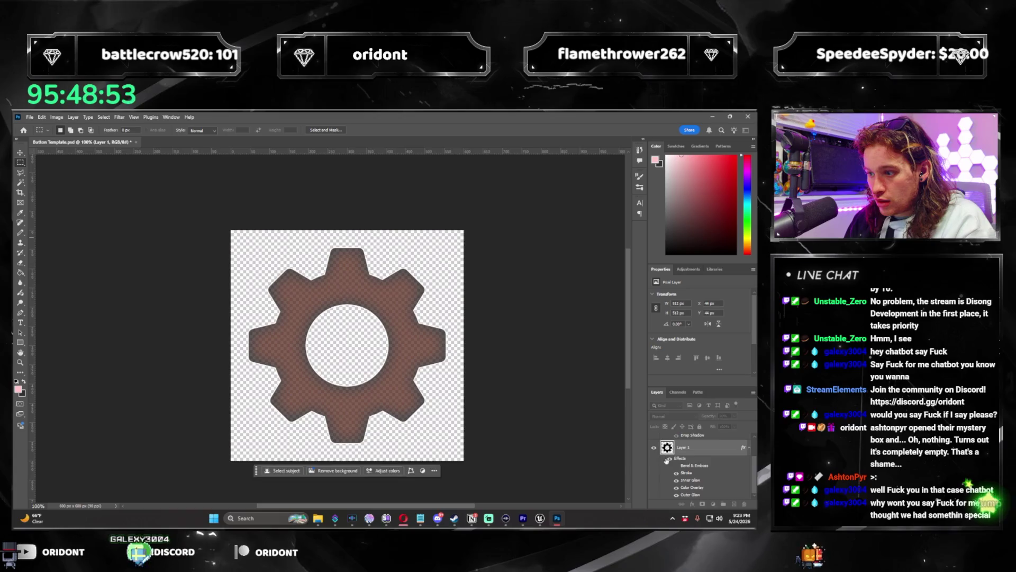
# Step: Save the document as Button Template 600.psd, confirming the Photoshop format options
pyautogui.hotkey('ctrl', 's')
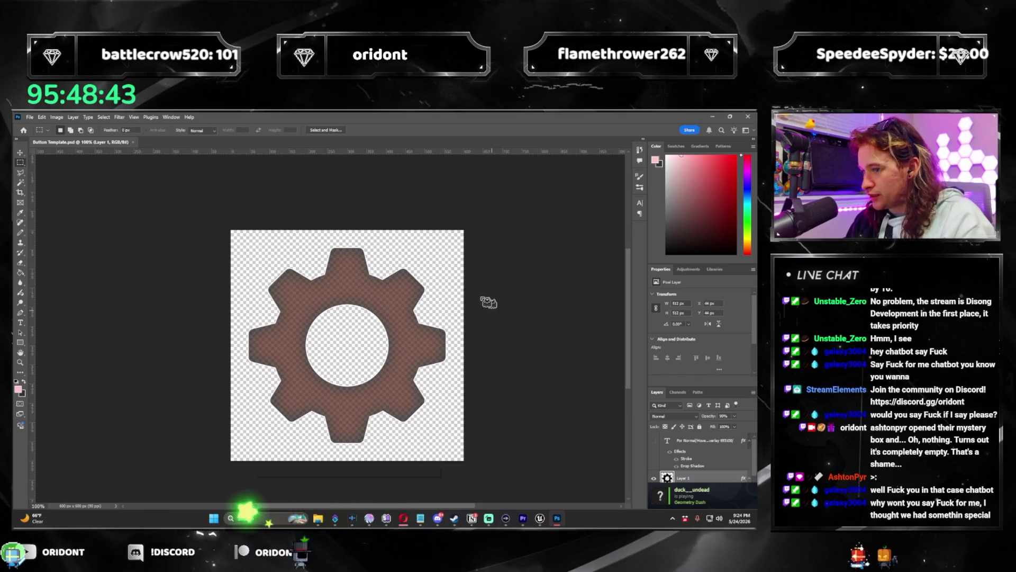
pyautogui.hotkey('ctrl', 's')
pyautogui.click(471, 228)
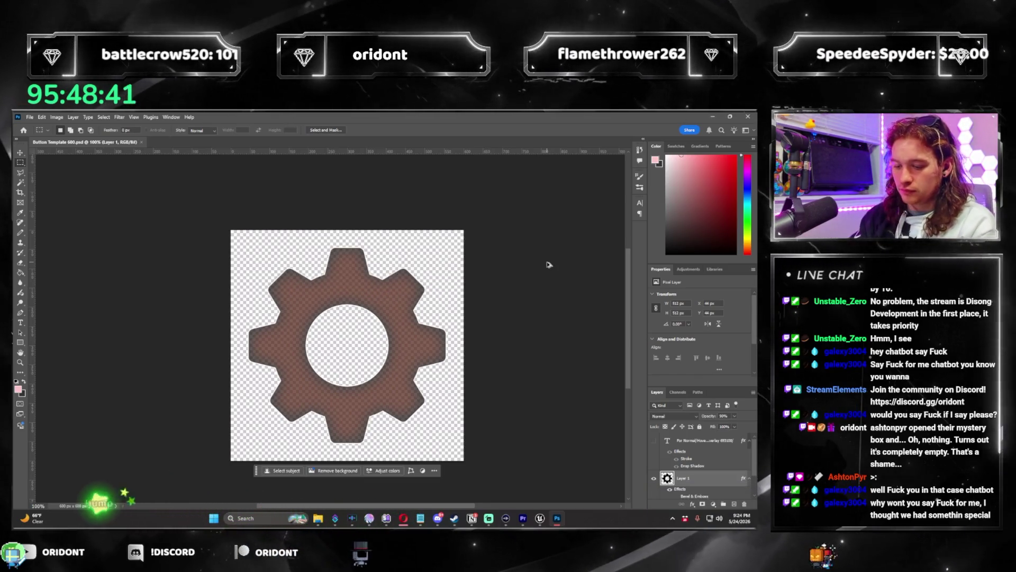
# Step: Resample the image to 128 × 128 pixels and save it as Button Template 128.psd
pyautogui.hotkey('ctrl', 'alt', 'i')
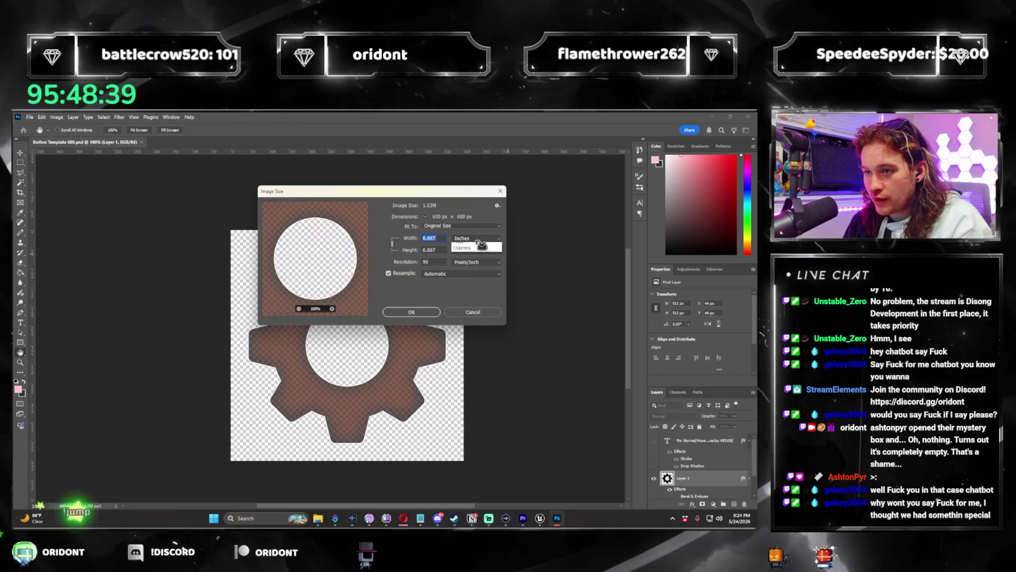
pyautogui.click(477, 238)
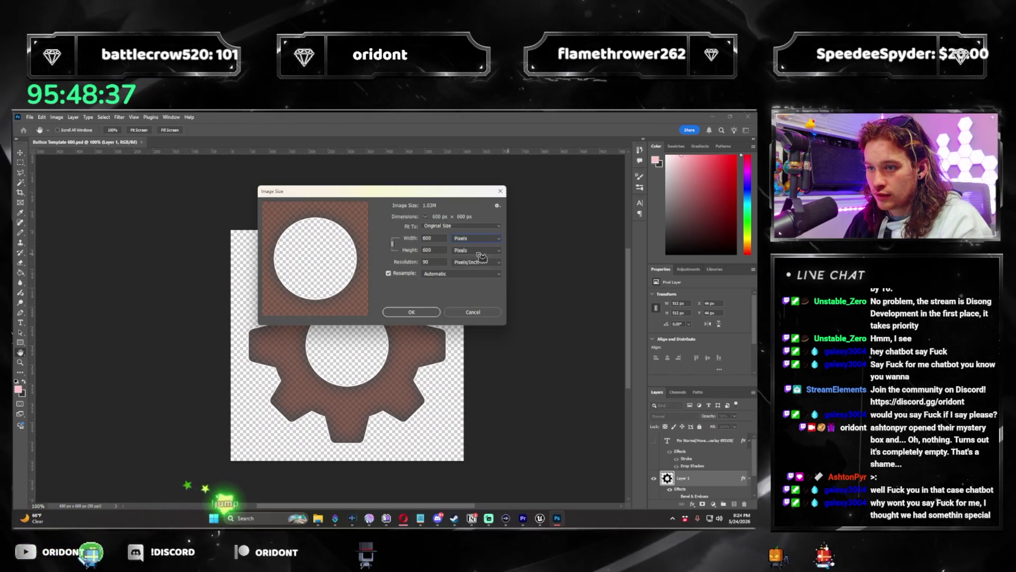
pyautogui.write('150')
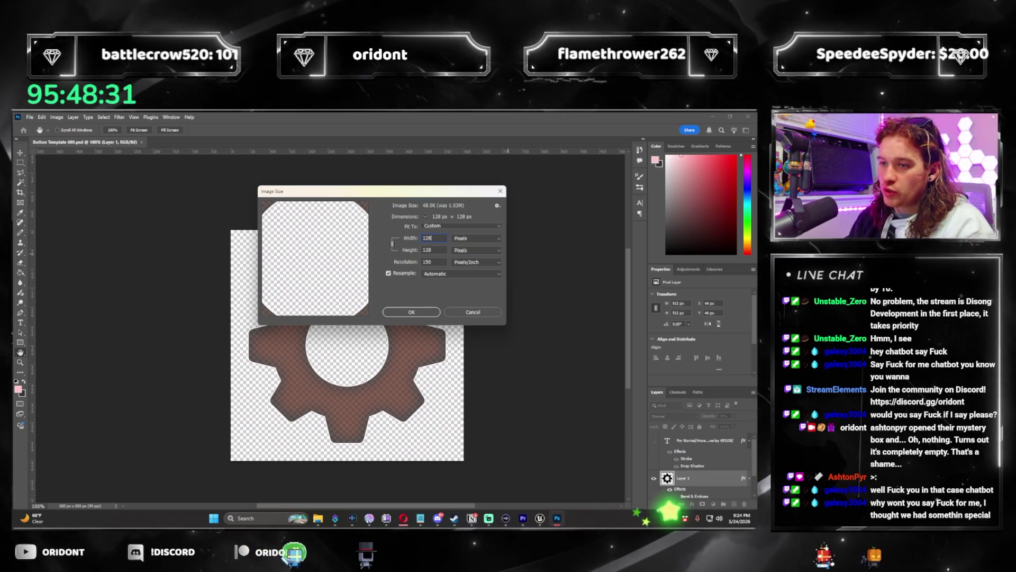
pyautogui.write('128')
pyautogui.press('Return')
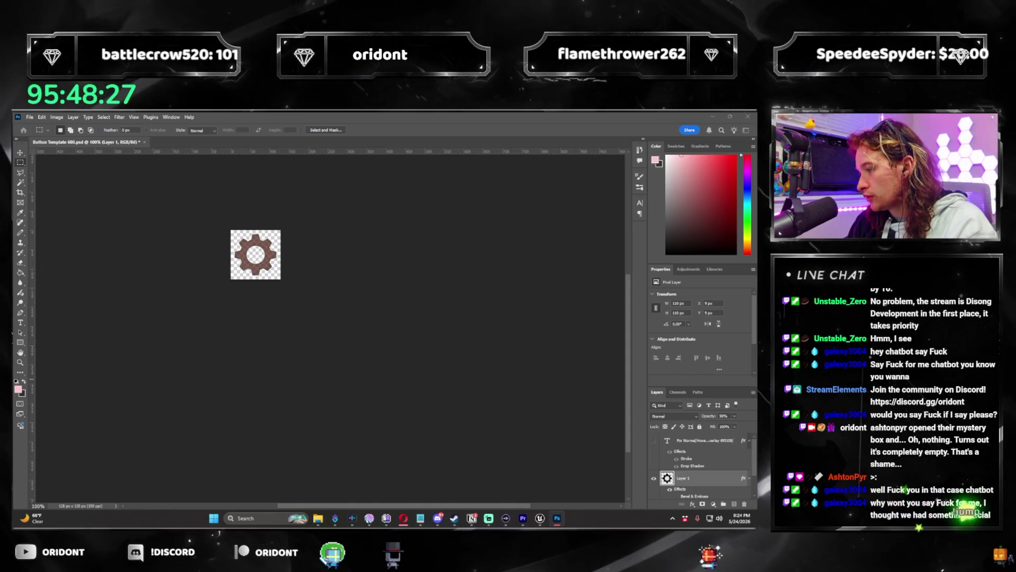
pyautogui.press('Return')
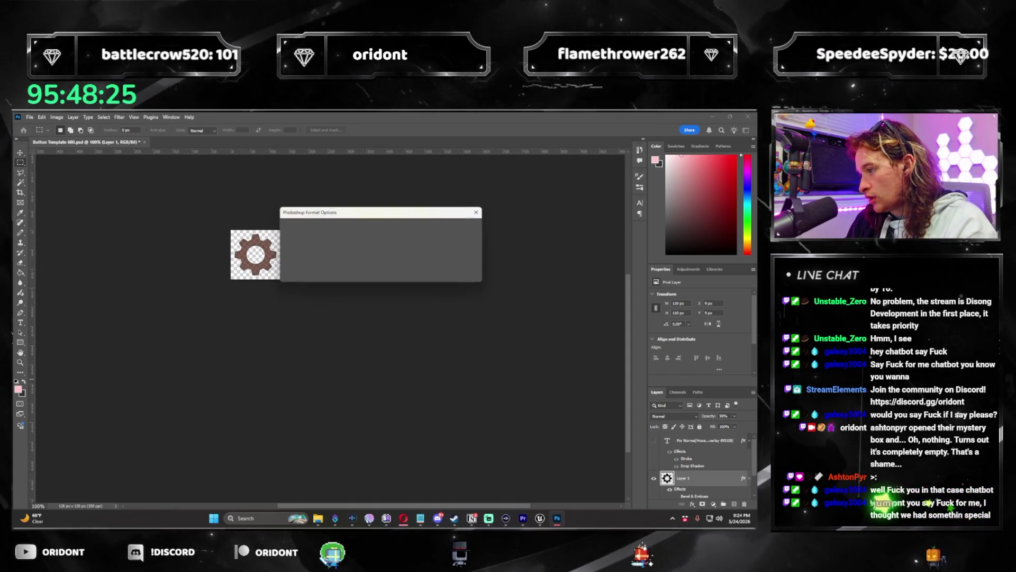
# Step: Confirm the save format options, zoom in, and review the gear layer's Stroke settings
pyautogui.press('Return')
pyautogui.scroll(2, 176, 232)
pyautogui.scroll(2, 175, 232)
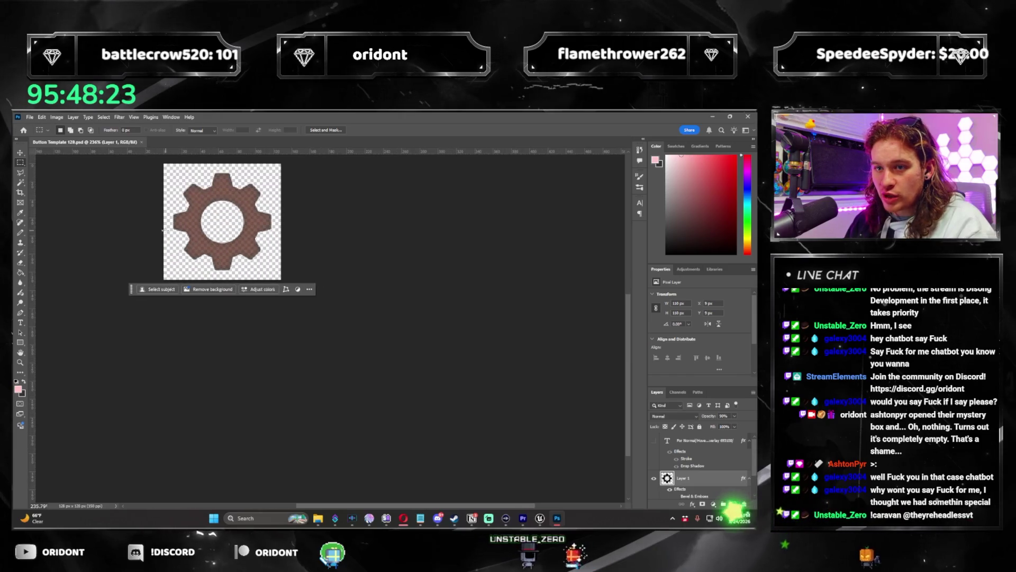
pyautogui.scroll(5, 138, 249)
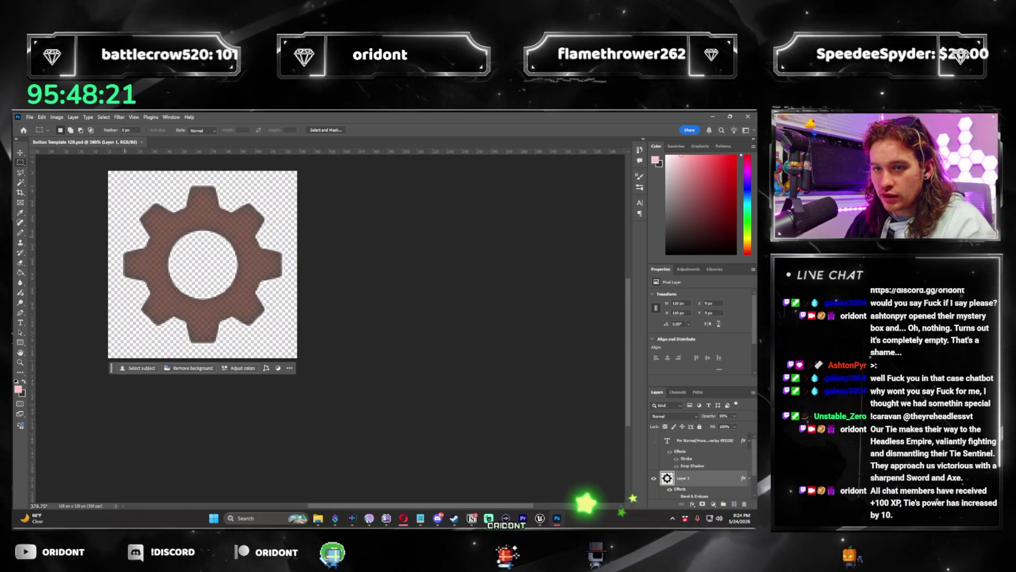
pyautogui.scroll(2, 133, 257)
pyautogui.hscroll(-3, 142, 264)
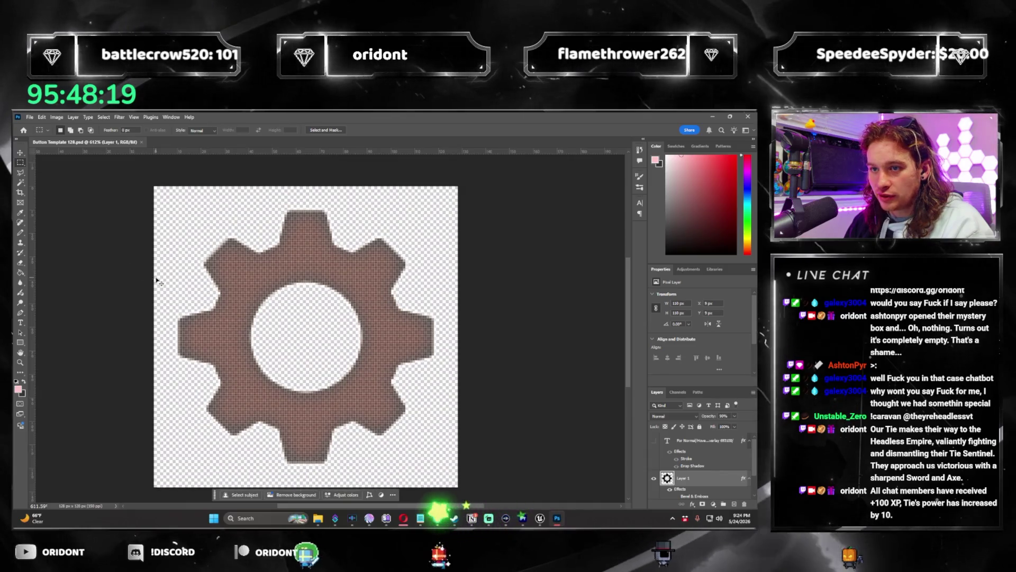
pyautogui.hscroll(-1, 156, 278)
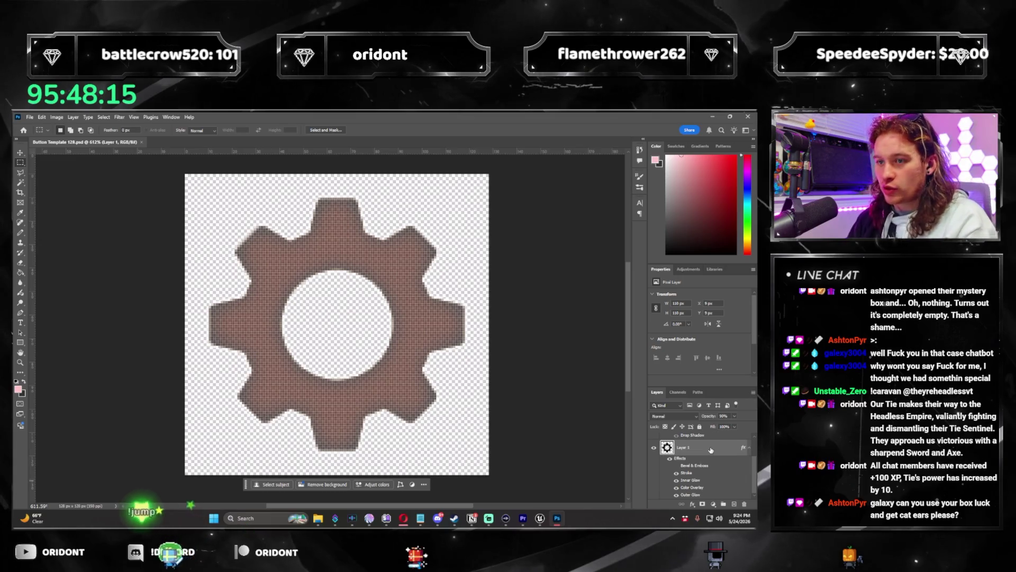
pyautogui.doubleClick(711, 450)
pyautogui.click(408, 284)
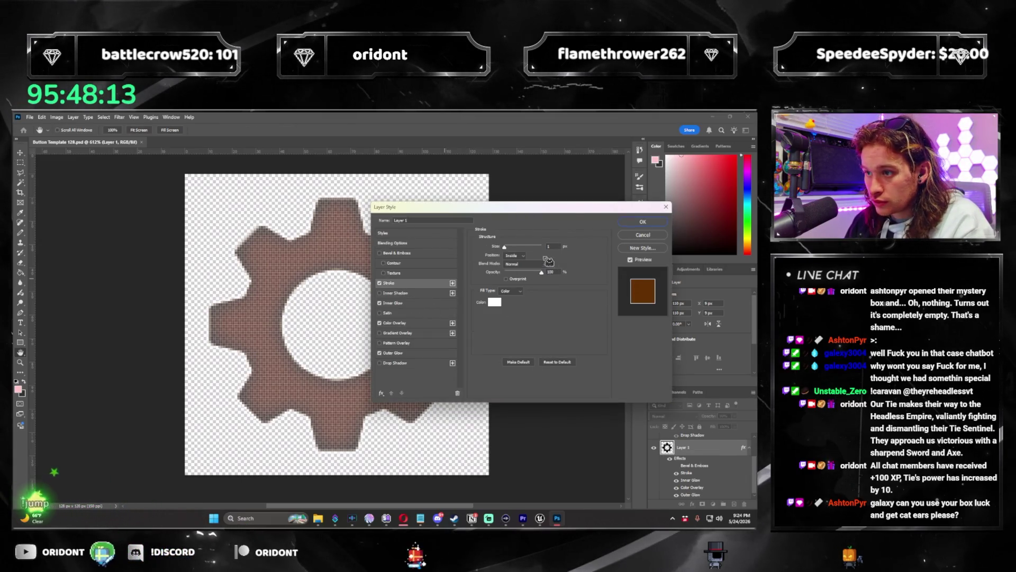
pyautogui.click(643, 223)
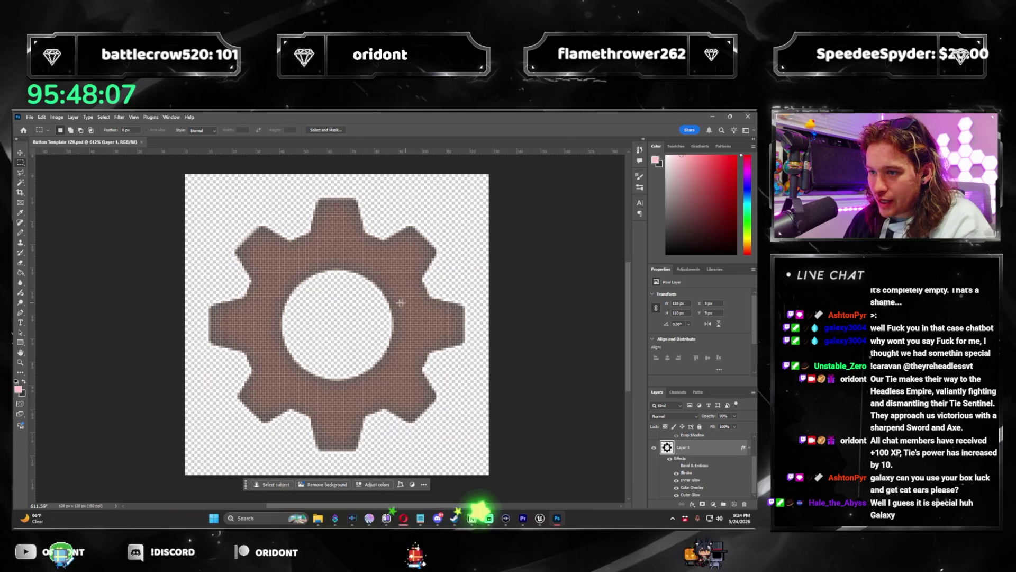
# Step: Browse the File export options, then show and re-hide the state notes text
pyautogui.click(30, 117)
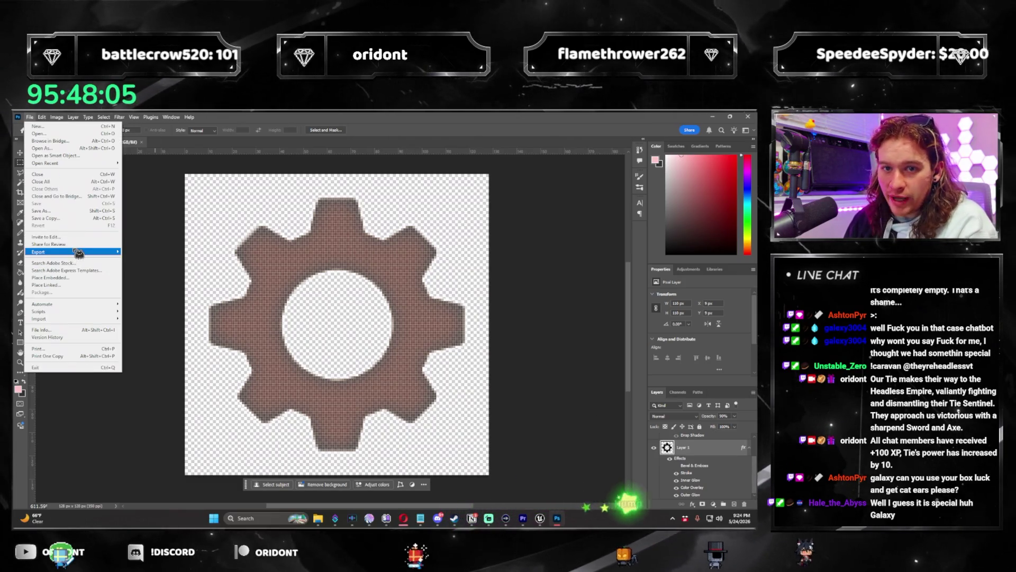
pyautogui.click(421, 301)
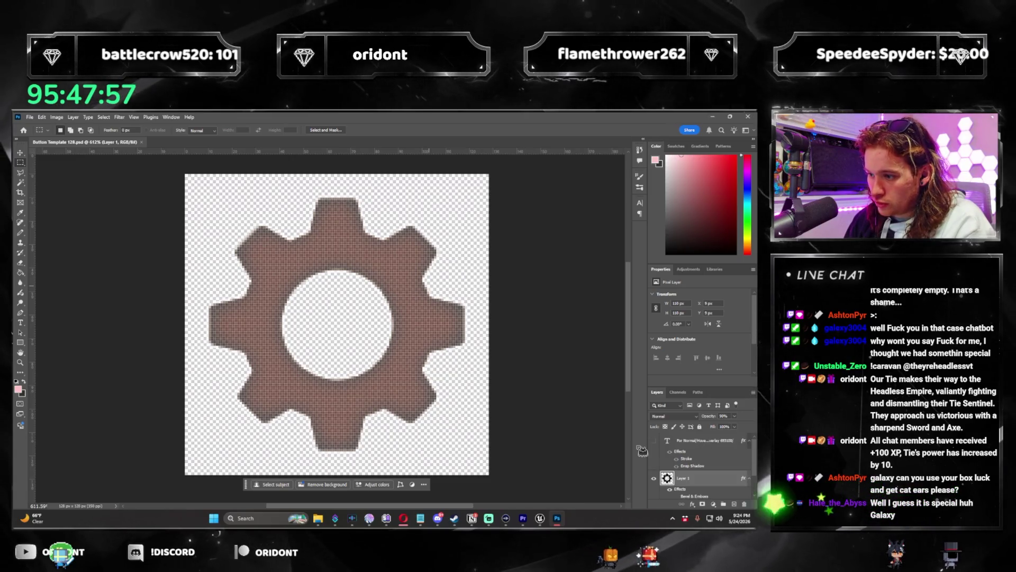
pyautogui.click(653, 440)
pyautogui.press('t')
pyautogui.click(316, 271)
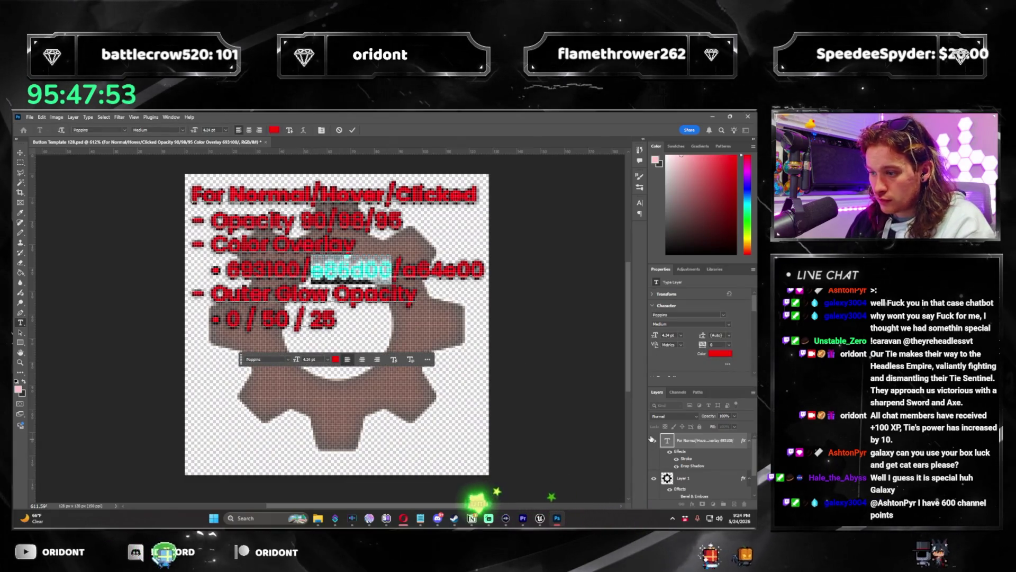
pyautogui.hotkey('ctrl', 'z')
pyautogui.scroll(-1, 715, 477)
# Step: Open the gear layer's Layer Style on the Outer Glow settings
pyautogui.click(711, 450)
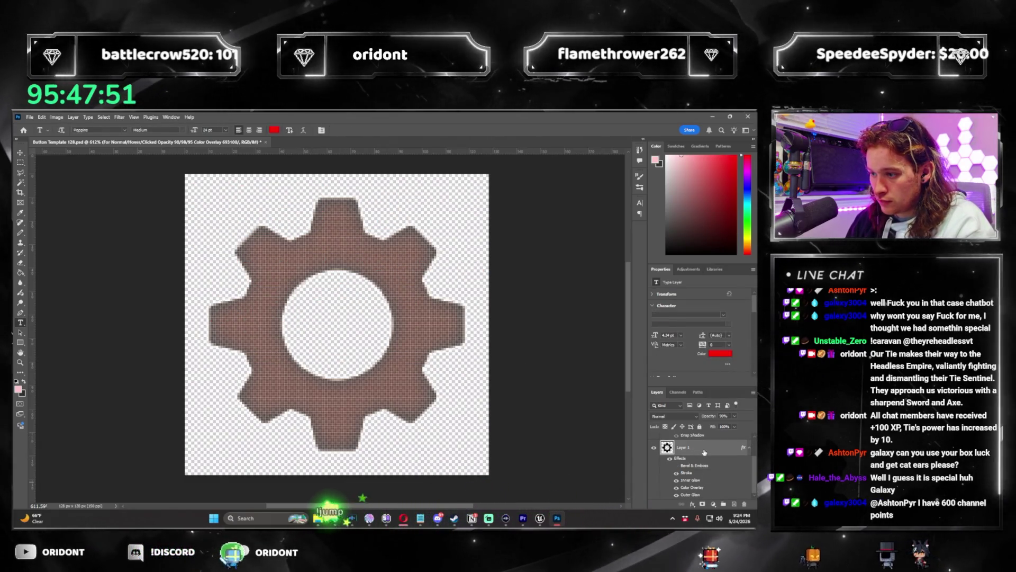
pyautogui.doubleClick(710, 450)
pyautogui.click(444, 351)
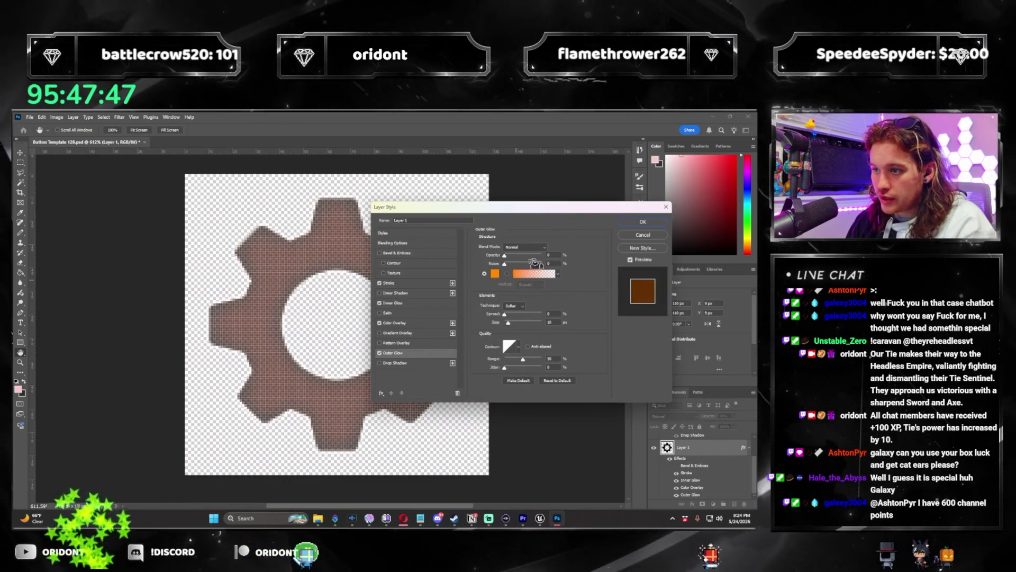
# Step: Set the gear's outer glow opacity to 50% and add a bright orange colour overlay
pyautogui.write('50')
pyautogui.press('Return')
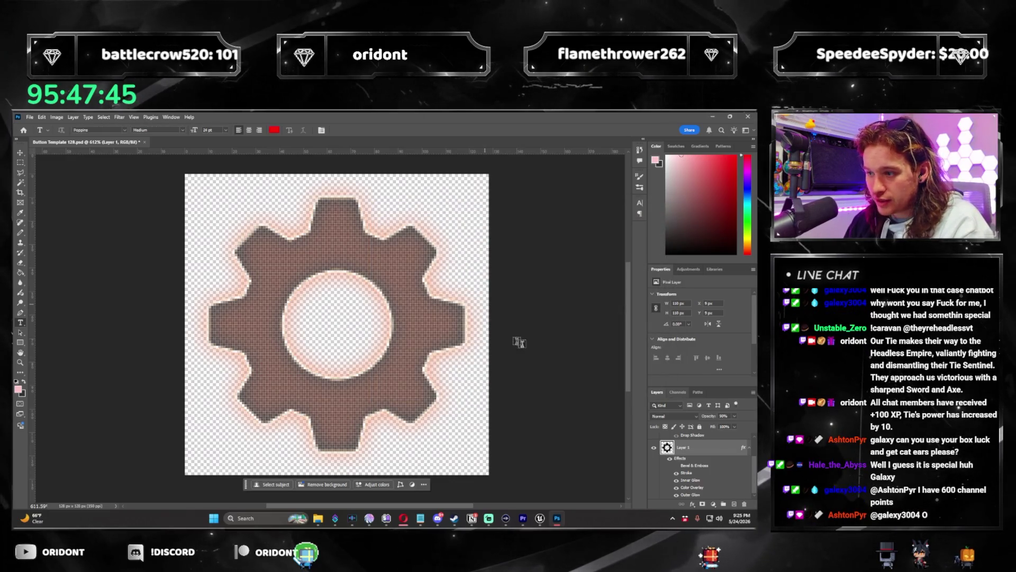
pyautogui.doubleClick(709, 452)
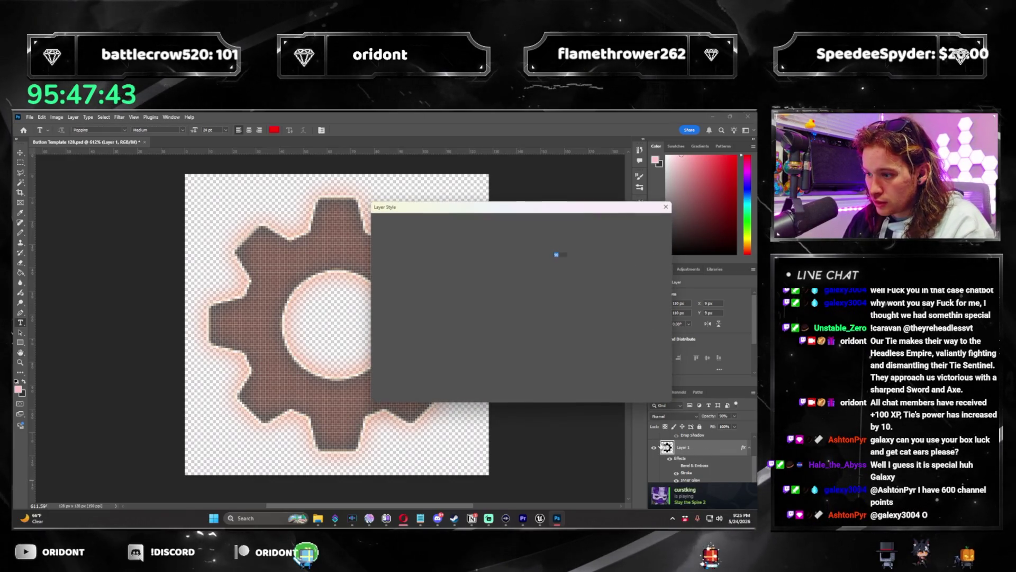
pyautogui.click(398, 322)
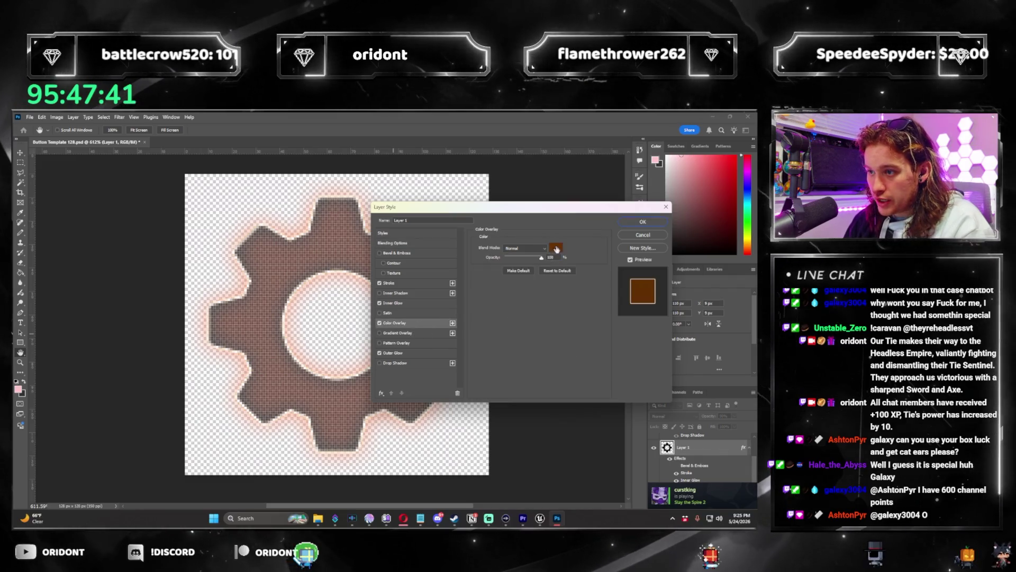
pyautogui.click(559, 248)
pyautogui.write('e86d00')
pyautogui.press('Return')
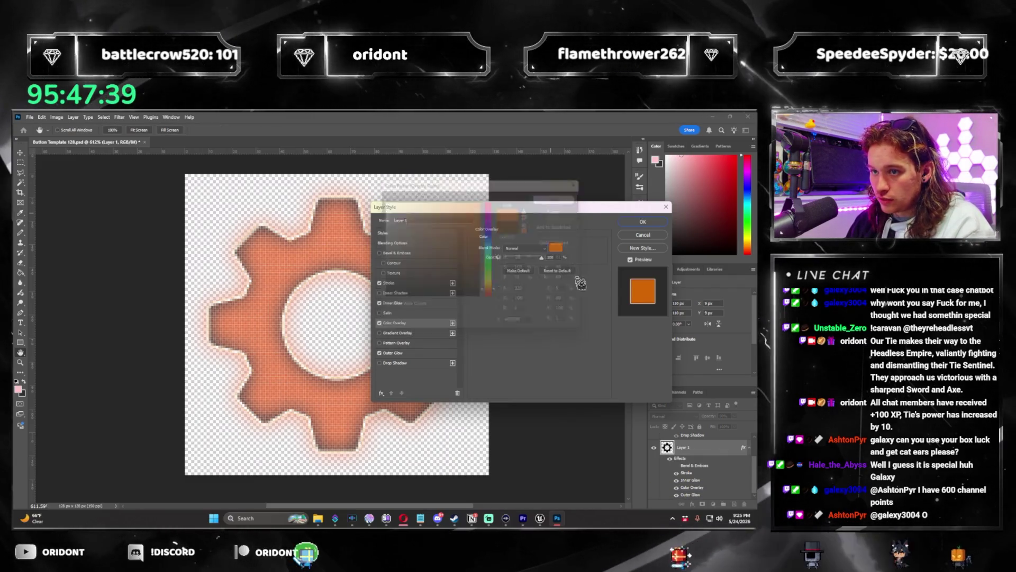
pyautogui.click(414, 303)
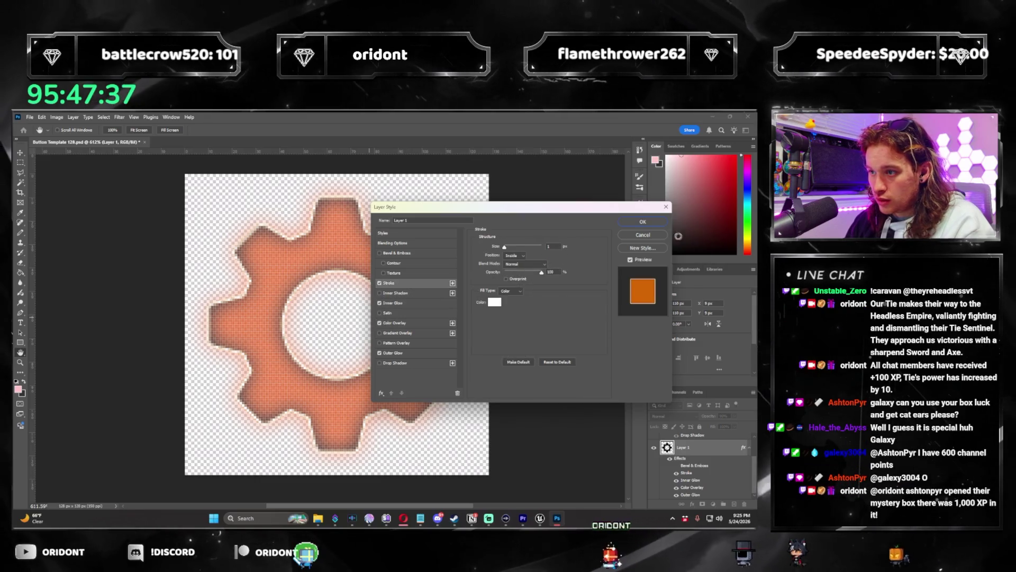
pyautogui.click(652, 225)
# Step: Show the state notes over the gear, then hide them again
pyautogui.press('t')
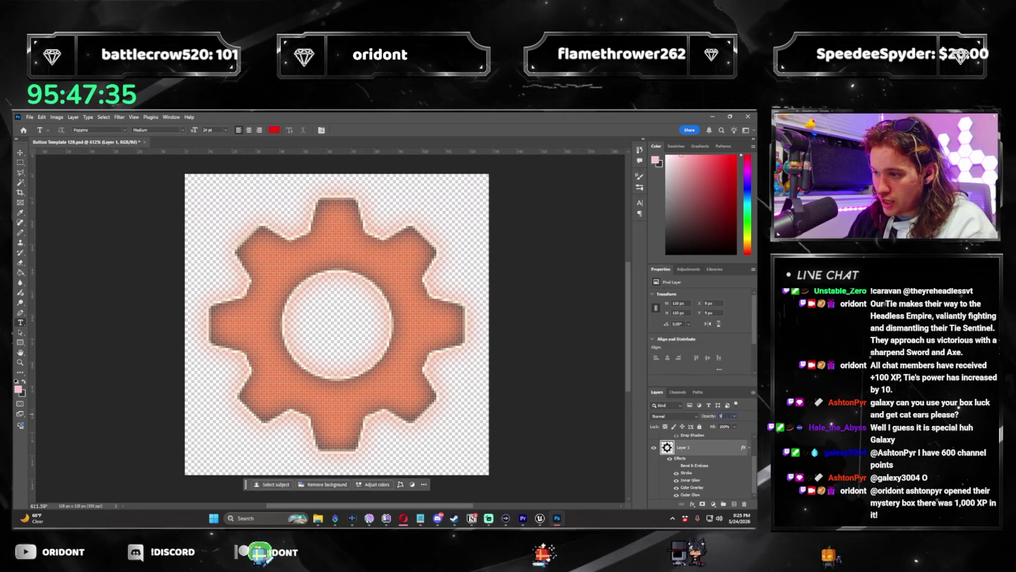
pyautogui.rightClick(24, 164)
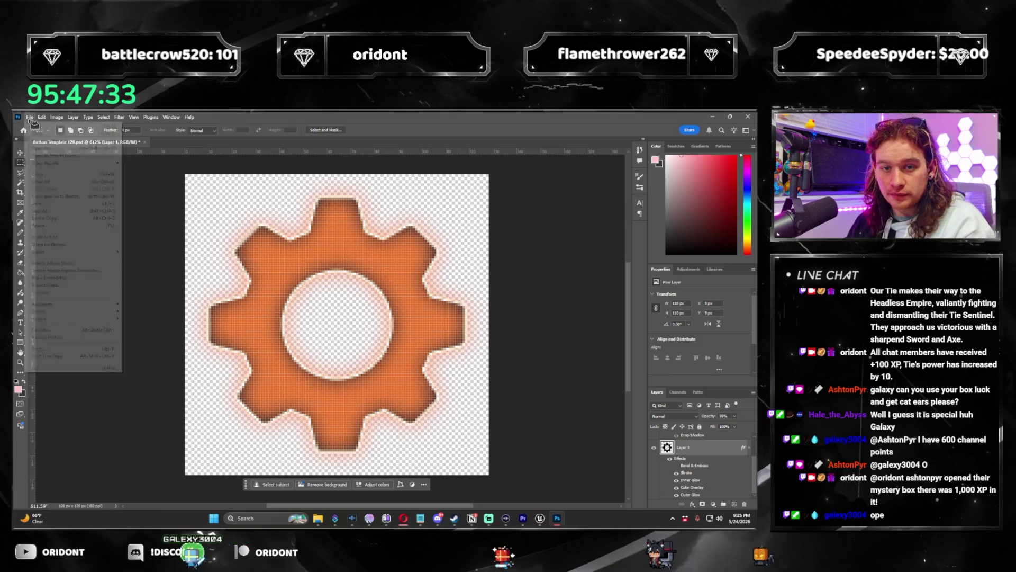
pyautogui.click(140, 255)
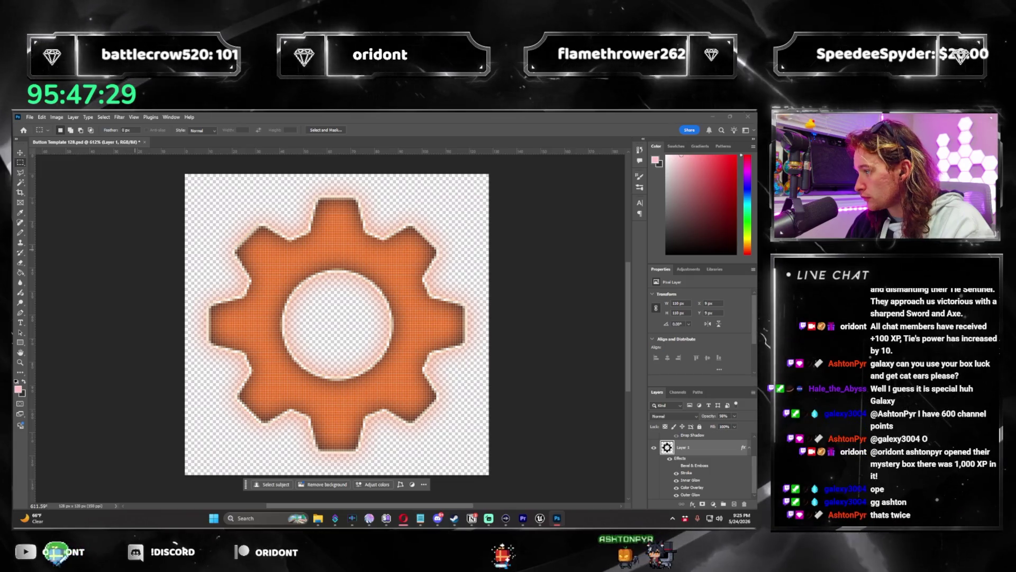
pyautogui.click(623, 417)
pyautogui.click(654, 440)
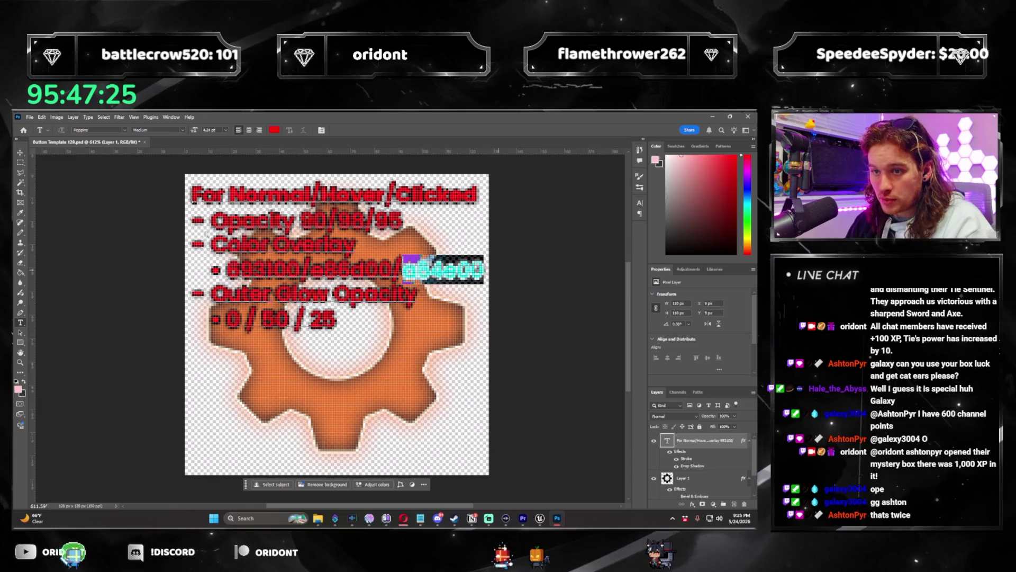
pyautogui.click(654, 441)
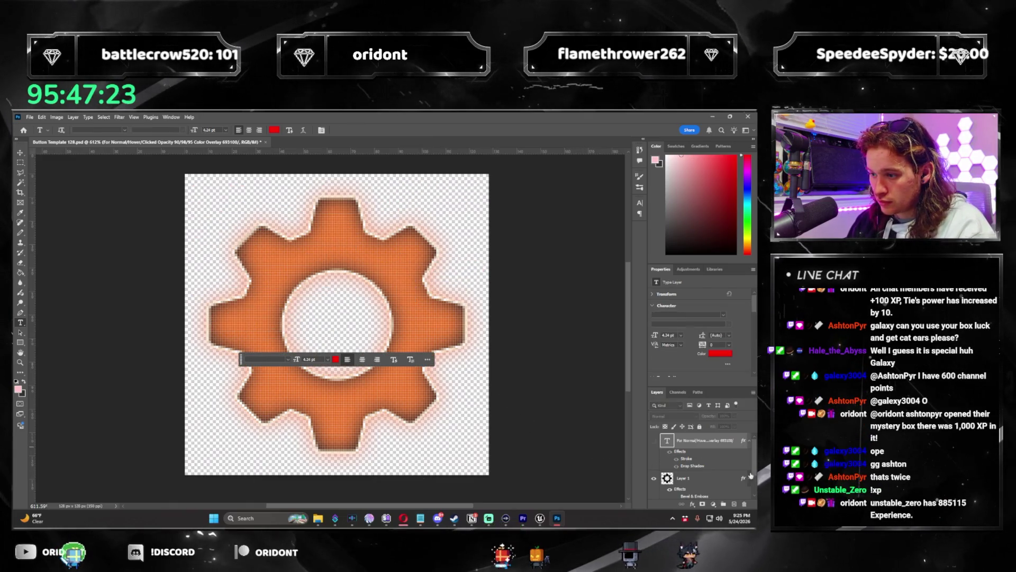
# Step: Select the gear layer and reopen its Layer Style settings
pyautogui.click(707, 448)
pyautogui.press('h')
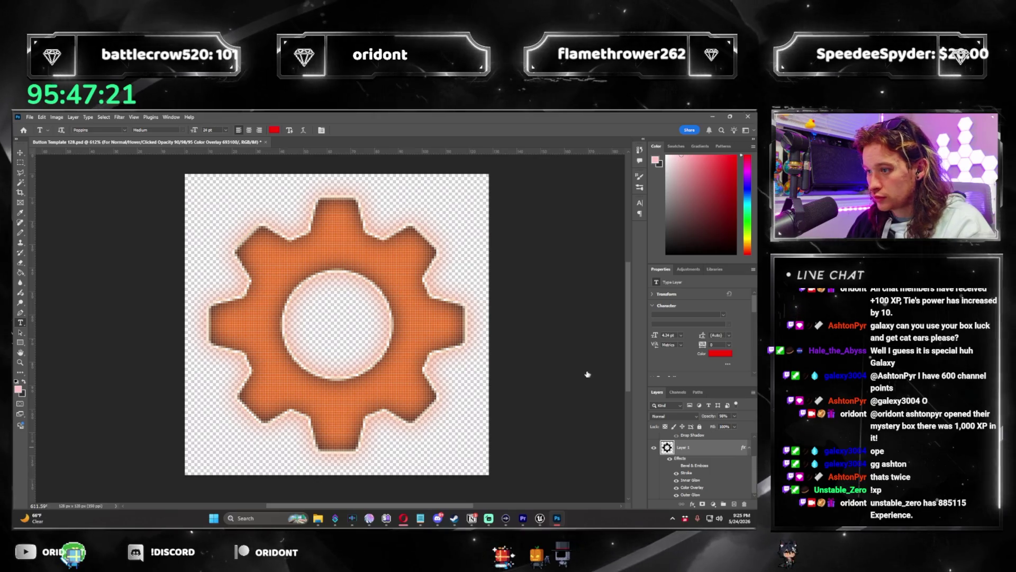
pyautogui.doubleClick(690, 495)
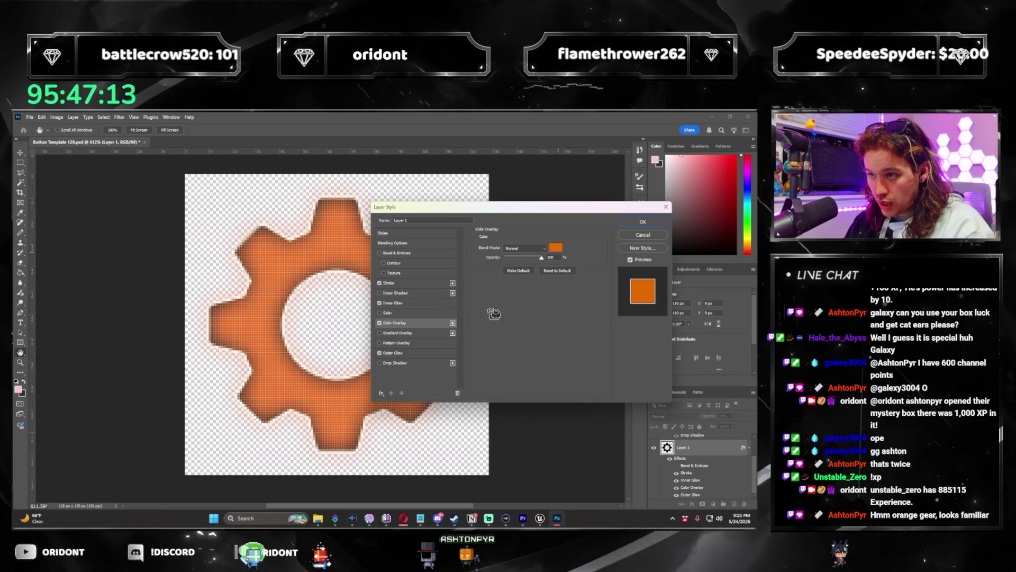
# Step: Change the gear's colour overlay to the darker brown-orange a64e00, then type 85
pyautogui.click(554, 251)
pyautogui.click(453, 255)
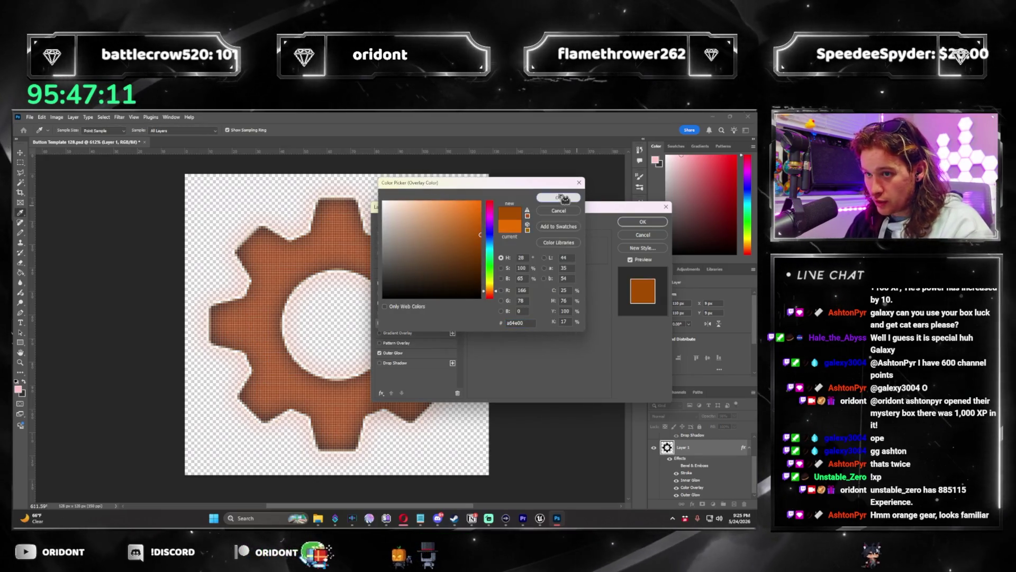
pyautogui.click(553, 201)
pyautogui.click(641, 227)
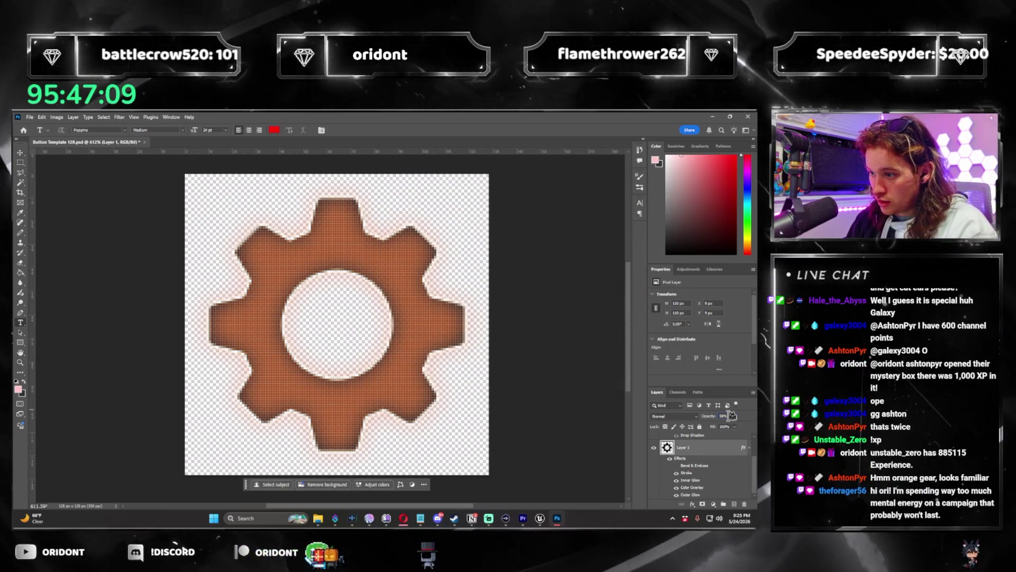
pyautogui.write('85')
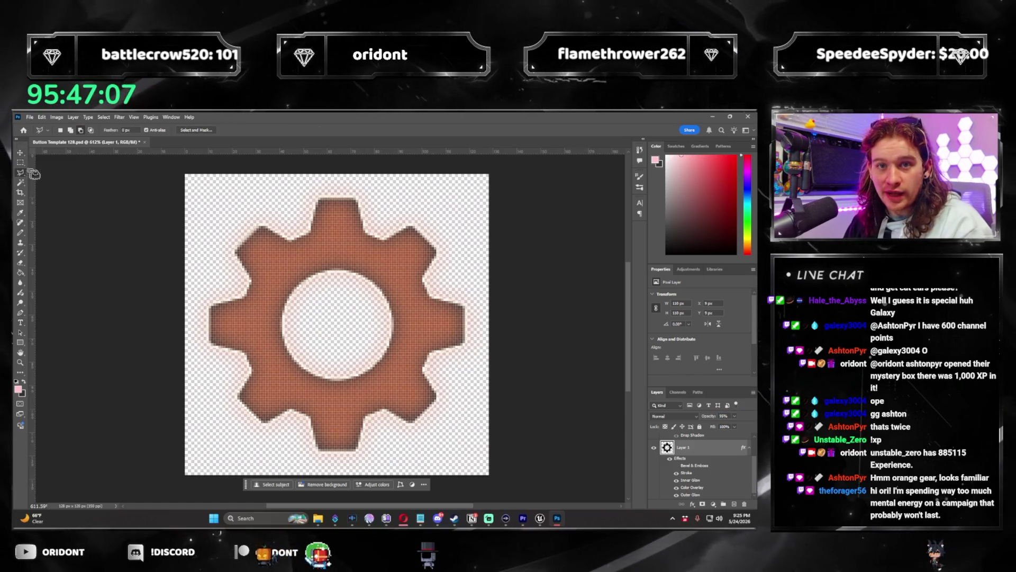
# Step: Quick-export the gear as a PNG and return to Unreal's MAP_Main level
pyautogui.click(30, 118)
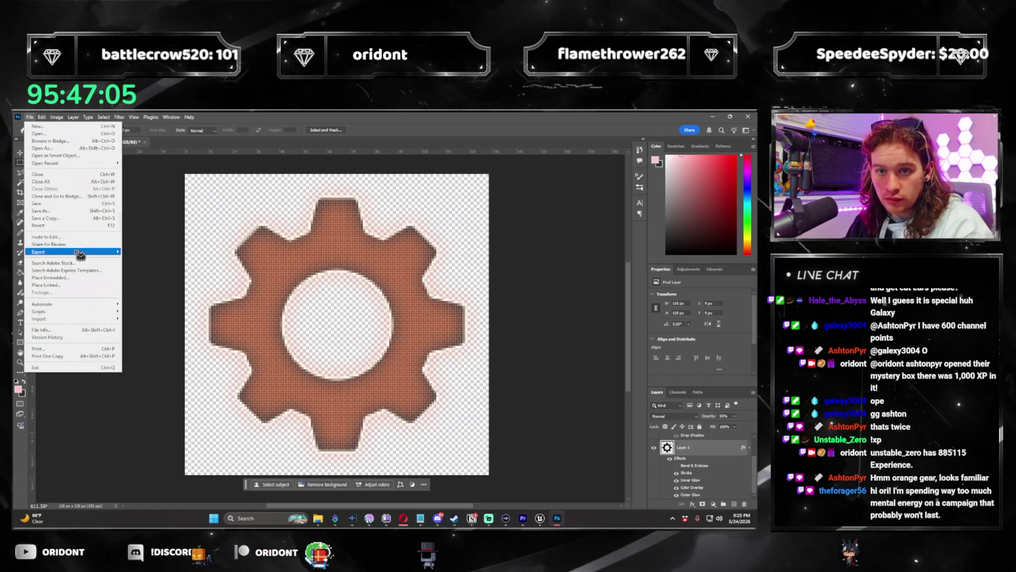
pyautogui.moveTo(79, 253)
pyautogui.click(151, 251)
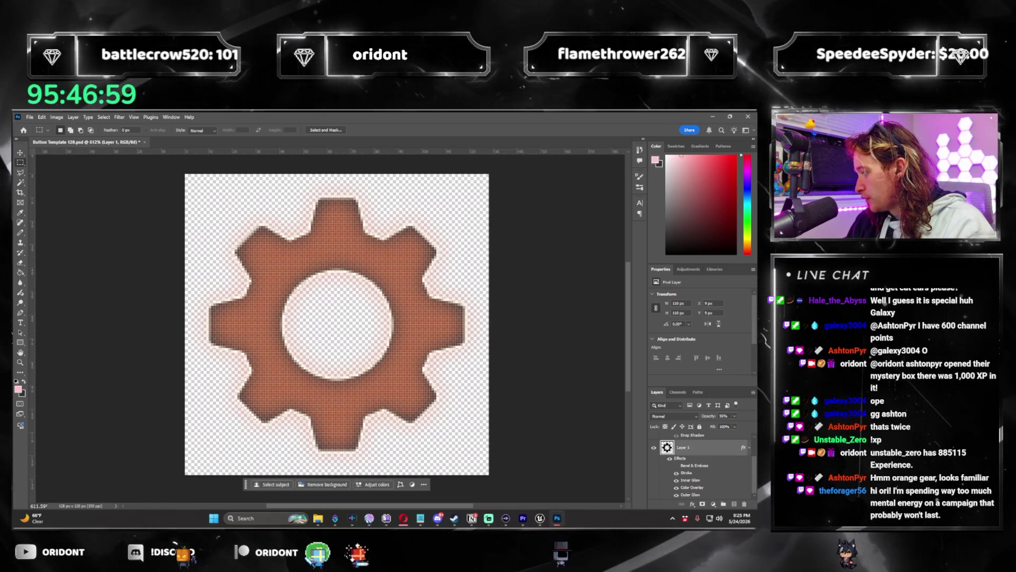
pyautogui.hotkey('alt', 'Tab')
pyautogui.click(55, 131)
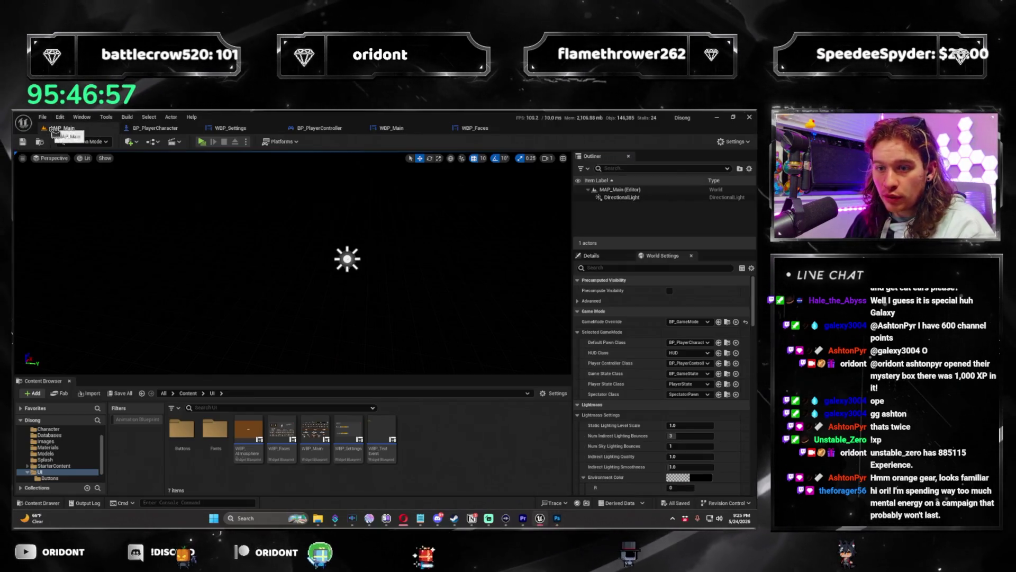
# Step: Open the UI > Buttons folder of Settings_Button textures and start Play in New Window
pyautogui.doubleClick(192, 438)
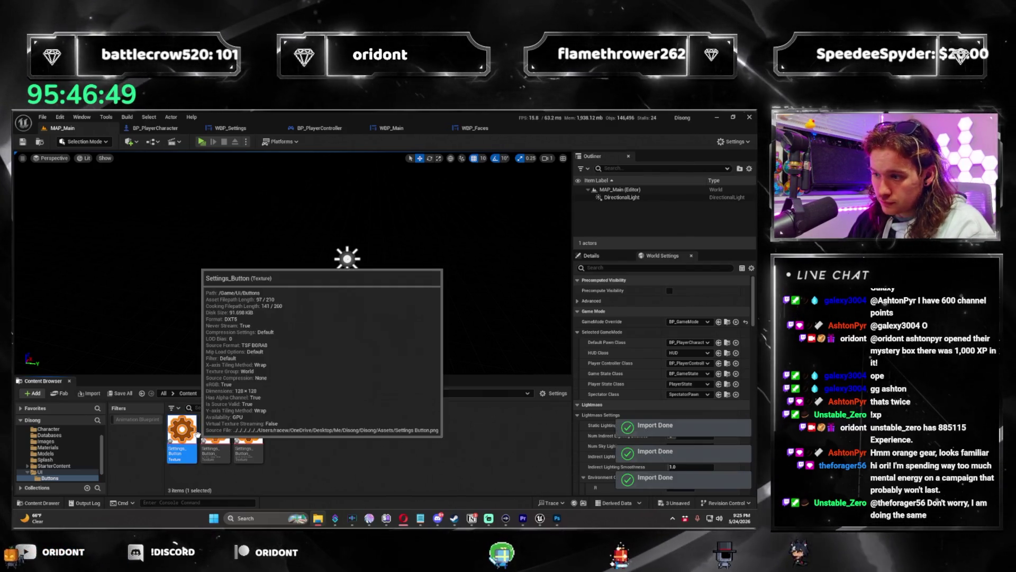
pyautogui.click(360, 443)
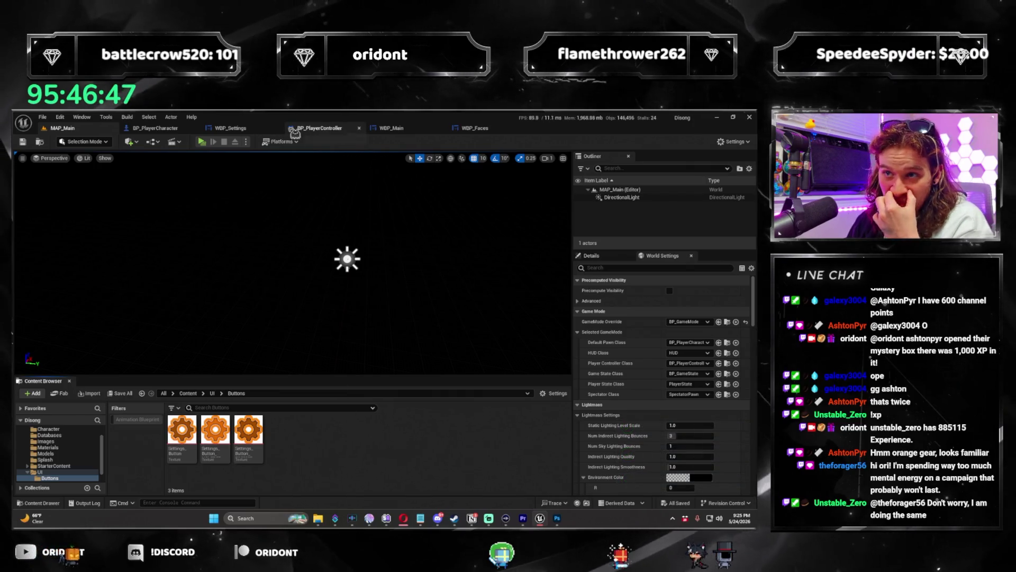
pyautogui.click(208, 143)
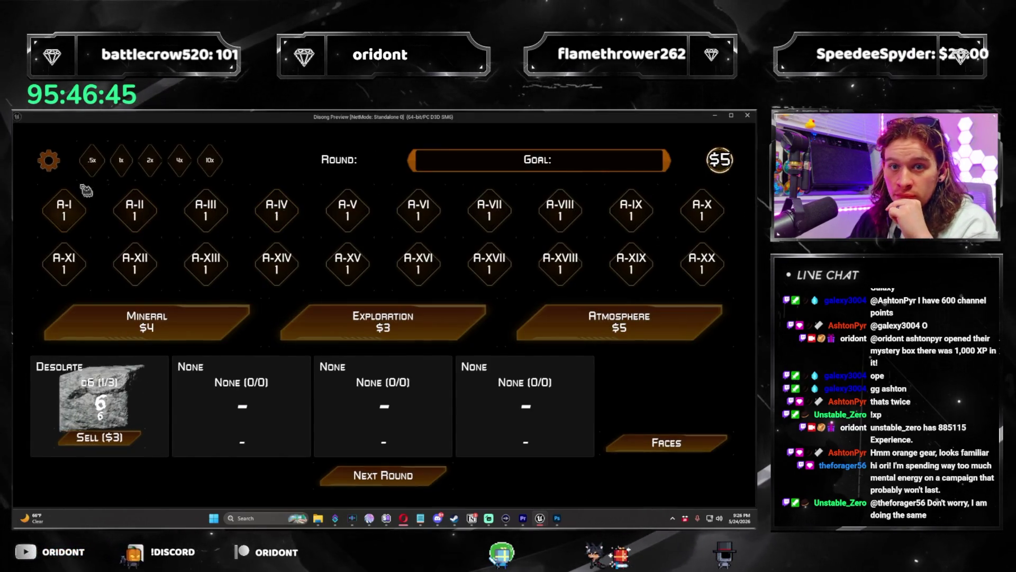
# Step: Open the gear's settings panel in-game, lower Master Volume twice, raise it back, and close it
pyautogui.click(52, 170)
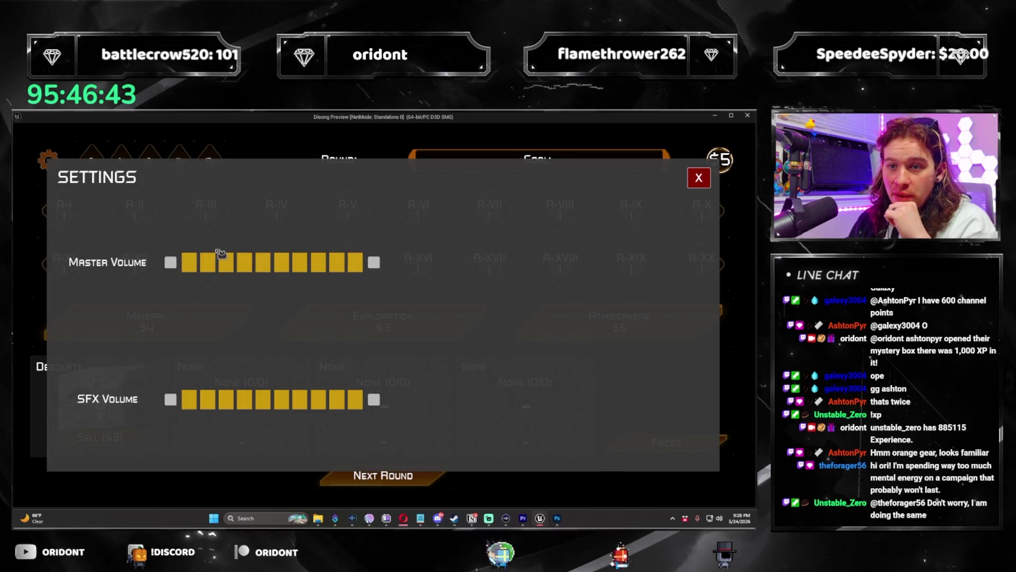
pyautogui.click(170, 262)
pyautogui.click(170, 262)
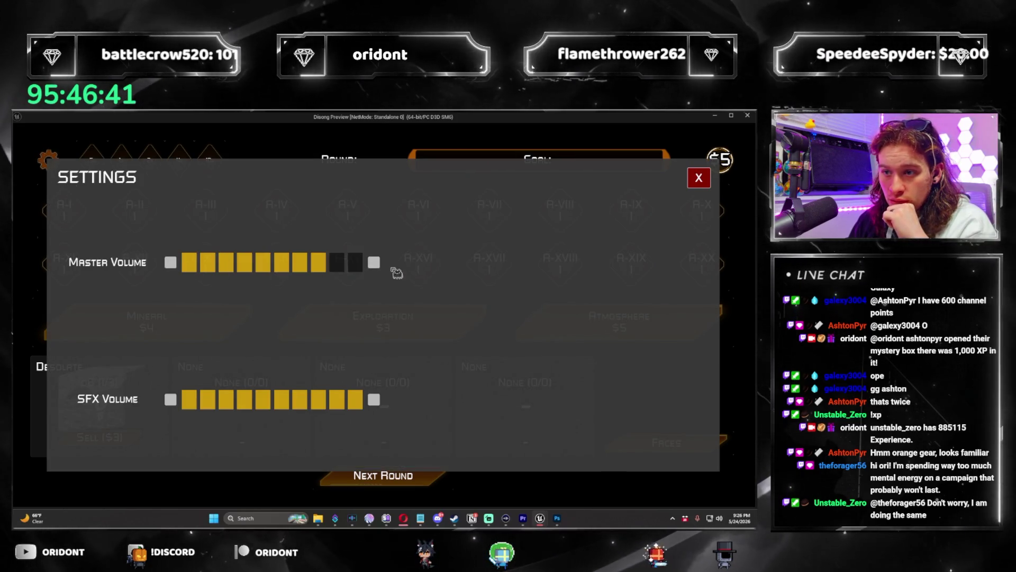
pyautogui.click(373, 262)
pyautogui.click(374, 262)
pyautogui.click(709, 172)
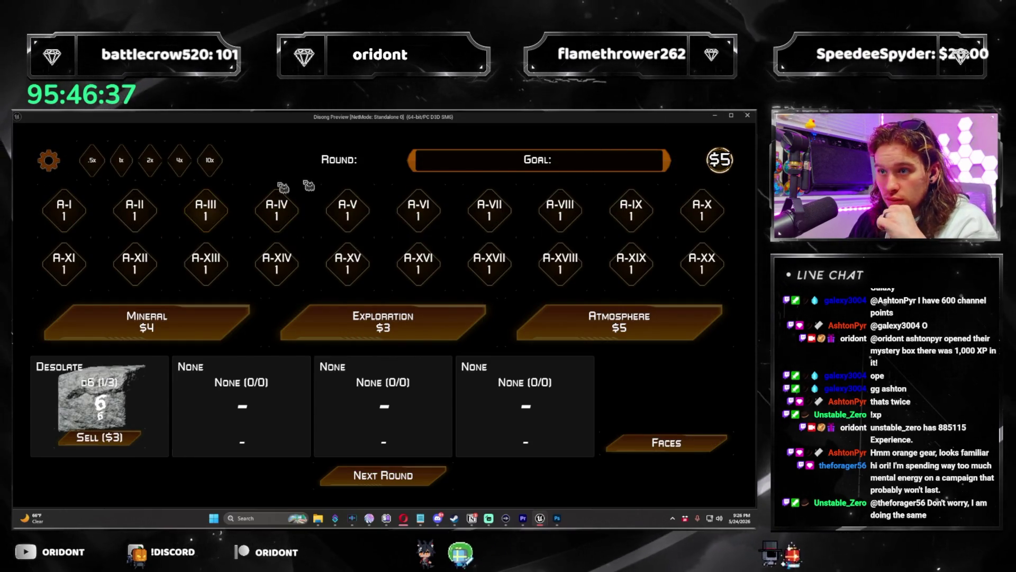
# Step: Move and shrink the game preview window, then close the preview
pyautogui.moveTo(602, 122); pyautogui.dragTo(548, 142)
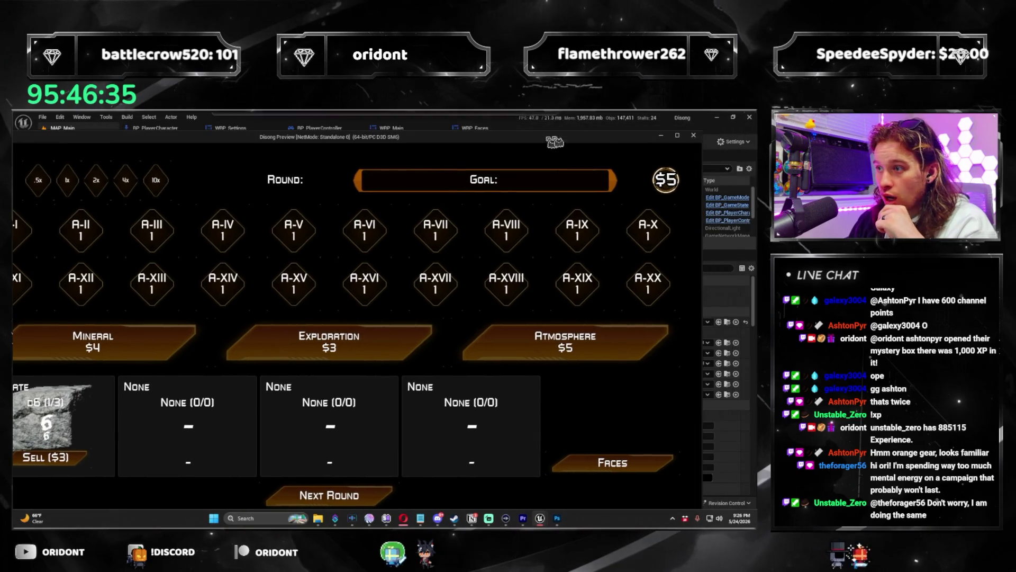
pyautogui.press('super+Down')
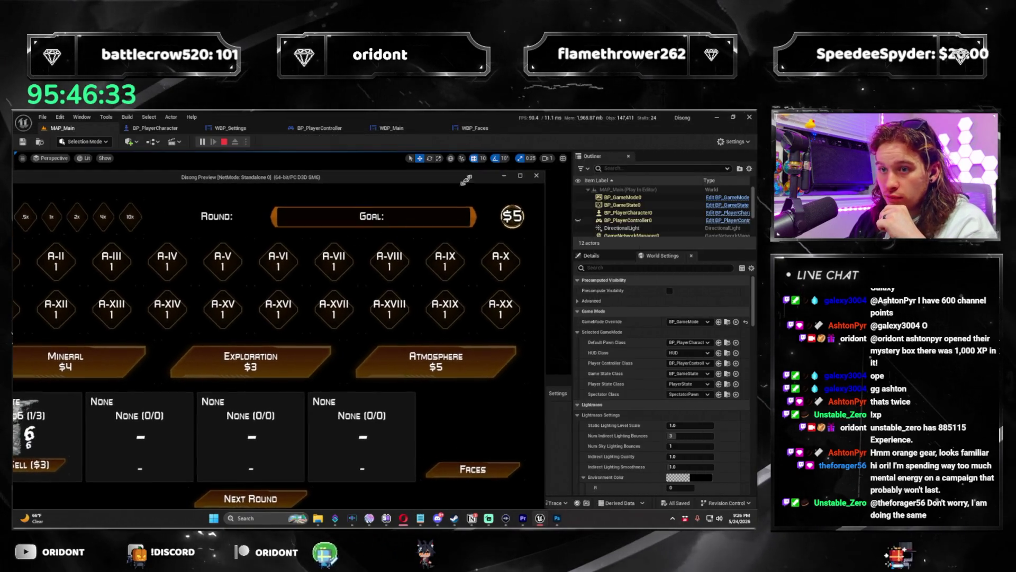
pyautogui.moveTo(288, 181)
pyautogui.mouseDown()
pyautogui.moveTo(463, 161)
pyautogui.moveTo(407, 156)
pyautogui.mouseUp()
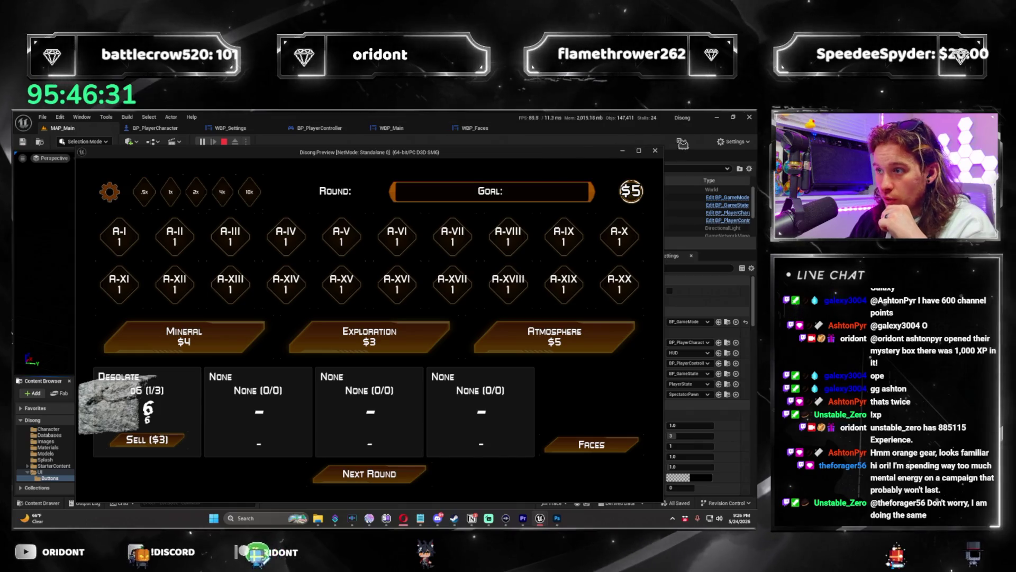
pyautogui.moveTo(670, 153)
pyautogui.mouseDown()
pyautogui.moveTo(396, 190)
pyautogui.moveTo(568, 182)
pyautogui.moveTo(692, 159)
pyautogui.moveTo(550, 165)
pyautogui.moveTo(516, 246)
pyautogui.moveTo(620, 279)
pyautogui.moveTo(478, 281)
pyautogui.mouseUp()
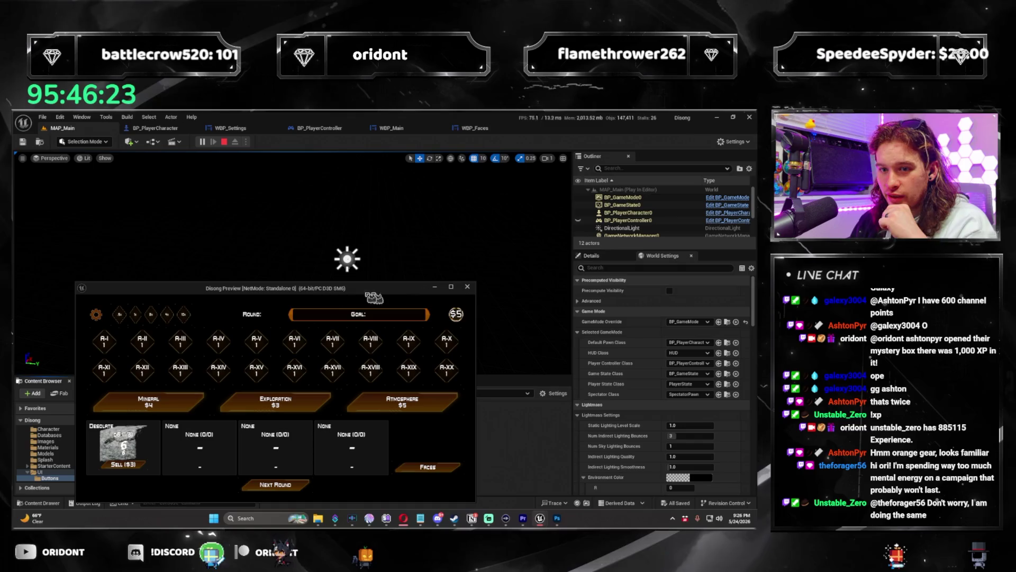
pyautogui.moveTo(319, 288); pyautogui.dragTo(355, 242)
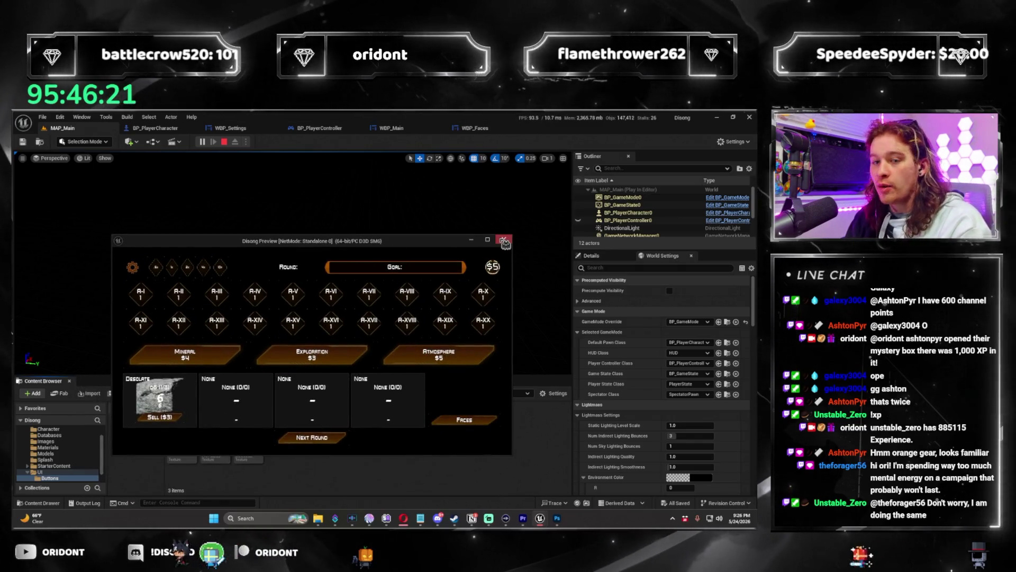
pyautogui.click(504, 241)
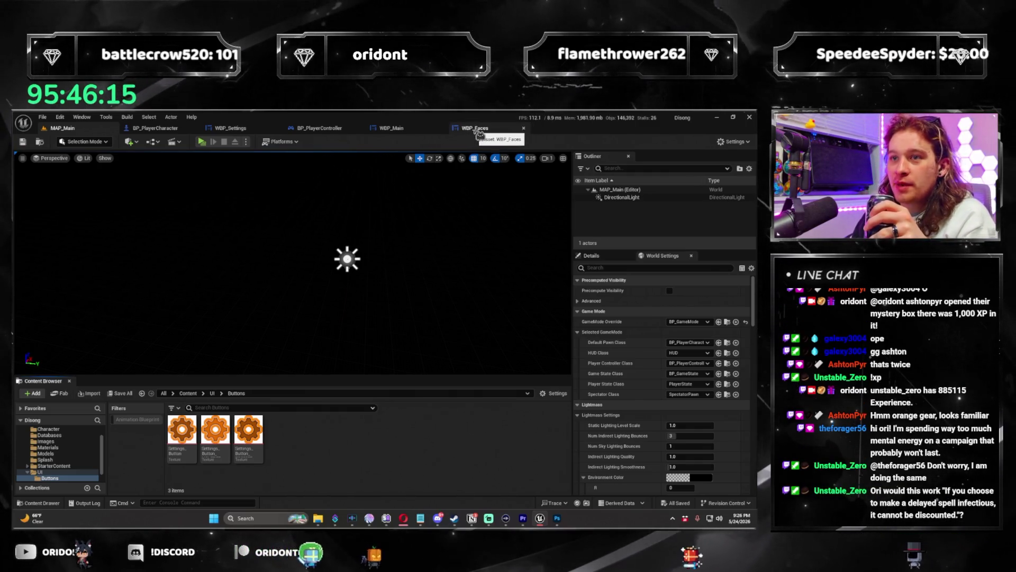
# Step: Open the widget blueprint and set the SettingsButton's pressed image height to 80
pyautogui.click(477, 129)
pyautogui.scroll(2, 494, 202)
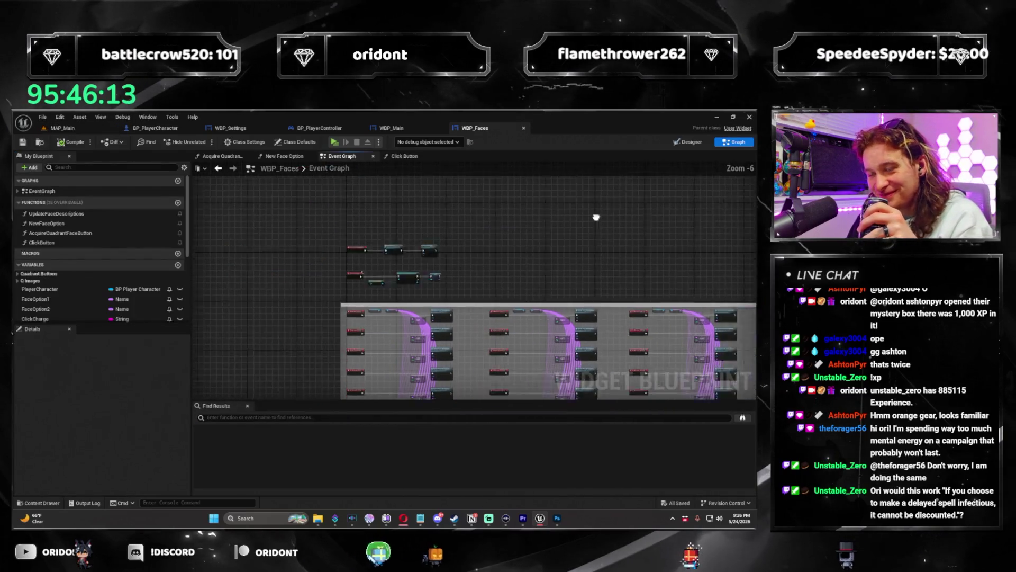
pyautogui.scroll(-5, 249, 227)
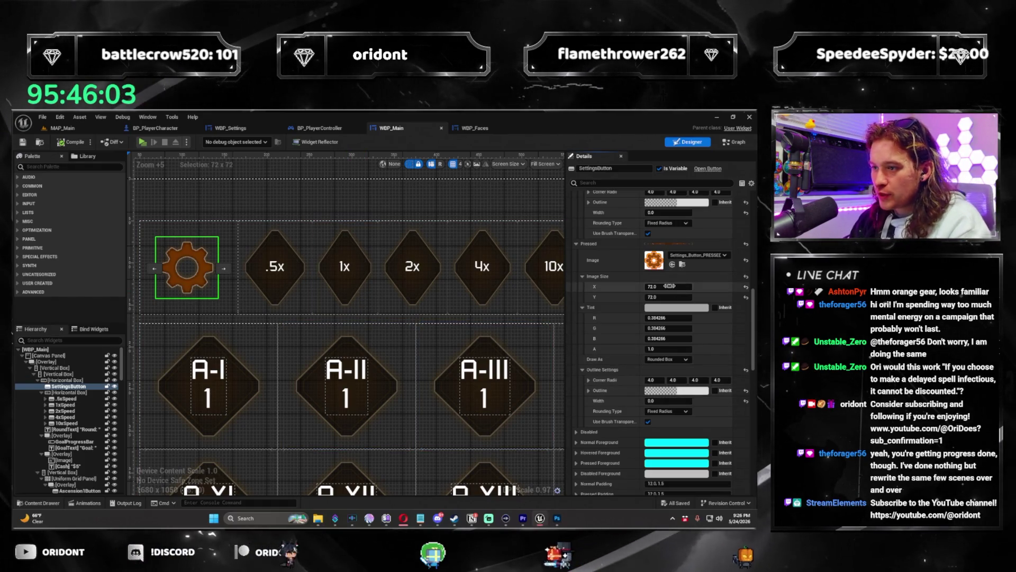
pyautogui.press('Tab')
pyautogui.write('80')
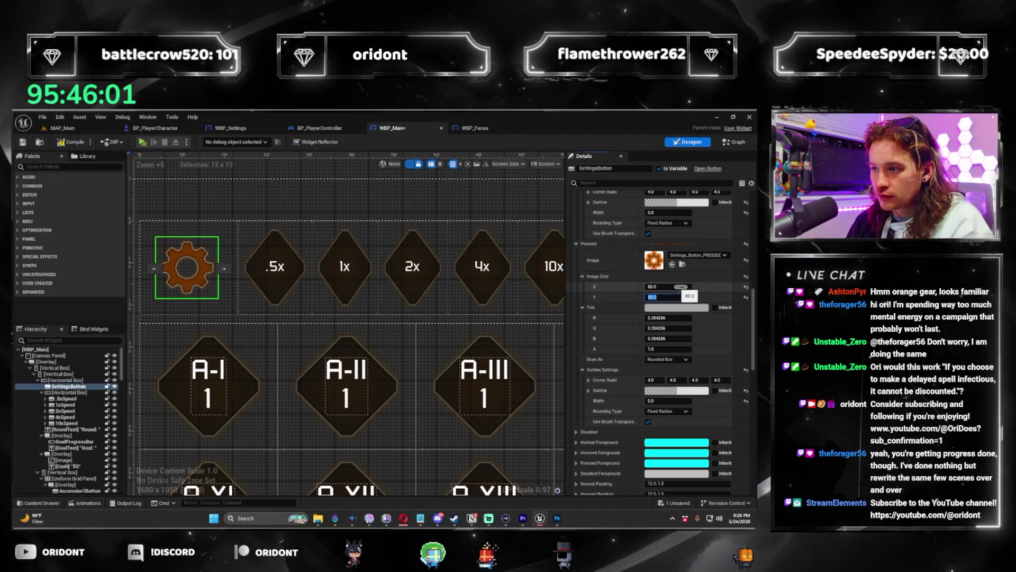
pyautogui.press('Return')
# Step: Set the hovered image width and the normal image width and height to 80
pyautogui.scroll(3, 717, 290)
pyautogui.scroll(3, 717, 290)
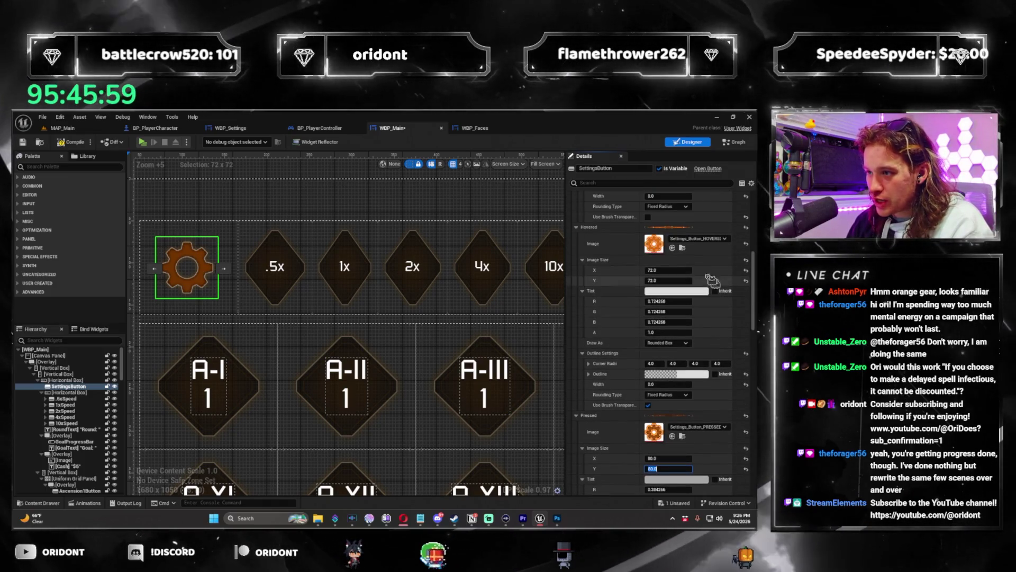
pyautogui.click(678, 270)
pyautogui.write('80')
pyautogui.scroll(3, 693, 284)
pyautogui.scroll(1, 682, 220)
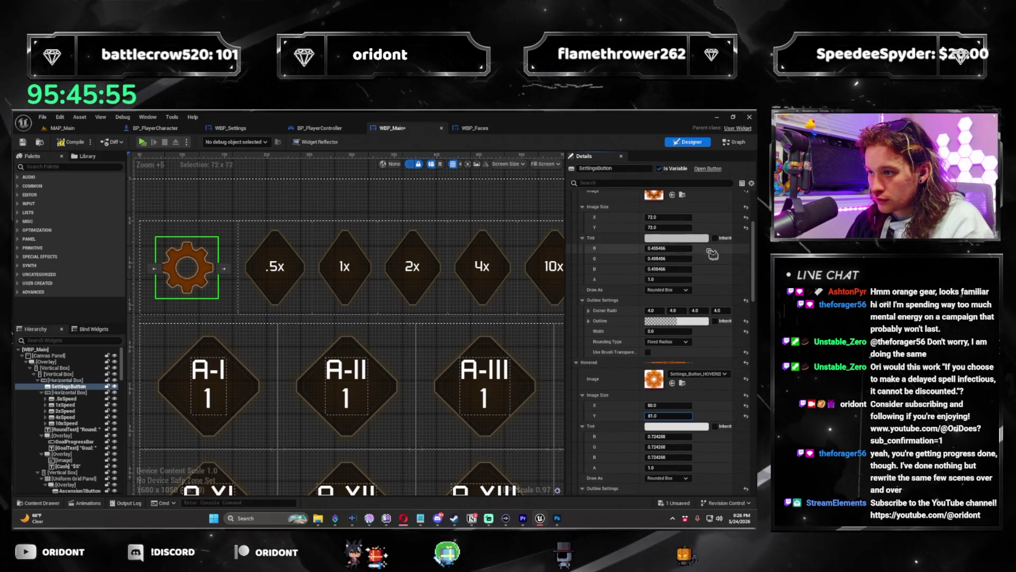
pyautogui.click(668, 217)
pyautogui.write('80')
pyautogui.press('Tab')
pyautogui.write('80')
pyautogui.press('Return')
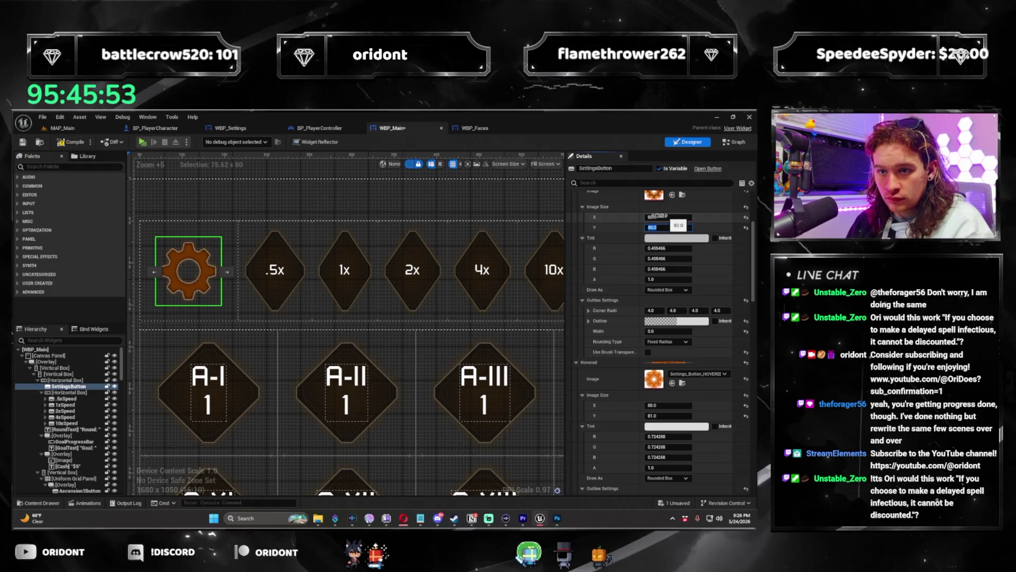
# Step: Undo the 80 sizes and leave the pressed gear image at 72 × 72
pyautogui.click(311, 226)
pyautogui.hotkey('ctrl', 'z')
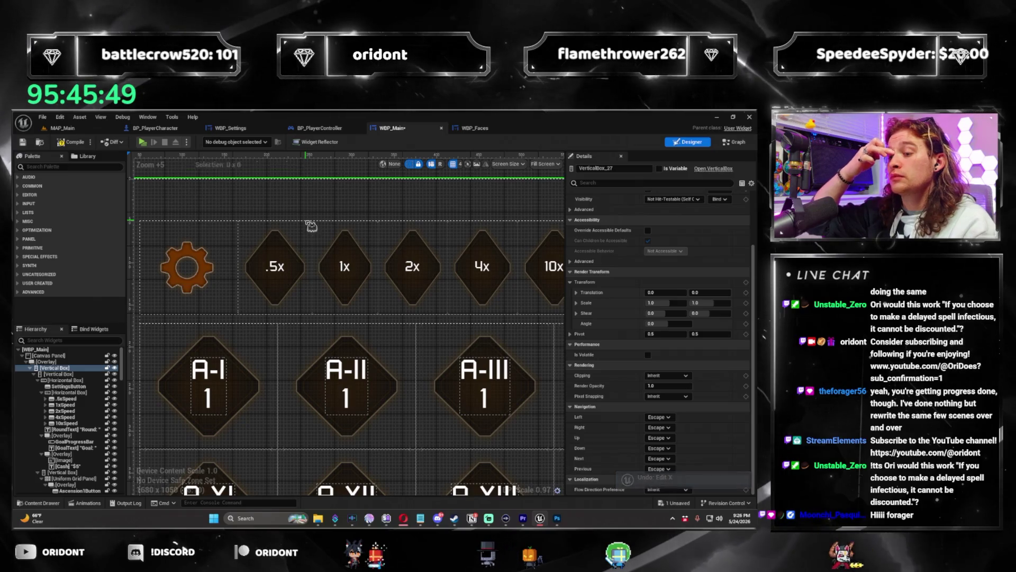
pyautogui.click(200, 271)
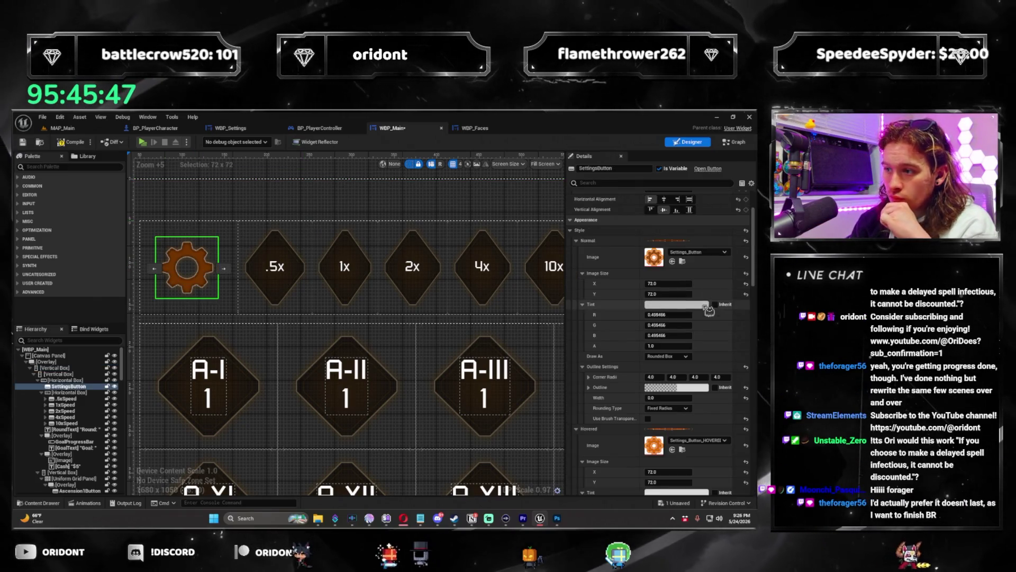
pyautogui.scroll(-10, 707, 315)
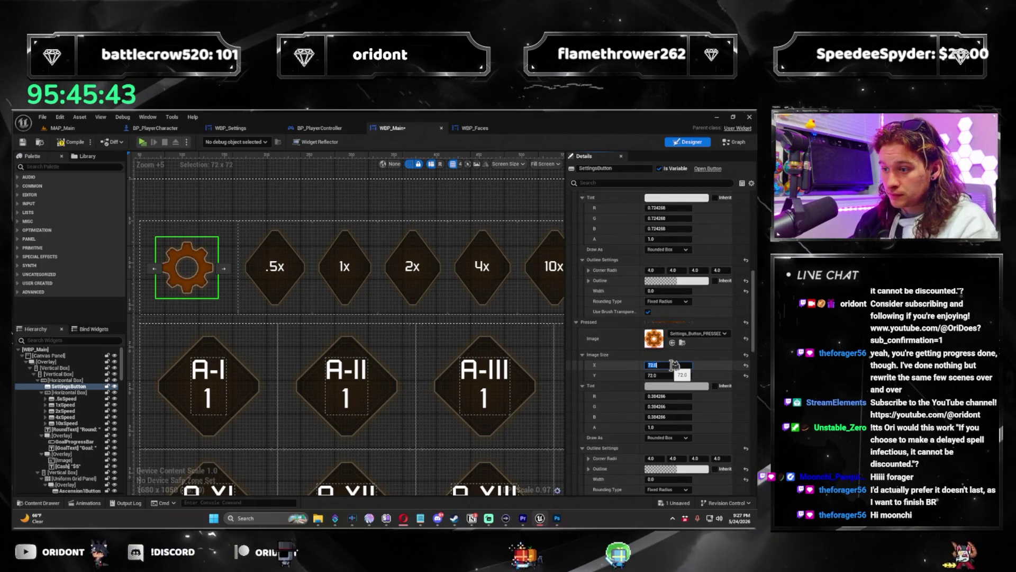
pyautogui.press('Return')
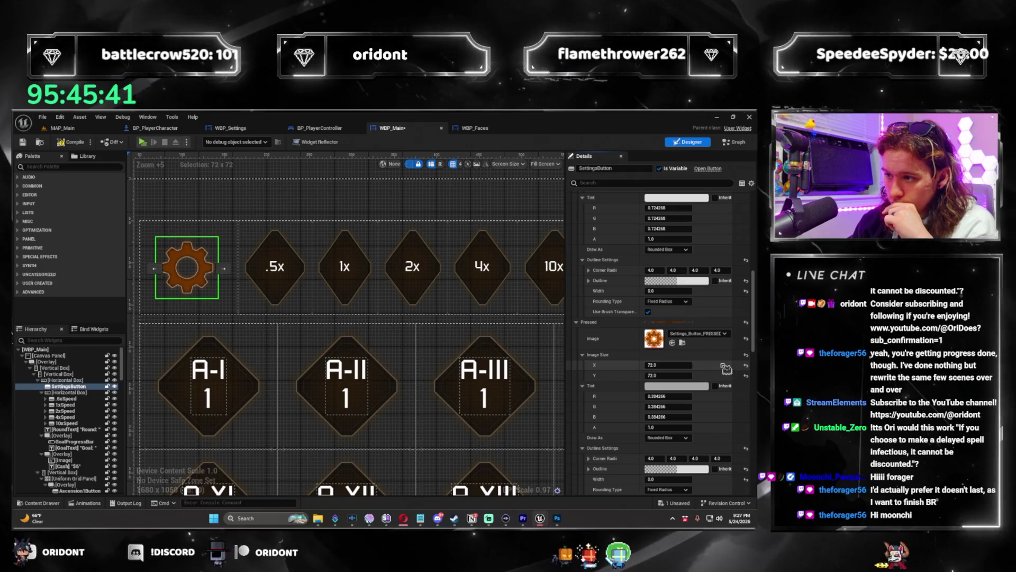
pyautogui.scroll(-8, 323, 273)
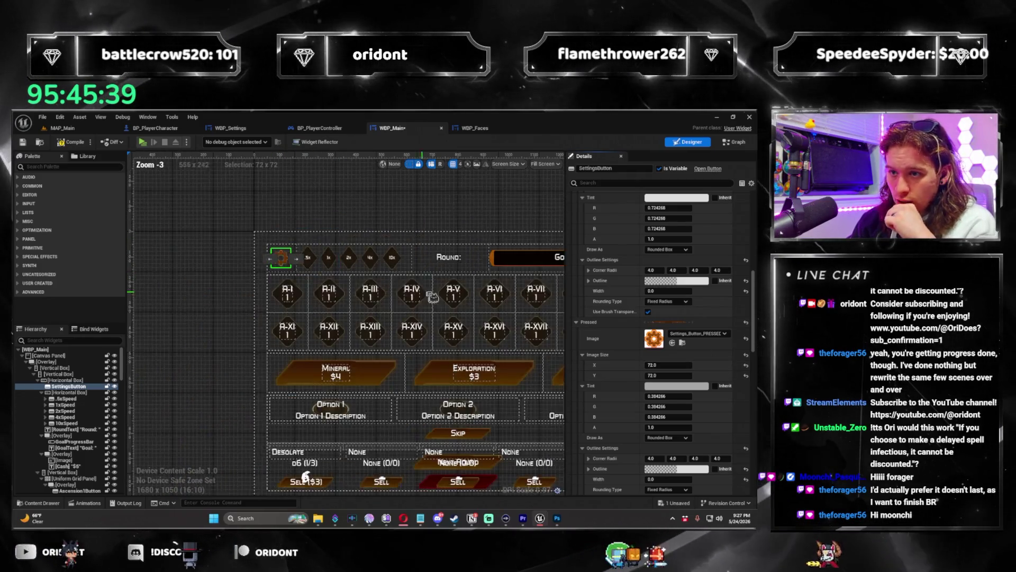
pyautogui.scroll(3, 339, 296)
pyautogui.scroll(-3, 328, 318)
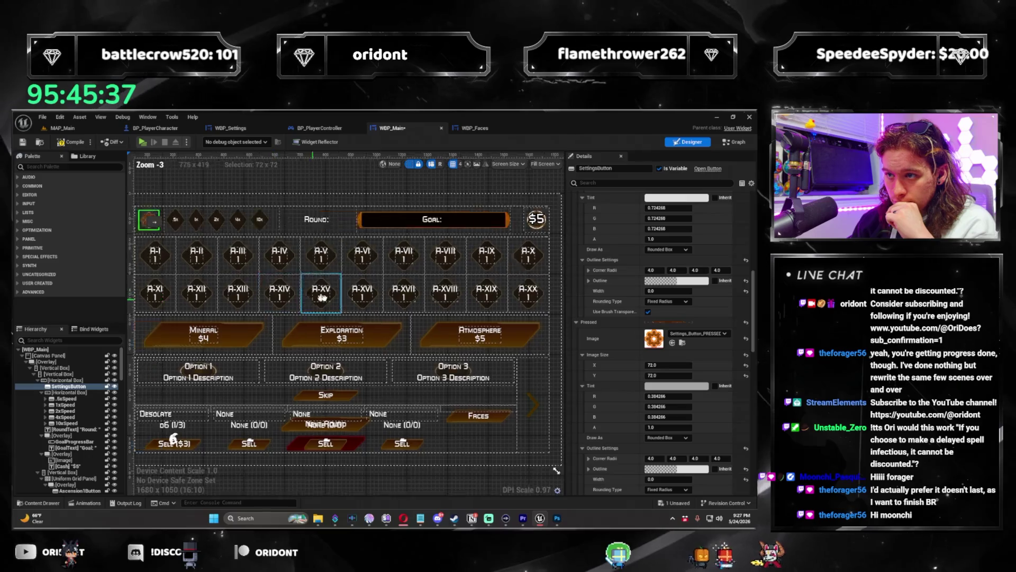
pyautogui.scroll(8, 328, 321)
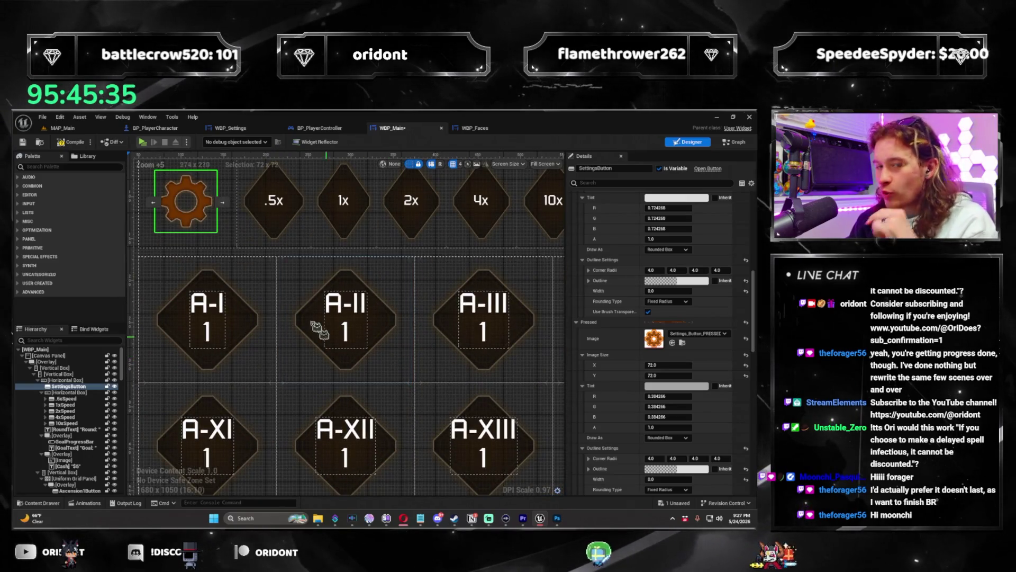
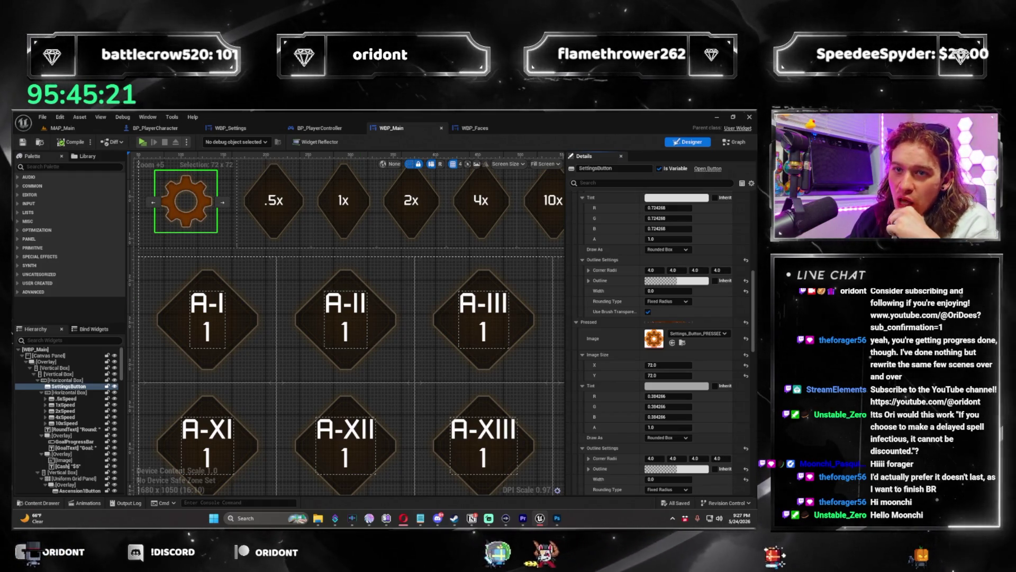
# Step: Switch to the MAP_Main level and start a maximized Play-In-Editor preview
pyautogui.hotkey('ctrl', 'Tab')
pyautogui.click(202, 142)
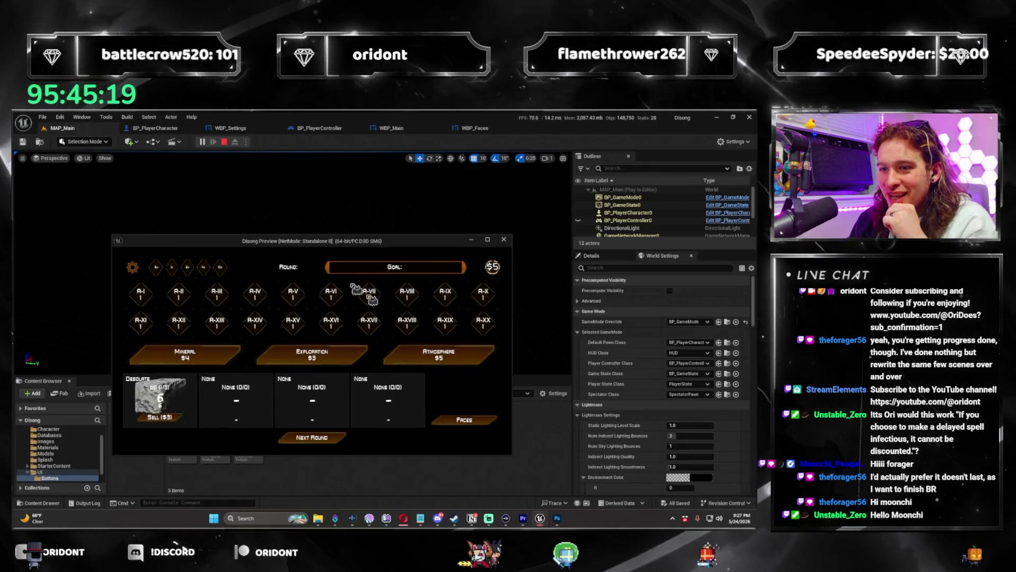
pyautogui.click(488, 240)
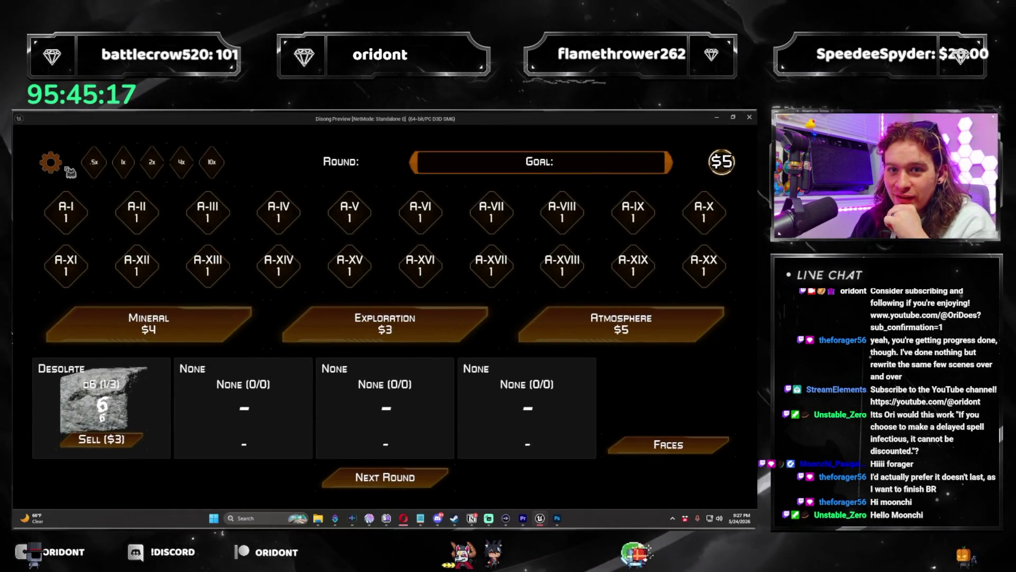
# Step: Open and close the Settings and die-value panels in-game, then close the preview window
pyautogui.click(50, 161)
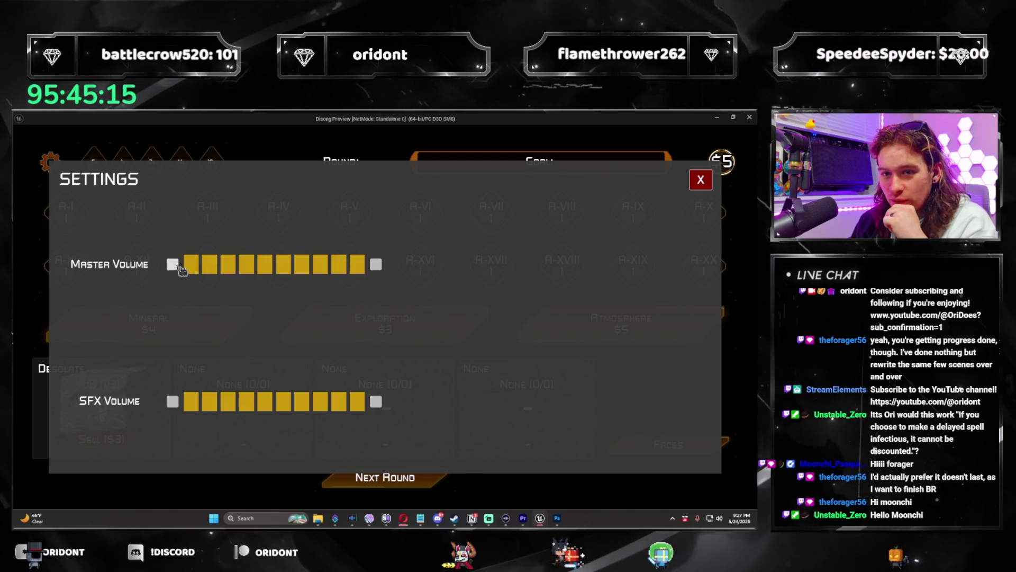
pyautogui.click(701, 180)
pyautogui.click(429, 321)
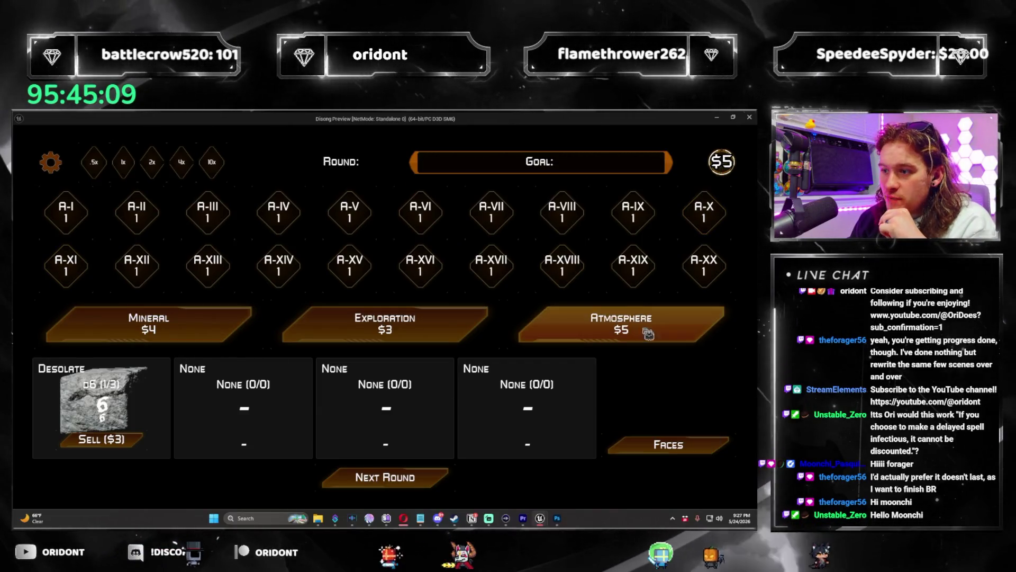
pyautogui.click(662, 323)
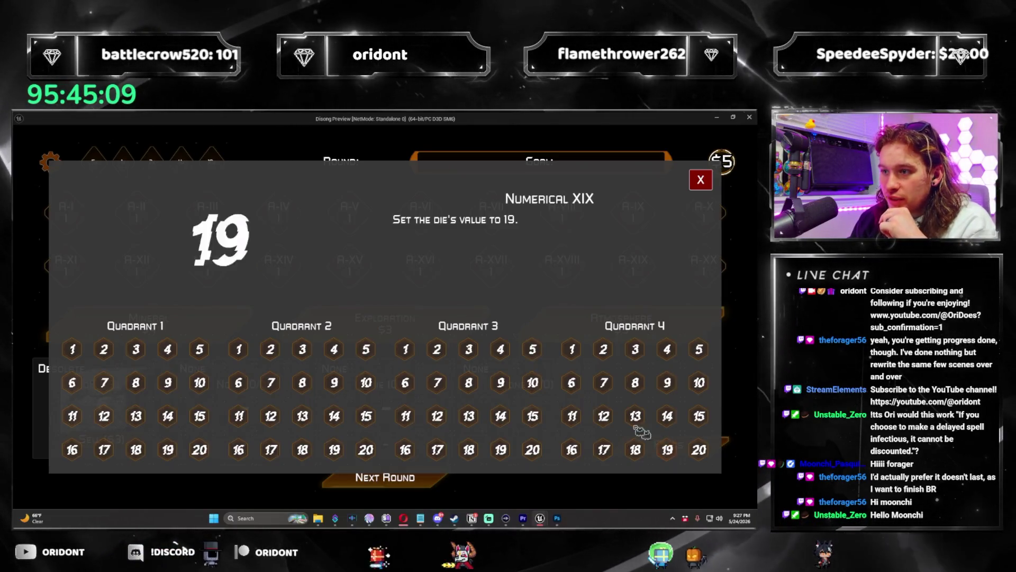
pyautogui.click(701, 180)
pyautogui.click(63, 177)
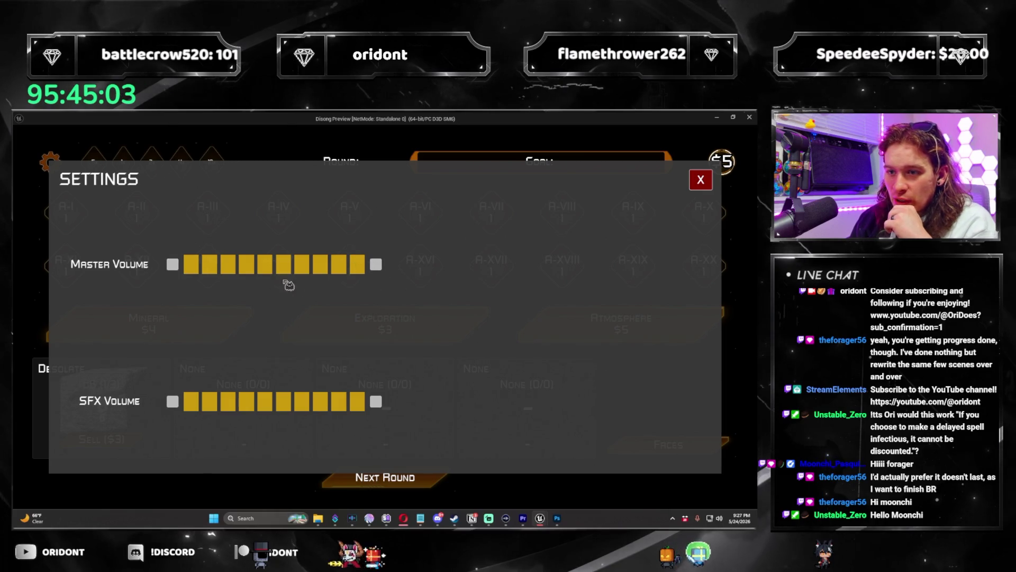
pyautogui.click(701, 180)
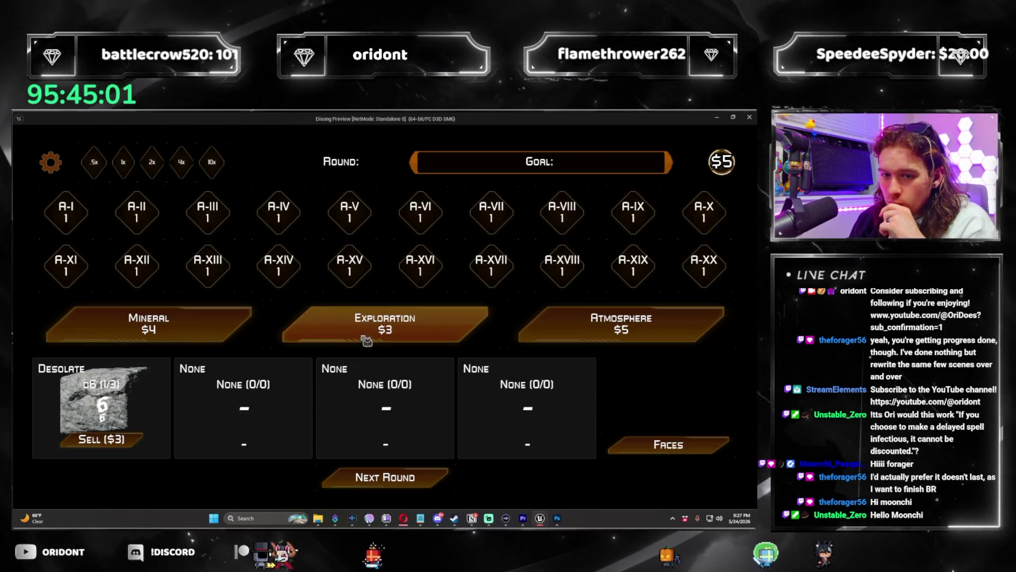
pyautogui.click(749, 121)
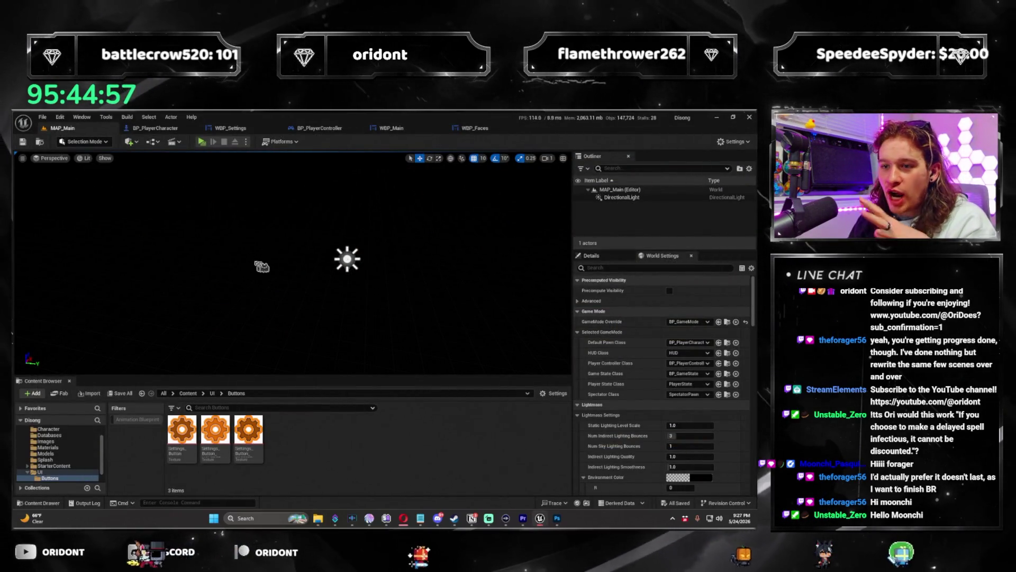
# Step: In the UI folder, open and close WBP_Faces, then close the WBP_Settings editor
pyautogui.click(213, 393)
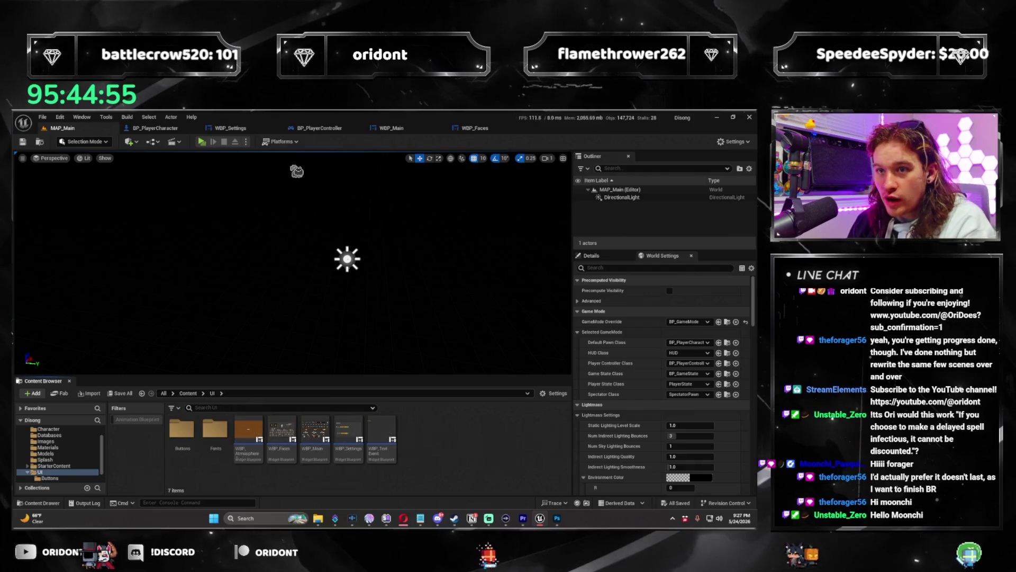
pyautogui.click(490, 130)
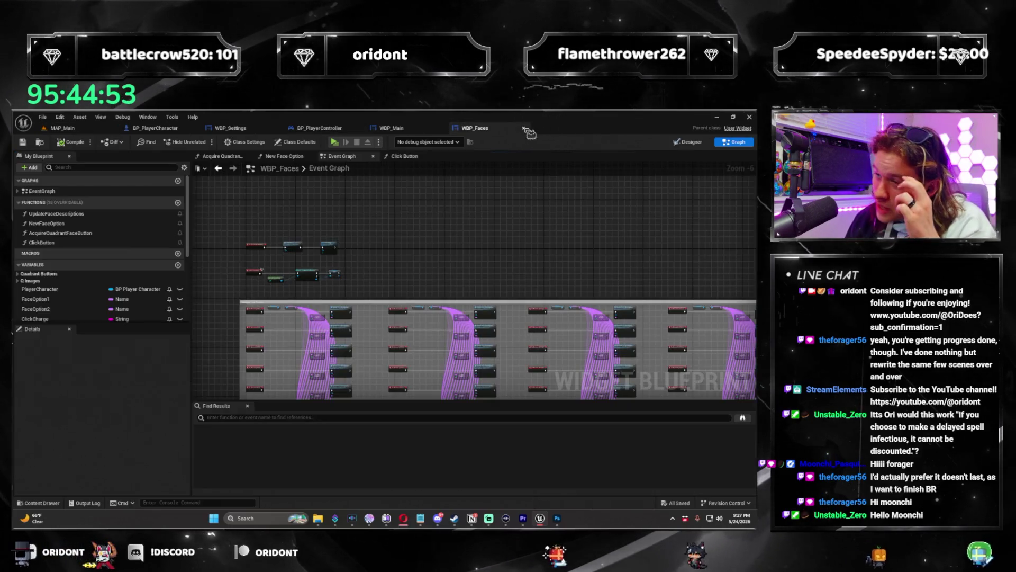
pyautogui.click(526, 130)
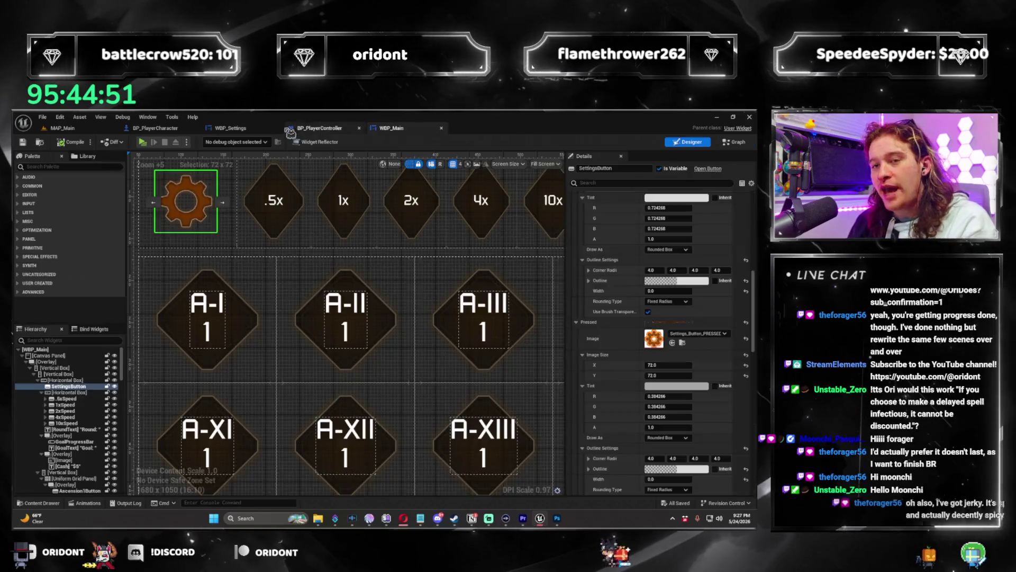
pyautogui.click(277, 129)
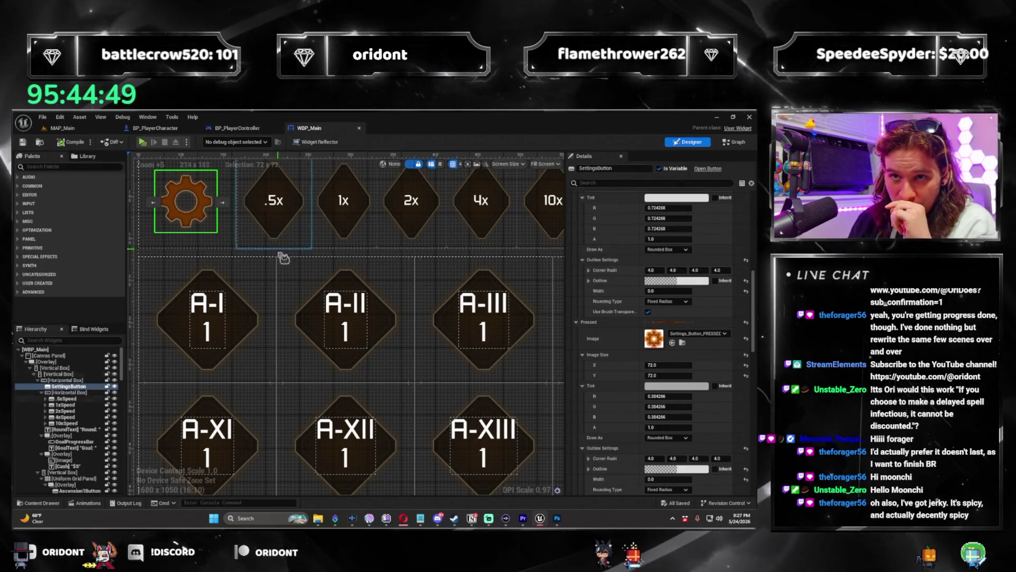
# Step: Zoom out the WBP_Main Designer and save all modified assets
pyautogui.scroll(-5, 333, 261)
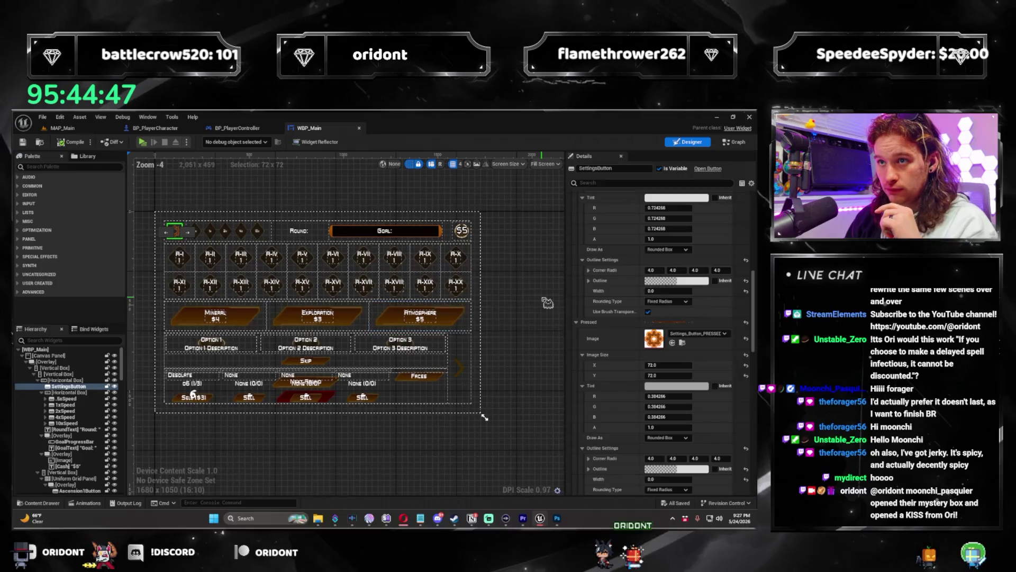
pyautogui.click(420, 316)
pyautogui.click(538, 252)
pyautogui.hotkey('ctrl', 's')
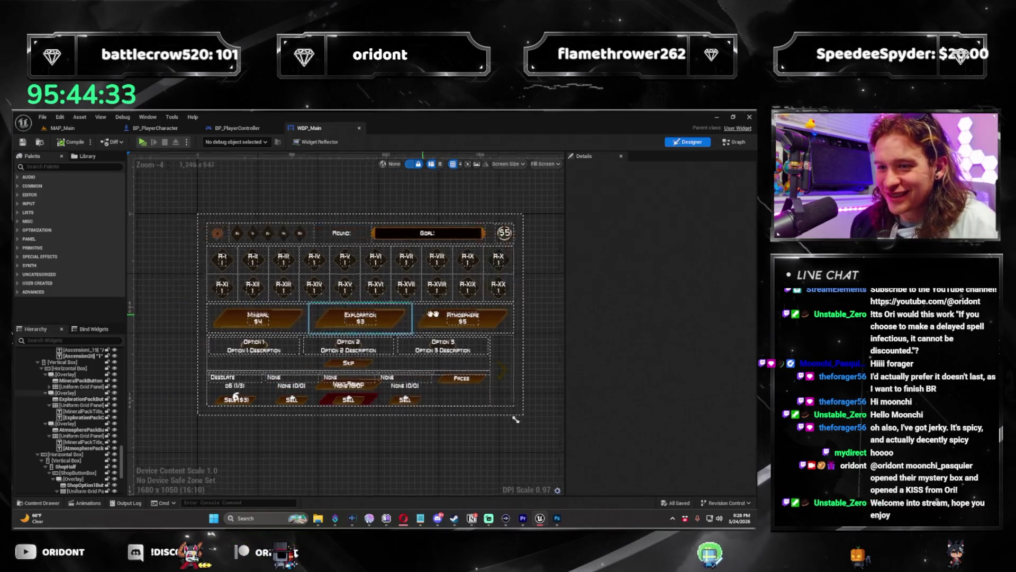
# Step: Switch WBP_Main to its Event Graph
pyautogui.scroll(2, 256, 354)
pyautogui.scroll(-1, 401, 303)
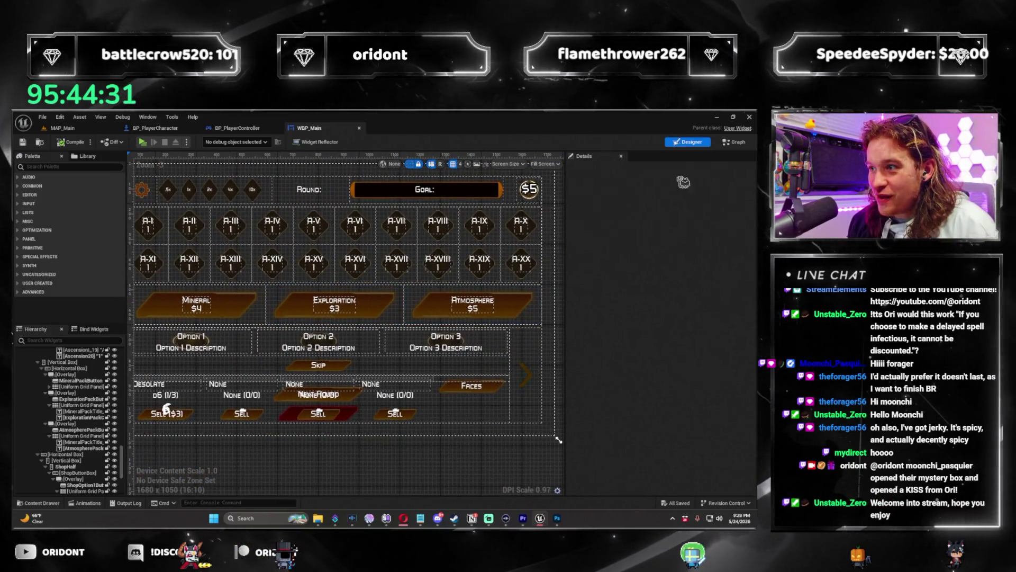
pyautogui.doubleClick(518, 256)
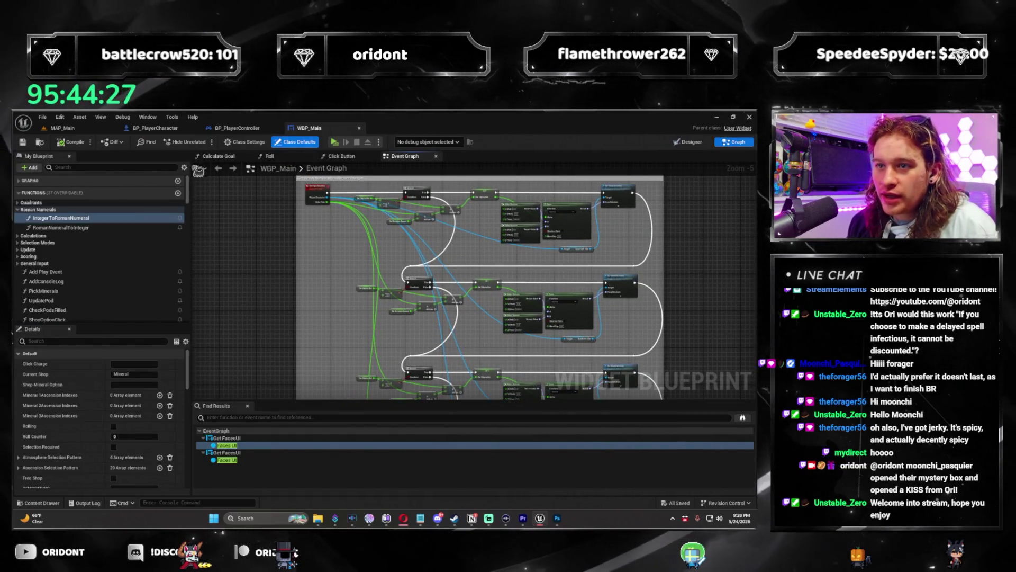
# Step: Close WBP_Main's Roll, Click Button and Calculate Goal graph tabs
pyautogui.scroll(-2, 97, 278)
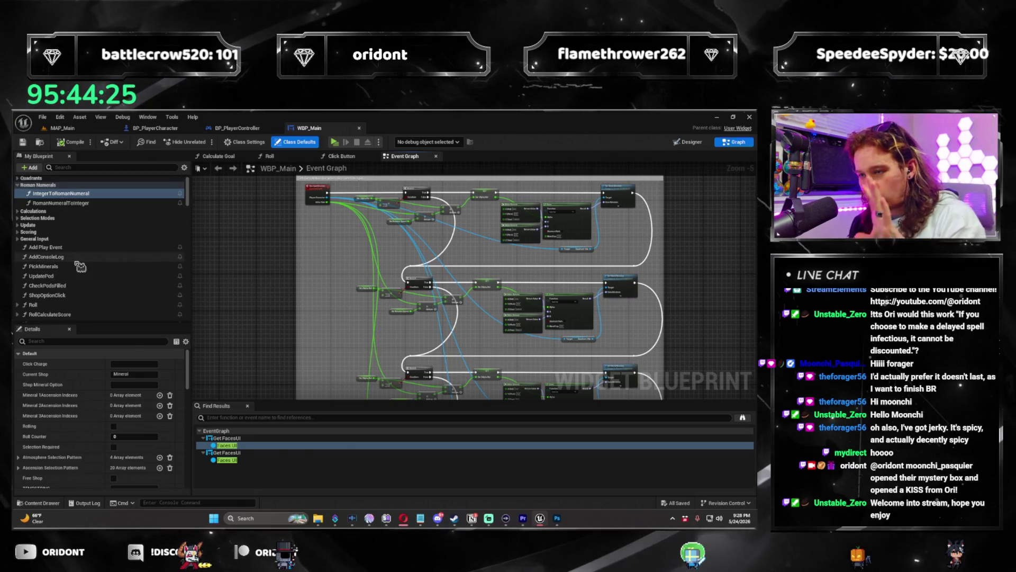
pyautogui.moveTo(370, 246); pyautogui.dragTo(373, 334)
pyautogui.moveTo(448, 165); pyautogui.dragTo(426, 267)
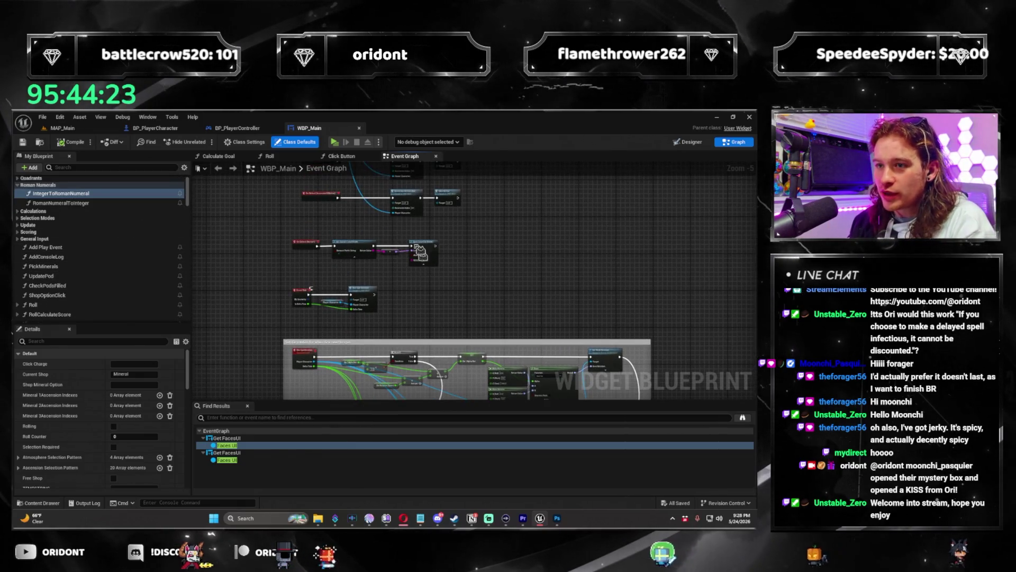
pyautogui.click(372, 156)
pyautogui.click(312, 157)
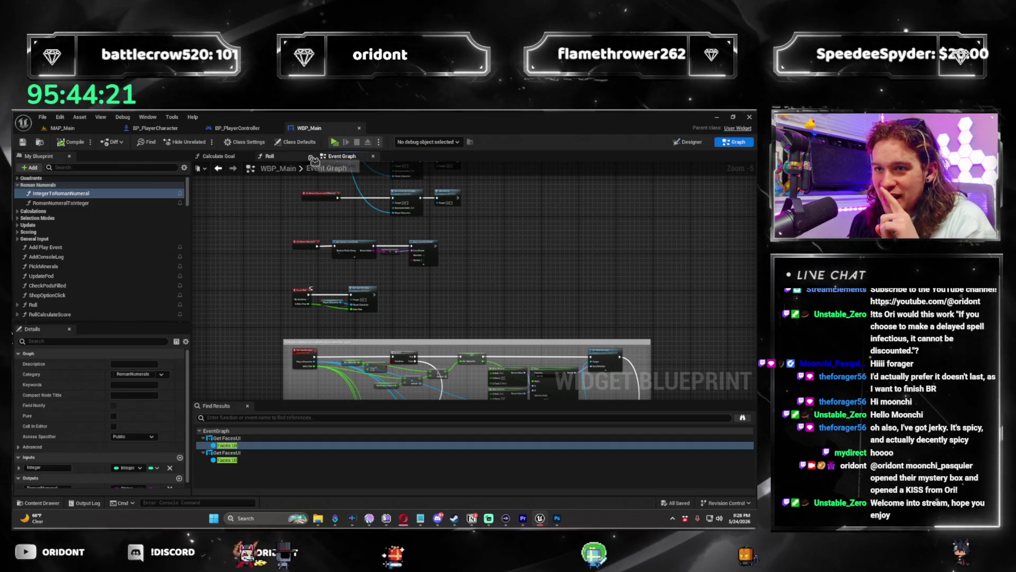
pyautogui.click(244, 157)
# Step: Add a Get Player Character node off Quadrant 1Click's Player Character pin
pyautogui.scroll(-3, 74, 297)
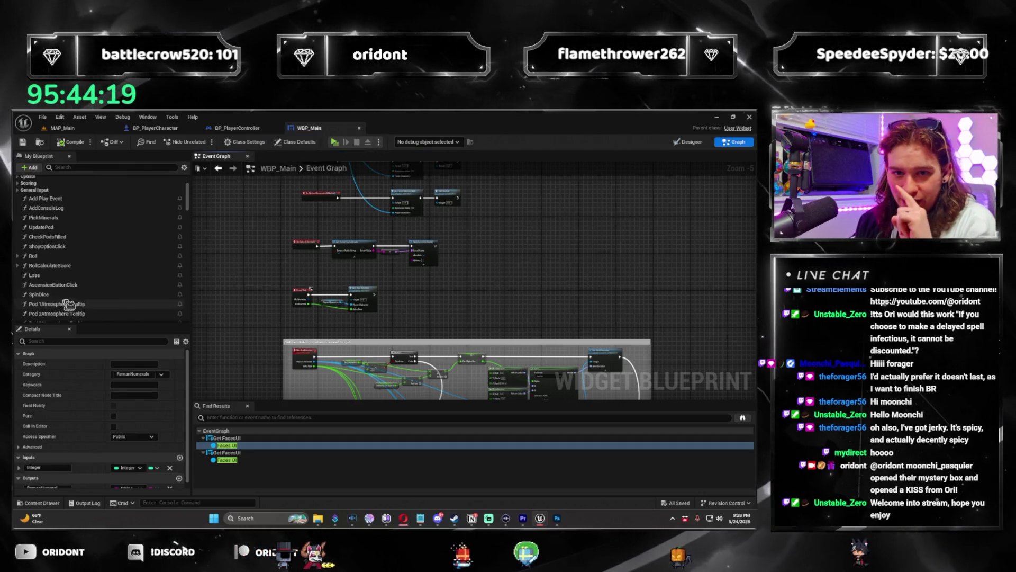
pyautogui.scroll(3, 103, 287)
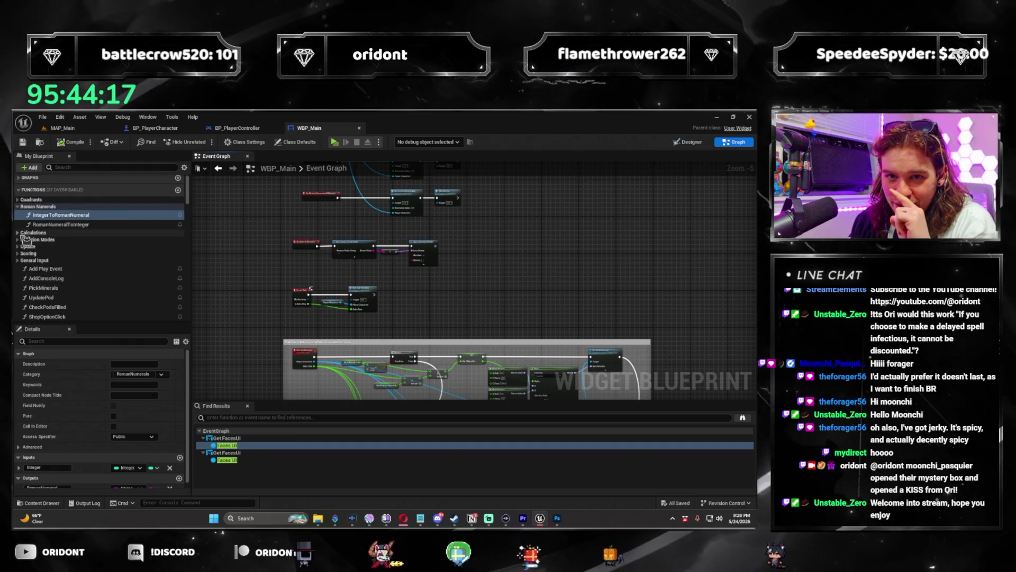
pyautogui.scroll(-3, 411, 289)
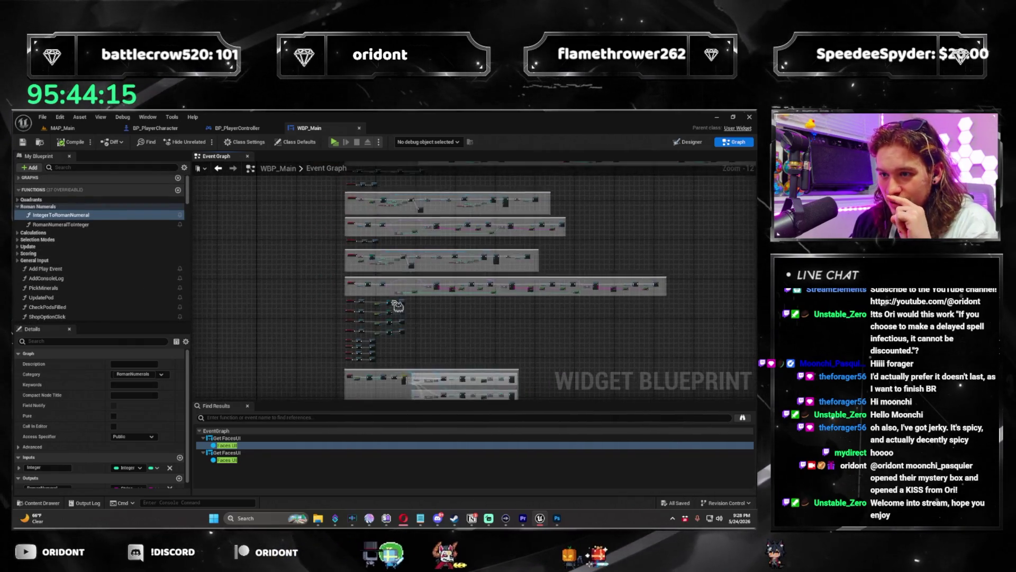
pyautogui.scroll(8, 412, 289)
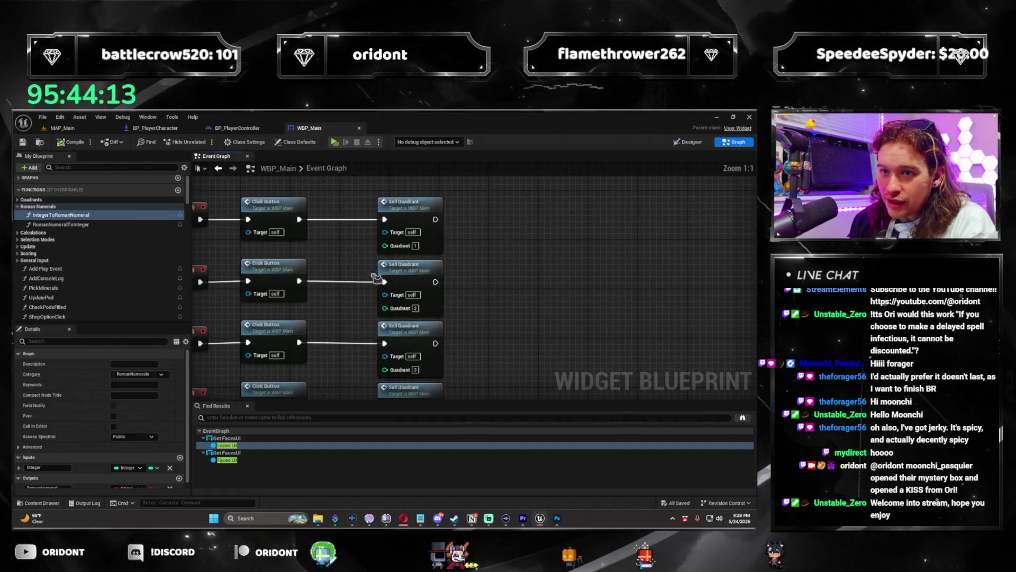
pyautogui.moveTo(261, 228)
pyautogui.mouseDown()
pyautogui.moveTo(370, 311)
pyautogui.moveTo(350, 356)
pyautogui.moveTo(480, 319)
pyautogui.moveTo(449, 324)
pyautogui.moveTo(519, 325)
pyautogui.moveTo(349, 246)
pyautogui.mouseUp()
pyautogui.write('get')
pyautogui.press('Return')
# Step: Replace the cast nodes with the Player Character getter, wiring events straight into Quadrant 1Click and 2Click
pyautogui.press('Delete')
pyautogui.moveTo(494, 298)
pyautogui.mouseDown()
pyautogui.moveTo(491, 237)
pyautogui.moveTo(458, 201)
pyautogui.mouseUp()
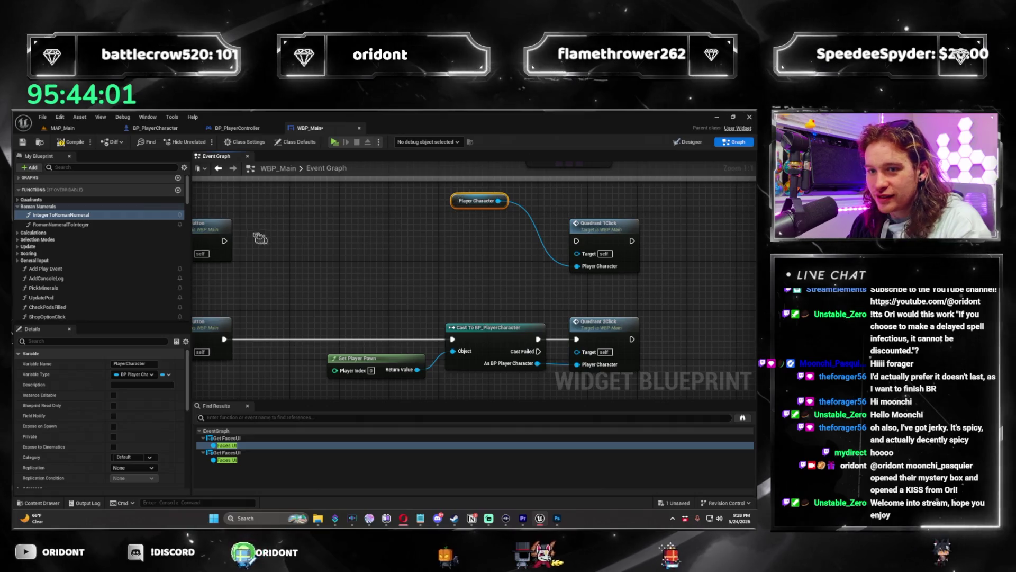
pyautogui.moveTo(224, 241); pyautogui.dragTo(577, 241)
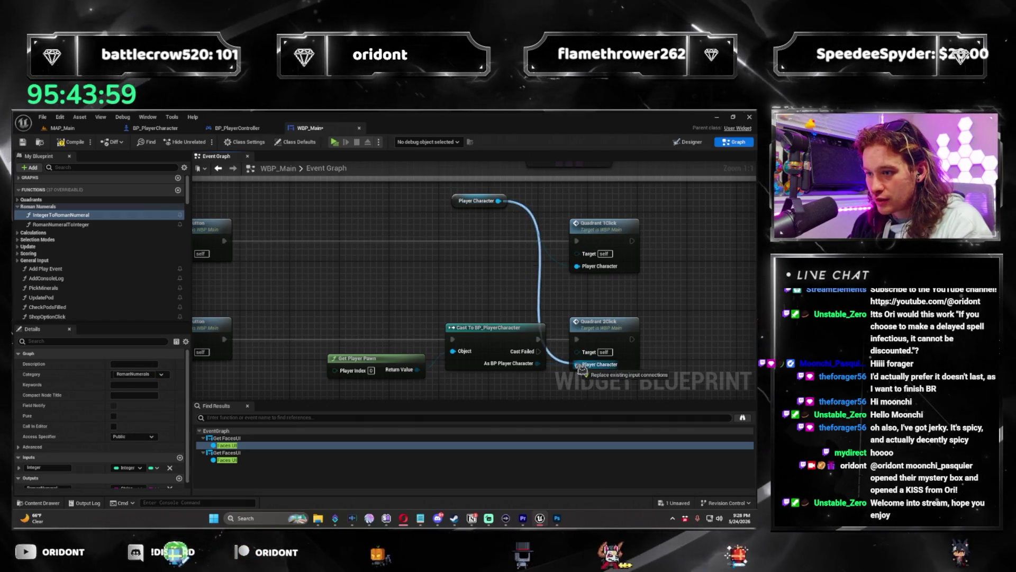
pyautogui.moveTo(224, 339)
pyautogui.mouseDown()
pyautogui.moveTo(221, 348)
pyautogui.moveTo(576, 340)
pyautogui.mouseUp()
pyautogui.moveTo(313, 312); pyautogui.dragTo(550, 381)
# Step: Delete the leftover cast and pawn nodes and wire events directly into Quadrant 3Click and 4Click
pyautogui.moveTo(431, 254); pyautogui.dragTo(431, 349)
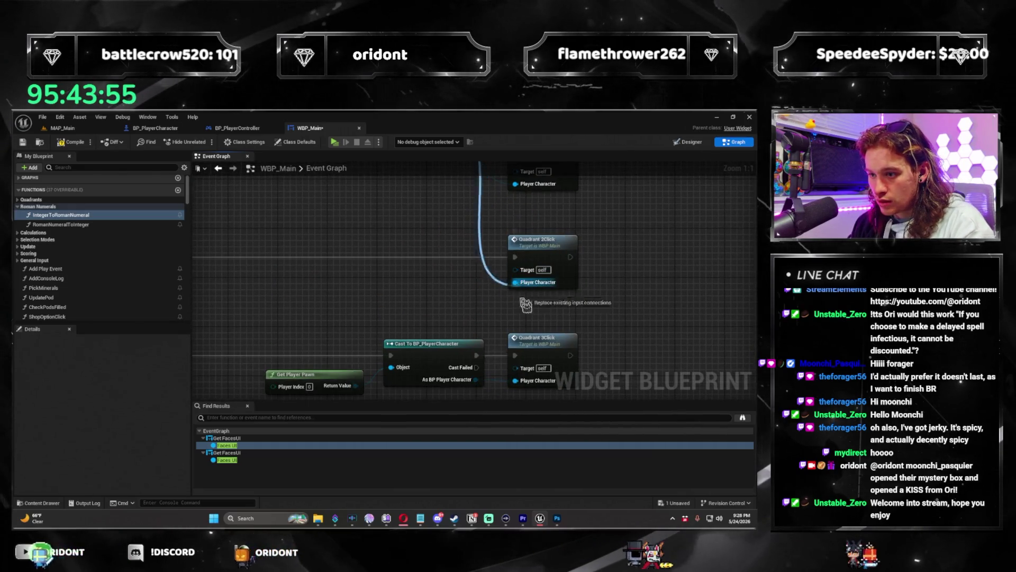
pyautogui.moveTo(529, 385); pyautogui.dragTo(497, 213)
pyautogui.press('Delete')
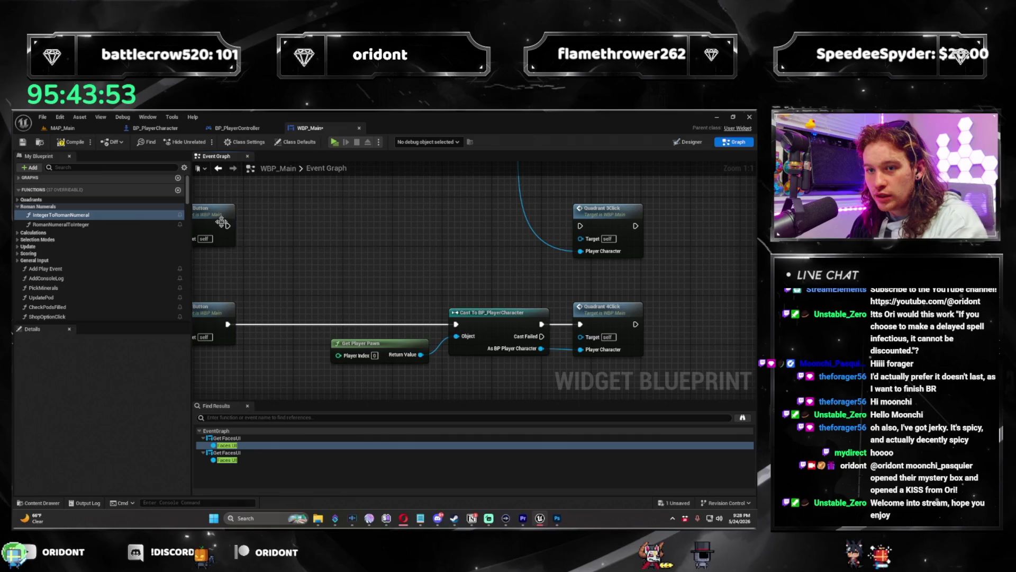
pyautogui.moveTo(232, 227); pyautogui.dragTo(581, 225)
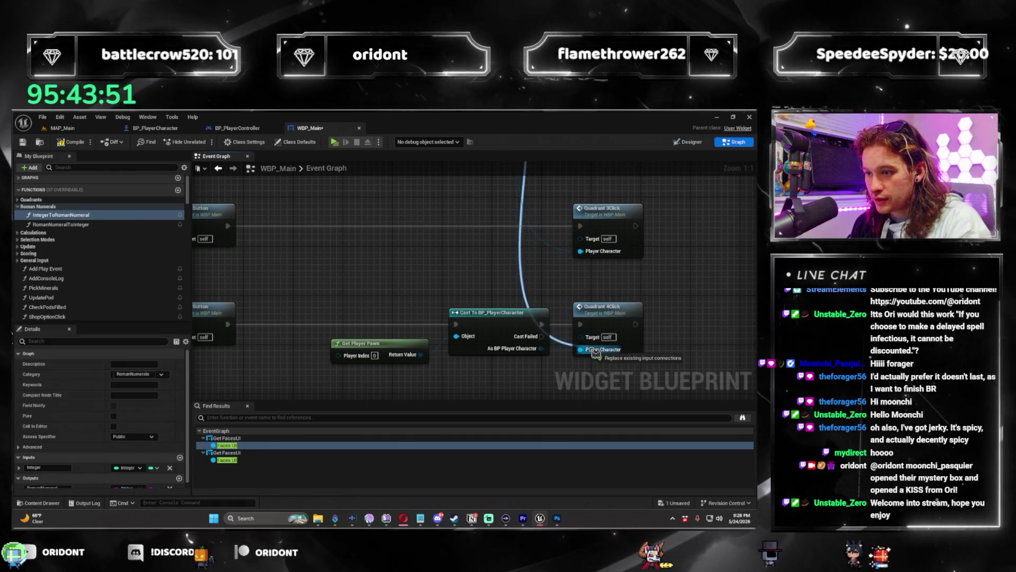
pyautogui.press('Delete')
pyautogui.moveTo(228, 324); pyautogui.dragTo(580, 324)
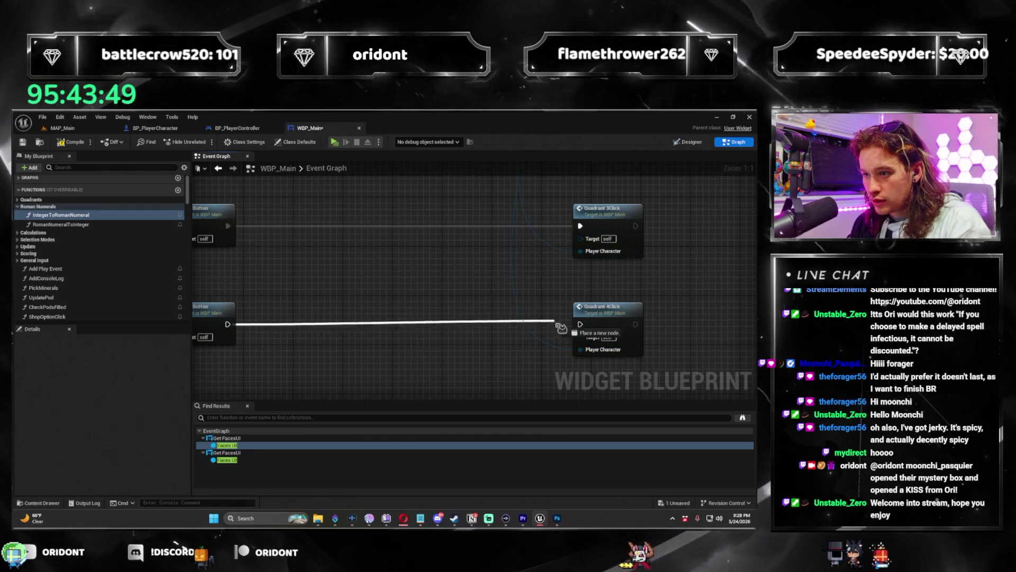
# Step: Open the Quadrant 1Click function's graph from the Event Graph
pyautogui.scroll(-5, 587, 333)
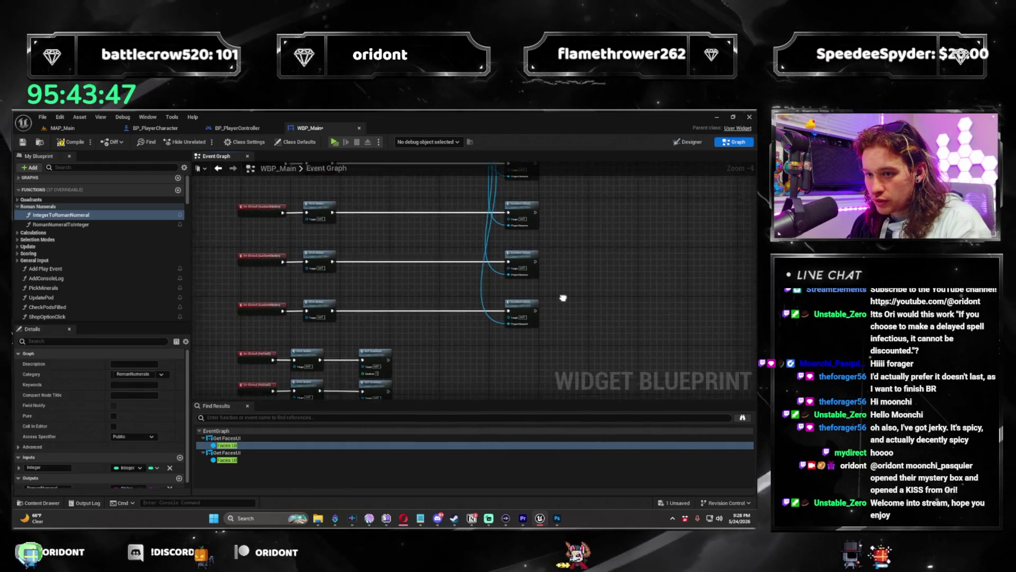
pyautogui.moveTo(455, 197); pyautogui.dragTo(459, 189)
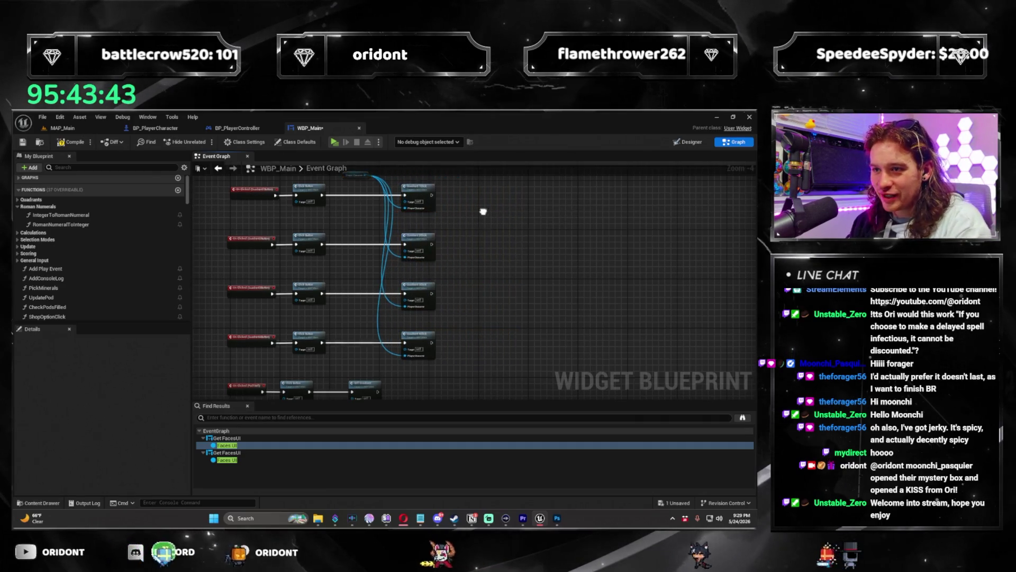
pyautogui.scroll(3, 455, 249)
pyautogui.doubleClick(385, 347)
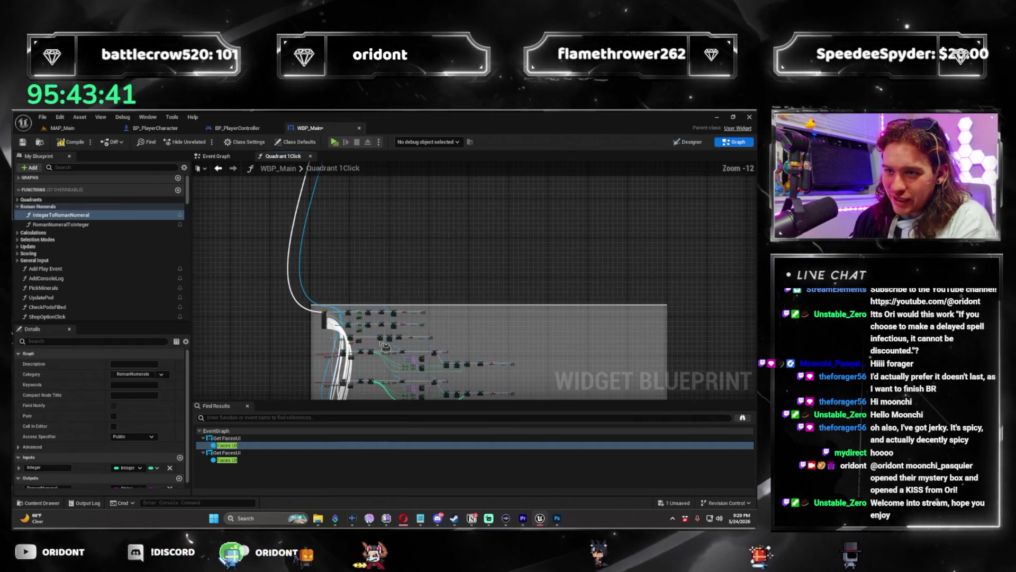
pyautogui.scroll(6, 518, 247)
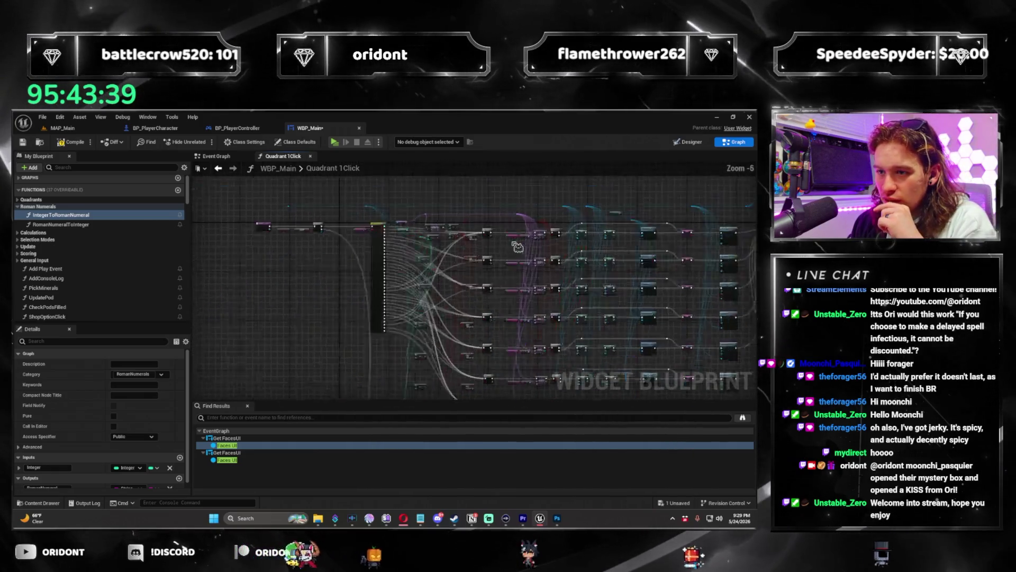
pyautogui.scroll(5, 517, 247)
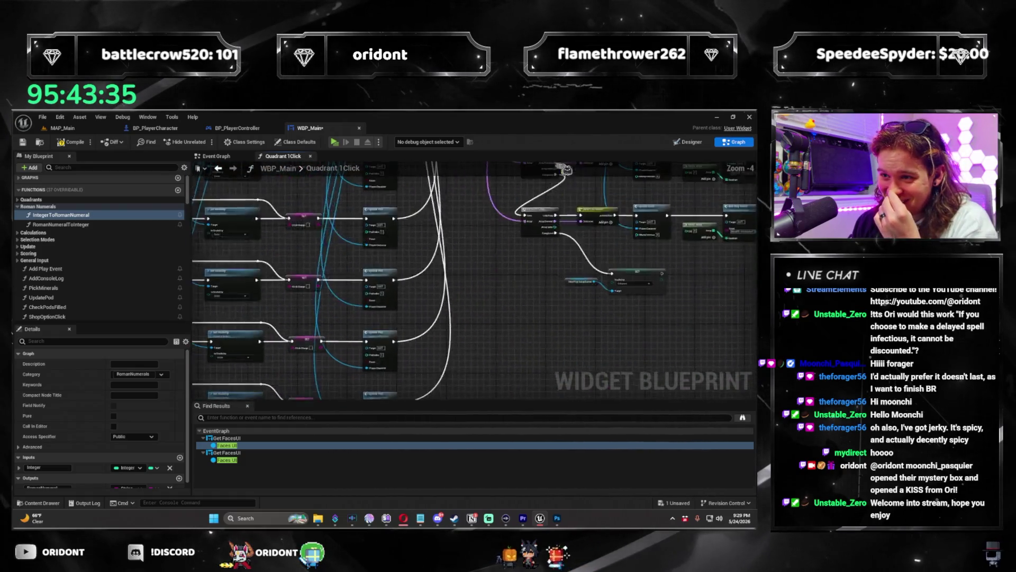
pyautogui.scroll(3, 531, 250)
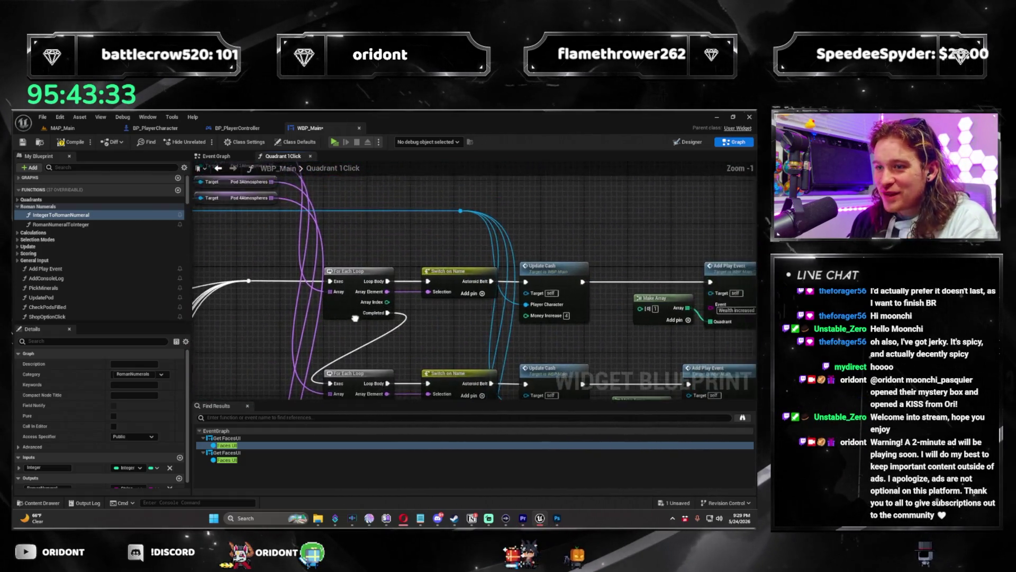
pyautogui.moveTo(511, 309); pyautogui.dragTo(357, 301)
pyautogui.scroll(-4, 357, 301)
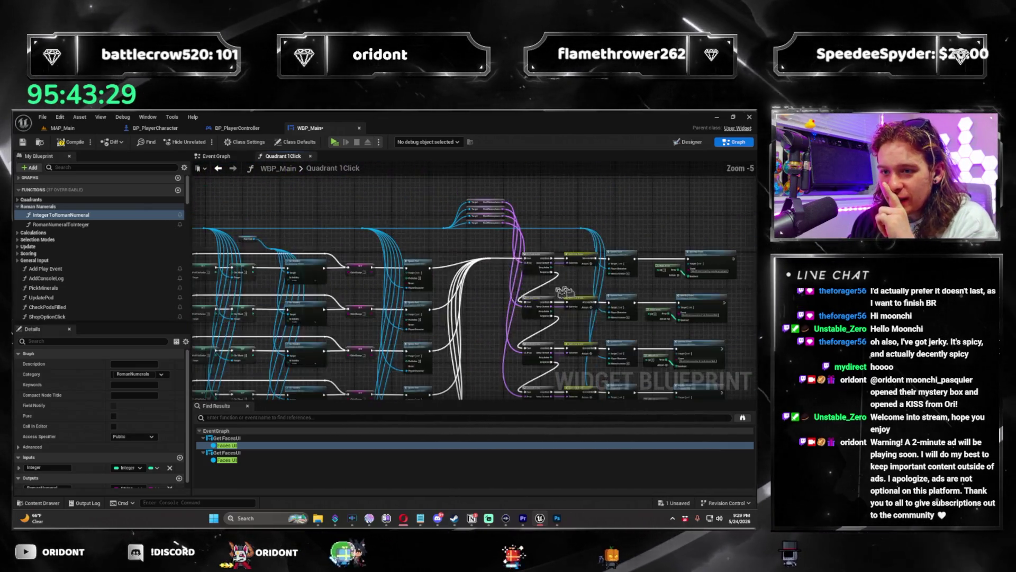
pyautogui.scroll(3, 470, 281)
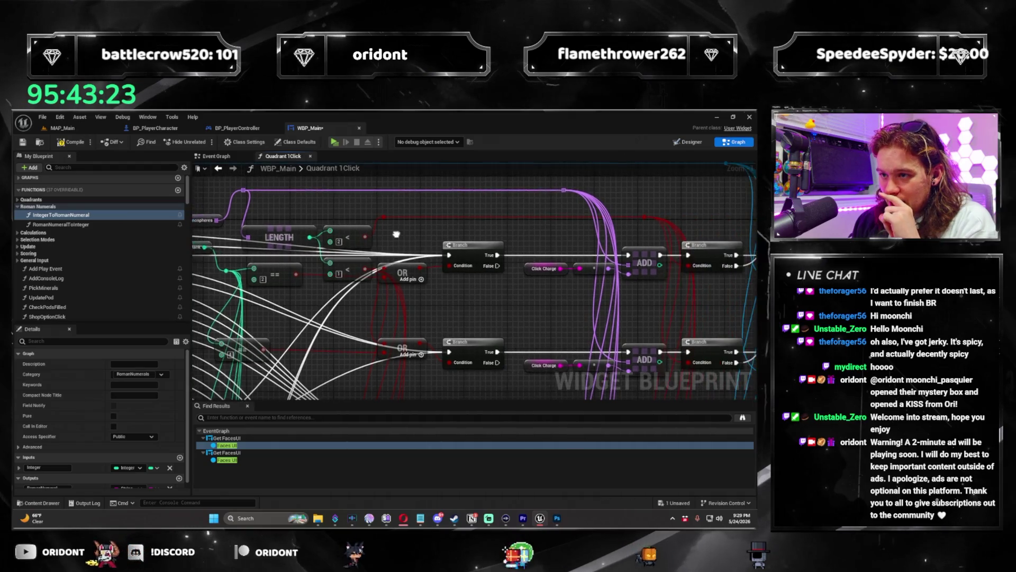
pyautogui.moveTo(351, 235); pyautogui.dragTo(244, 240)
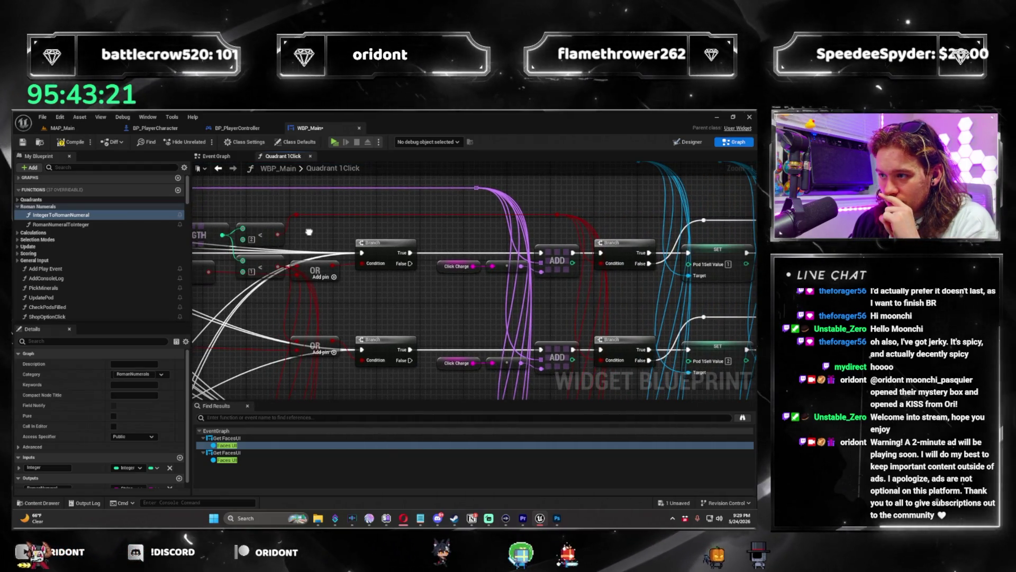
pyautogui.moveTo(330, 244)
pyautogui.mouseDown()
pyautogui.moveTo(556, 248)
pyautogui.moveTo(393, 250)
pyautogui.mouseUp()
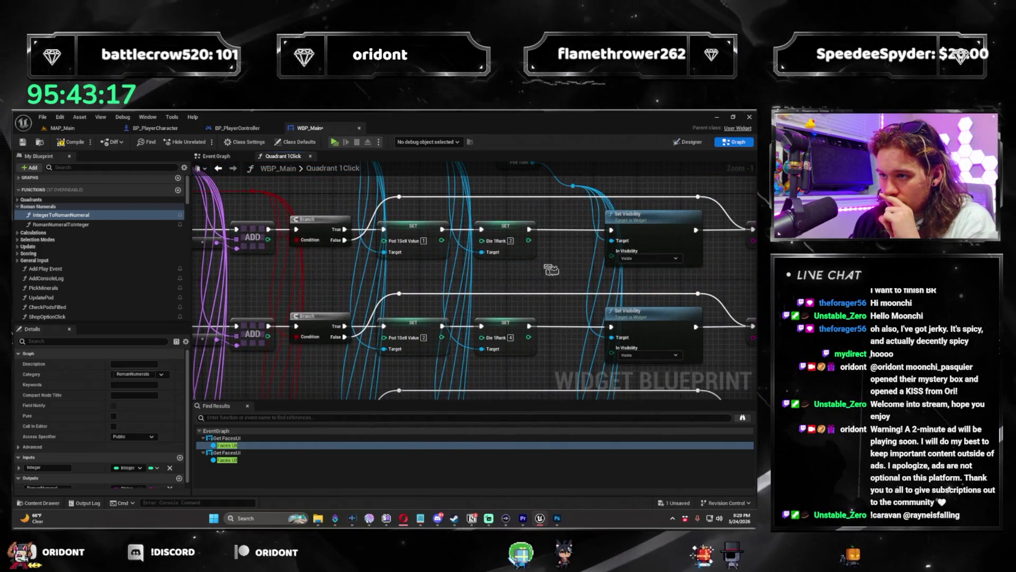
pyautogui.moveTo(536, 268); pyautogui.dragTo(368, 214)
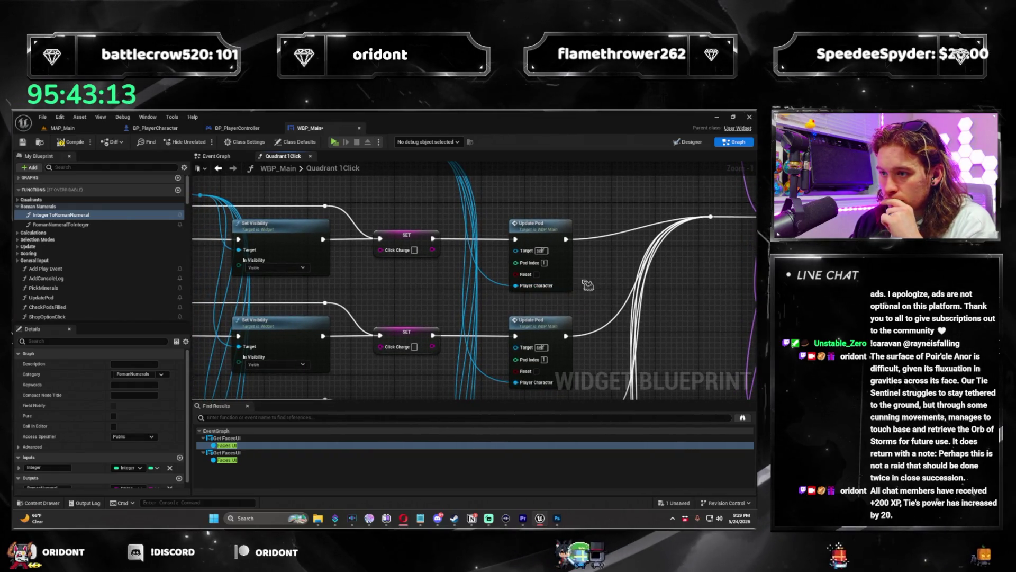
pyautogui.moveTo(593, 291)
pyautogui.mouseDown()
pyautogui.moveTo(496, 316)
pyautogui.moveTo(344, 276)
pyautogui.mouseUp()
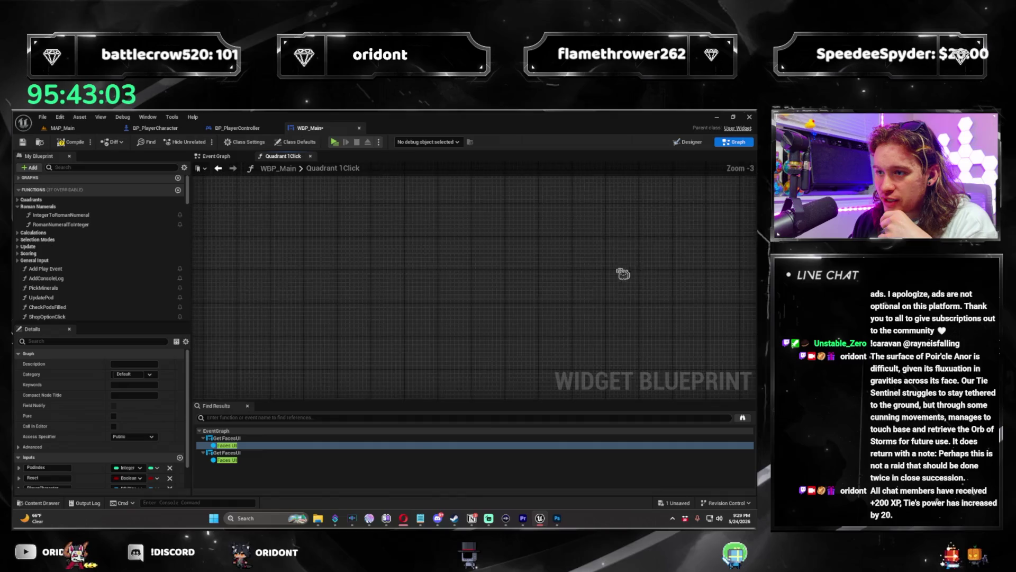
pyautogui.scroll(-3, 444, 315)
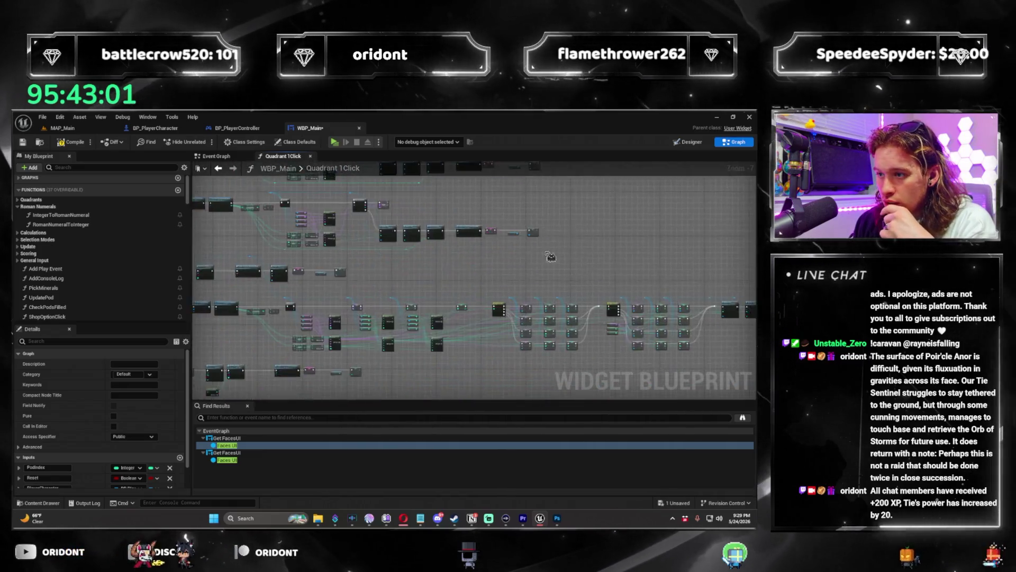
pyautogui.scroll(9, 465, 326)
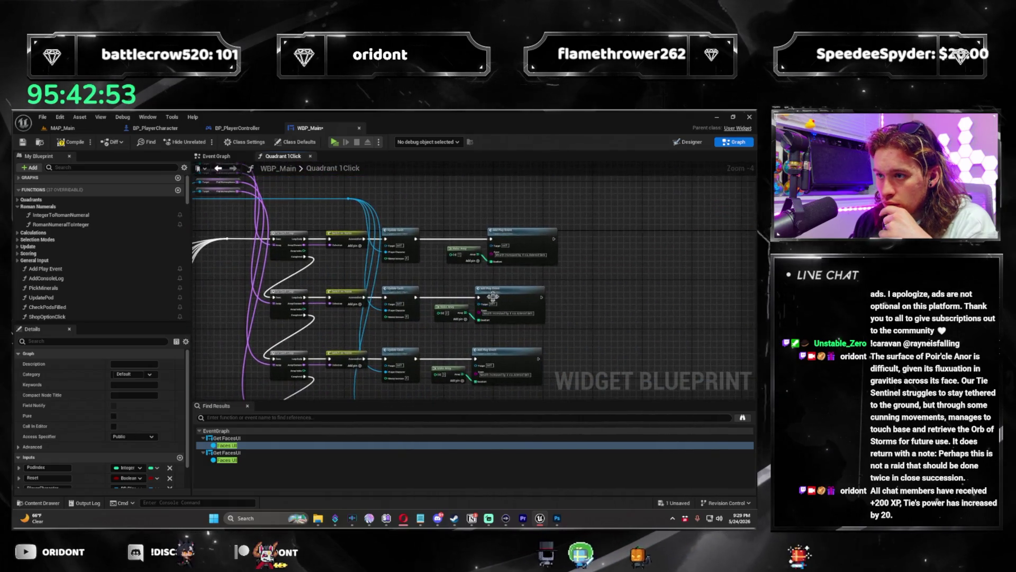
pyautogui.doubleClick(301, 168)
pyautogui.click(217, 157)
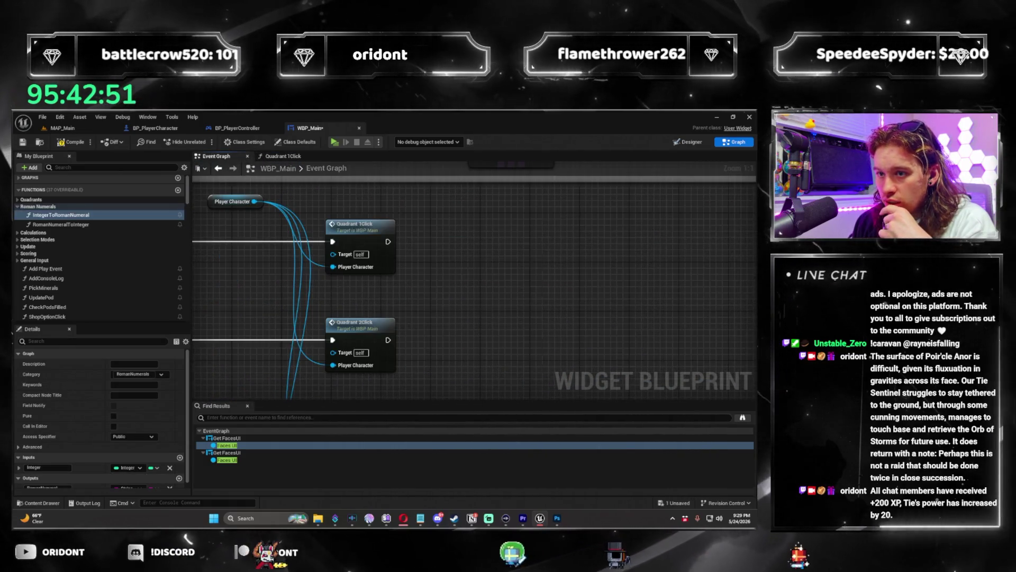
pyautogui.moveTo(495, 277); pyautogui.dragTo(595, 303)
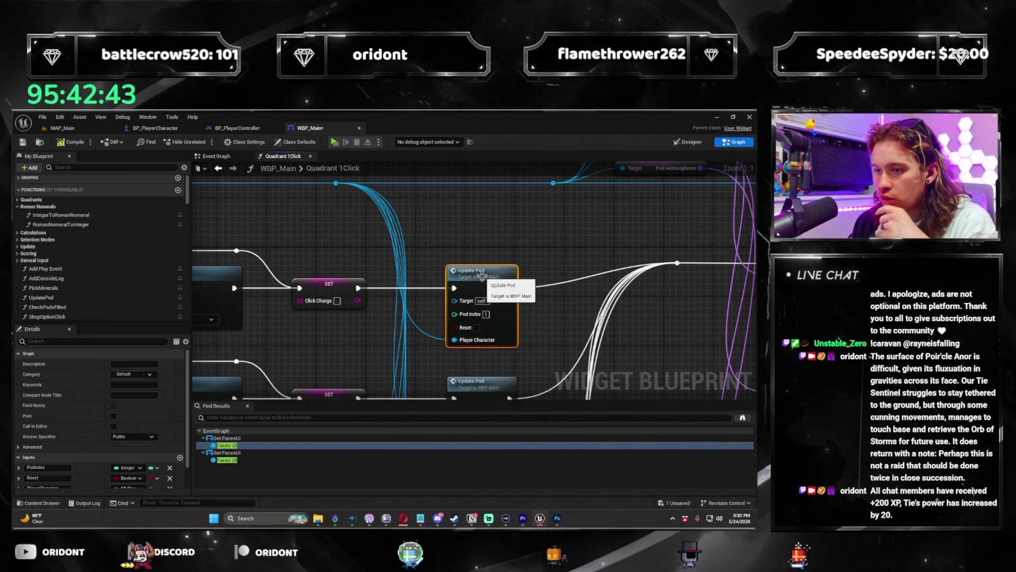
pyautogui.doubleClick(482, 276)
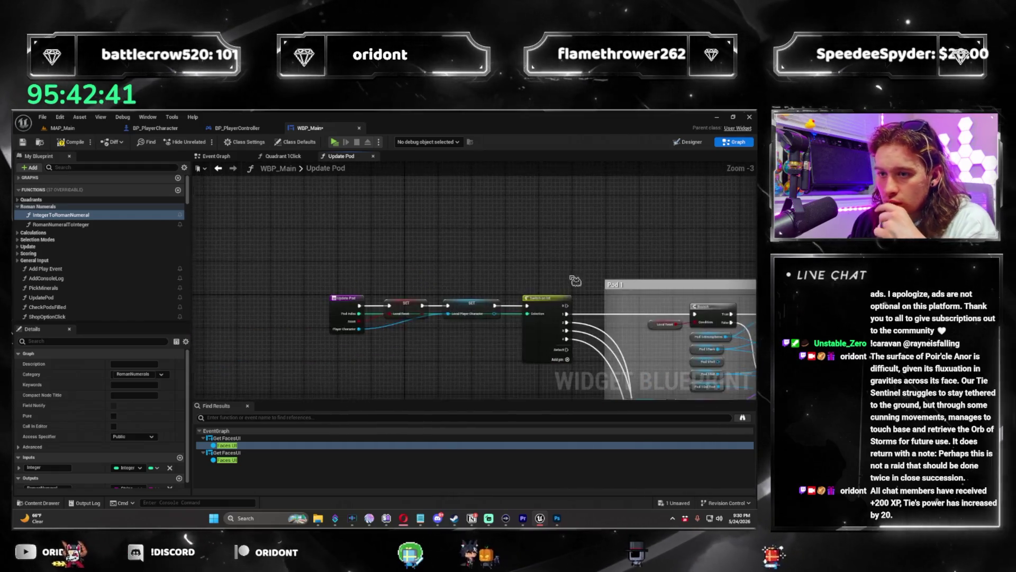
pyautogui.scroll(3, 576, 280)
pyautogui.moveTo(615, 234)
pyautogui.mouseDown()
pyautogui.moveTo(402, 228)
pyautogui.moveTo(398, 259)
pyautogui.mouseUp()
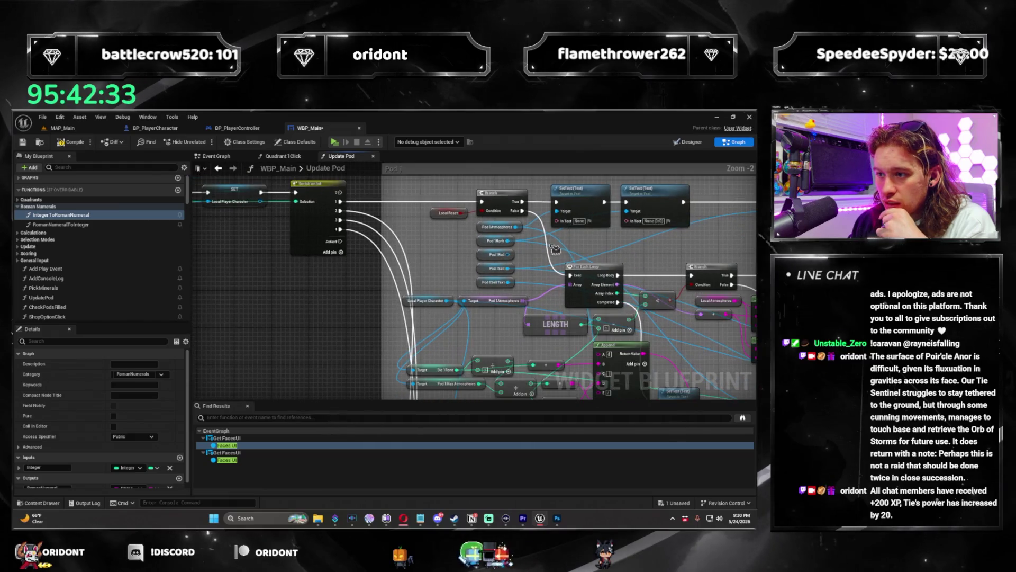
pyautogui.scroll(2, 645, 260)
pyautogui.moveTo(645, 259); pyautogui.dragTo(469, 189)
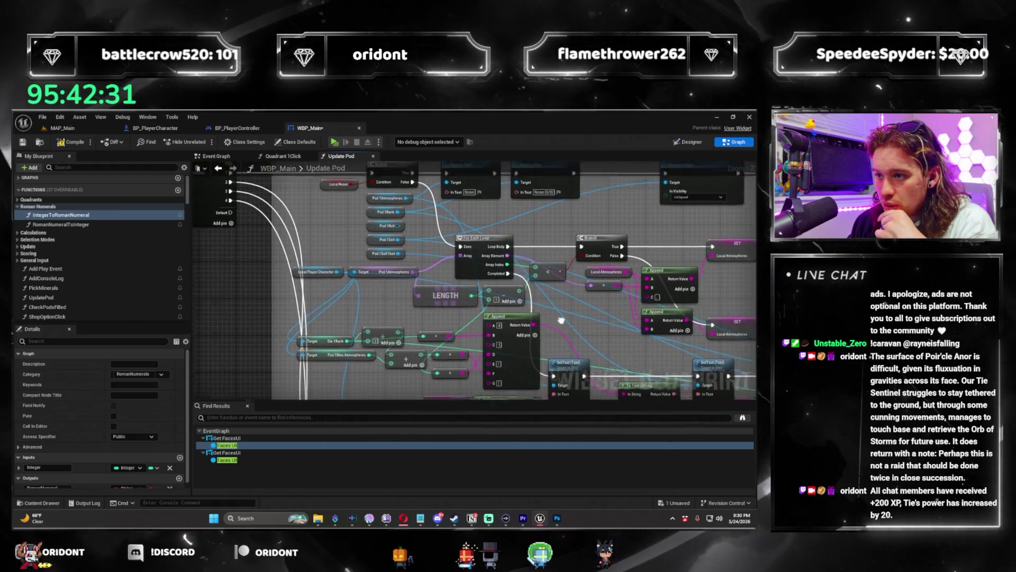
pyautogui.moveTo(447, 271); pyautogui.dragTo(418, 294)
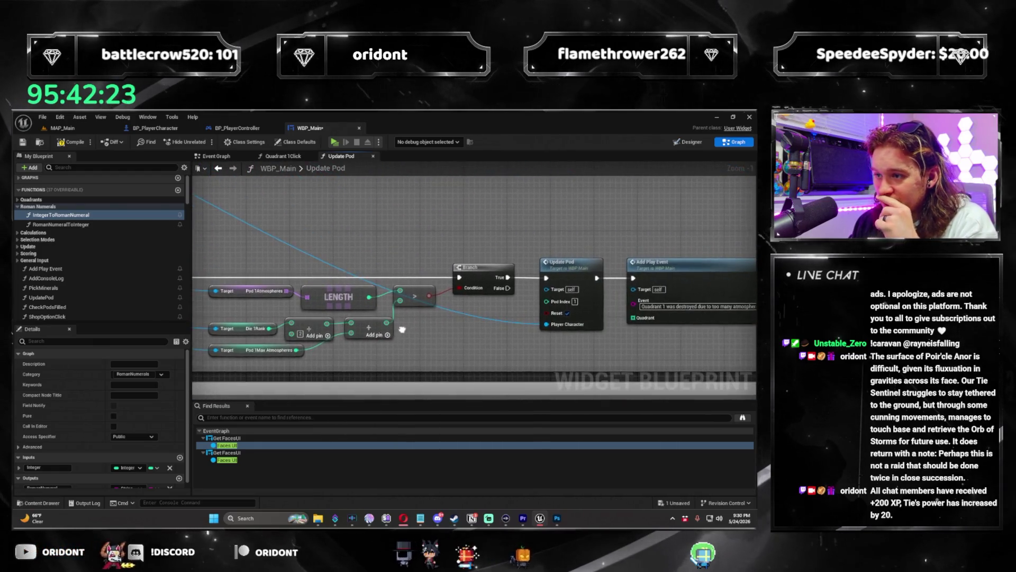
pyautogui.moveTo(500, 304); pyautogui.dragTo(549, 279)
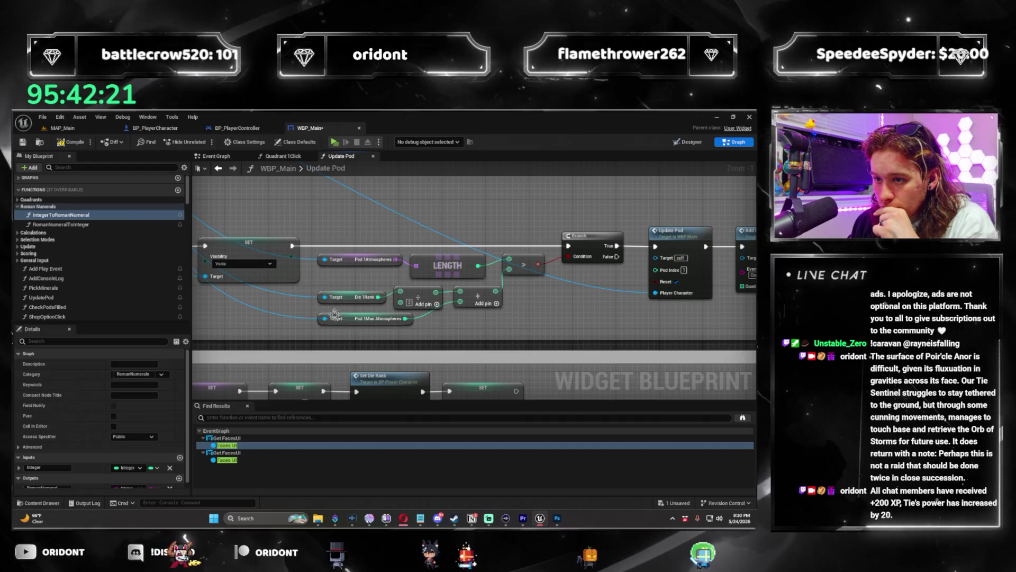
pyautogui.click(369, 320)
pyautogui.moveTo(626, 313)
pyautogui.mouseDown()
pyautogui.moveTo(414, 337)
pyautogui.moveTo(373, 214)
pyautogui.mouseUp()
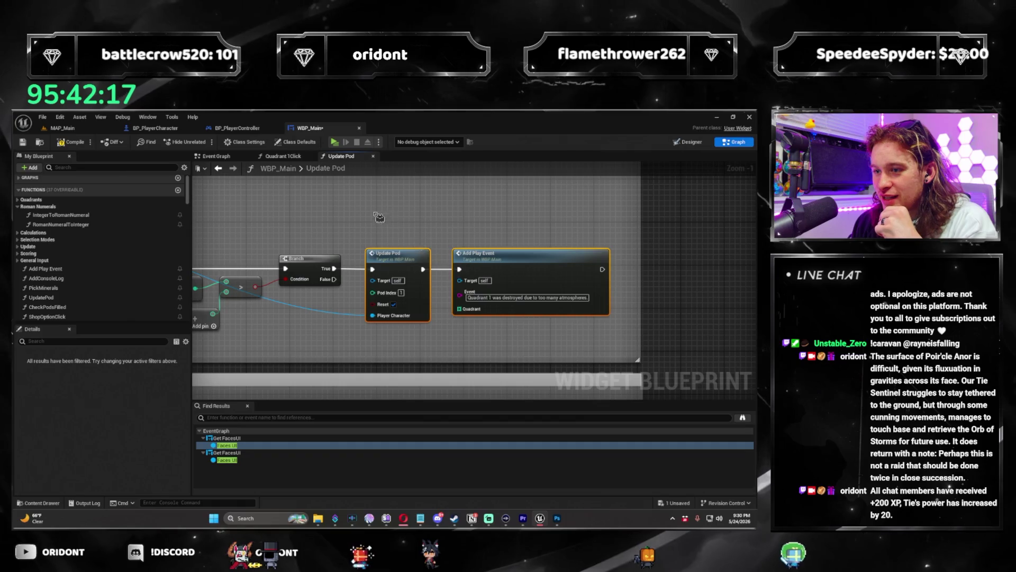
pyautogui.scroll(-3, 503, 315)
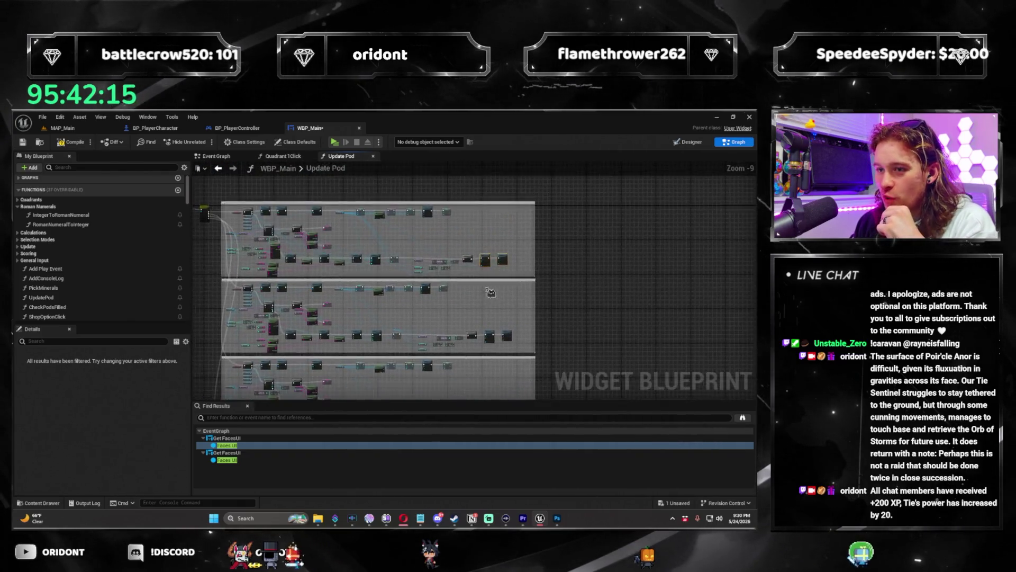
pyautogui.scroll(4, 503, 315)
pyautogui.scroll(-4, 452, 267)
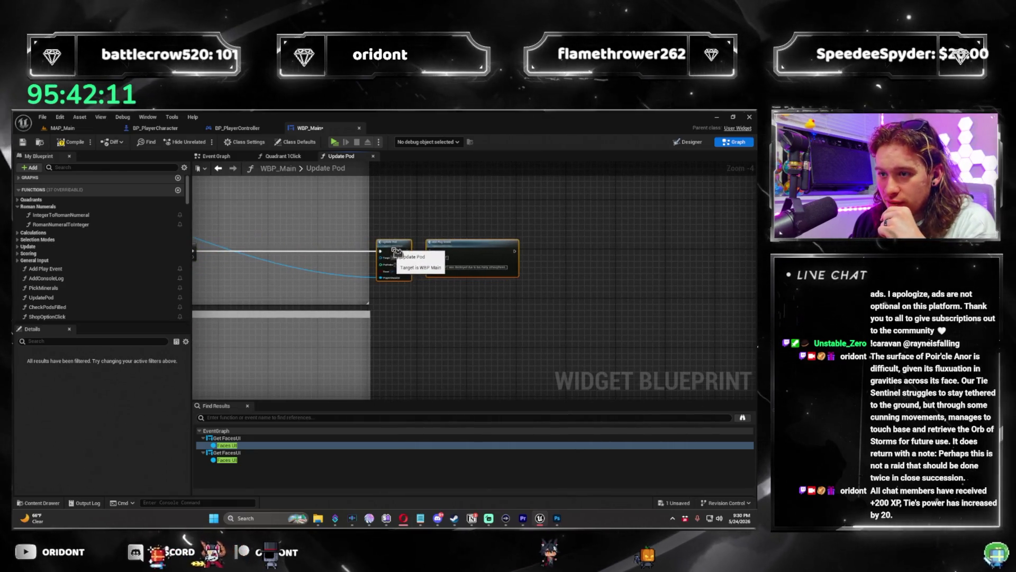
pyautogui.moveTo(424, 333)
pyautogui.mouseDown()
pyautogui.moveTo(307, 238)
pyautogui.moveTo(454, 297)
pyautogui.mouseUp()
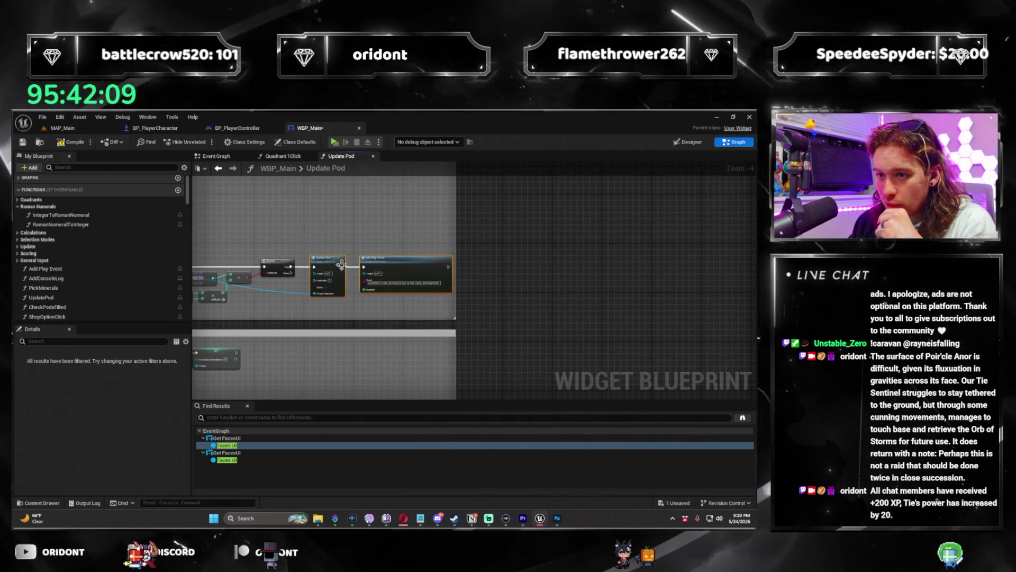
pyautogui.moveTo(333, 263); pyautogui.dragTo(391, 266)
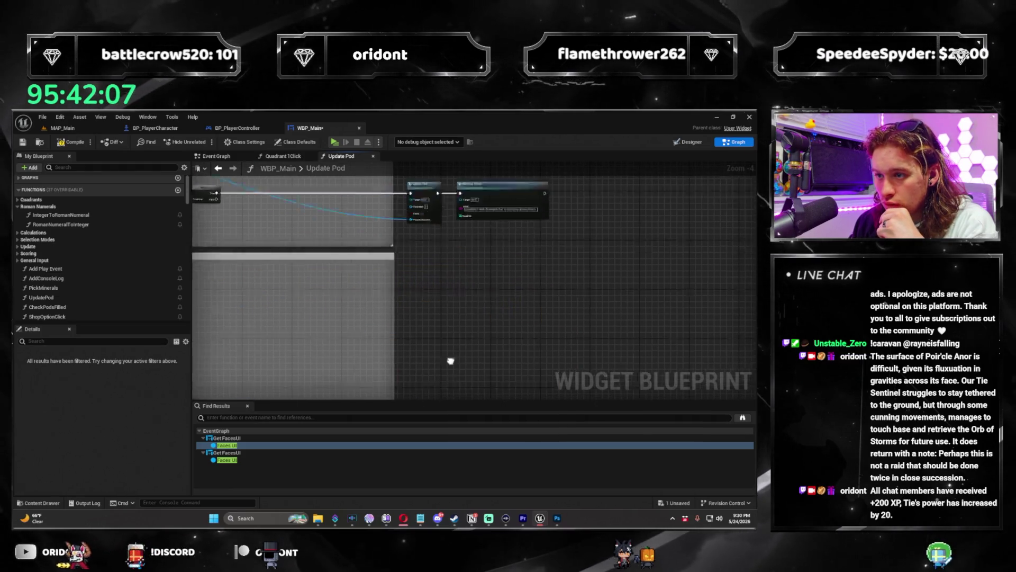
pyautogui.scroll(3, 449, 261)
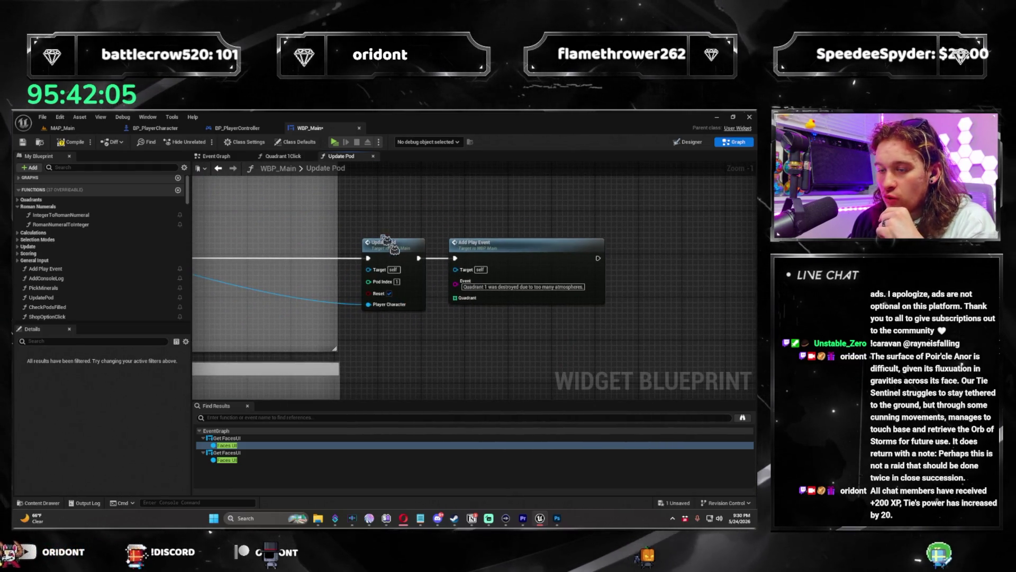
pyautogui.scroll(-3, 377, 228)
pyautogui.moveTo(406, 267)
pyautogui.mouseDown()
pyautogui.moveTo(408, 318)
pyautogui.moveTo(437, 302)
pyautogui.moveTo(400, 275)
pyautogui.moveTo(464, 337)
pyautogui.mouseUp()
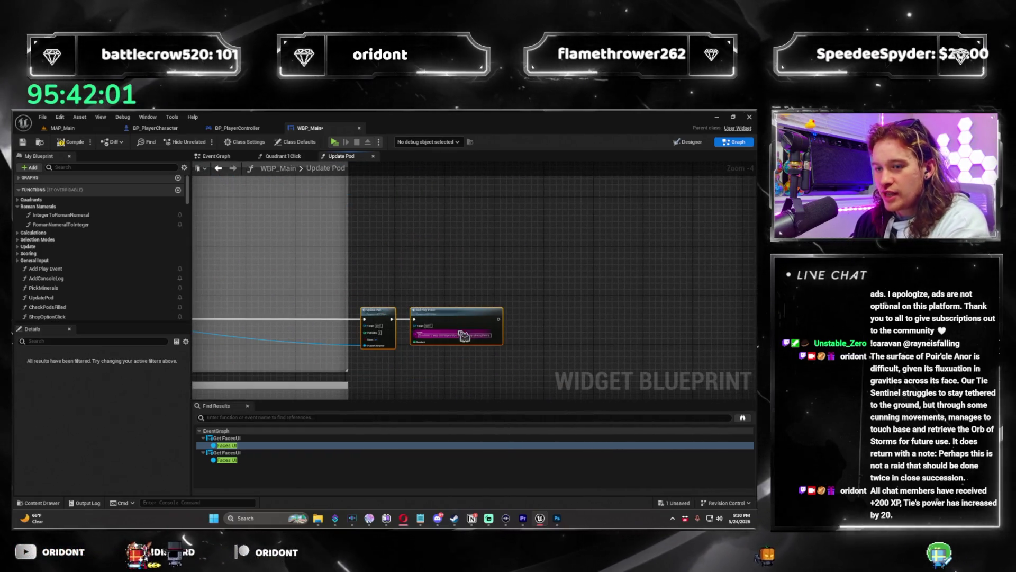
pyautogui.moveTo(420, 281); pyautogui.dragTo(416, 292)
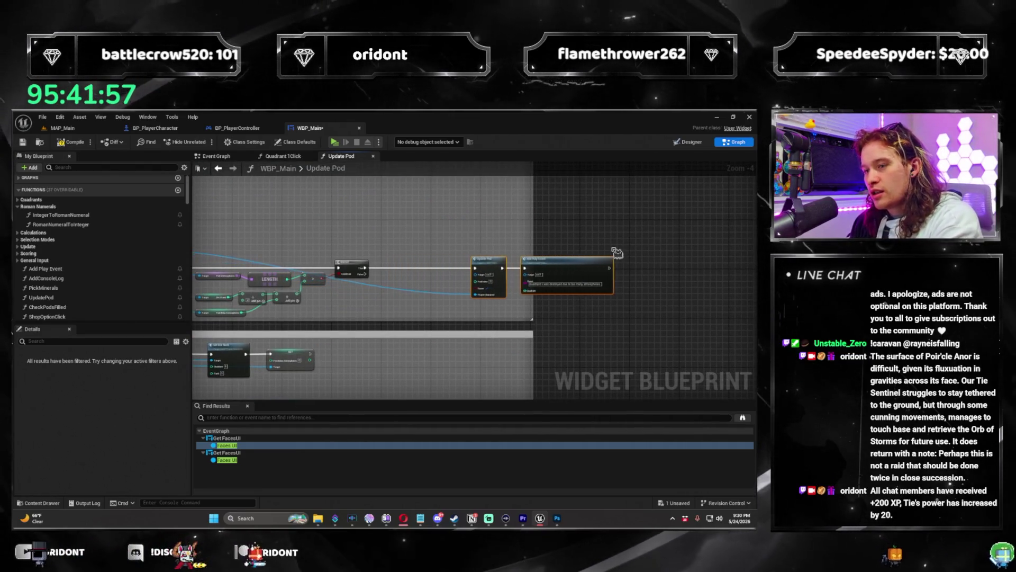
pyautogui.moveTo(593, 240); pyautogui.dragTo(527, 285)
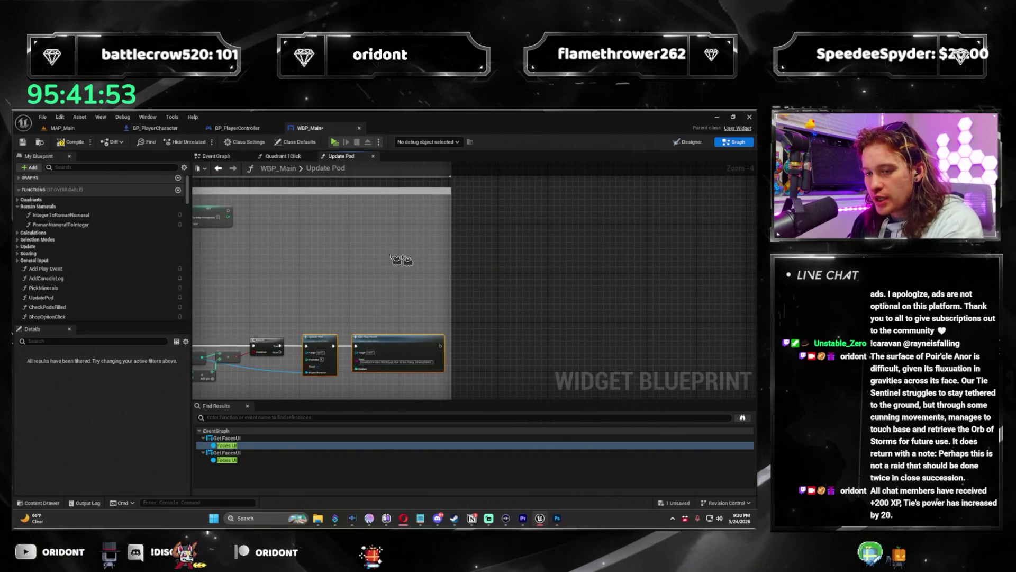
pyautogui.moveTo(317, 338); pyautogui.dragTo(487, 339)
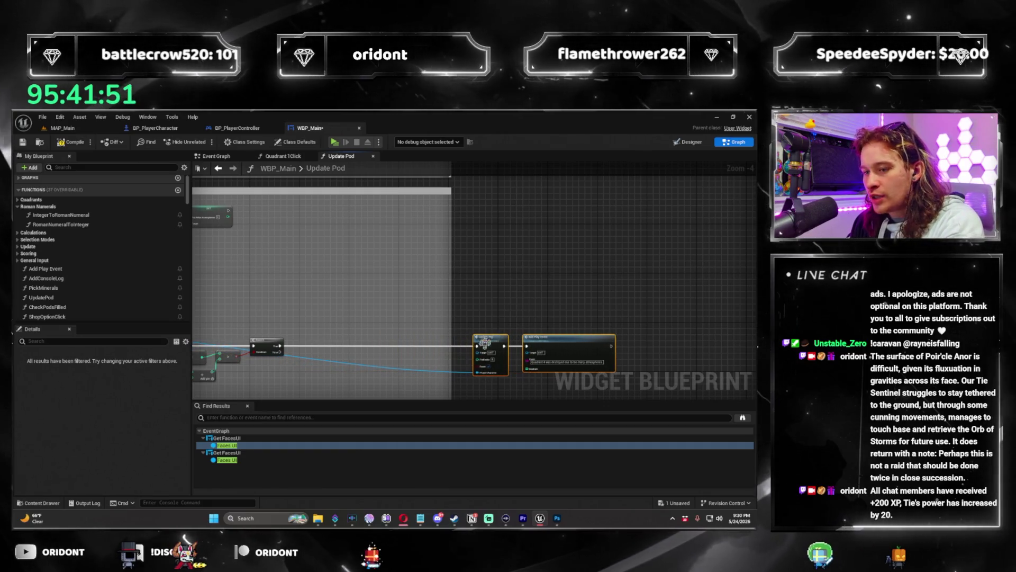
pyautogui.scroll(3, 487, 339)
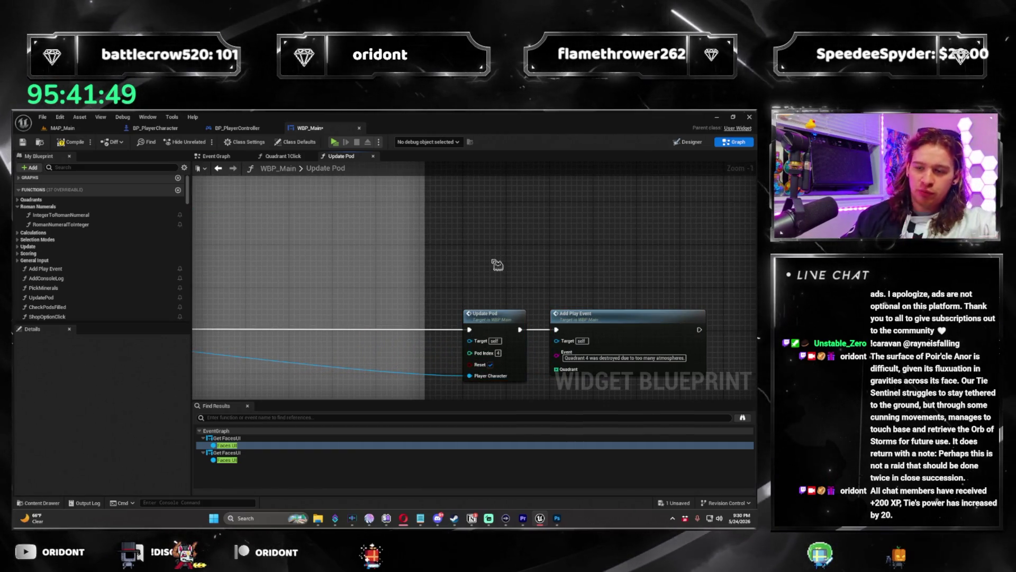
pyautogui.scroll(-9, 355, 246)
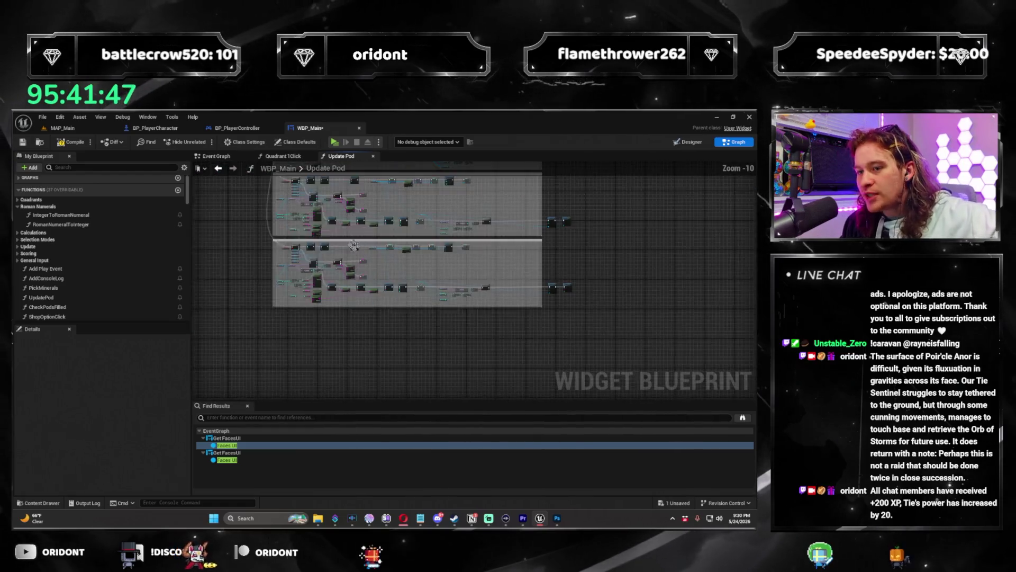
pyautogui.scroll(10, 355, 247)
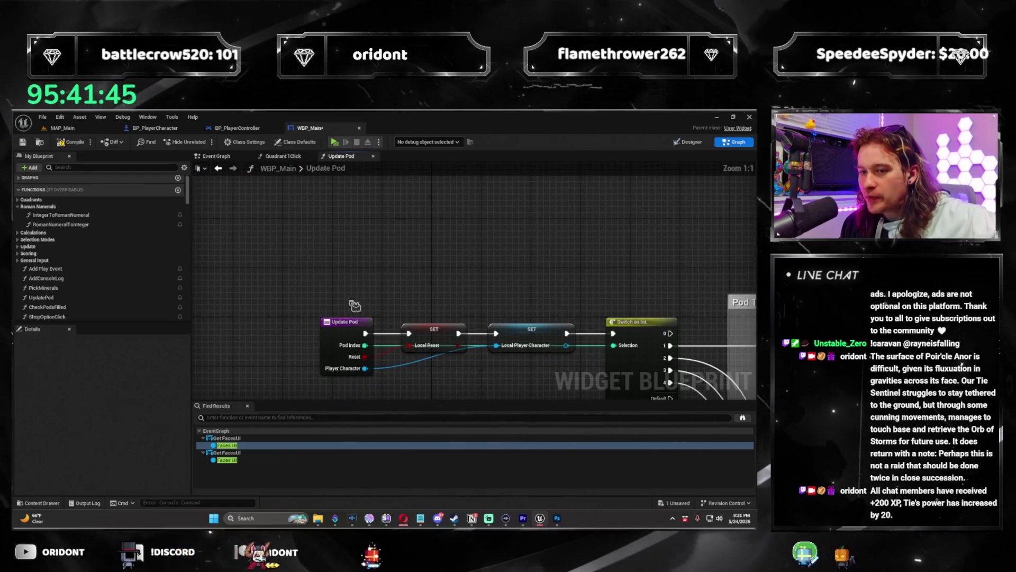
pyautogui.moveTo(354, 306); pyautogui.dragTo(441, 293)
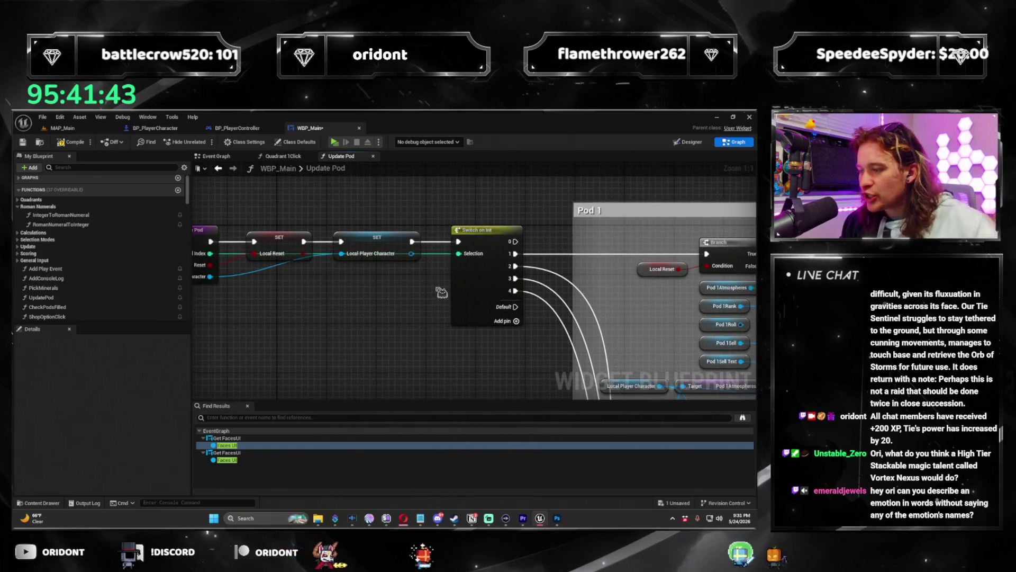
pyautogui.scroll(-7, 450, 301)
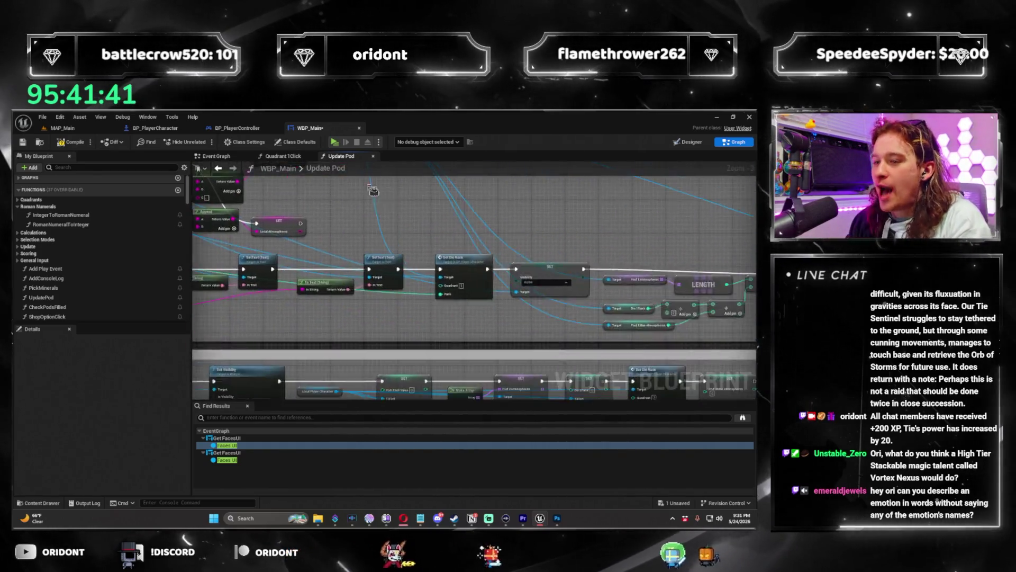
pyautogui.scroll(4, 391, 356)
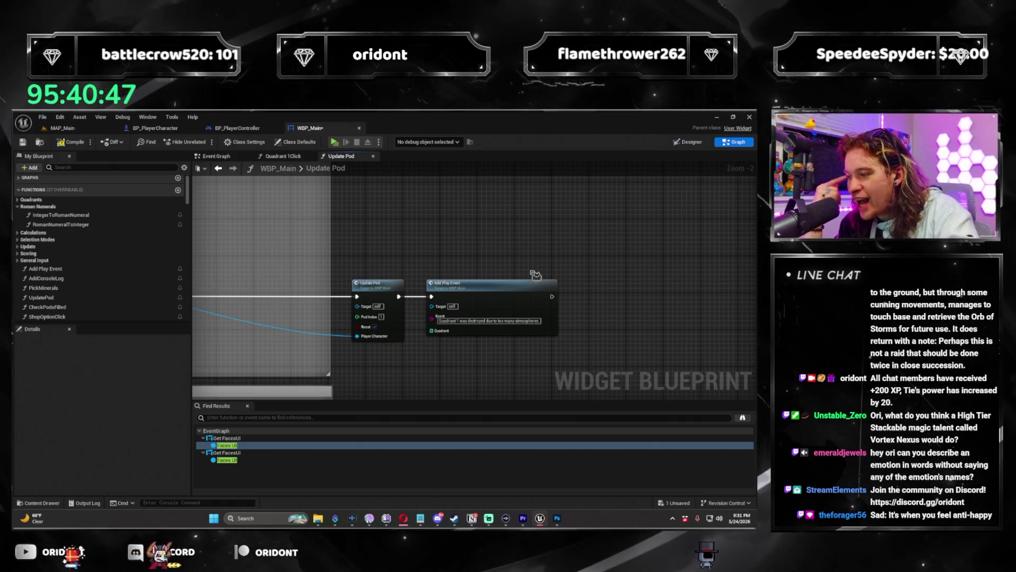
pyautogui.scroll(-3, 537, 271)
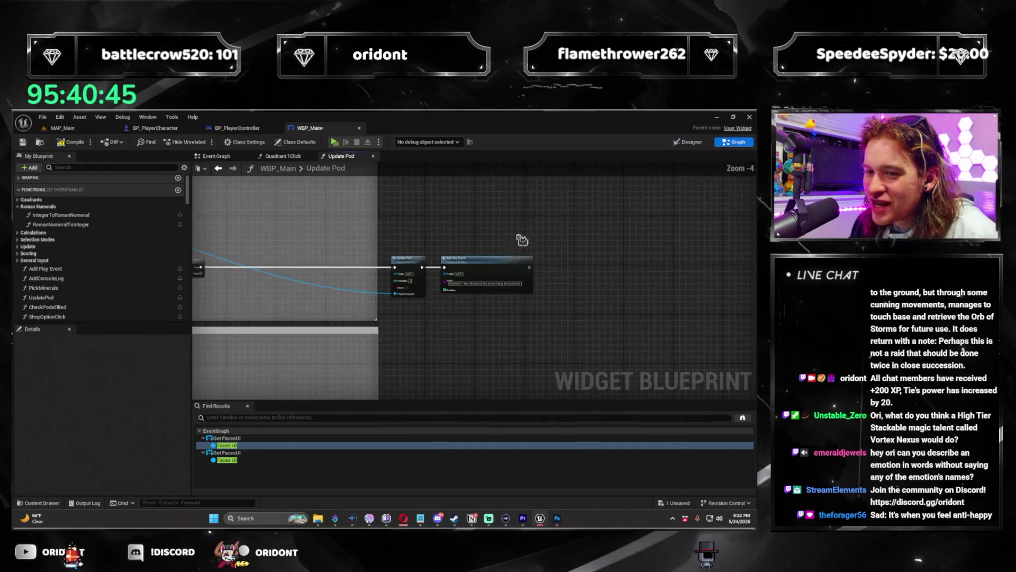
pyautogui.scroll(3, 459, 332)
pyautogui.scroll(1, 361, 350)
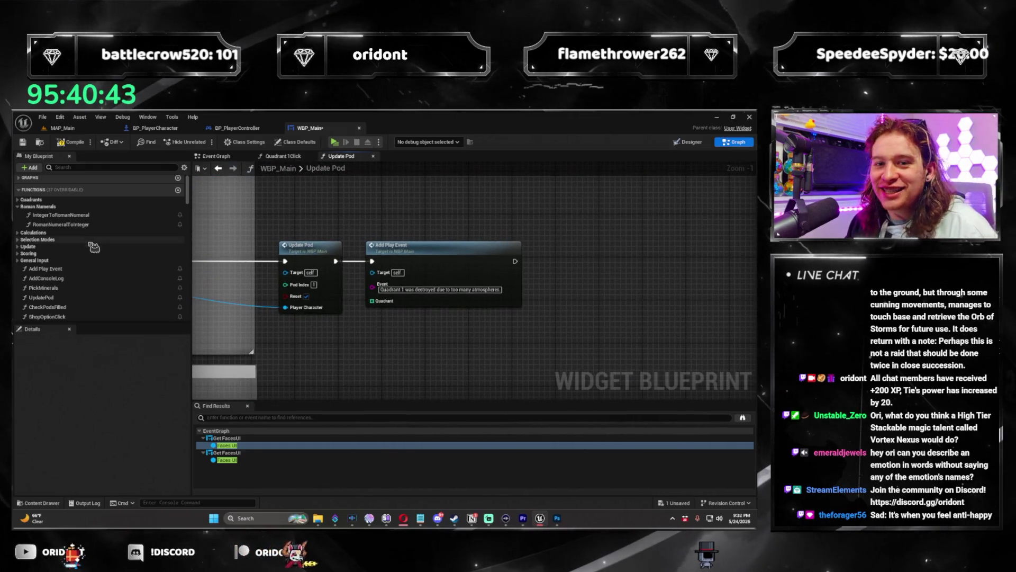
pyautogui.scroll(-2, 101, 262)
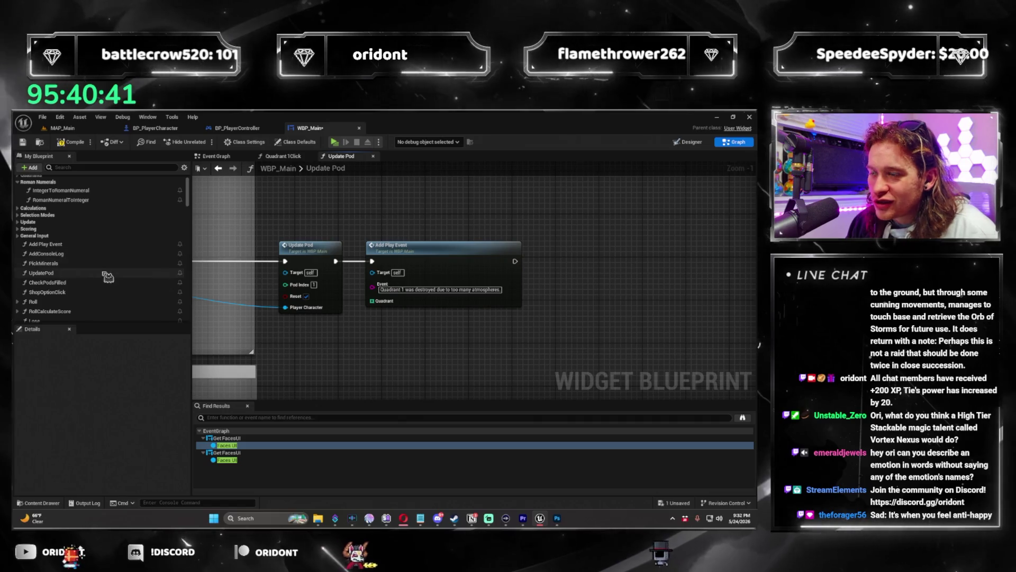
# Step: Review the Update Pod graph's commented node blocks and compile WBP_Main
pyautogui.scroll(2, 107, 275)
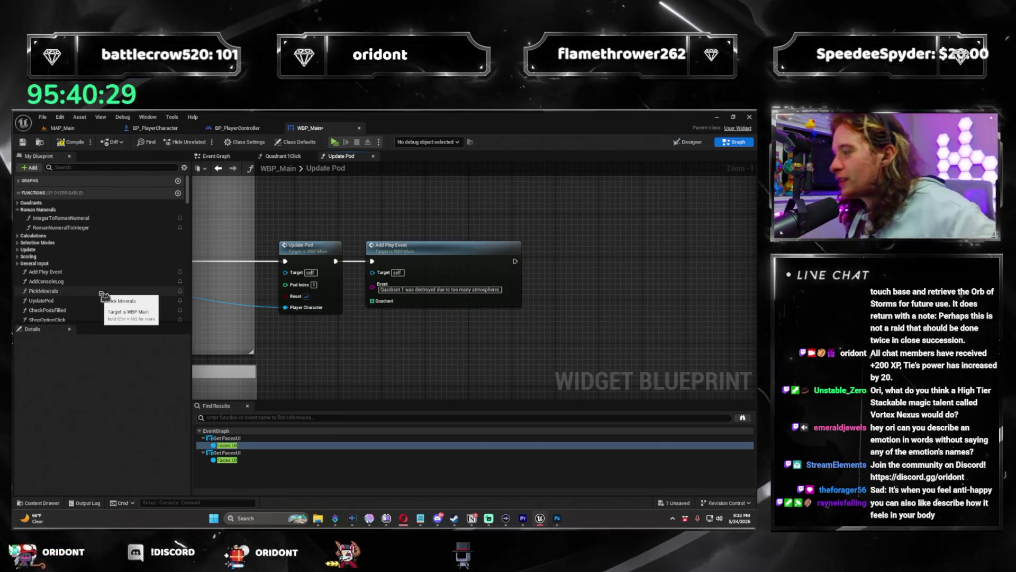
pyautogui.scroll(-3, 550, 339)
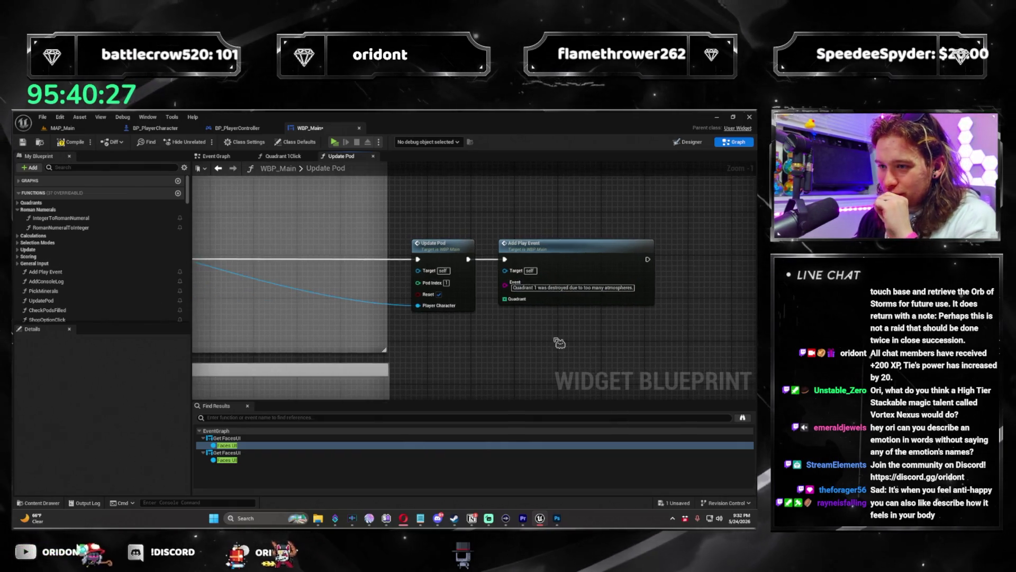
pyautogui.moveTo(632, 351)
pyautogui.mouseDown()
pyautogui.moveTo(545, 356)
pyautogui.moveTo(465, 335)
pyautogui.mouseUp()
pyautogui.scroll(2, 466, 335)
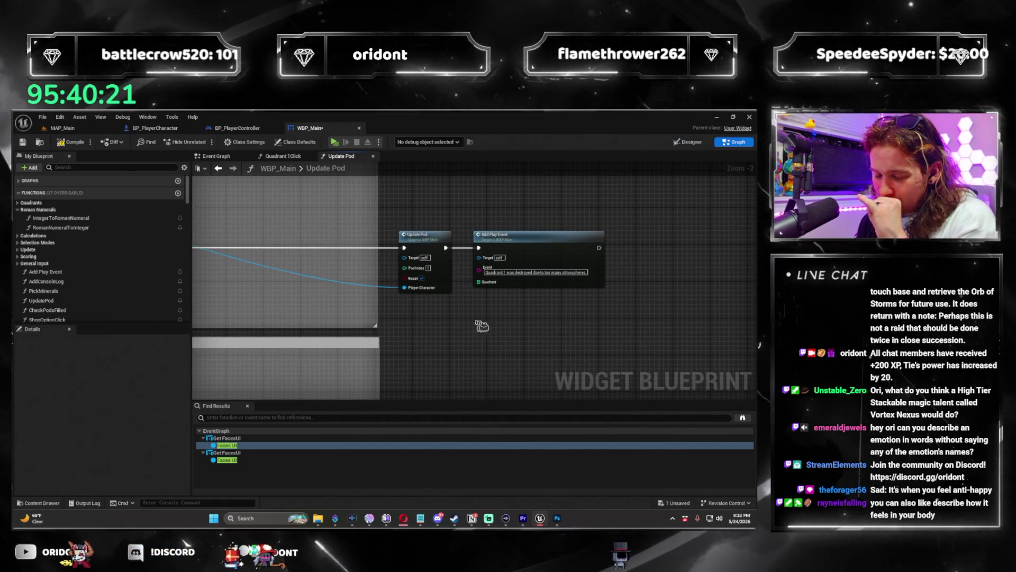
pyautogui.moveTo(479, 326); pyautogui.dragTo(449, 320)
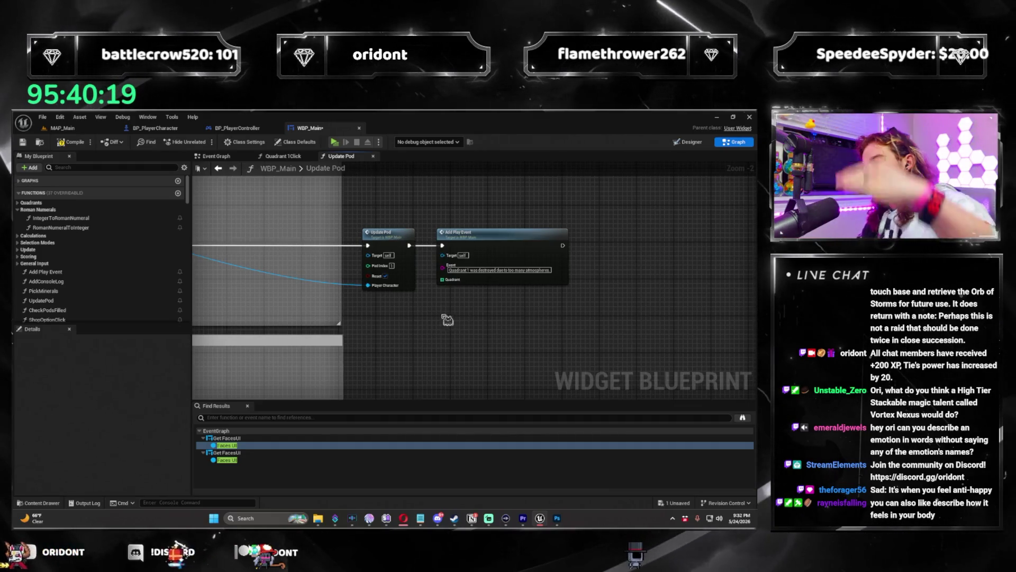
pyautogui.moveTo(442, 374); pyautogui.dragTo(502, 374)
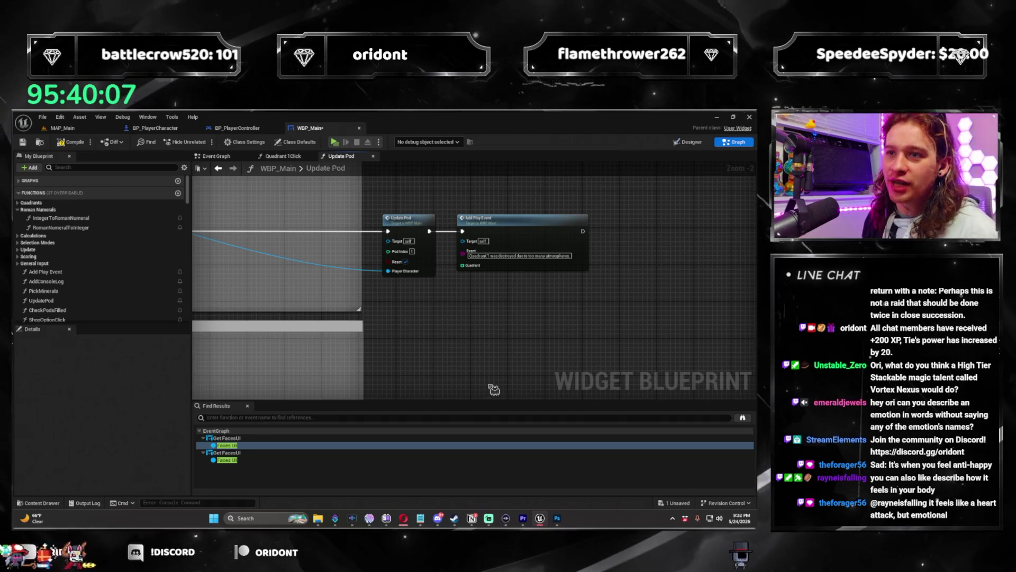
pyautogui.moveTo(460, 285)
pyautogui.mouseDown()
pyautogui.moveTo(370, 254)
pyautogui.moveTo(324, 263)
pyautogui.moveTo(355, 287)
pyautogui.mouseUp()
pyautogui.scroll(-5, 356, 287)
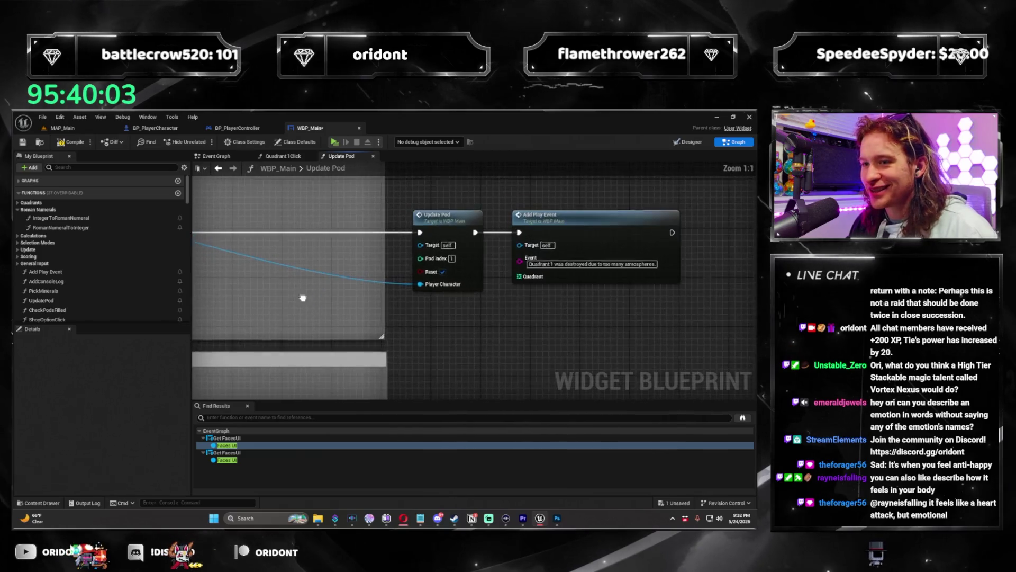
pyautogui.click(71, 142)
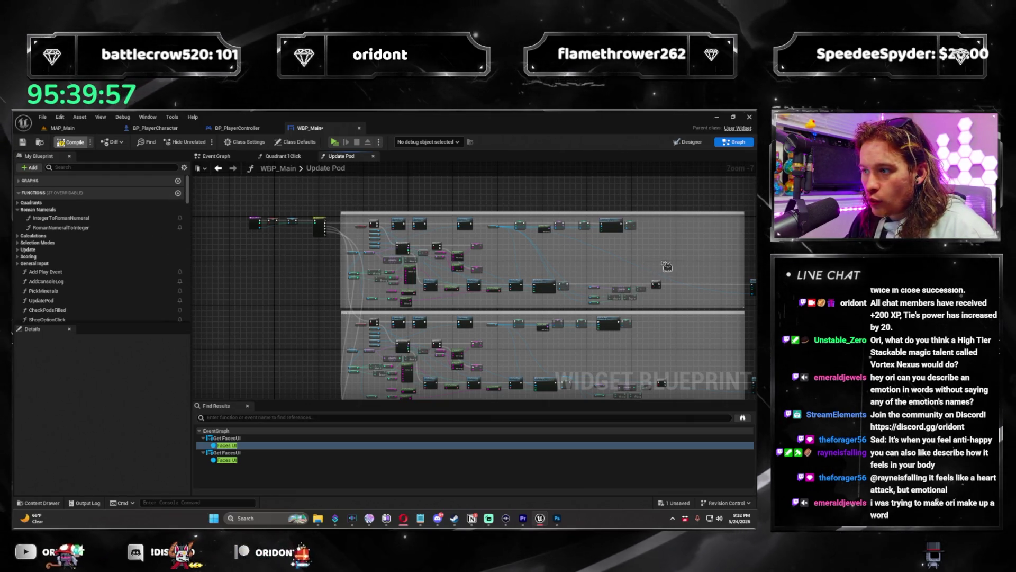
pyautogui.rightClick(586, 255)
pyautogui.press('Escape')
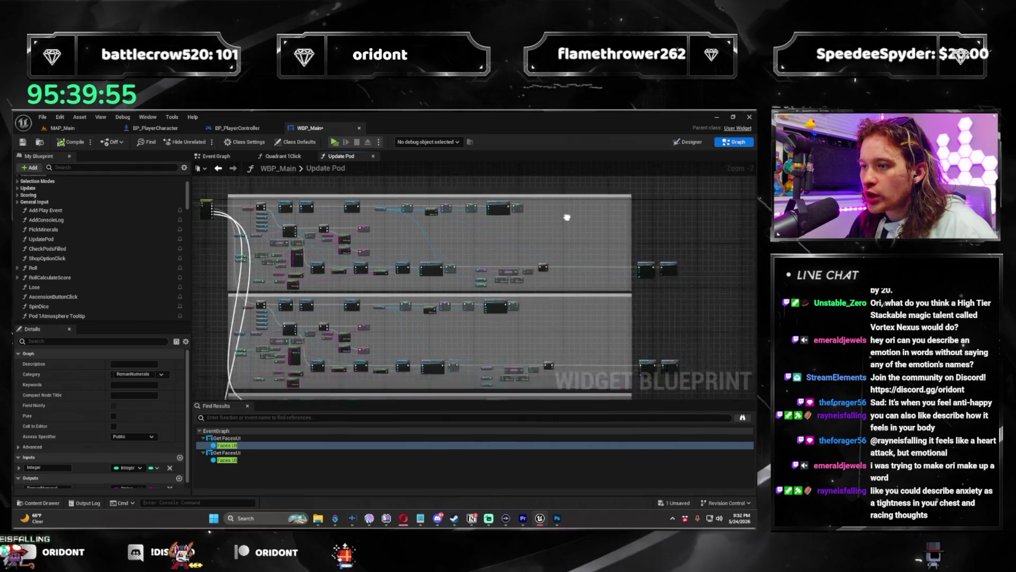
pyautogui.scroll(4, 533, 246)
pyautogui.scroll(3, 533, 246)
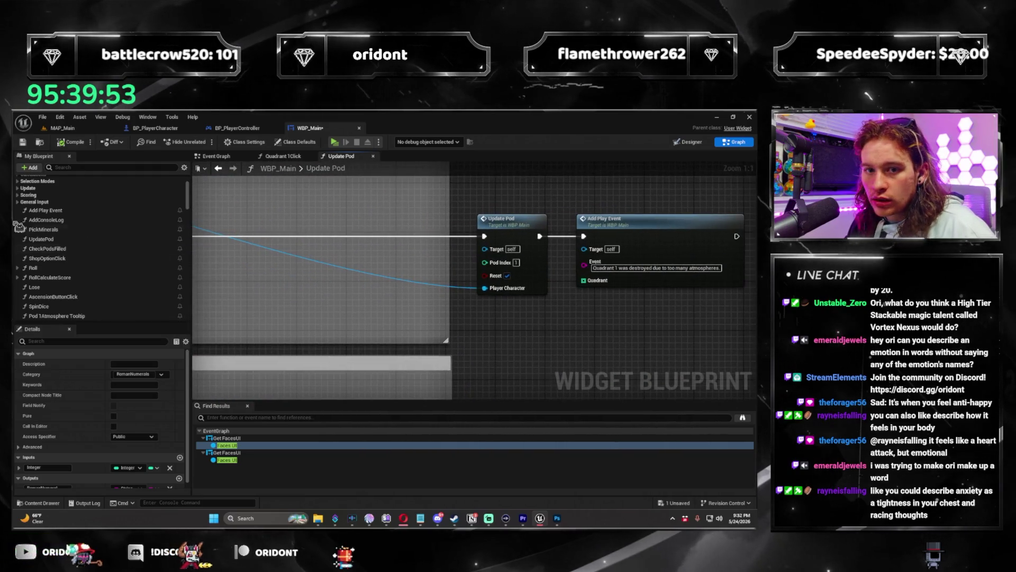
pyautogui.scroll(-10, 106, 248)
pyautogui.scroll(5, 78, 256)
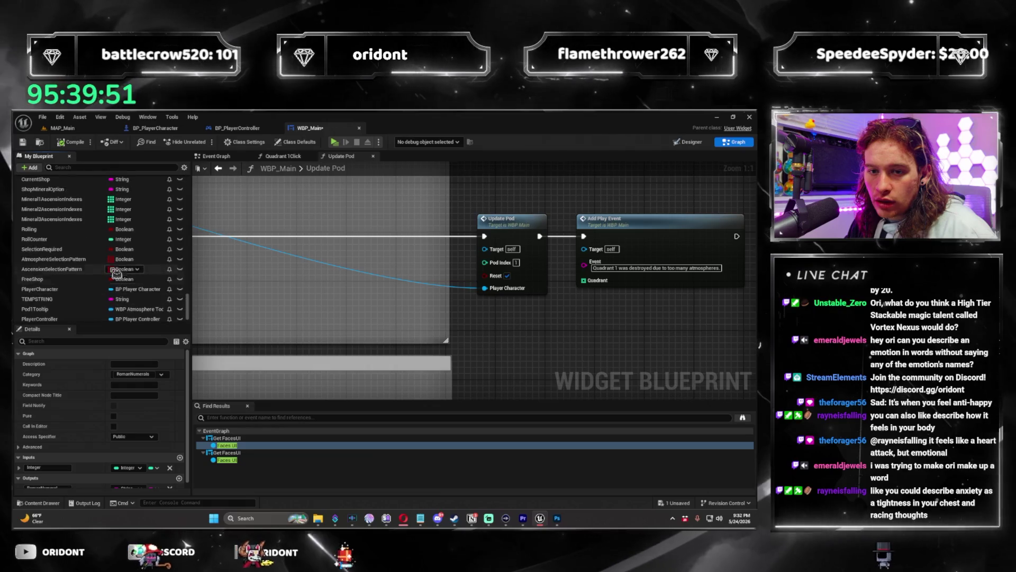
pyautogui.scroll(-5, 78, 255)
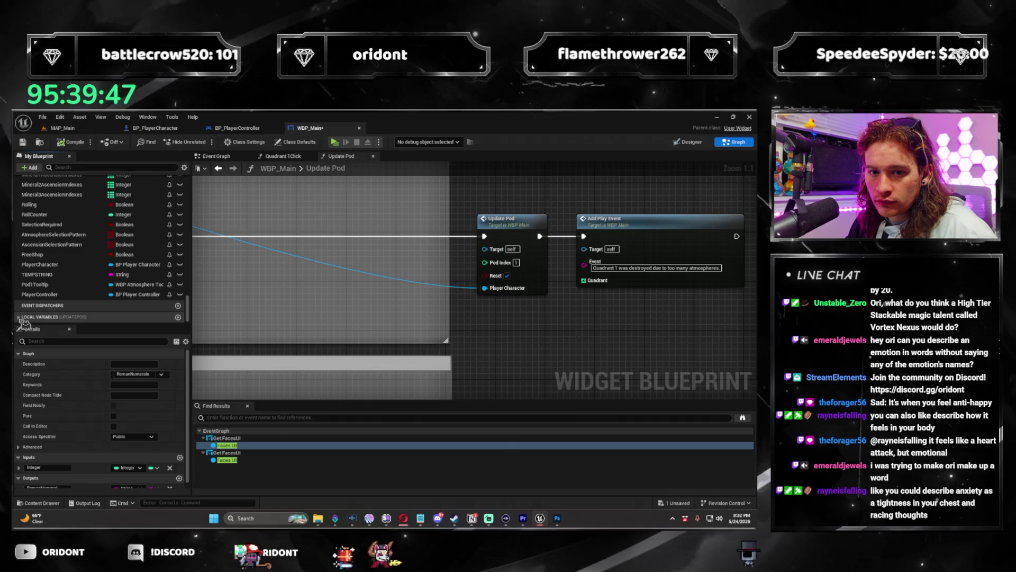
pyautogui.scroll(5, 67, 257)
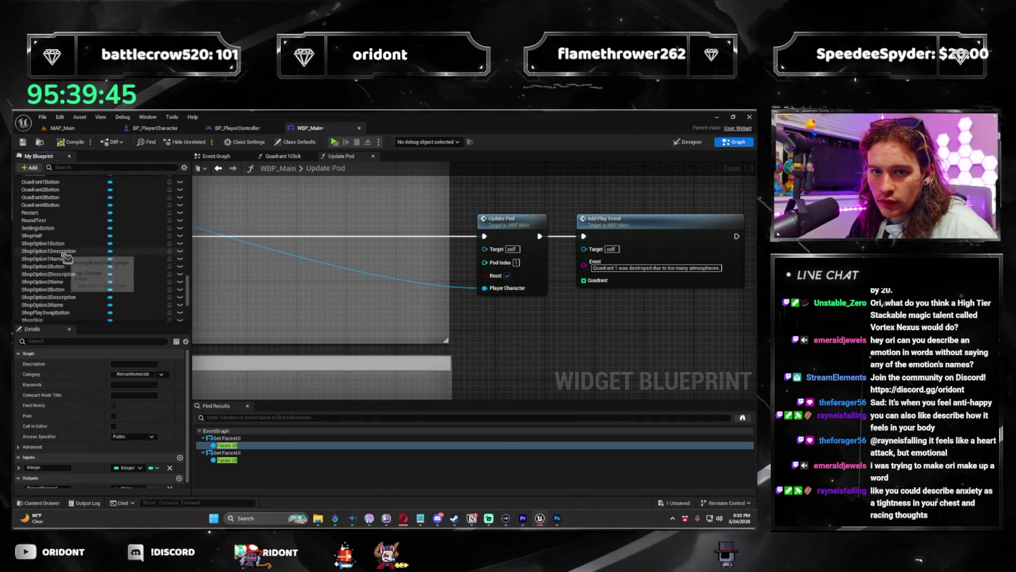
pyautogui.scroll(15, 67, 258)
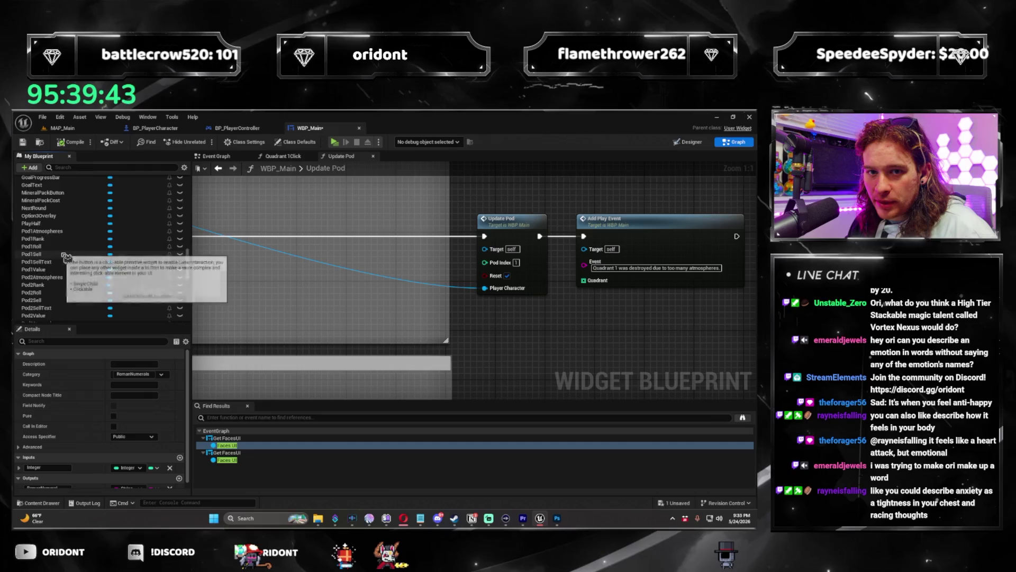
pyautogui.scroll(10, 78, 255)
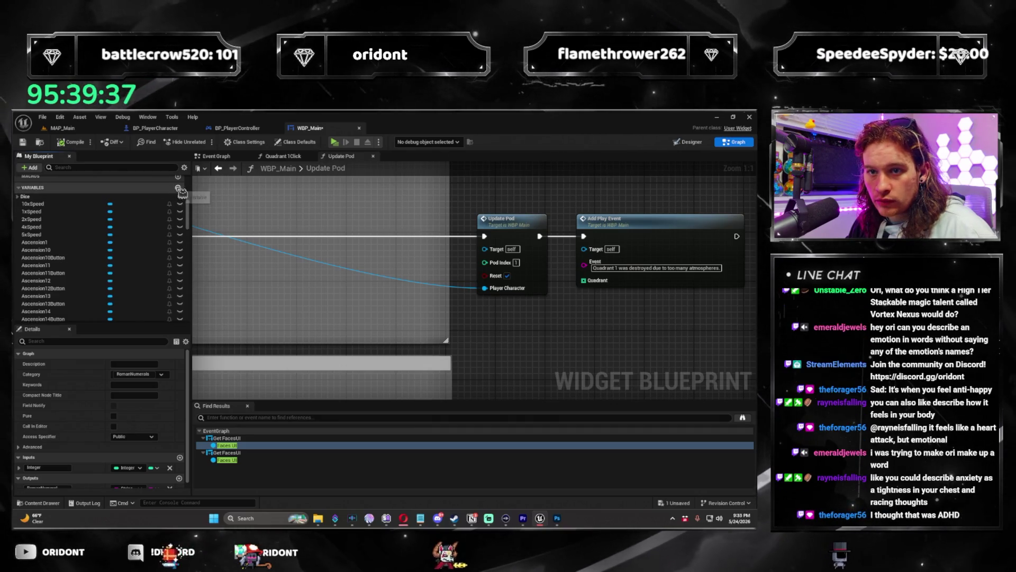
# Step: Add a new Boolean variable and name it Quadrant2Overloaded, adjusting the Quadrant1 variable's name
pyautogui.click(178, 188)
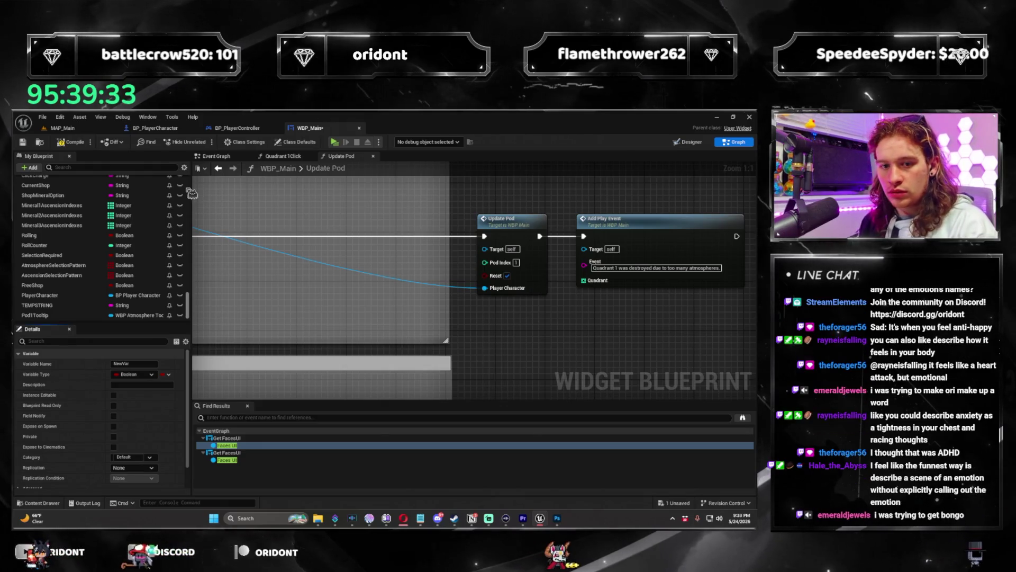
pyautogui.scroll(-2, 151, 257)
pyautogui.press('F2')
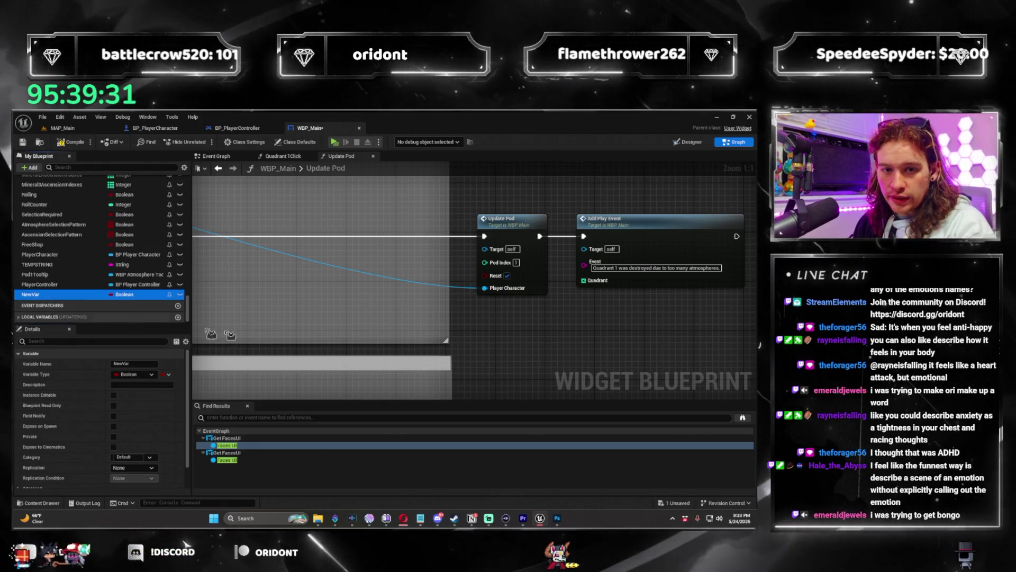
pyautogui.write('Quadrant1Unstable')
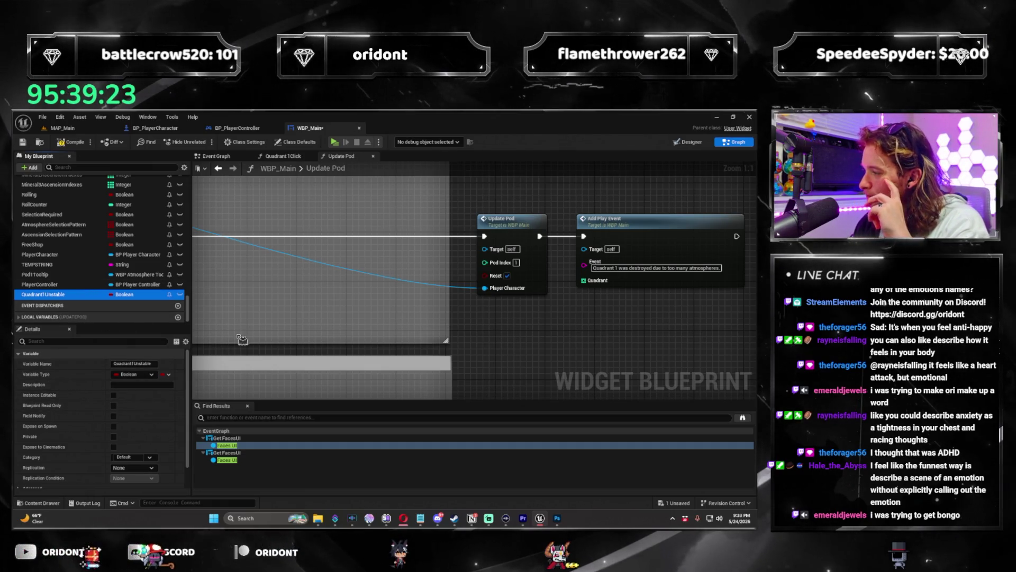
pyautogui.press('F2')
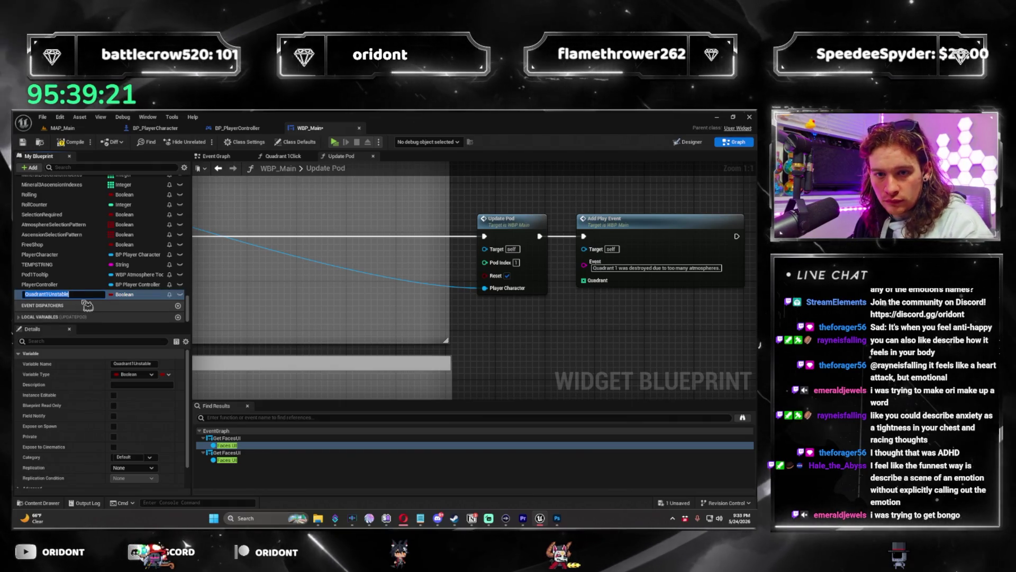
pyautogui.hotkey('shift', 'Left')
pyautogui.hotkey('shift', 'Left')
pyautogui.hotkey('shift', 'Left')
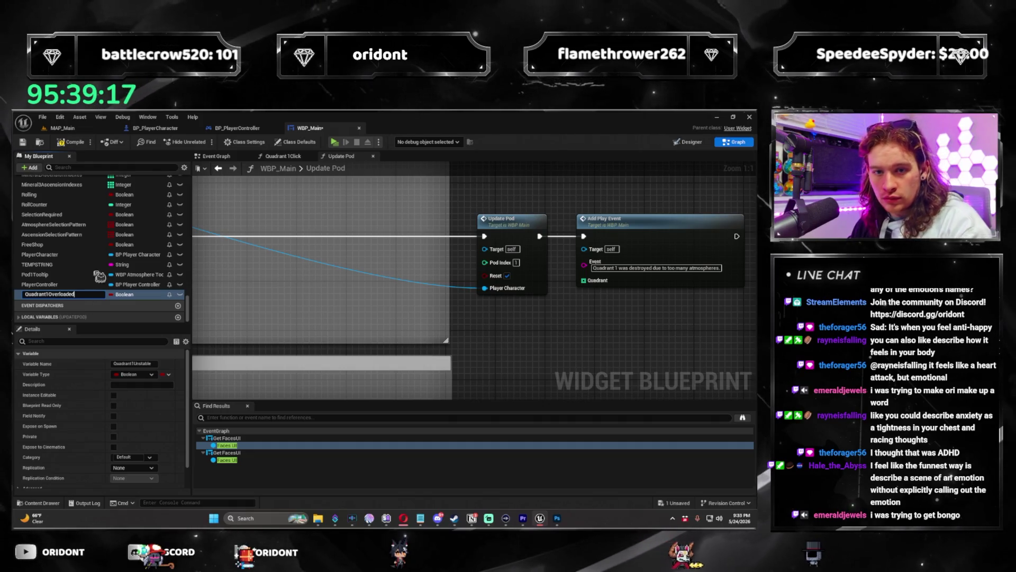
pyautogui.moveTo(190, 312); pyautogui.dragTo(187, 207)
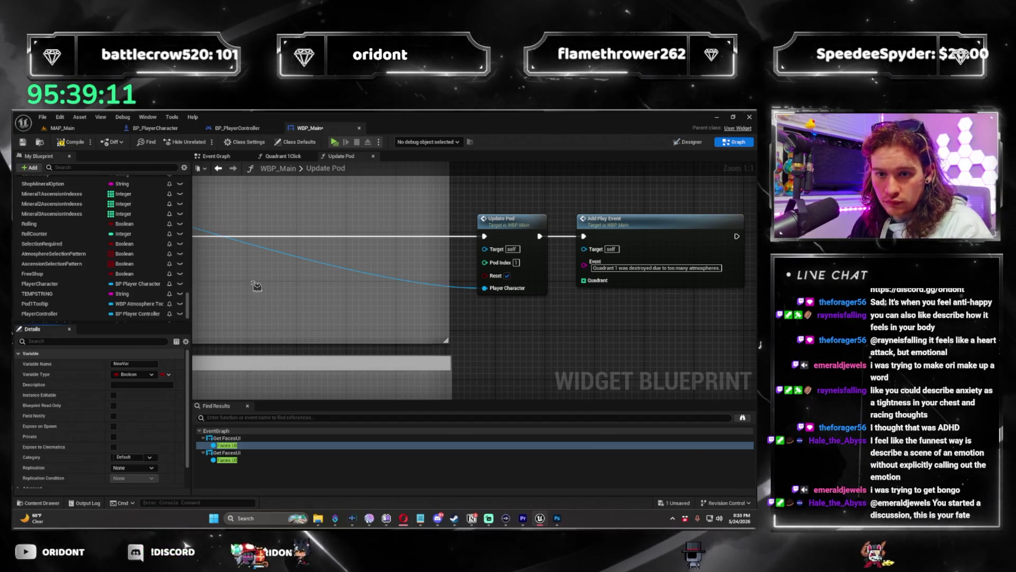
pyautogui.click(149, 364)
pyautogui.write('Qua')
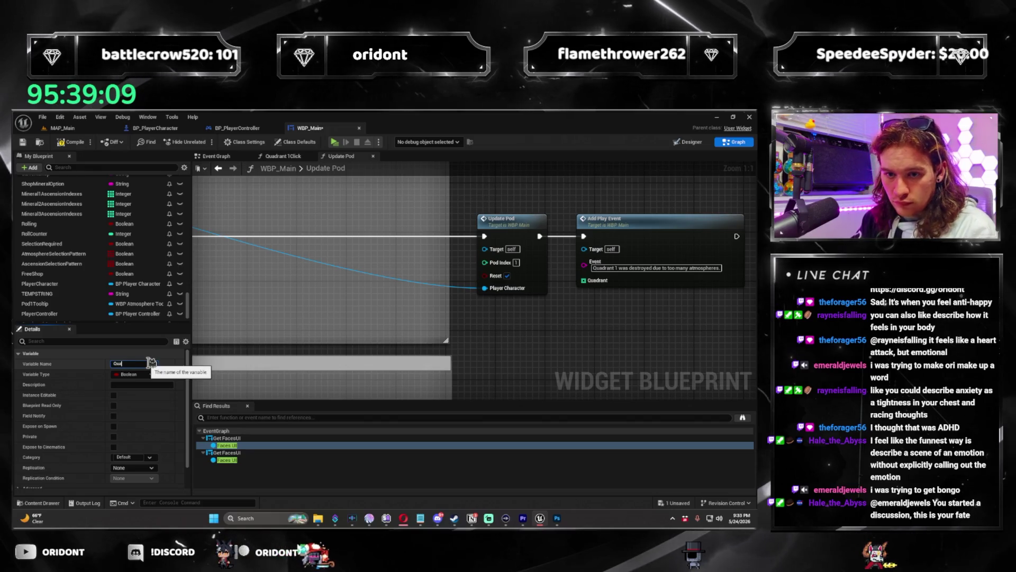
pyautogui.write('drant2D')
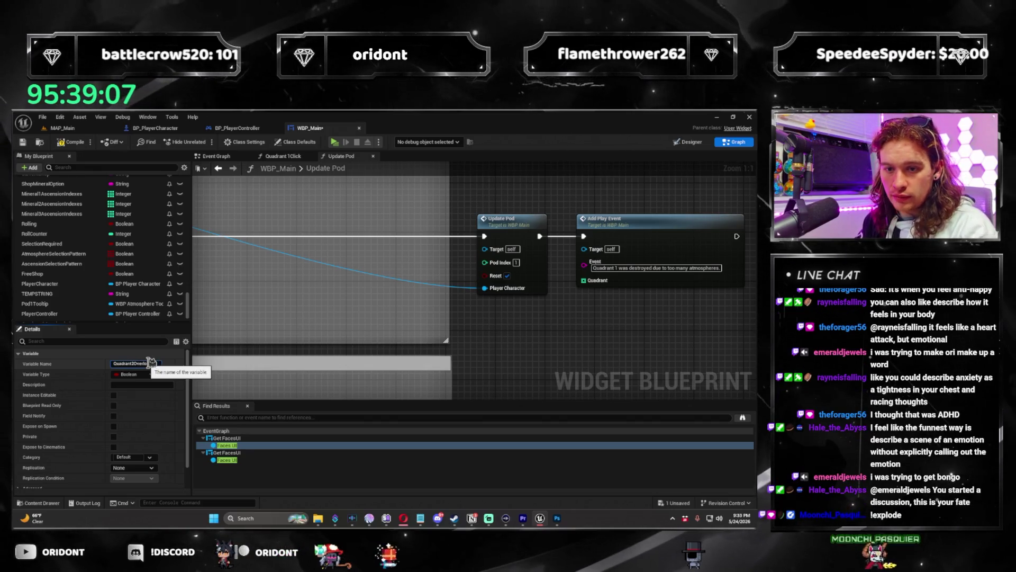
pyautogui.press('Return')
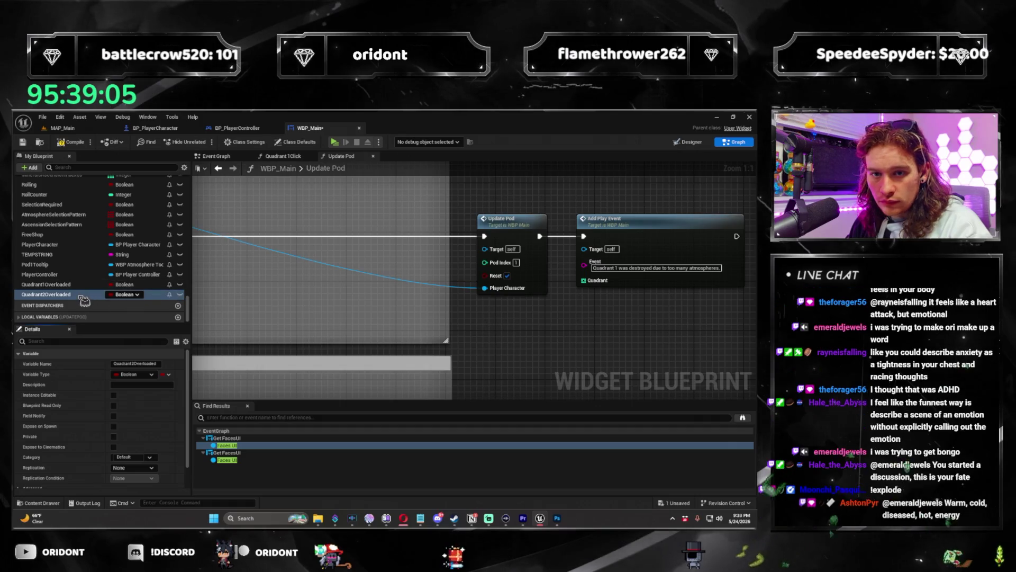
# Step: Duplicate the overloaded variable and rename the copy Quadrant3Overloaded
pyautogui.hotkey('ctrl', 'd')
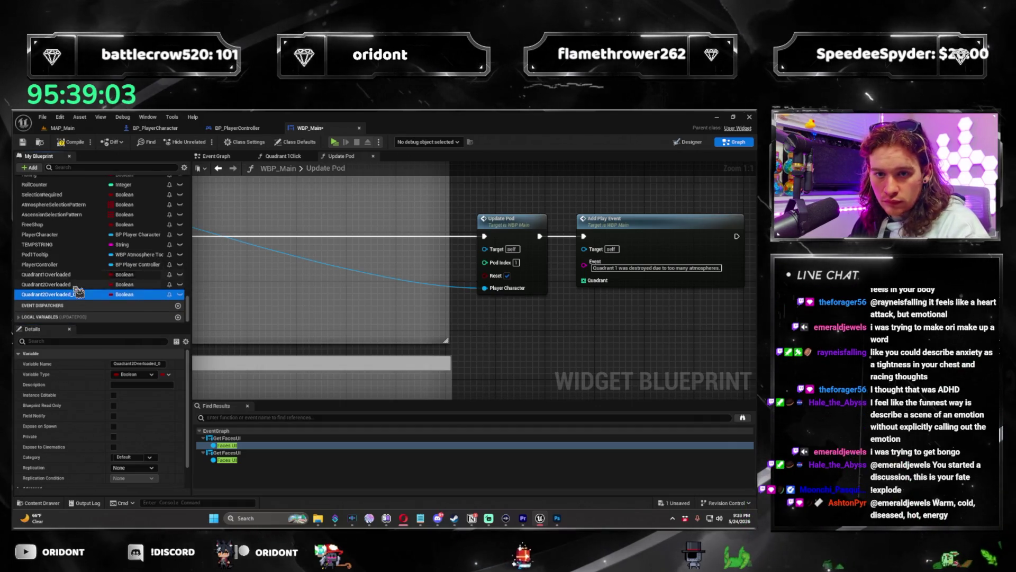
pyautogui.doubleClick(84, 296)
pyautogui.press('BackSpace')
pyautogui.press('BackSpace')
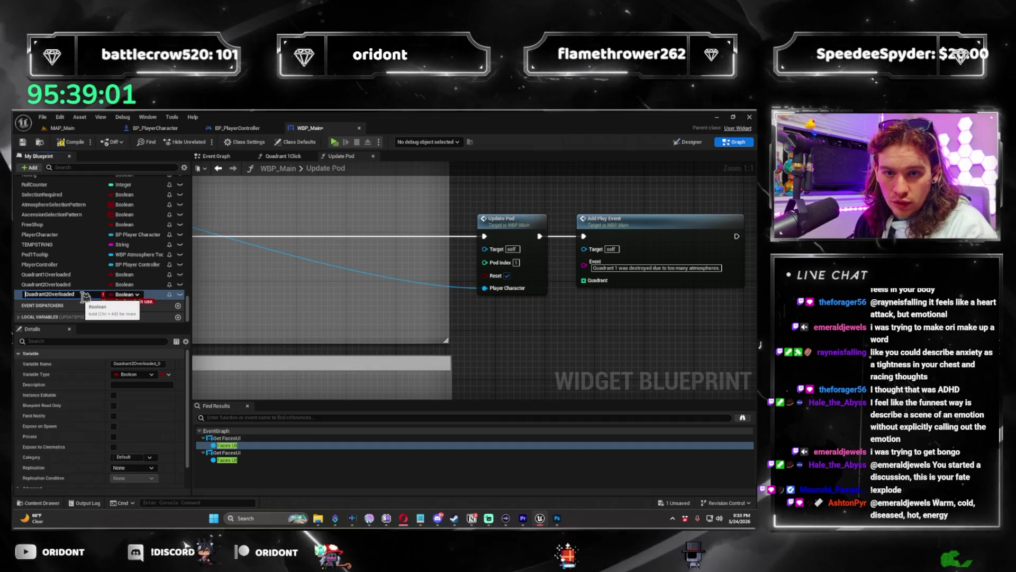
pyautogui.press('Right')
pyautogui.press('Right')
pyautogui.press('Right')
pyautogui.press('BackSpace')
pyautogui.write('3')
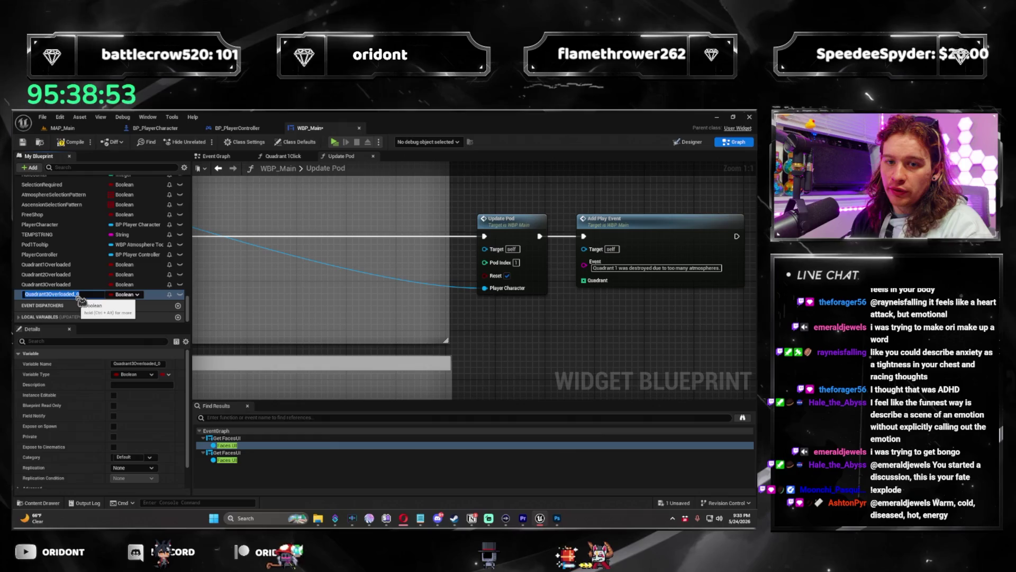
# Step: Rename the next copy Quadrant4Overloaded
pyautogui.press('BackSpace')
pyautogui.press('Left')
pyautogui.press('Left')
pyautogui.press('Left')
pyautogui.hotkey('shift', 'Left')
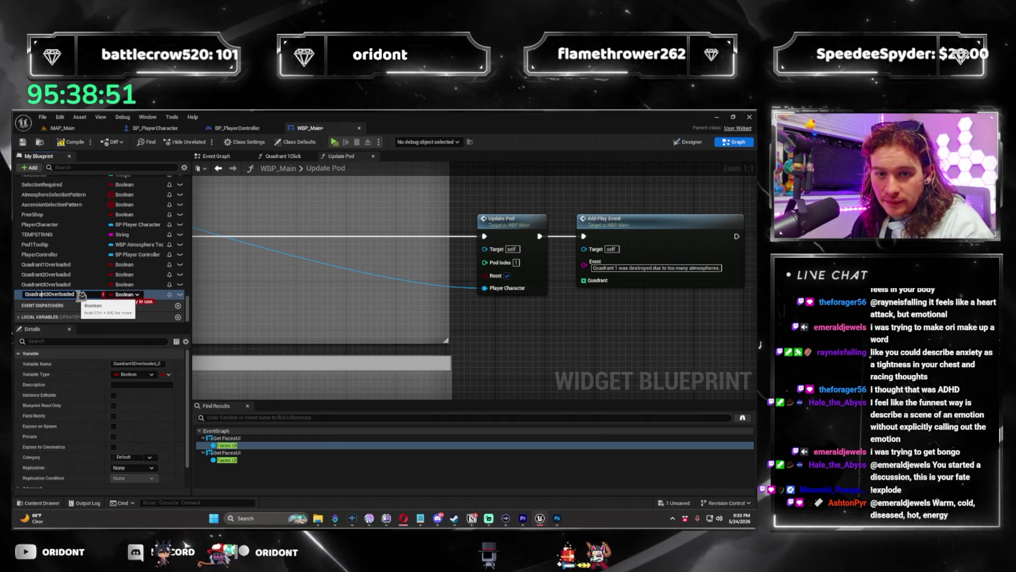
pyautogui.write('4')
pyautogui.press('Return')
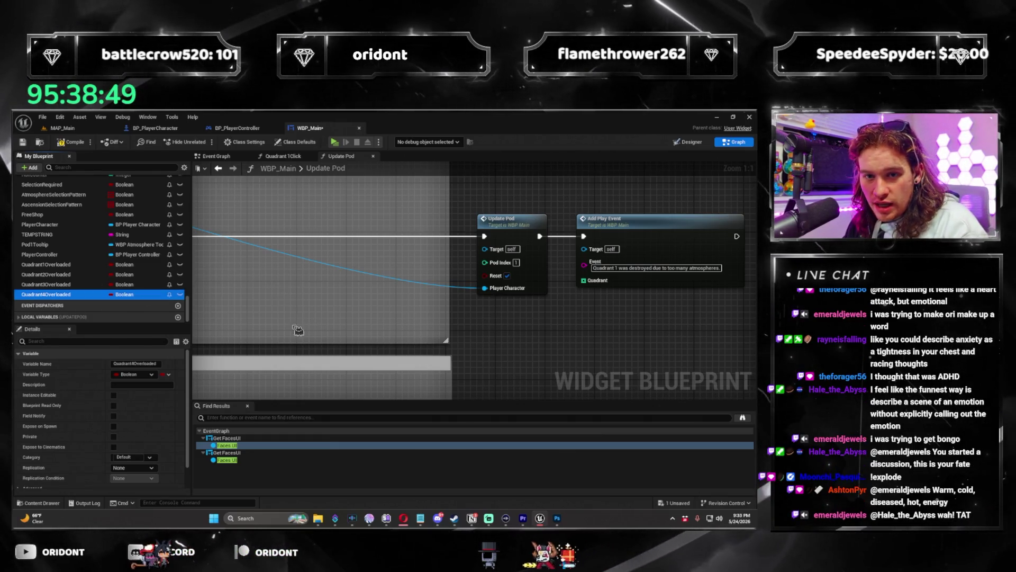
pyautogui.scroll(-3, 424, 344)
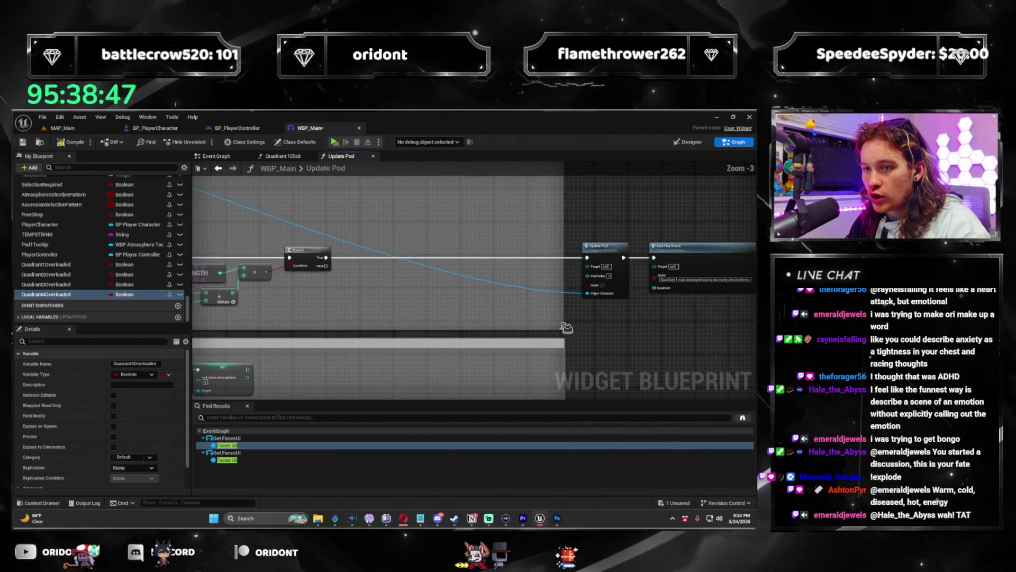
# Step: Place a SET Quadrant1Overloaded node above Update Pod in the graph
pyautogui.moveTo(55, 272)
pyautogui.mouseDown()
pyautogui.moveTo(260, 239)
pyautogui.moveTo(493, 245)
pyautogui.mouseUp()
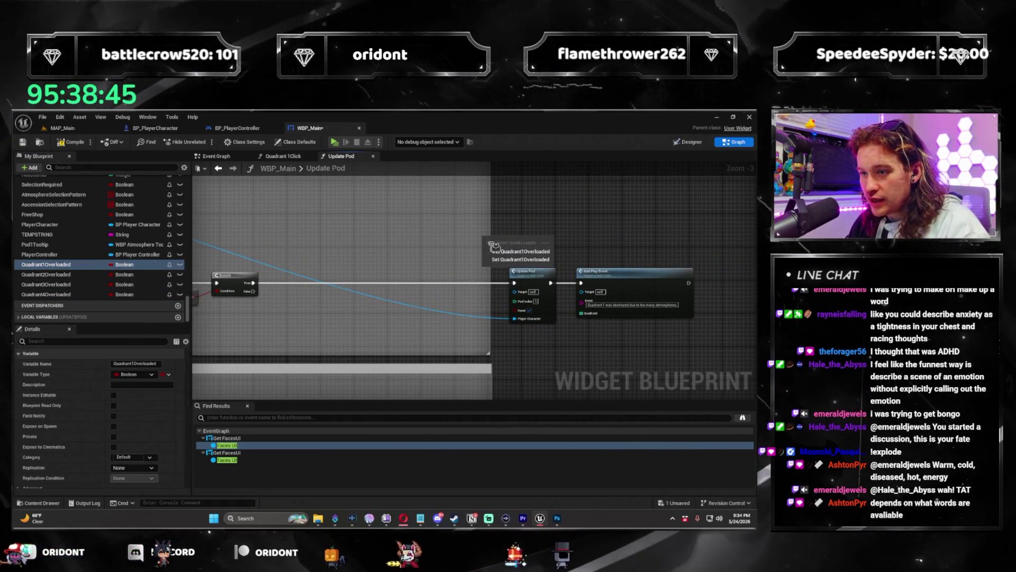
pyautogui.click(499, 259)
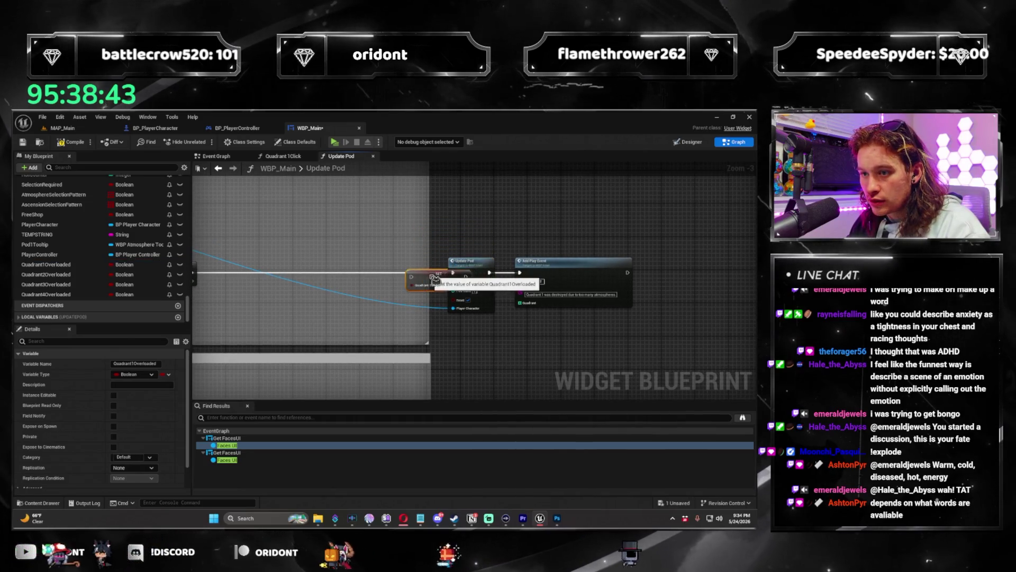
pyautogui.moveTo(420, 276)
pyautogui.mouseDown()
pyautogui.moveTo(459, 239)
pyautogui.moveTo(450, 240)
pyautogui.moveTo(593, 238)
pyautogui.moveTo(477, 324)
pyautogui.mouseUp()
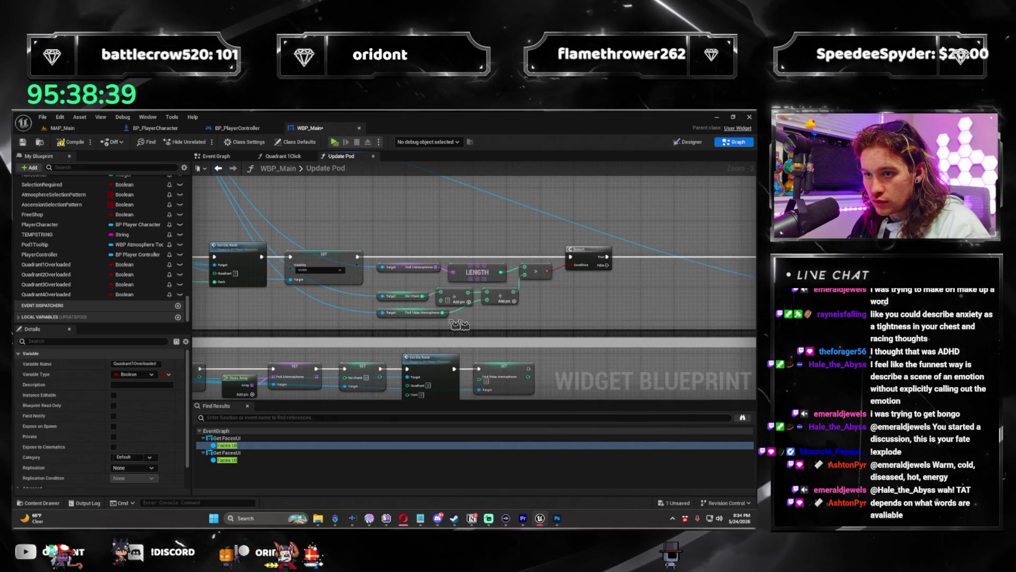
# Step: Route execution through the SET node into Add Play Event, moving Update Pod out of the chain
pyautogui.scroll(-2, 470, 306)
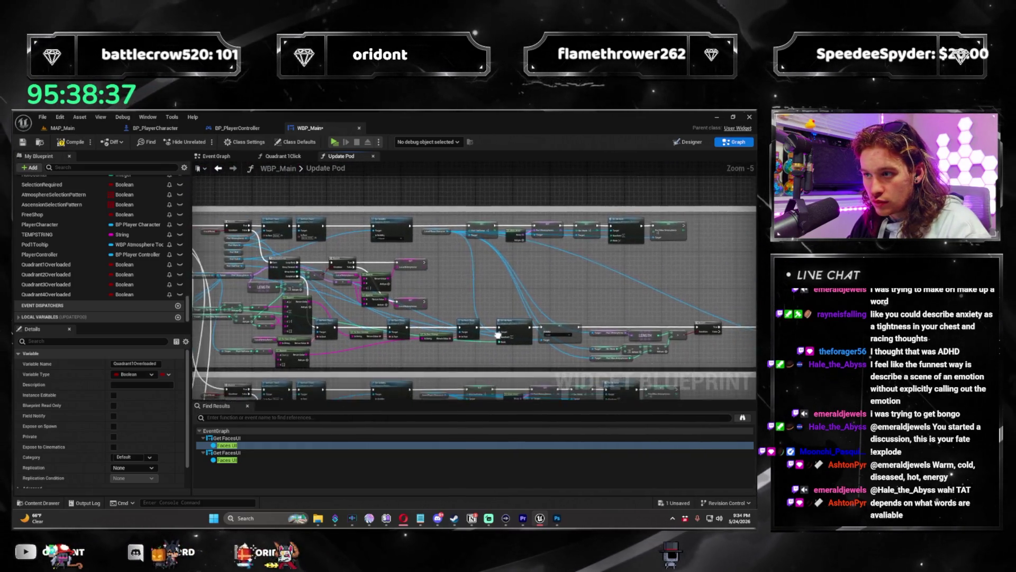
pyautogui.scroll(-2, 469, 305)
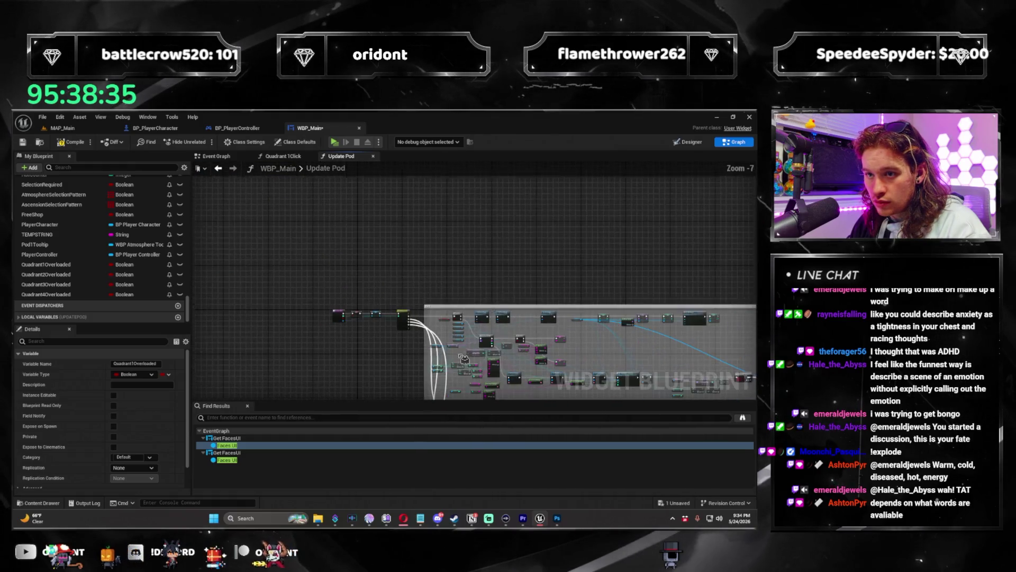
pyautogui.moveTo(411, 241); pyautogui.dragTo(545, 291)
pyautogui.scroll(4, 408, 268)
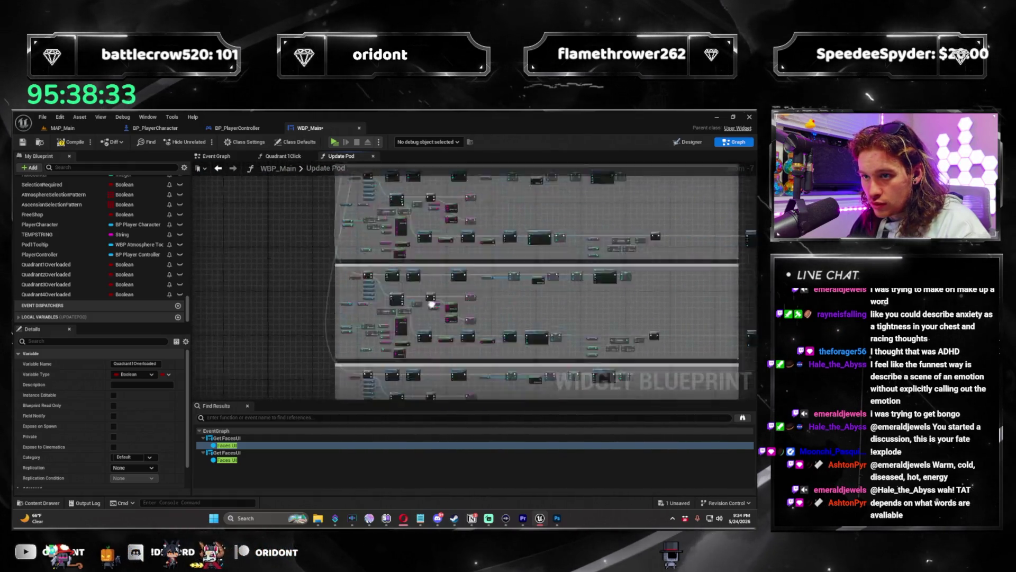
pyautogui.moveTo(390, 259); pyautogui.dragTo(376, 357)
pyautogui.scroll(3, 376, 357)
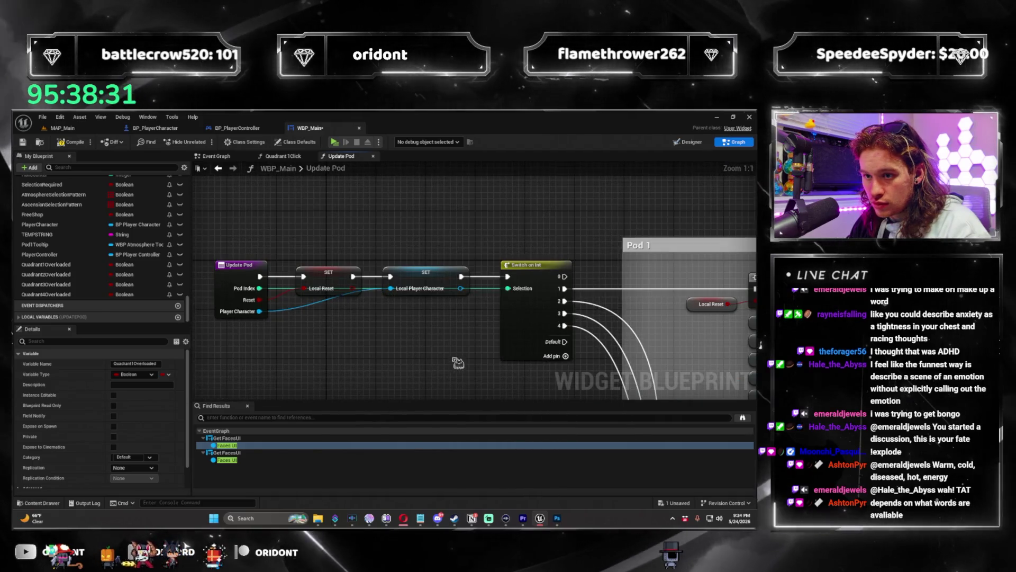
pyautogui.scroll(-3, 376, 356)
pyautogui.moveTo(376, 357)
pyautogui.mouseDown()
pyautogui.moveTo(487, 281)
pyautogui.moveTo(437, 347)
pyautogui.mouseUp()
pyautogui.scroll(2, 488, 281)
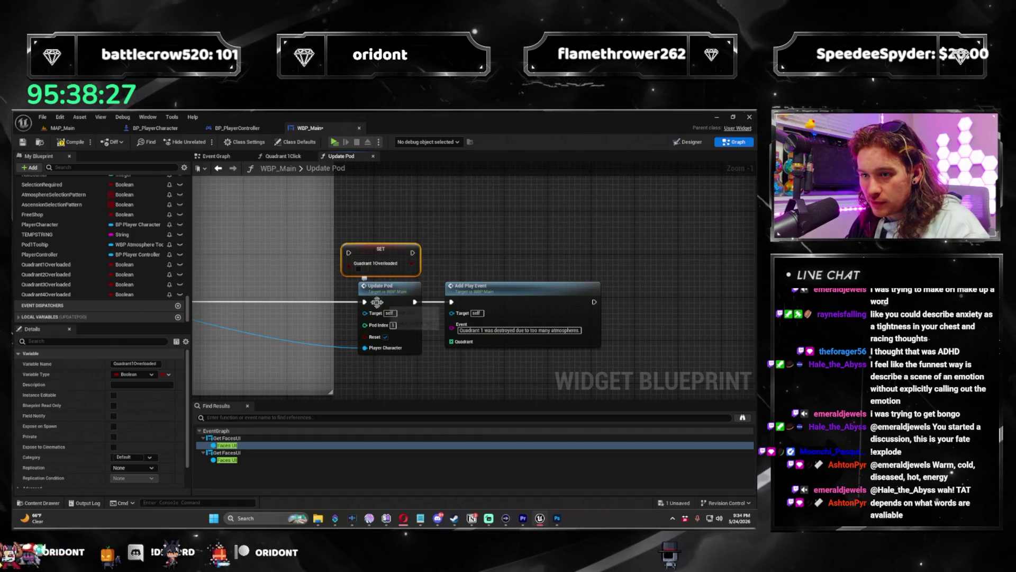
pyautogui.moveTo(365, 303); pyautogui.dragTo(349, 253)
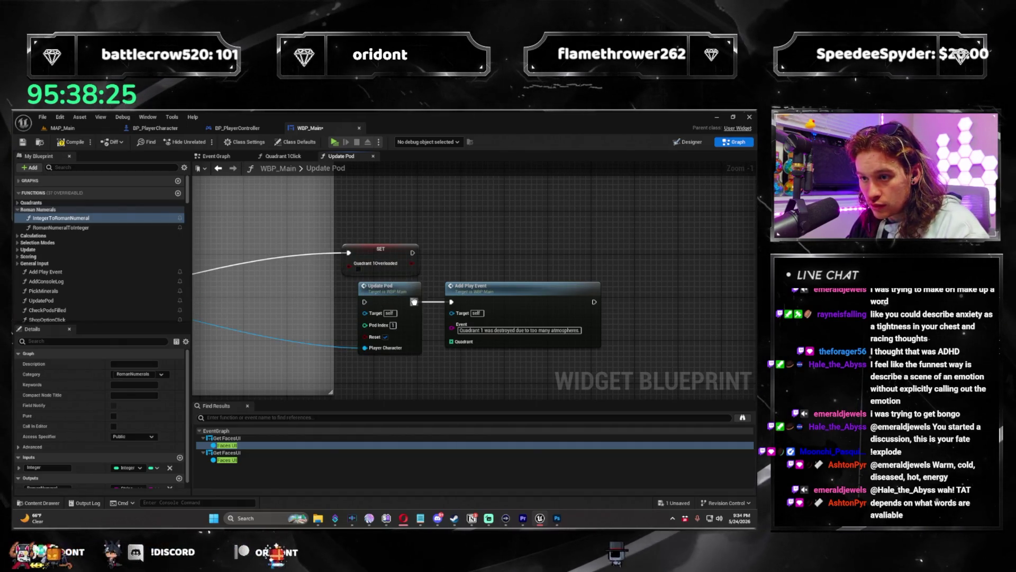
pyautogui.moveTo(396, 293)
pyautogui.mouseDown()
pyautogui.moveTo(396, 378)
pyautogui.moveTo(396, 286)
pyautogui.mouseUp()
pyautogui.moveTo(403, 175); pyautogui.dragTo(410, 280)
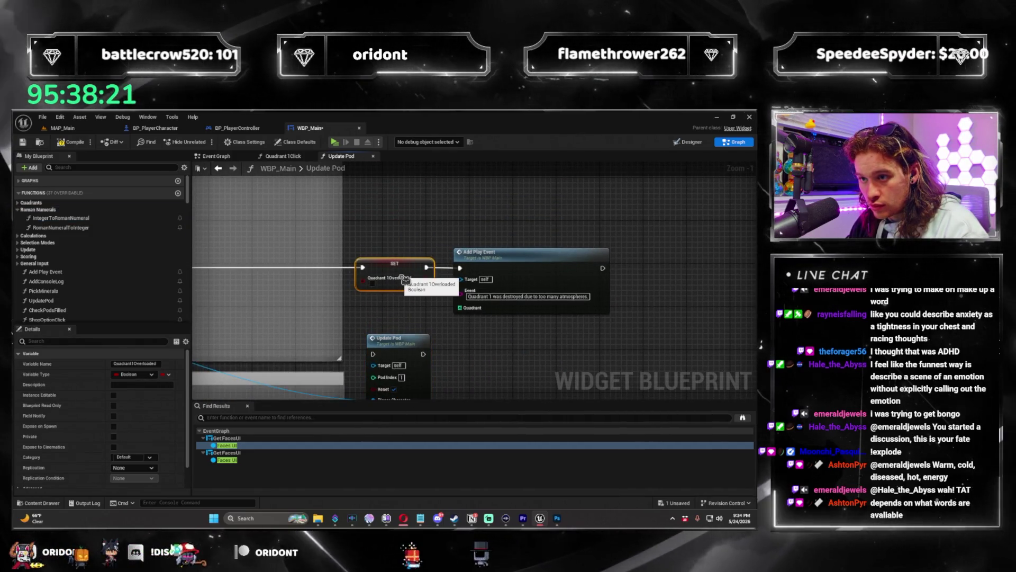
# Step: Change the Add Play Event message to say Quadrant 1 will be destroyed at round end unless rectified
pyautogui.click(497, 295)
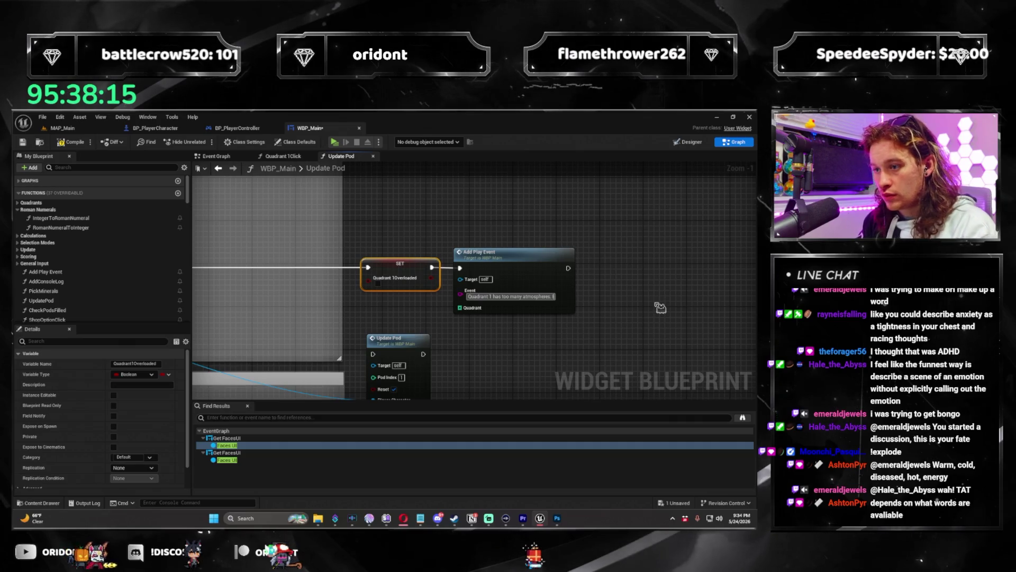
pyautogui.write('be destroyed at')
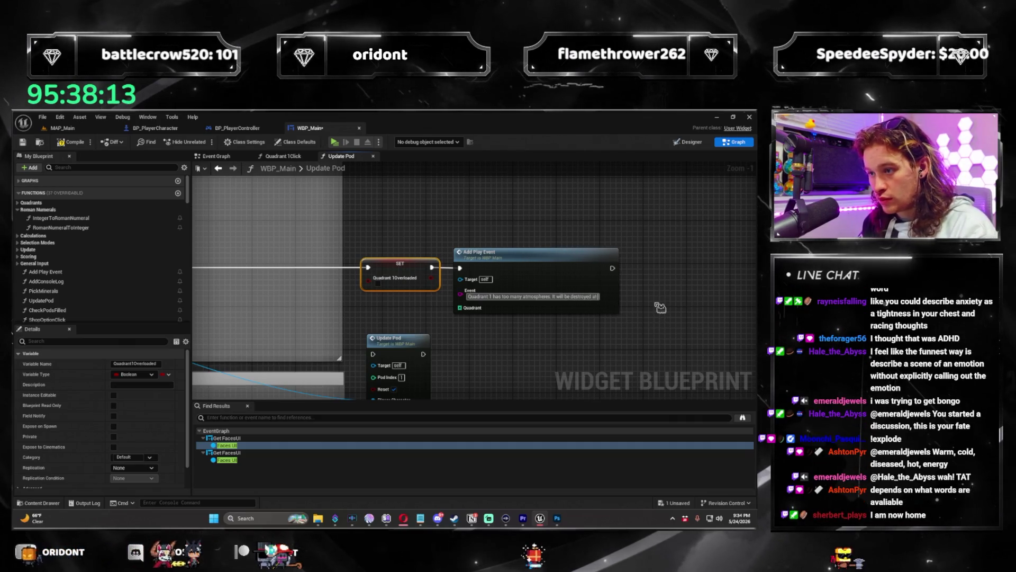
pyautogui.write(' the end of the round unless')
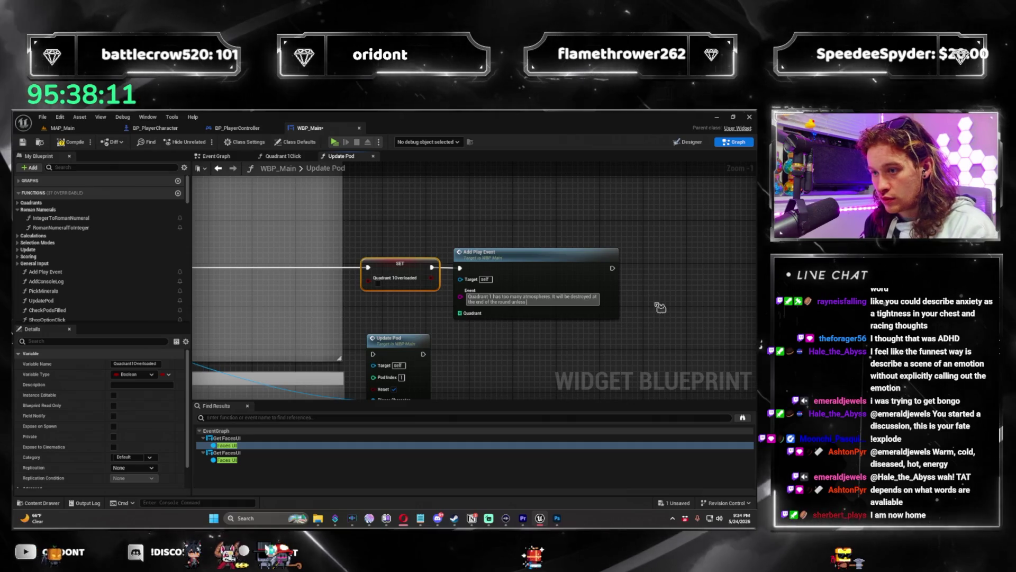
pyautogui.write(' rectified.')
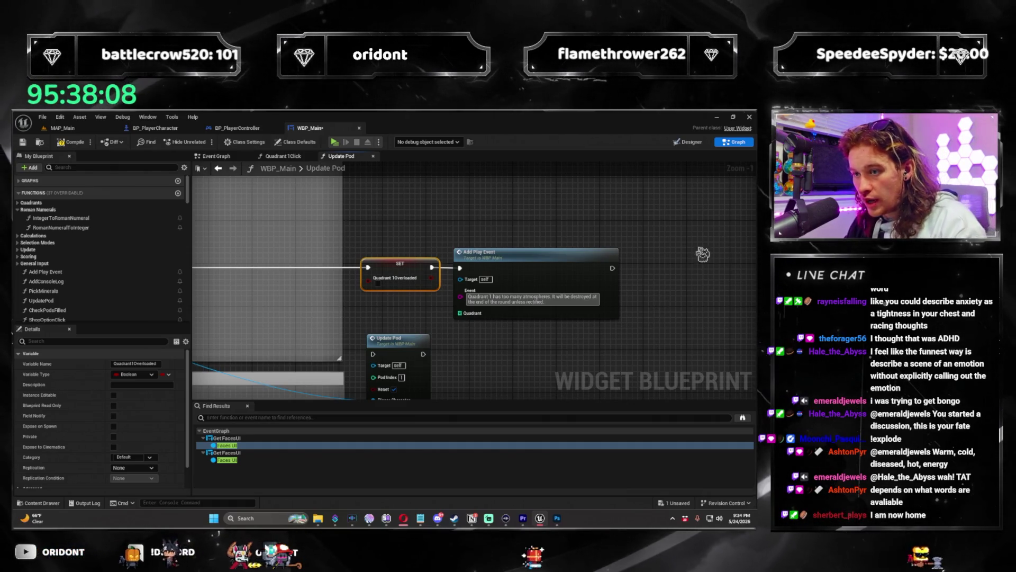
pyautogui.click(703, 254)
# Step: Tick Quadrant1Overloaded true on the SET node and place Update Pod above it
pyautogui.moveTo(596, 343)
pyautogui.mouseDown()
pyautogui.moveTo(610, 282)
pyautogui.moveTo(579, 332)
pyautogui.mouseUp()
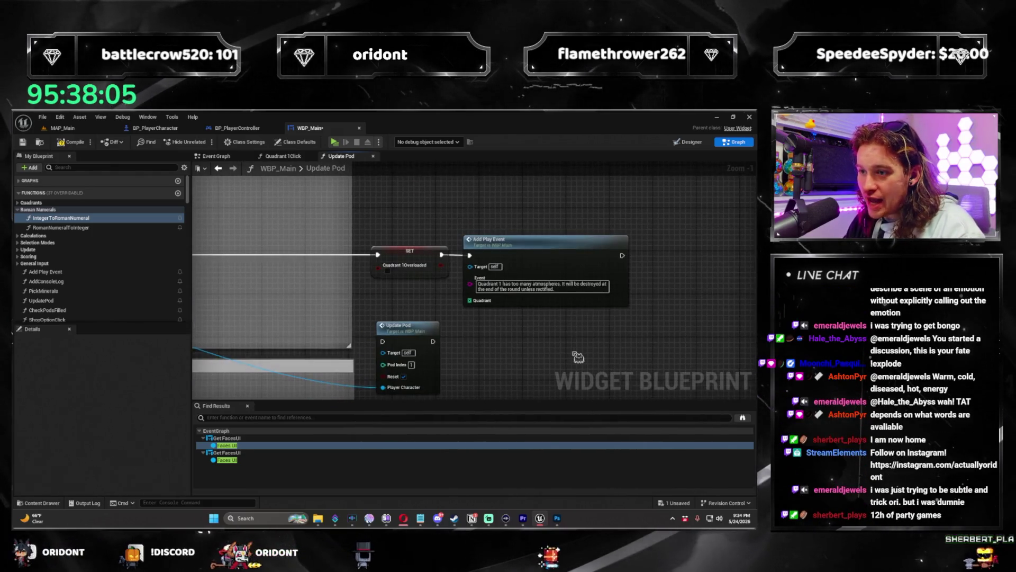
pyautogui.scroll(1, 434, 365)
pyautogui.moveTo(408, 323); pyautogui.dragTo(410, 286)
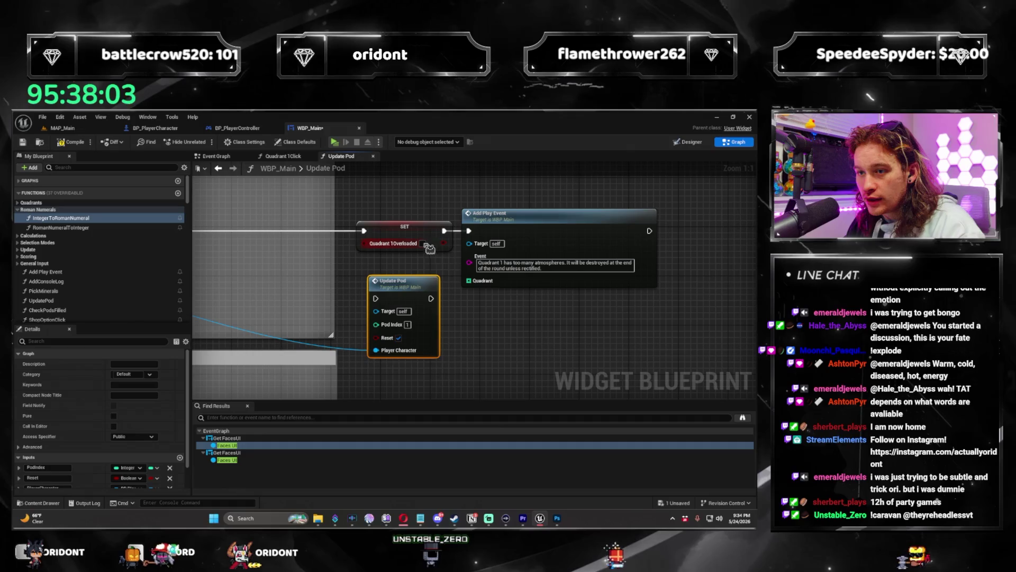
pyautogui.click(426, 244)
pyautogui.moveTo(404, 368); pyautogui.dragTo(419, 347)
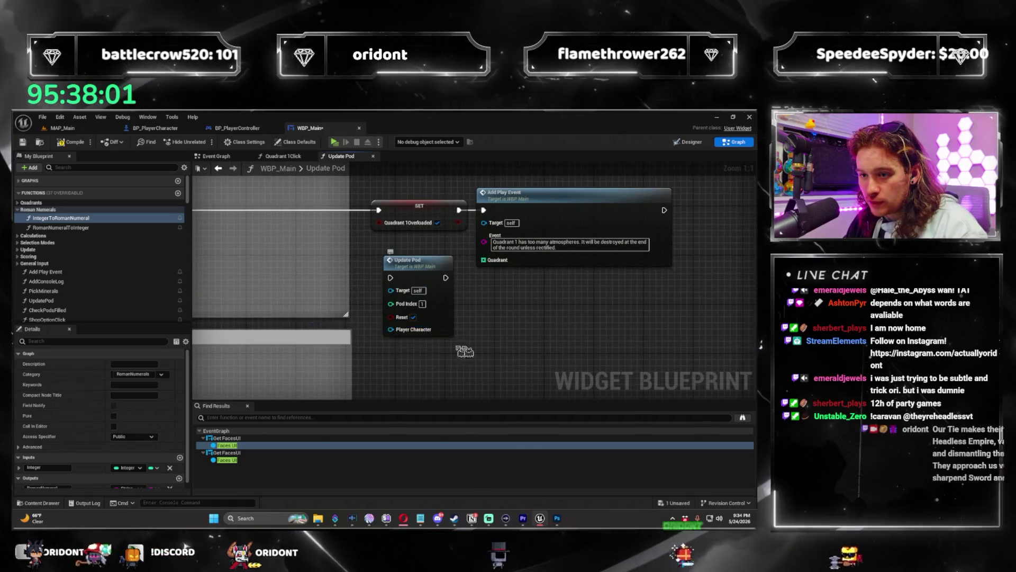
pyautogui.scroll(-5, 583, 323)
pyautogui.moveTo(528, 301); pyautogui.dragTo(528, 233)
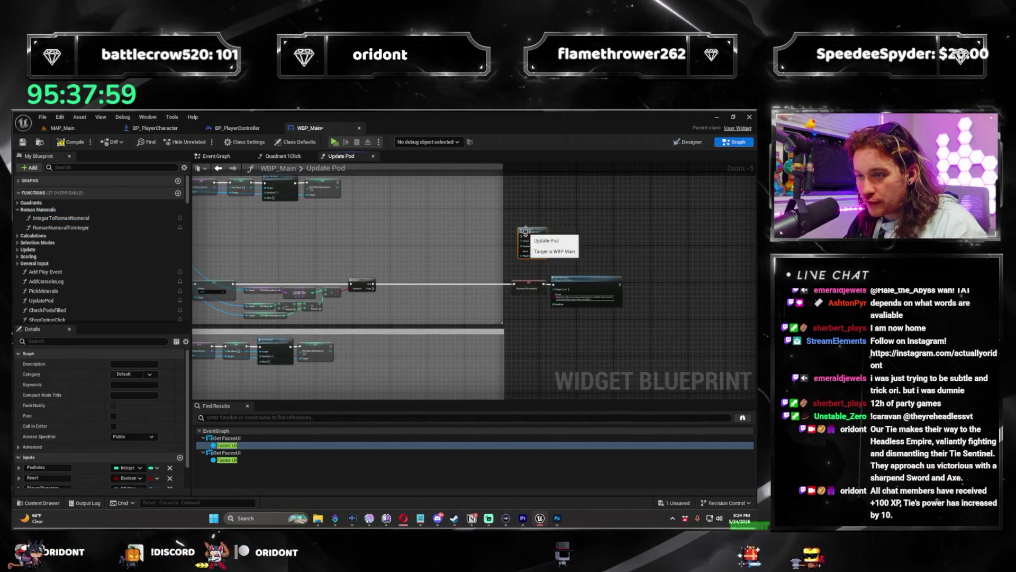
# Step: Add a SET Quadrant2Overloaded node off the quadrant 2 Branch's True output
pyautogui.scroll(2, 617, 390)
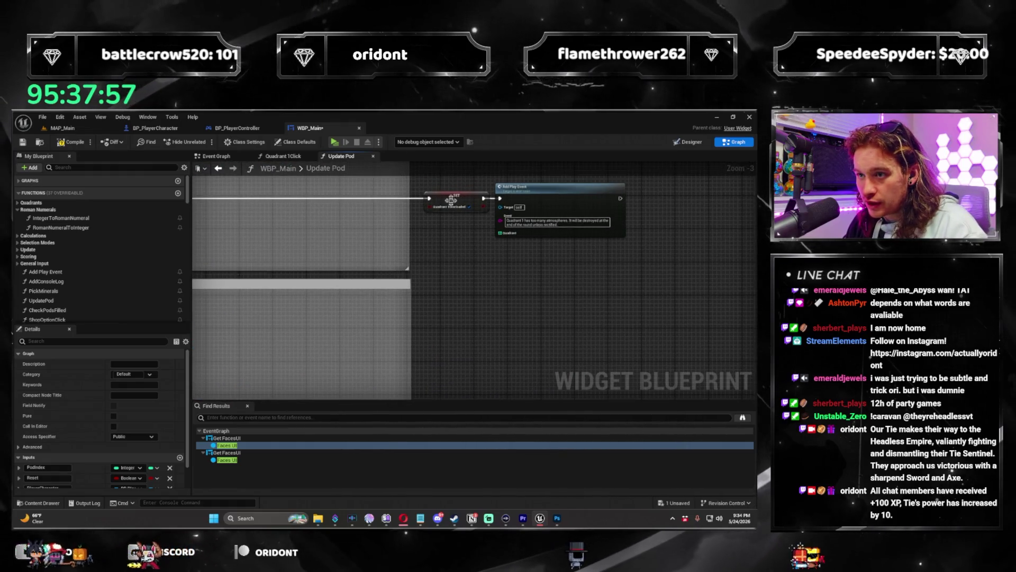
pyautogui.moveTo(450, 200); pyautogui.dragTo(545, 301)
pyautogui.scroll(2, 546, 300)
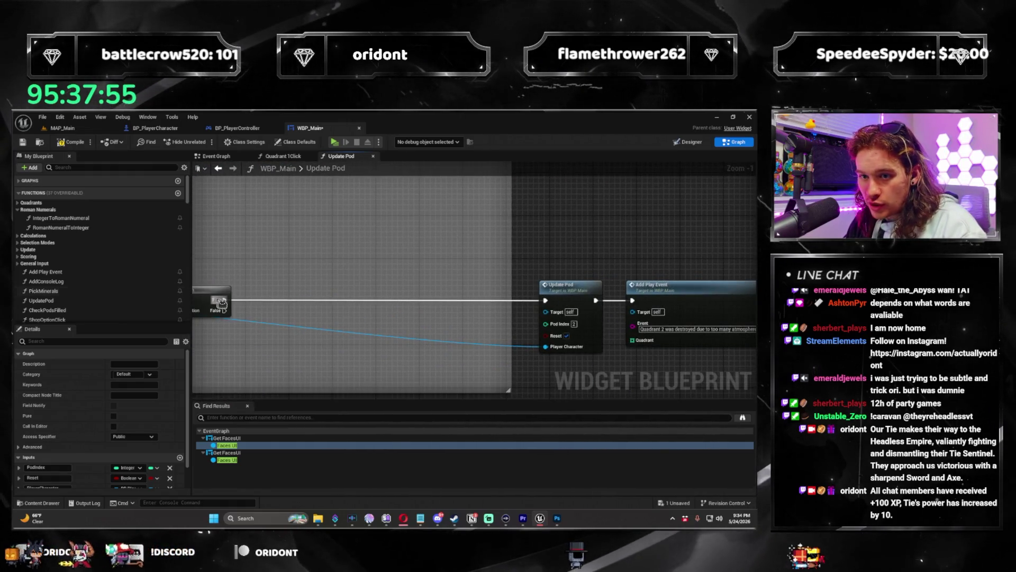
pyautogui.moveTo(498, 221); pyautogui.dragTo(536, 238)
pyautogui.write('set quadrant')
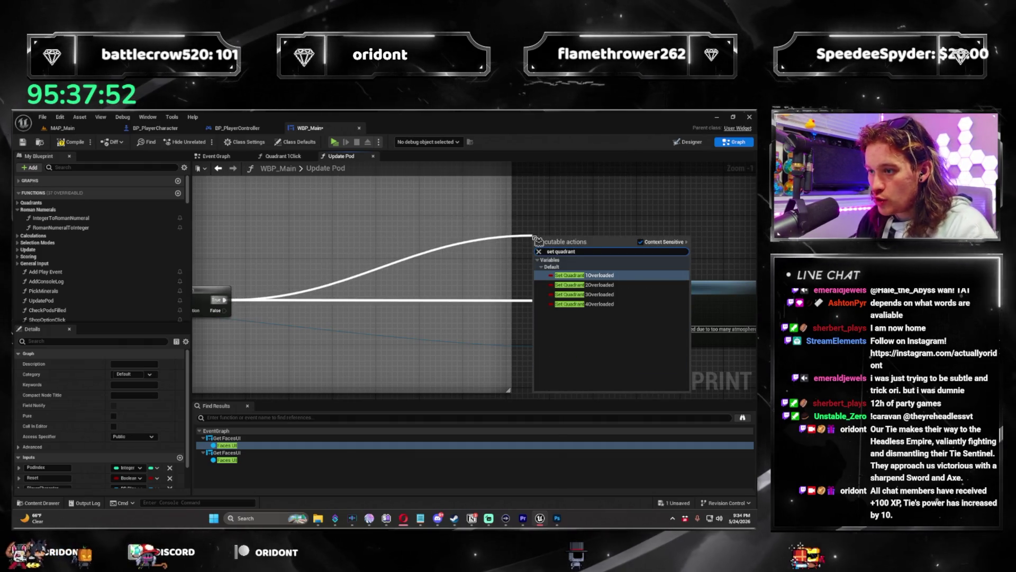
pyautogui.click(569, 285)
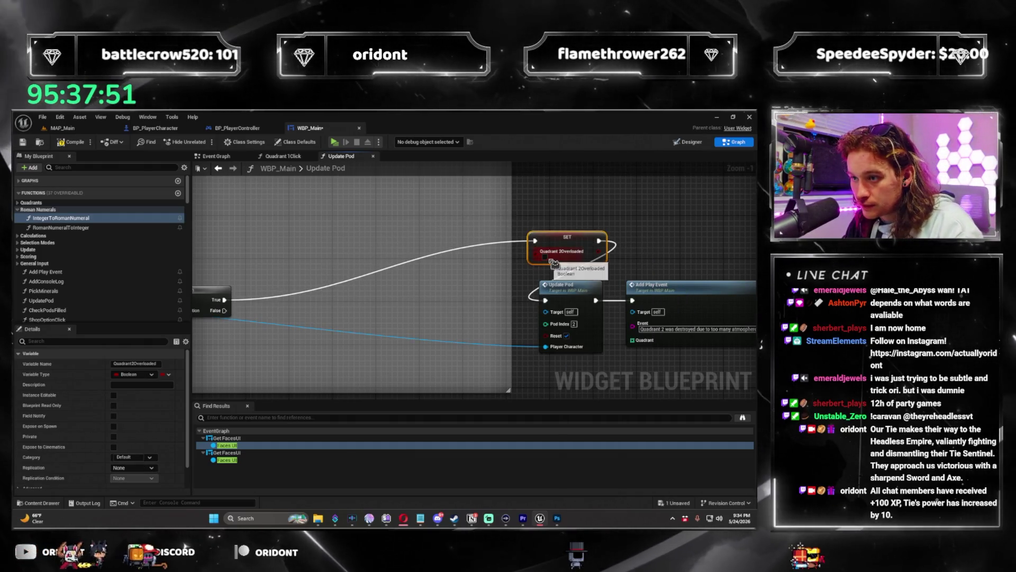
# Step: Disconnect and delete quadrant 2's Update Pod node, aligning the SET node with Add Play Event
pyautogui.keyDown('alt'); pyautogui.click(545, 300); pyautogui.keyUp('alt')
pyautogui.keyDown('alt'); pyautogui.click(595, 300); pyautogui.keyUp('alt')
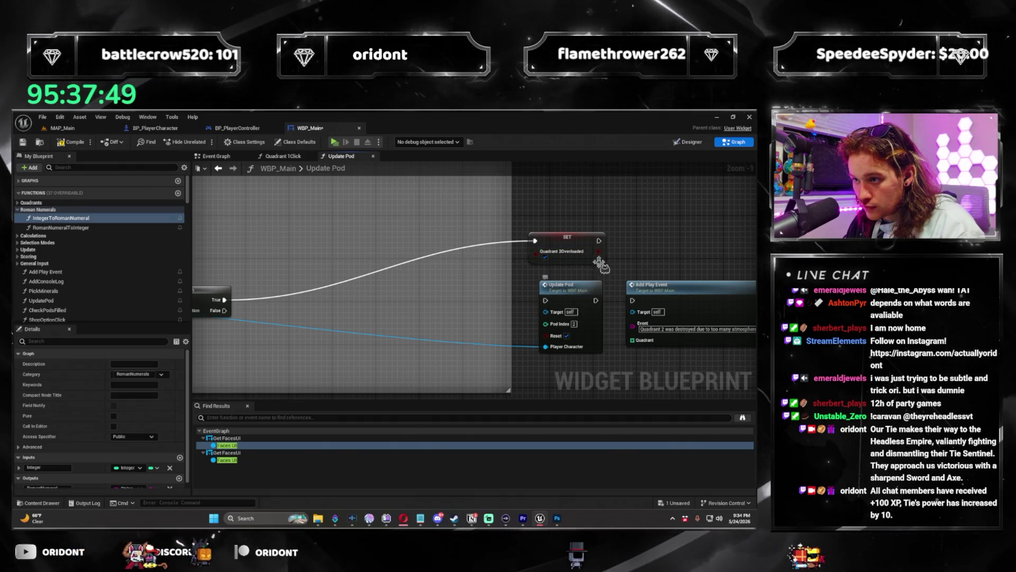
pyautogui.click(578, 349)
pyautogui.press('Delete')
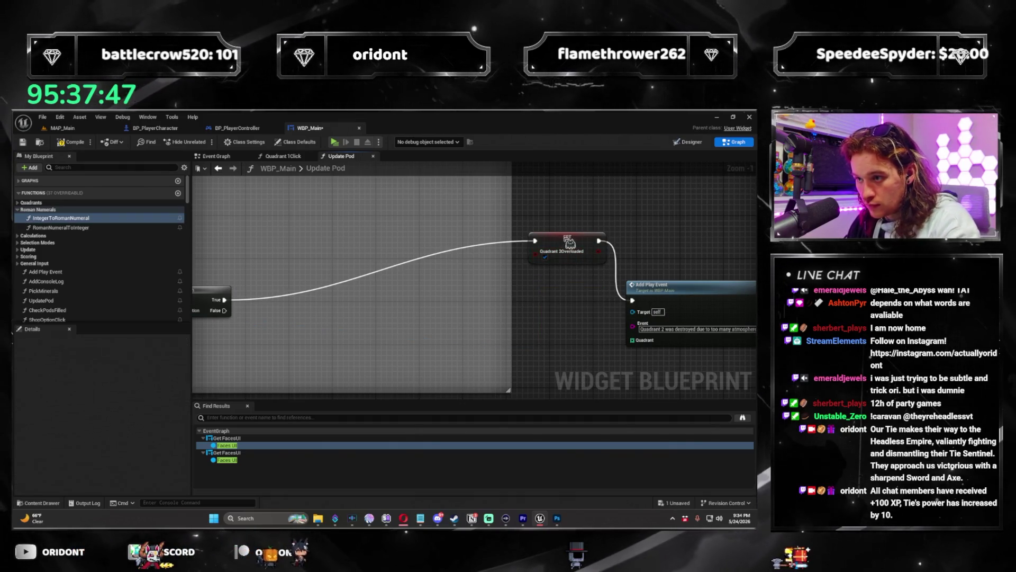
pyautogui.moveTo(569, 242); pyautogui.dragTo(574, 303)
# Step: Change the play event message's quadrant number from 1 to 2
pyautogui.scroll(-4, 572, 302)
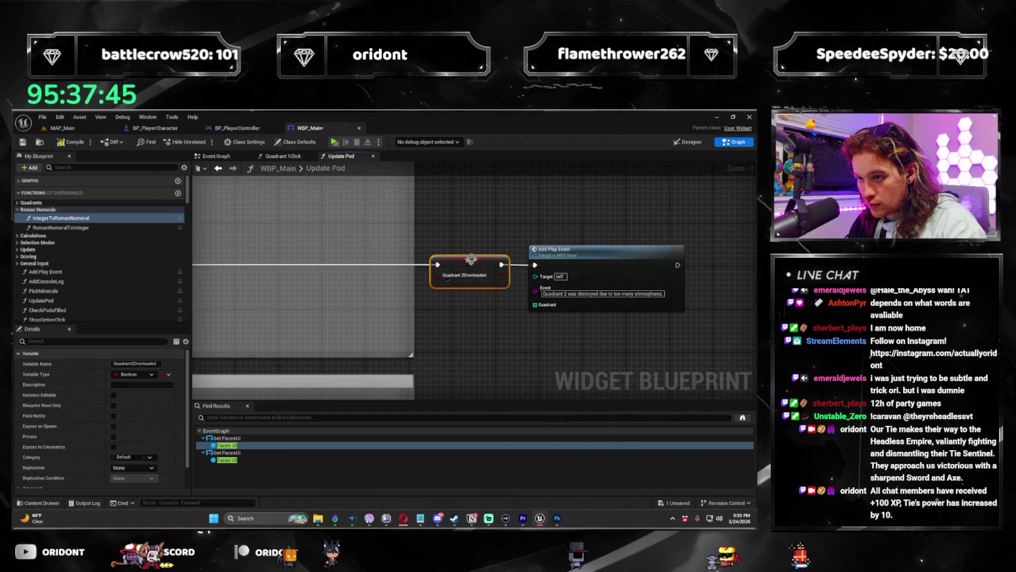
pyautogui.scroll(5, 526, 304)
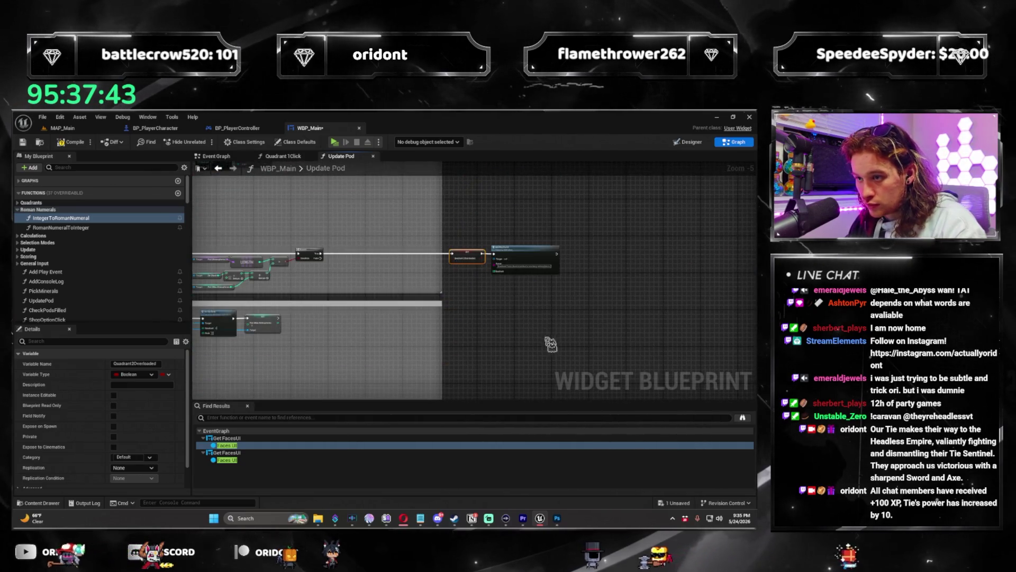
pyautogui.write('2')
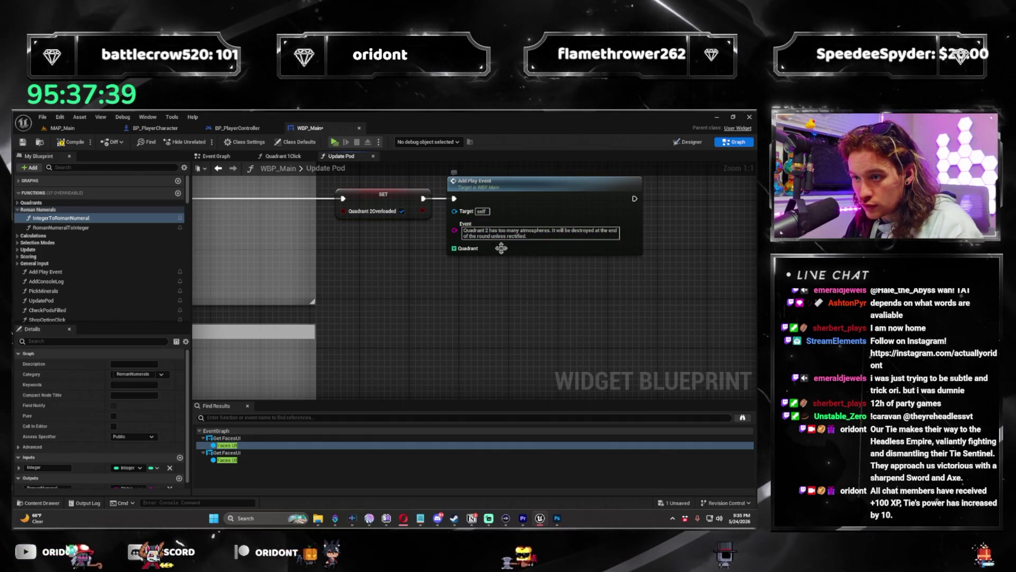
pyautogui.scroll(-3, 529, 254)
pyautogui.click(497, 268)
pyautogui.scroll(-2, 487, 296)
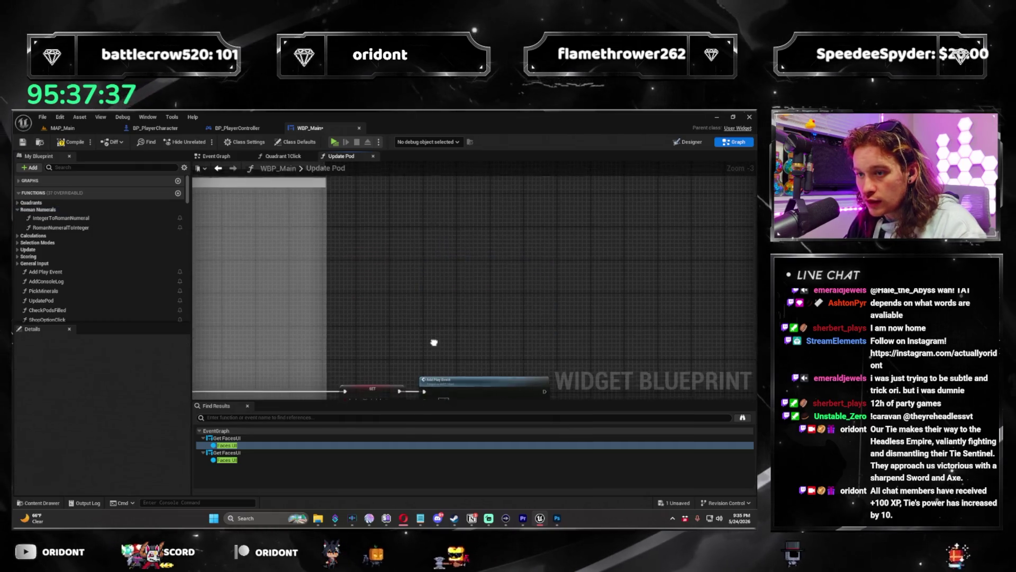
# Step: Add a Make Array node feeding the Quadrant 2 play event's Quadrant input
pyautogui.scroll(2, 482, 318)
pyautogui.click(476, 330)
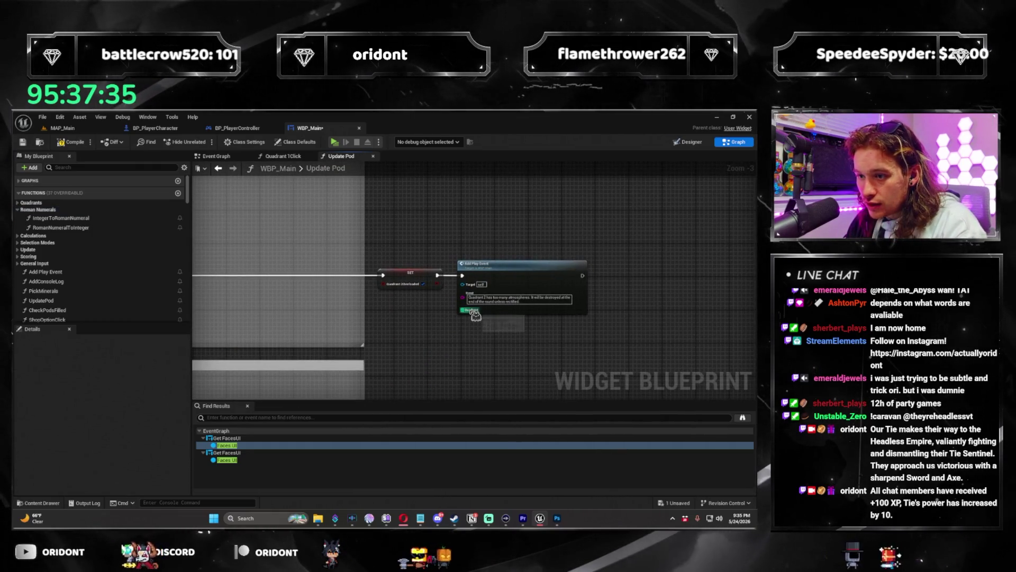
pyautogui.moveTo(475, 316); pyautogui.dragTo(459, 323)
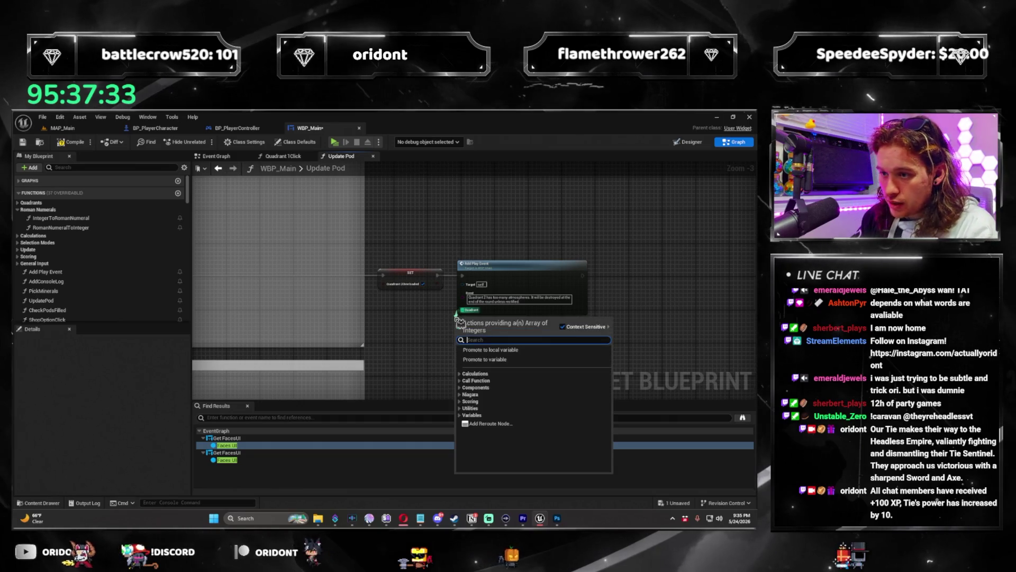
pyautogui.write('make array')
pyautogui.press('Return')
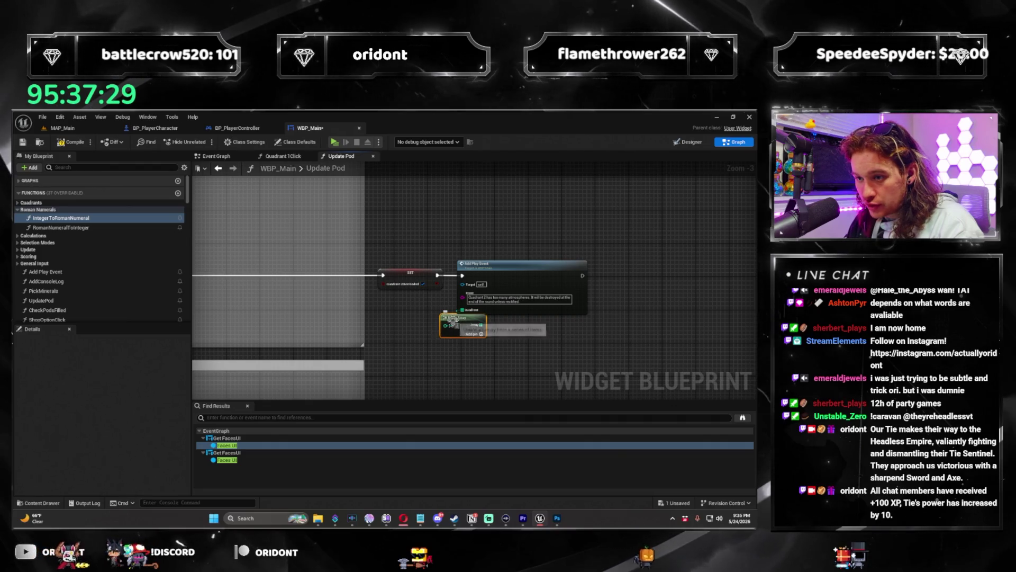
# Step: Position the Make Array node, then bring the Branch and Quadrant 3 nodes into view
pyautogui.moveTo(453, 319); pyautogui.dragTo(475, 330)
pyautogui.moveTo(474, 214); pyautogui.dragTo(459, 279)
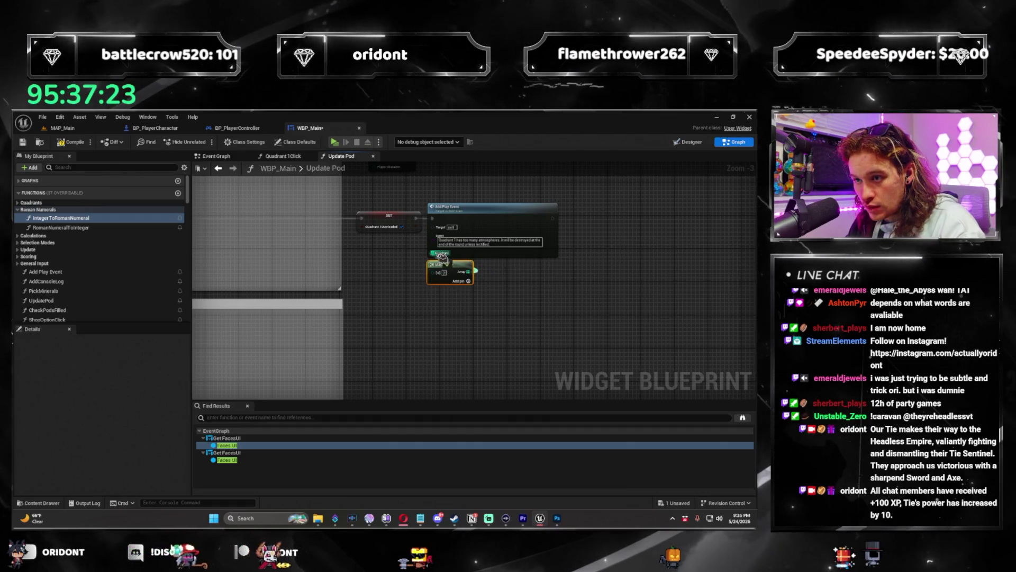
pyautogui.moveTo(450, 281); pyautogui.dragTo(449, 279)
pyautogui.click(466, 289)
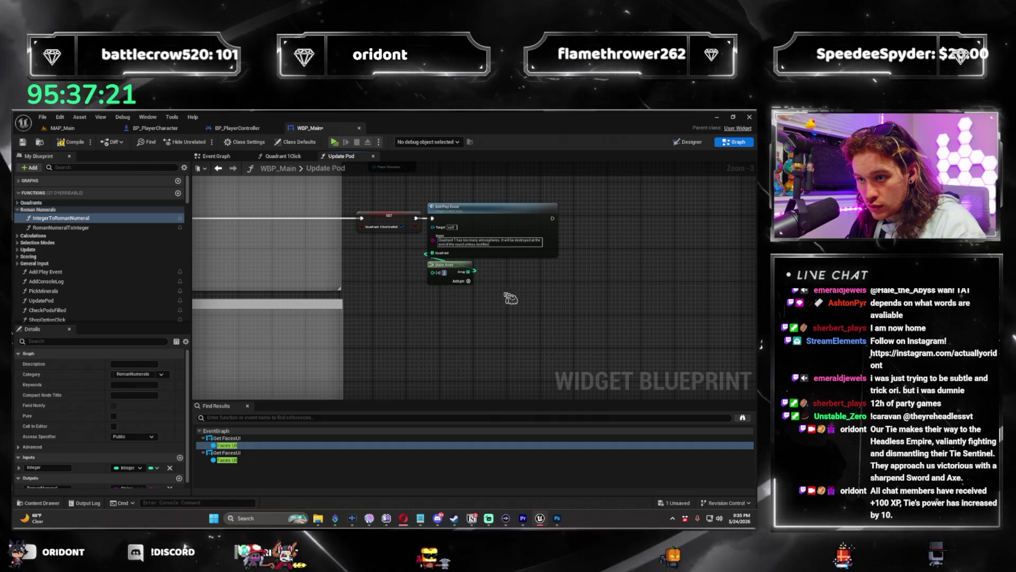
pyautogui.scroll(-2, 552, 318)
pyautogui.scroll(4, 396, 264)
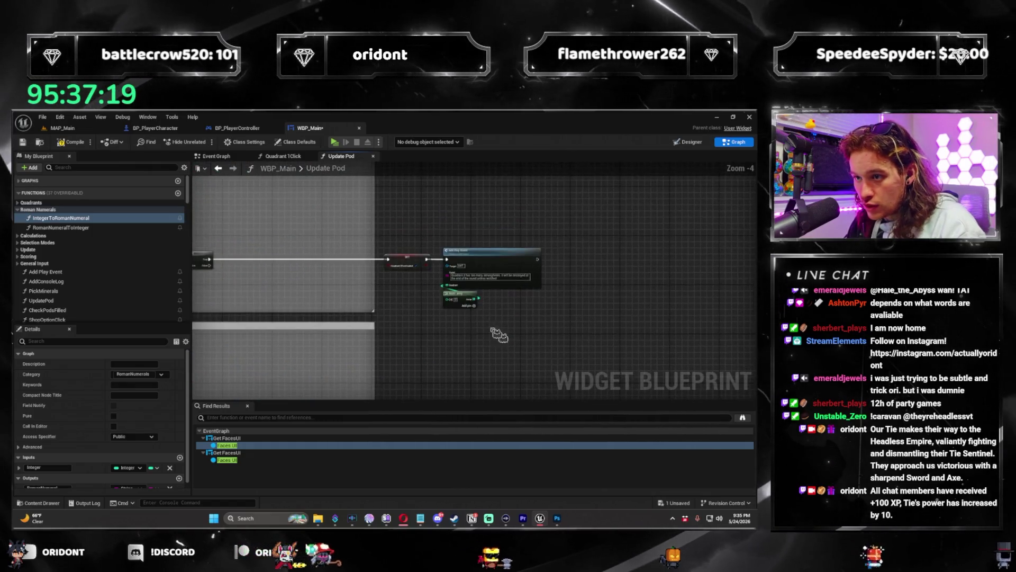
pyautogui.moveTo(374, 224)
pyautogui.mouseDown()
pyautogui.moveTo(447, 284)
pyautogui.moveTo(454, 254)
pyautogui.moveTo(126, 260)
pyautogui.mouseUp()
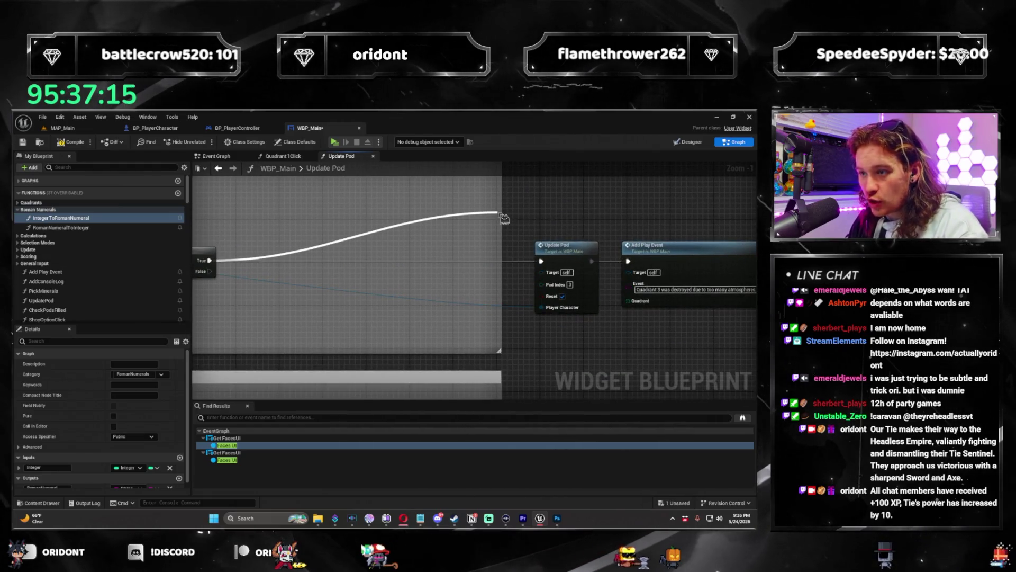
# Step: Add a SET Quadrant 3Overloaded node on the Branch True output, lined up before the Quadrant 3 play event
pyautogui.moveTo(503, 218); pyautogui.dragTo(504, 218)
pyautogui.write('set quadrant3')
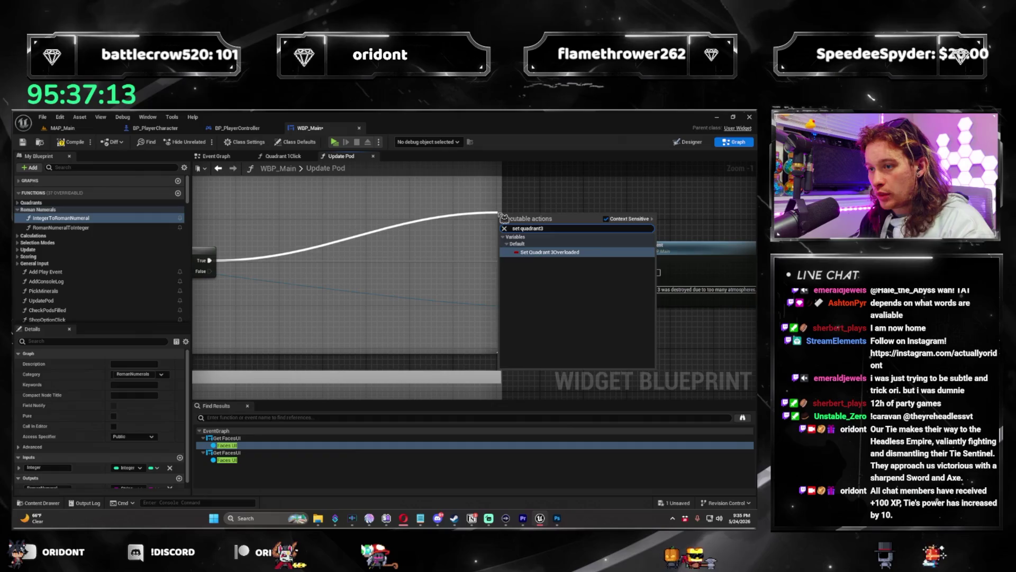
pyautogui.press('Return')
pyautogui.moveTo(554, 234); pyautogui.dragTo(574, 270)
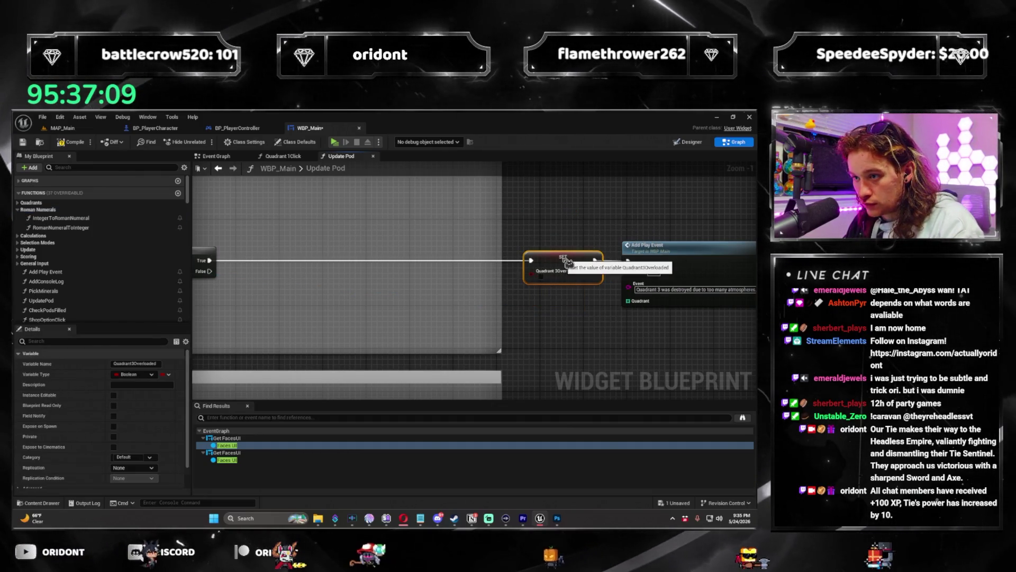
pyautogui.scroll(-3, 550, 286)
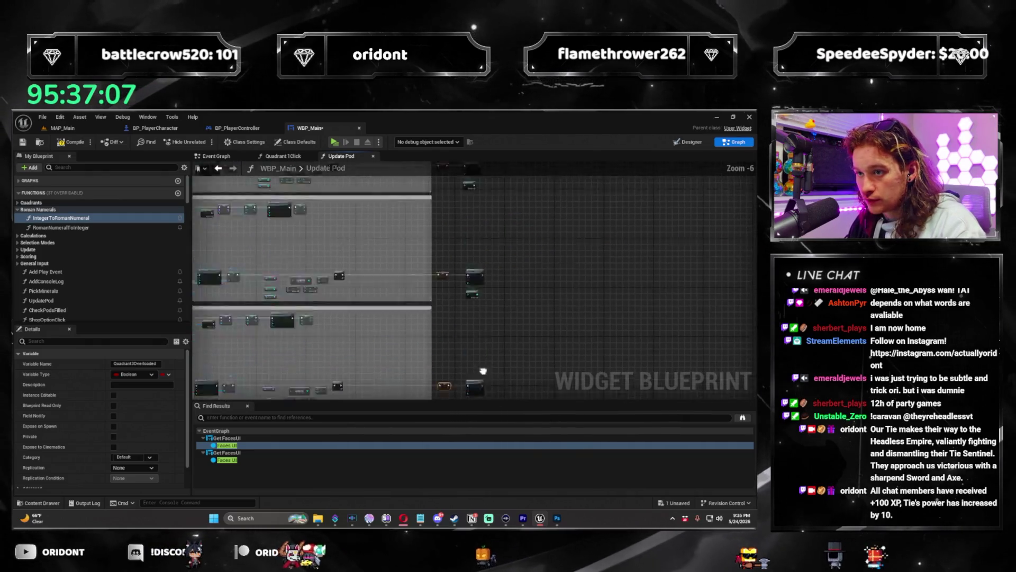
pyautogui.scroll(2, 473, 324)
pyautogui.scroll(-3, 498, 199)
pyautogui.scroll(4, 492, 234)
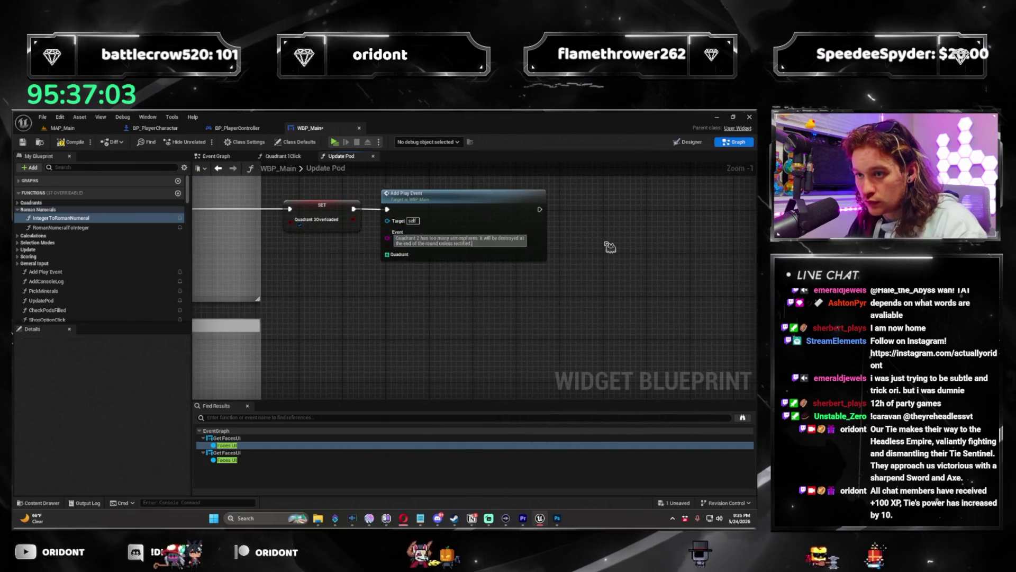
pyautogui.scroll(-4, 508, 284)
pyautogui.scroll(2, 443, 306)
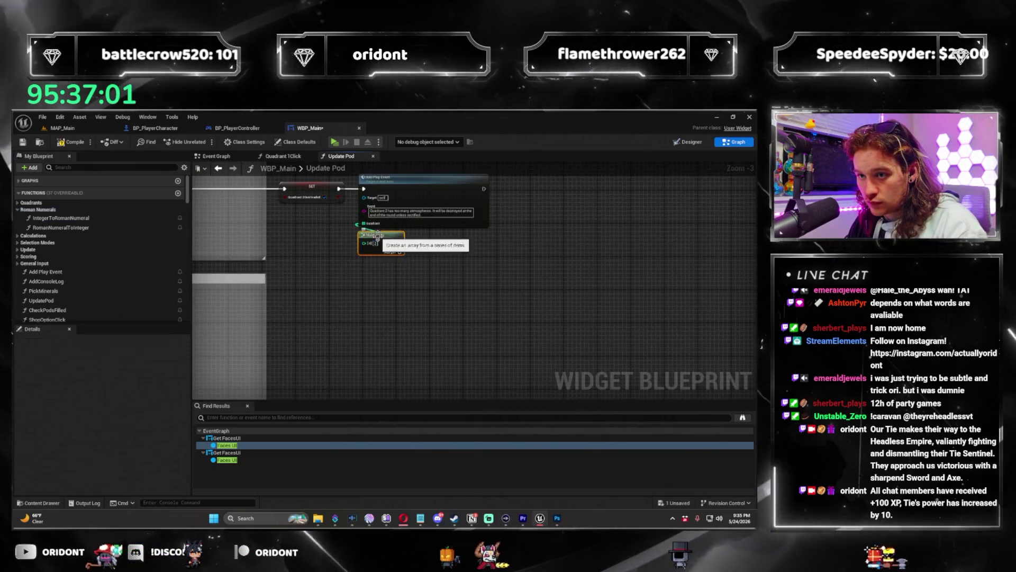
pyautogui.scroll(-3, 391, 297)
pyautogui.scroll(5, 412, 307)
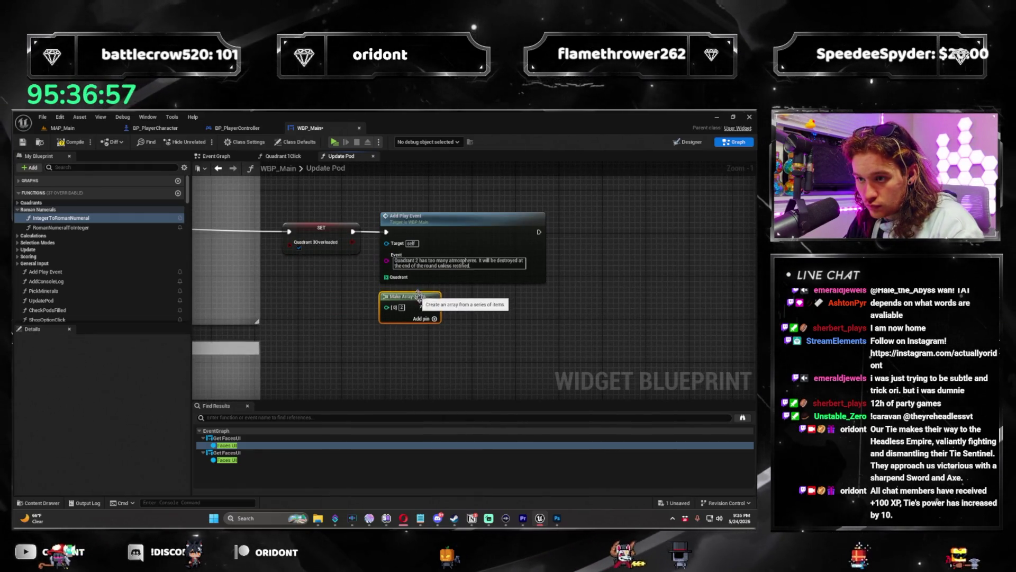
pyautogui.click(406, 309)
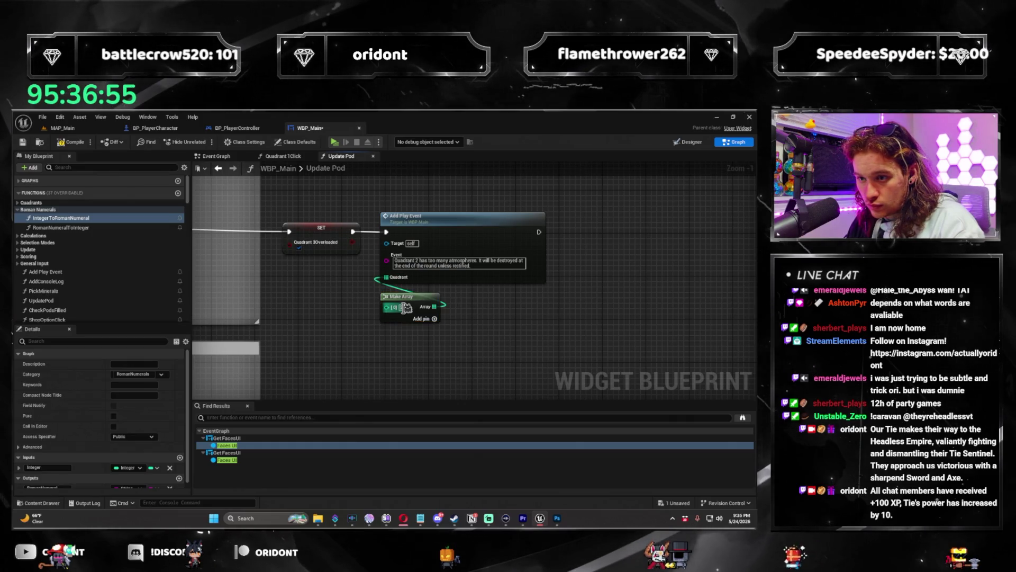
pyautogui.scroll(-3, 499, 343)
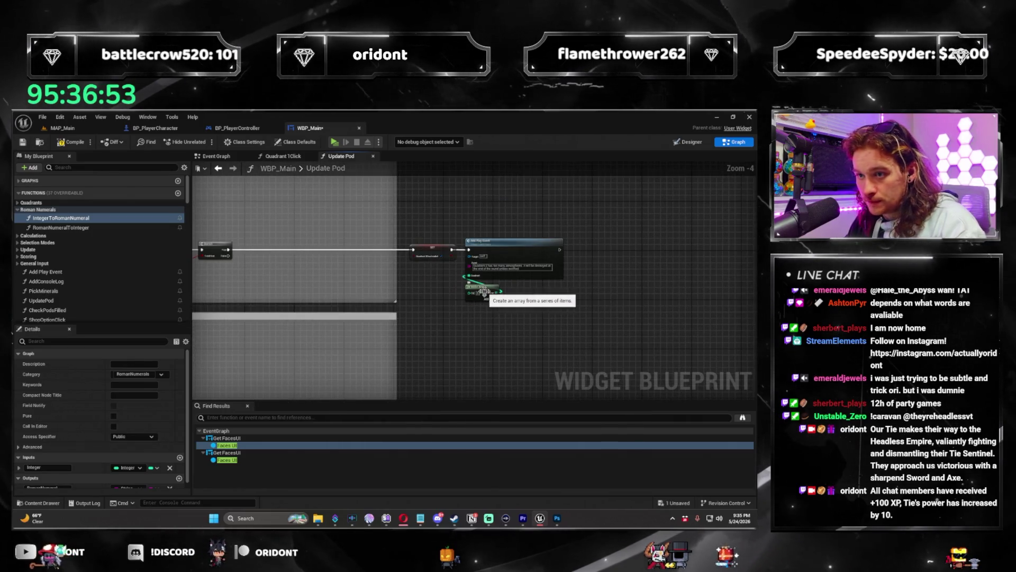
# Step: Add a SET Quadrant 4Overloaded node on the Branch True output, aligned with the wire
pyautogui.scroll(1, 485, 318)
pyautogui.moveTo(484, 328)
pyautogui.mouseDown()
pyautogui.moveTo(472, 285)
pyautogui.moveTo(539, 210)
pyautogui.mouseUp()
pyautogui.write('set qyu')
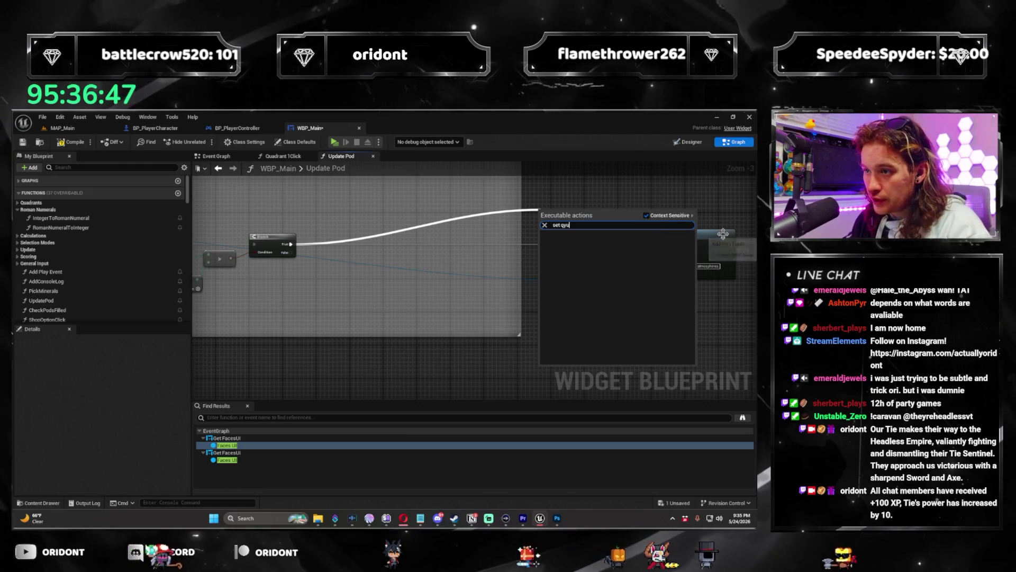
pyautogui.press('BackSpace')
pyautogui.press('BackSpace')
pyautogui.write('uadra')
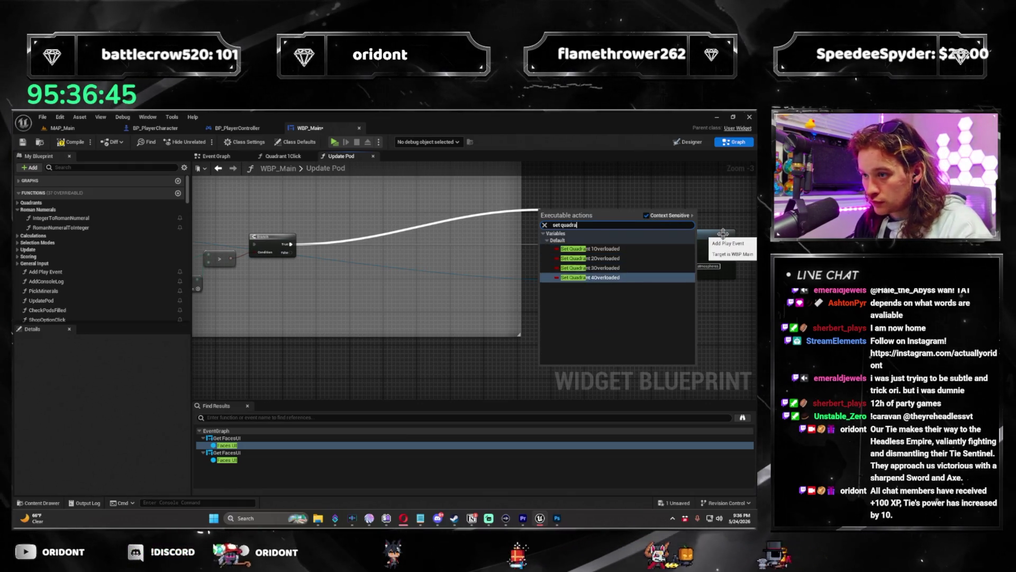
pyautogui.press('Return')
pyautogui.moveTo(566, 217)
pyautogui.mouseDown()
pyautogui.moveTo(565, 251)
pyautogui.moveTo(389, 249)
pyautogui.mouseUp()
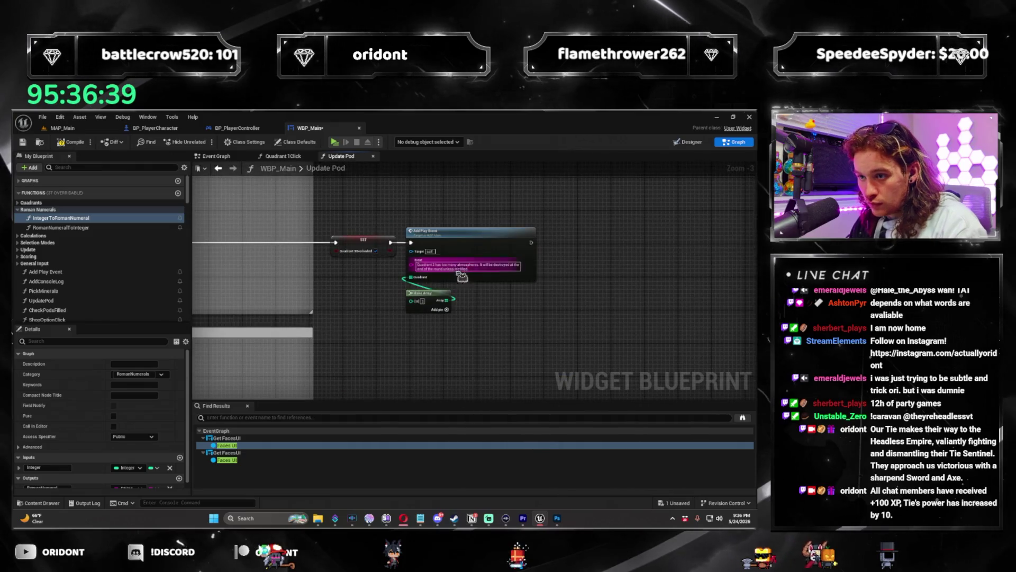
# Step: Paste a copy of the Make Array node and wire it into the Quadrant input
pyautogui.moveTo(499, 337)
pyautogui.mouseDown()
pyautogui.moveTo(466, 238)
pyautogui.moveTo(425, 317)
pyautogui.mouseUp()
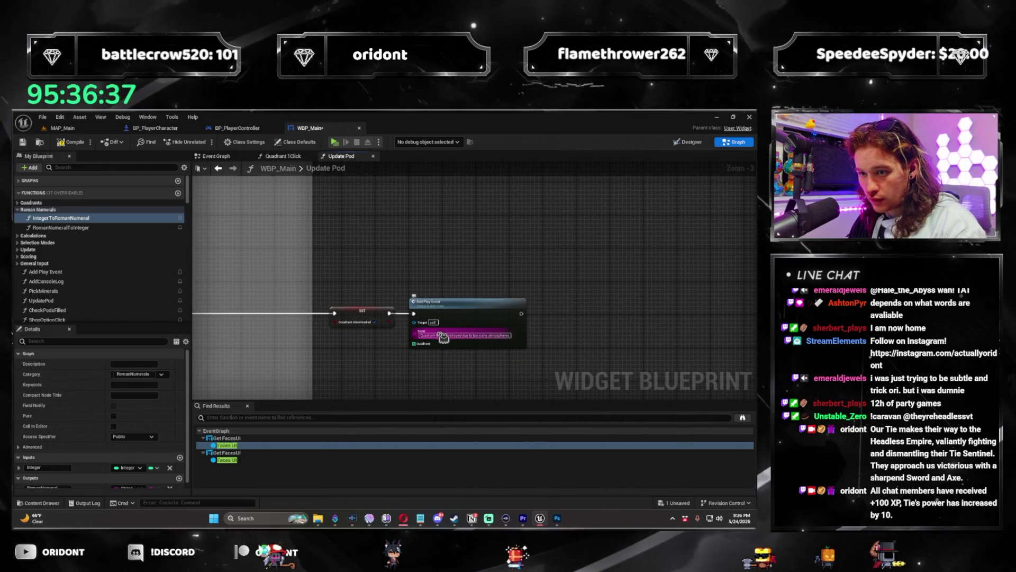
pyautogui.moveTo(463, 210)
pyautogui.mouseDown()
pyautogui.moveTo(415, 291)
pyautogui.moveTo(415, 218)
pyautogui.moveTo(425, 344)
pyautogui.mouseUp()
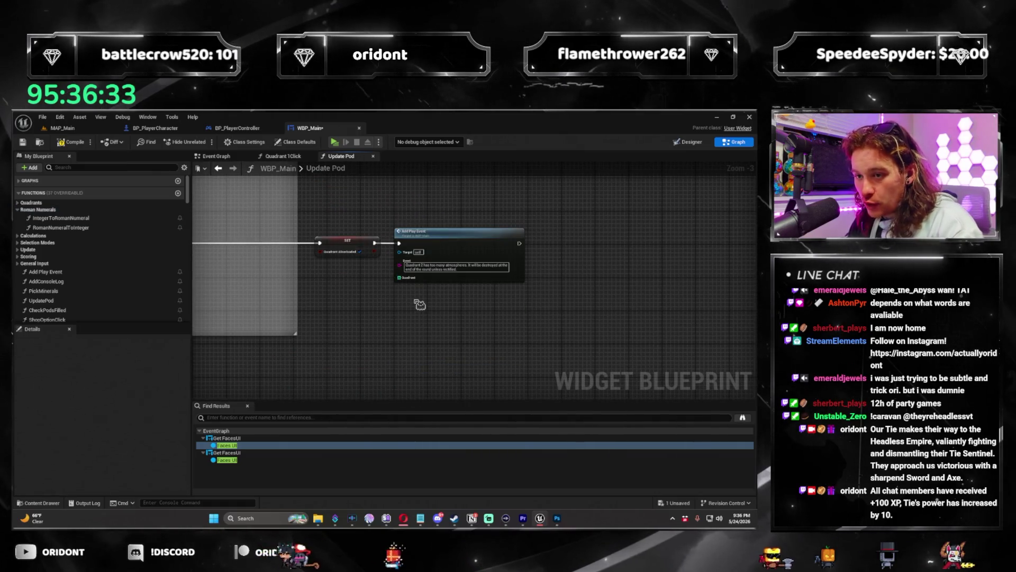
pyautogui.hotkey('ctrl', 'v')
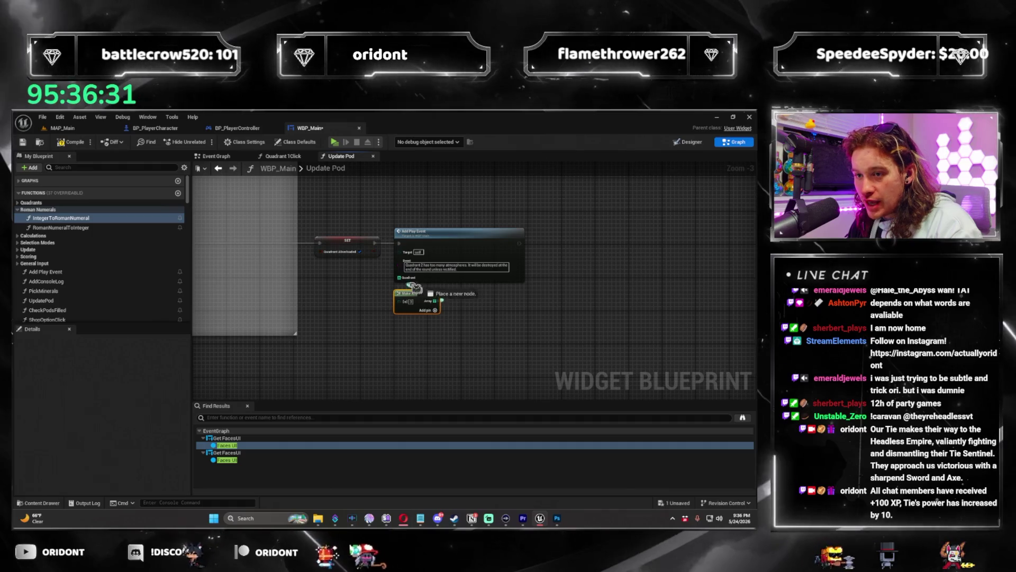
pyautogui.click(418, 290)
pyautogui.moveTo(441, 301); pyautogui.dragTo(399, 277)
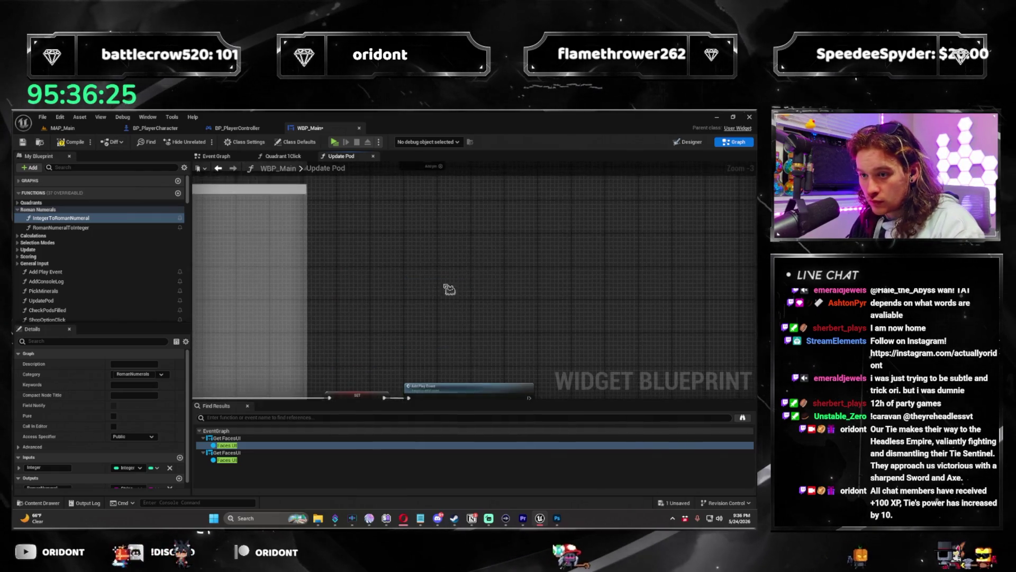
# Step: Change the Quadrant 4 play event message to say quadrant 4
pyautogui.click(449, 266)
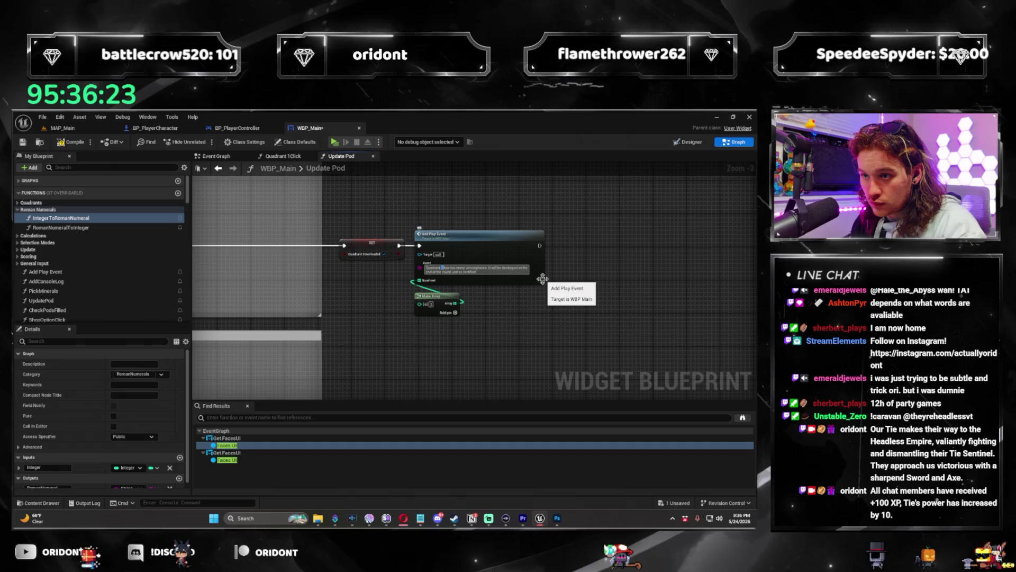
pyautogui.write('4')
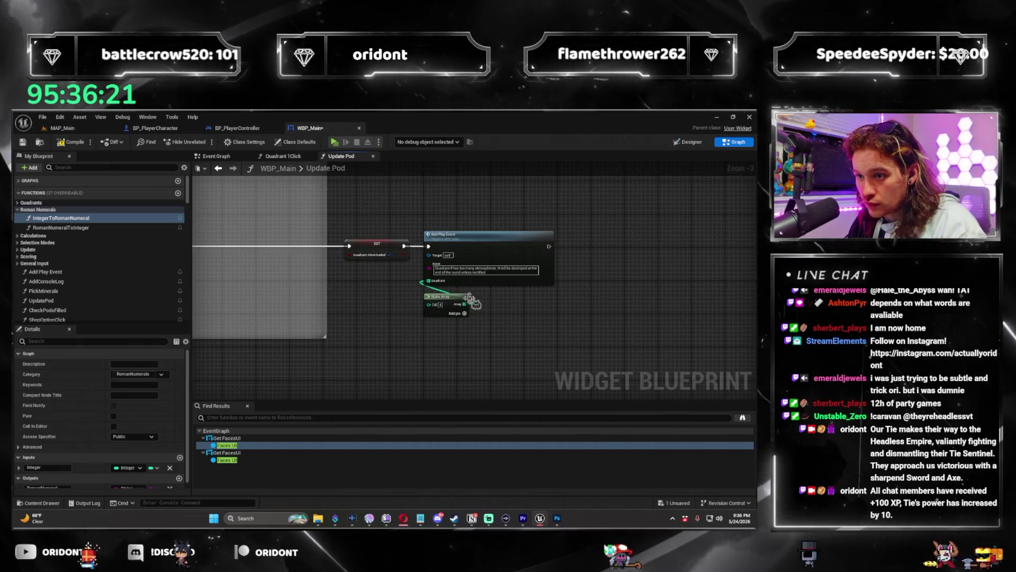
pyautogui.click(459, 298)
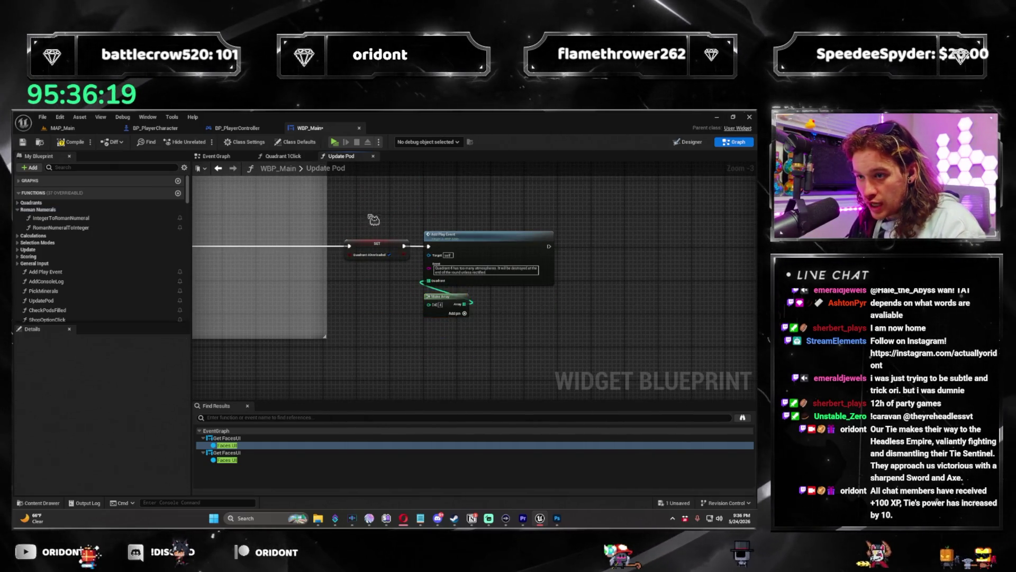
pyautogui.scroll(2, 374, 219)
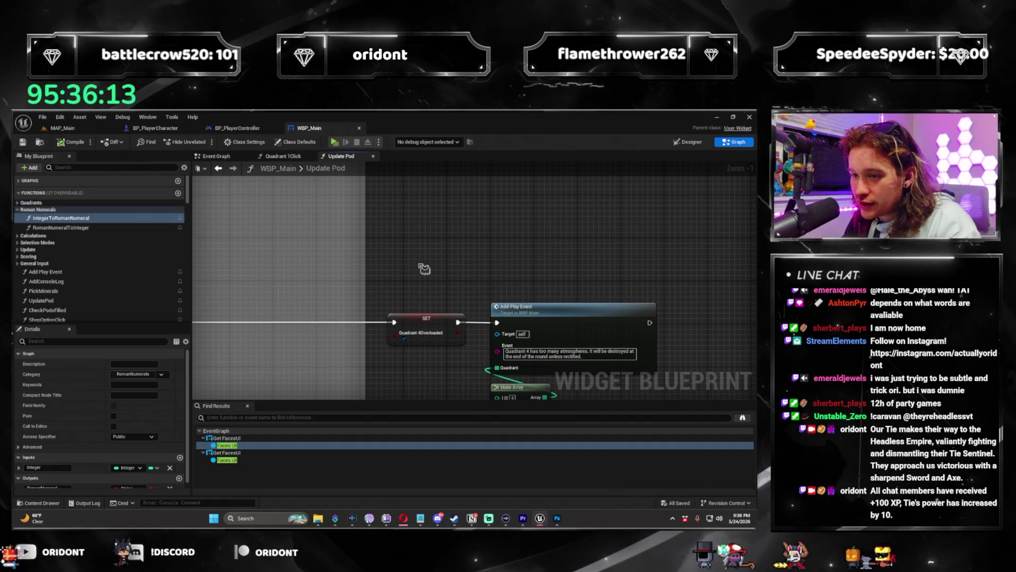
pyautogui.scroll(-5, 531, 268)
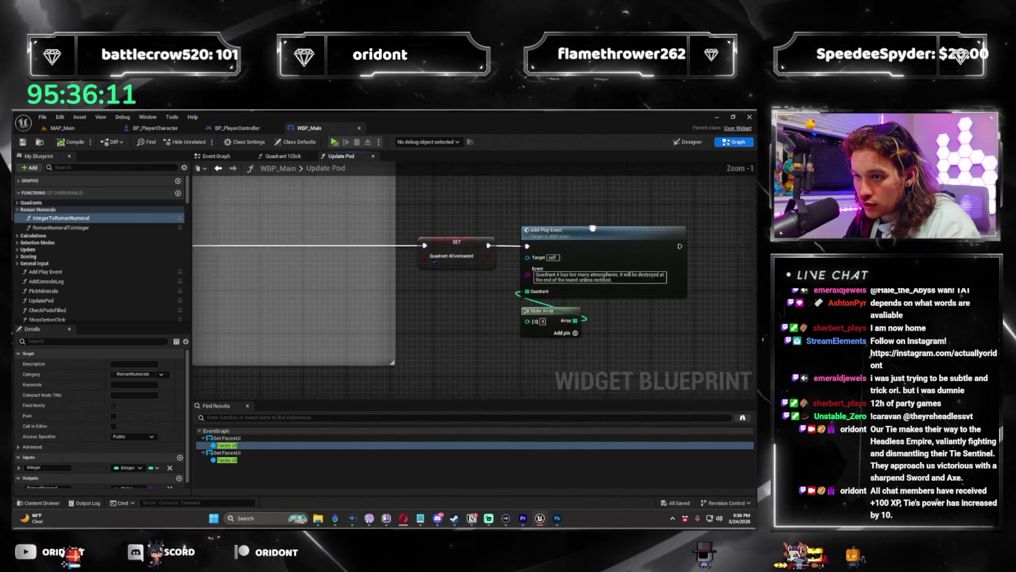
pyautogui.scroll(2, 382, 251)
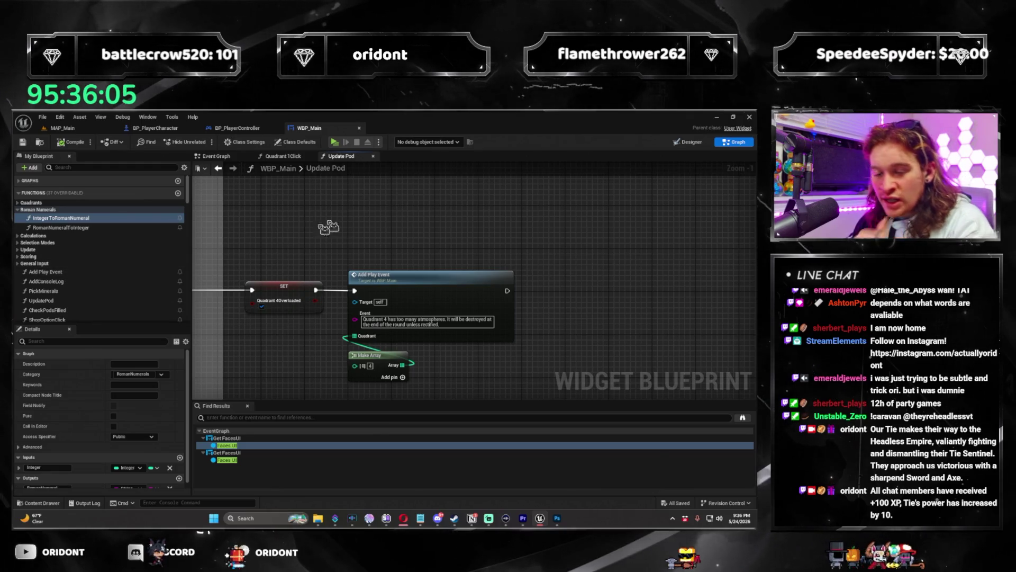
# Step: Pan and zoom over the Quadrant 4 SET and Add Play Event nodes to check them
pyautogui.moveTo(358, 216); pyautogui.dragTo(533, 253)
pyautogui.scroll(-2, 97, 217)
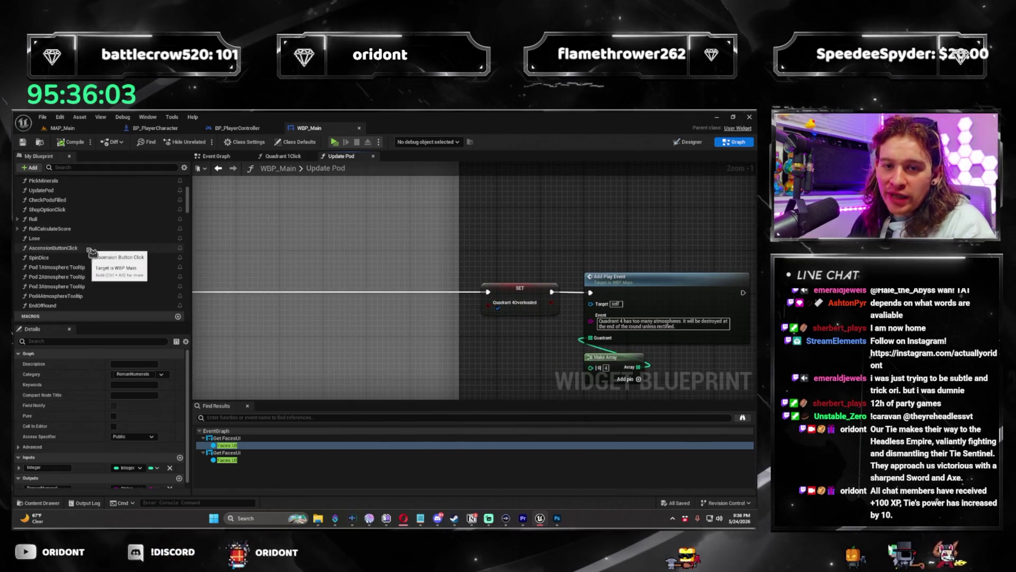
pyautogui.scroll(2, 87, 282)
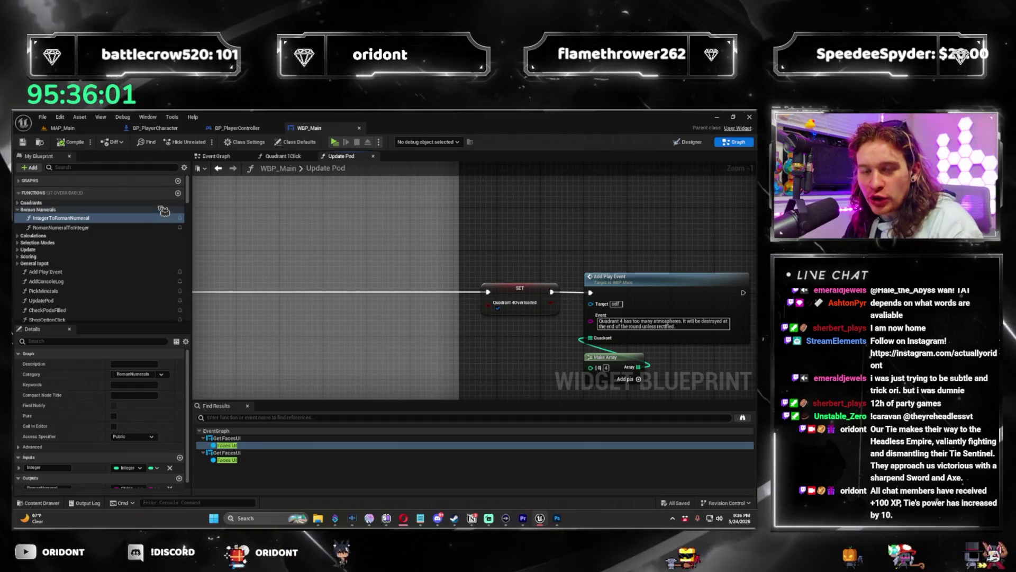
pyautogui.scroll(-6, 501, 301)
pyautogui.scroll(4, 500, 301)
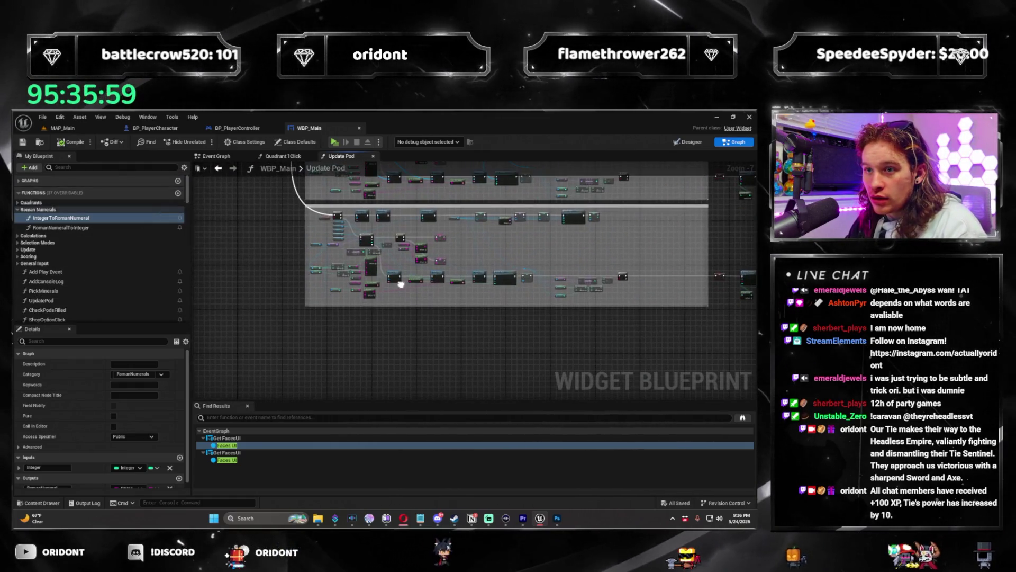
pyautogui.moveTo(547, 280); pyautogui.dragTo(454, 328)
pyautogui.scroll(1, 454, 328)
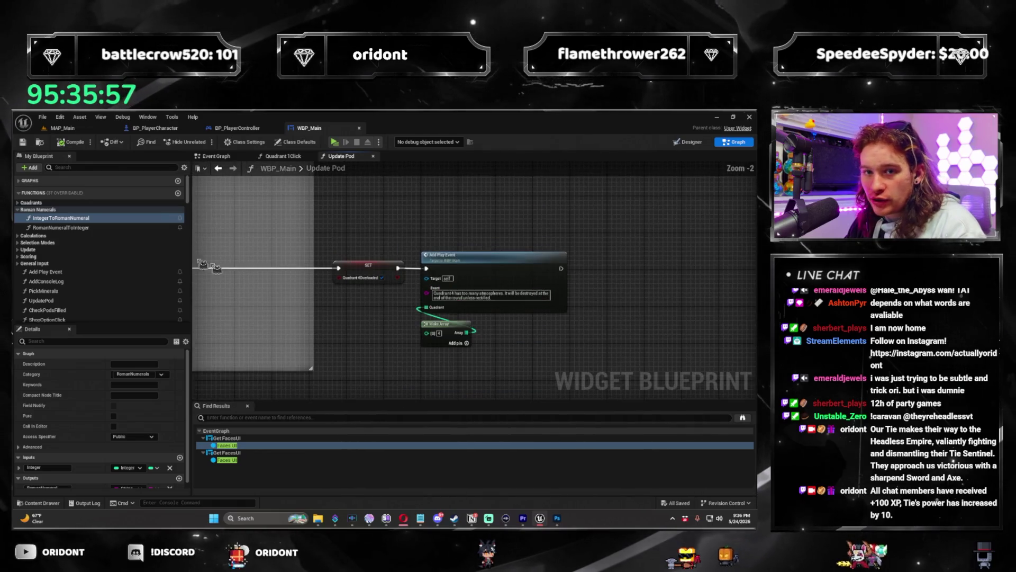
pyautogui.scroll(-4, 80, 249)
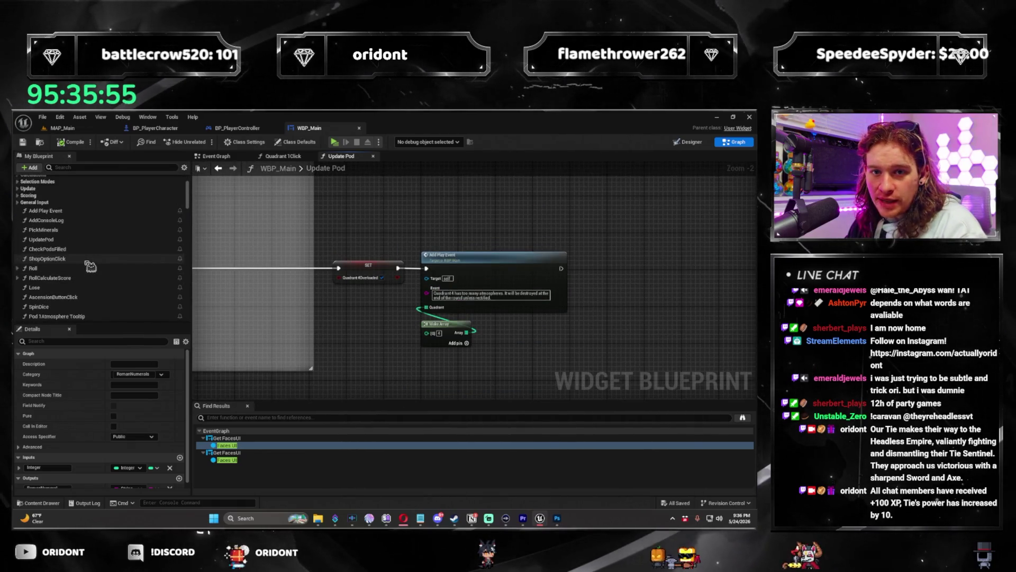
pyautogui.scroll(2, 88, 253)
# Step: Add a new function, UpdateOverloaded, from the Functions list in My Blueprint
pyautogui.click(19, 206)
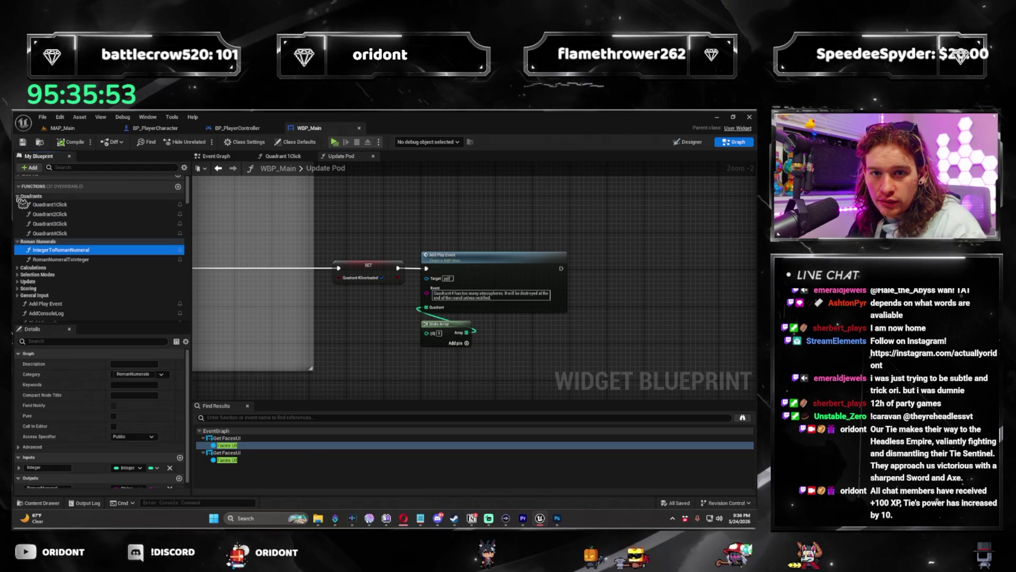
pyautogui.click(19, 243)
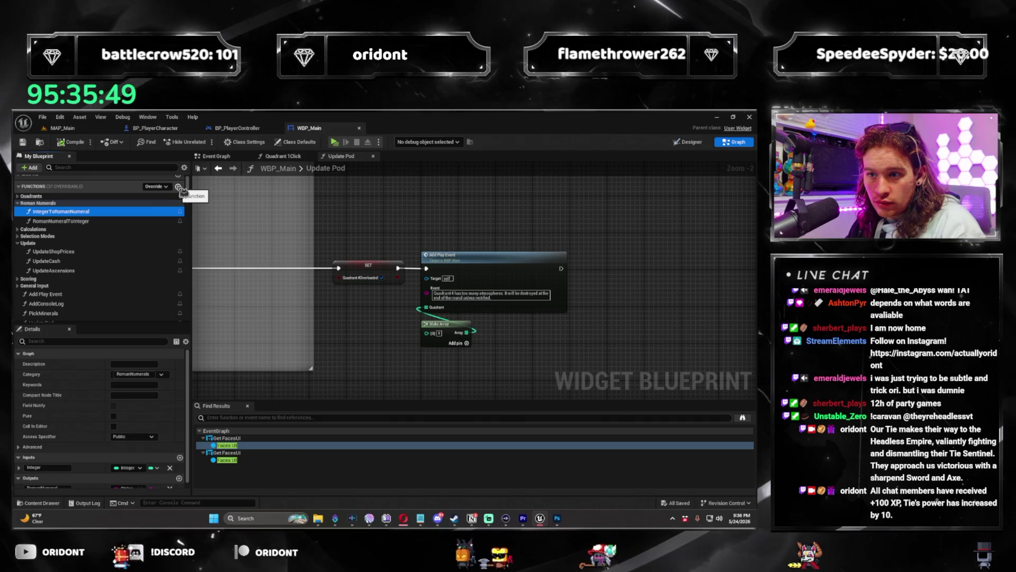
pyautogui.click(178, 186)
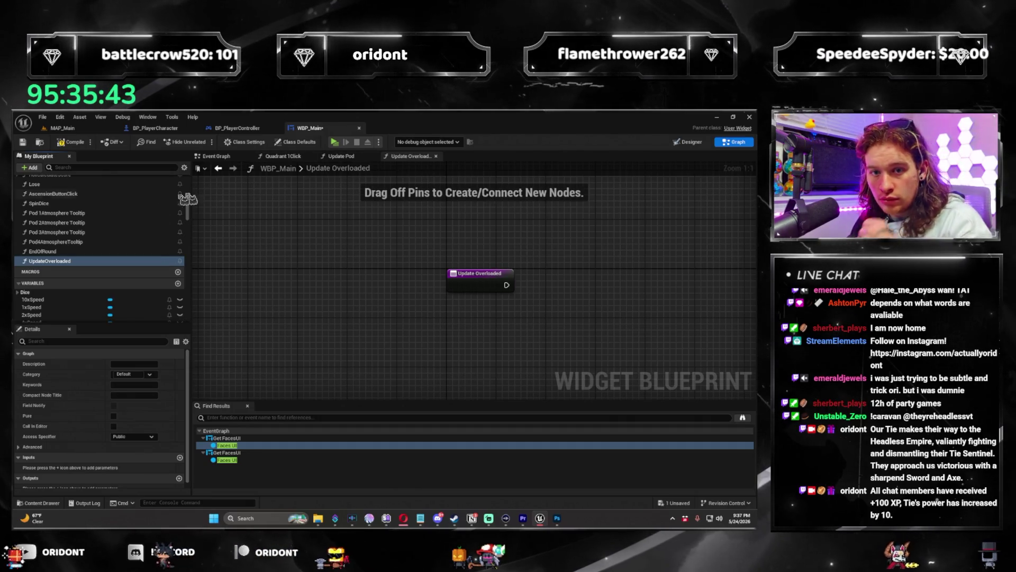
# Step: Rename the new function to QuadrantOverloaded
pyautogui.click(79, 261)
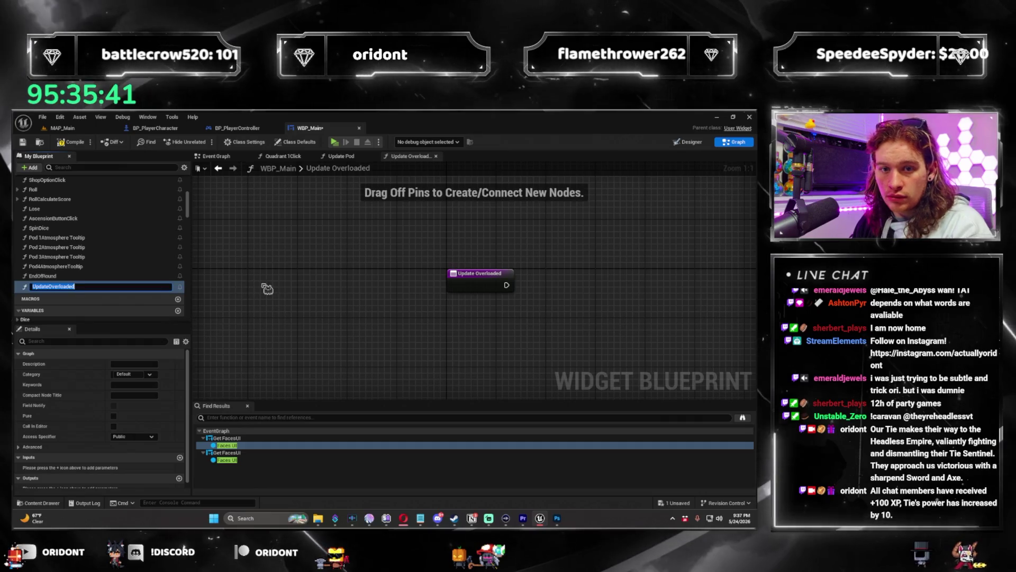
pyautogui.write('Quadran')
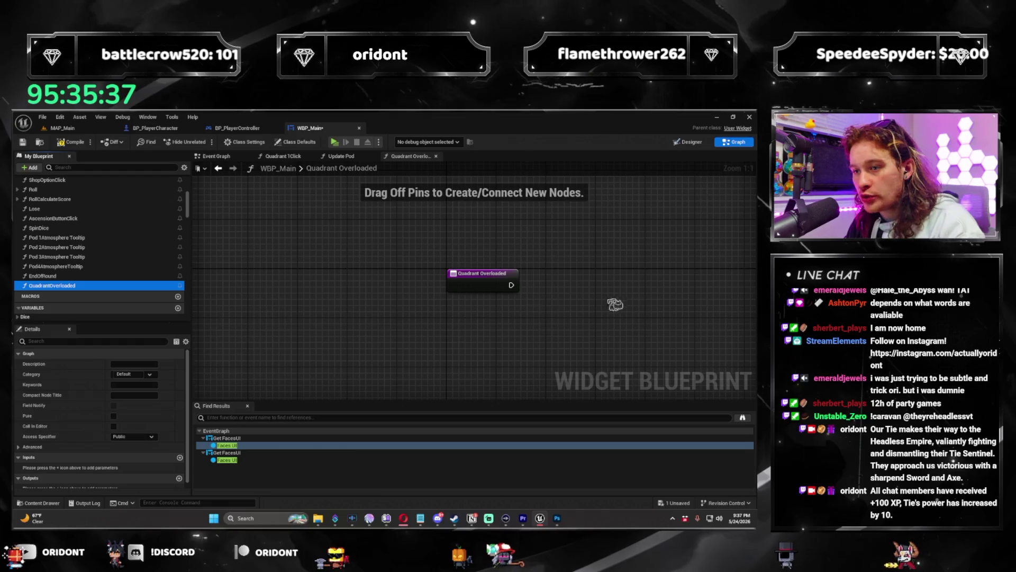
pyautogui.moveTo(601, 307); pyautogui.dragTo(447, 286)
pyautogui.click(330, 257)
pyautogui.scroll(-1, 41, 391)
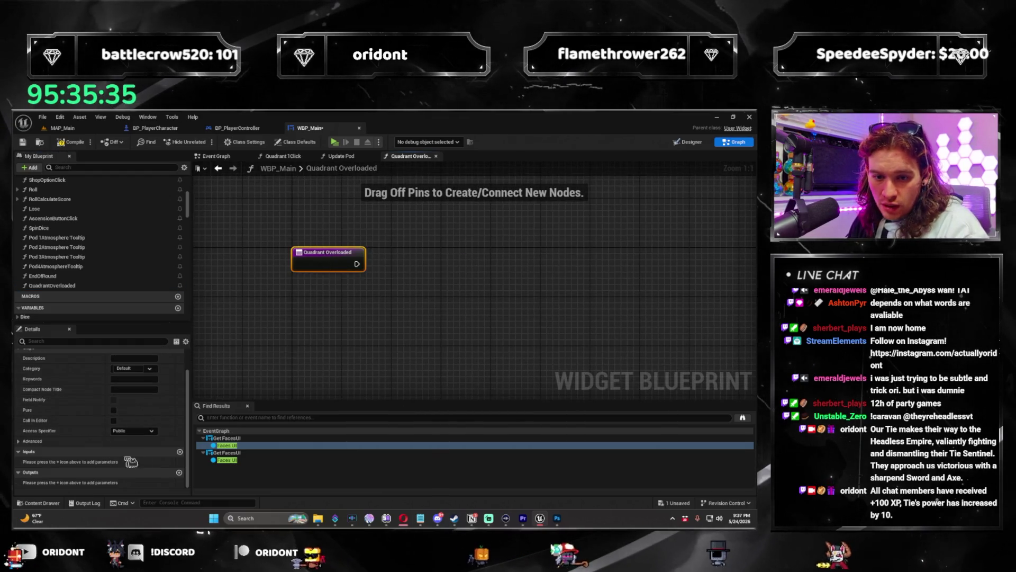
# Step: Add a Boolean input named Overloaded to the function
pyautogui.click(180, 452)
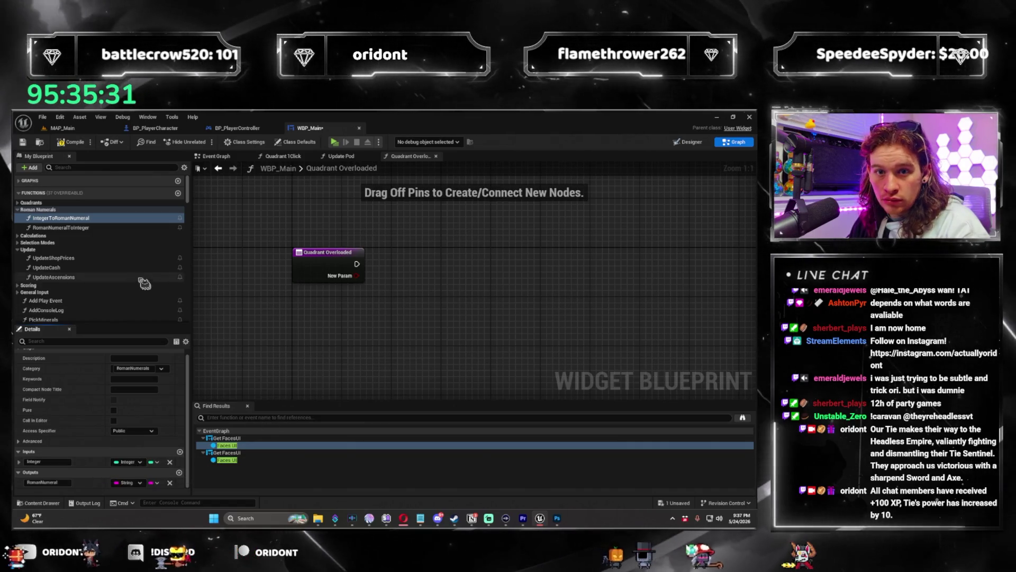
pyautogui.scroll(-5, 146, 286)
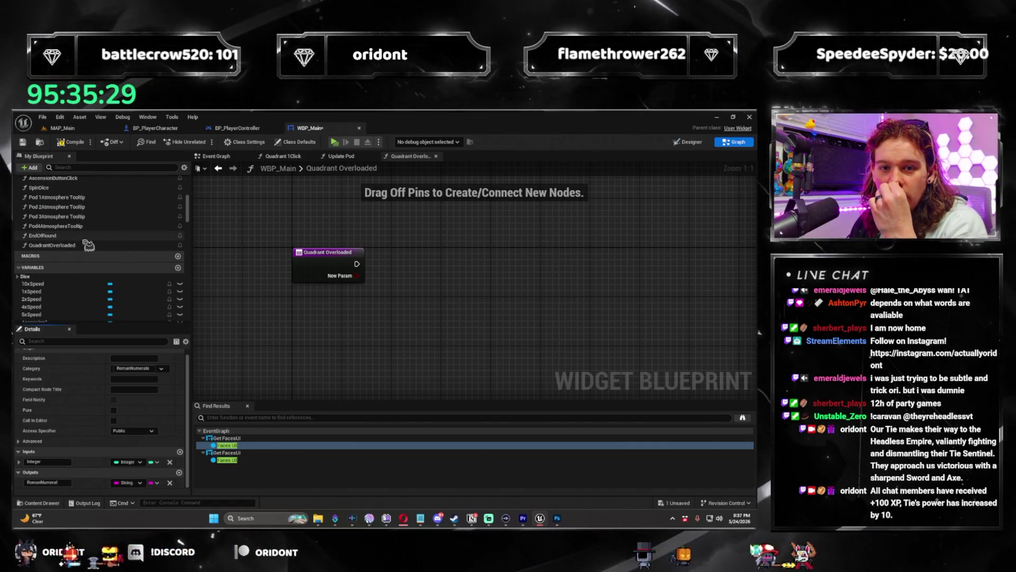
pyautogui.scroll(1, 85, 245)
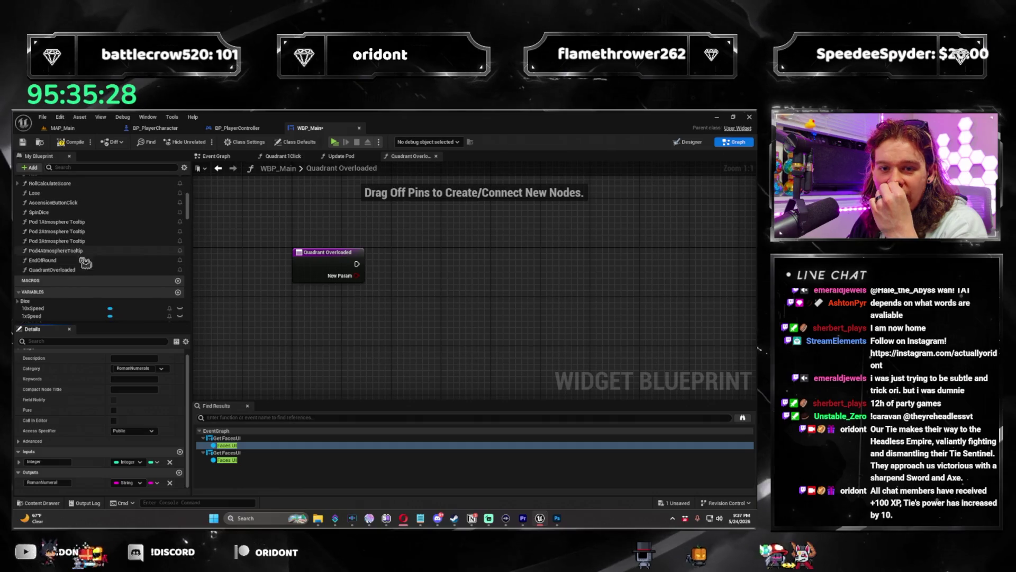
pyautogui.click(59, 473)
pyautogui.click(327, 253)
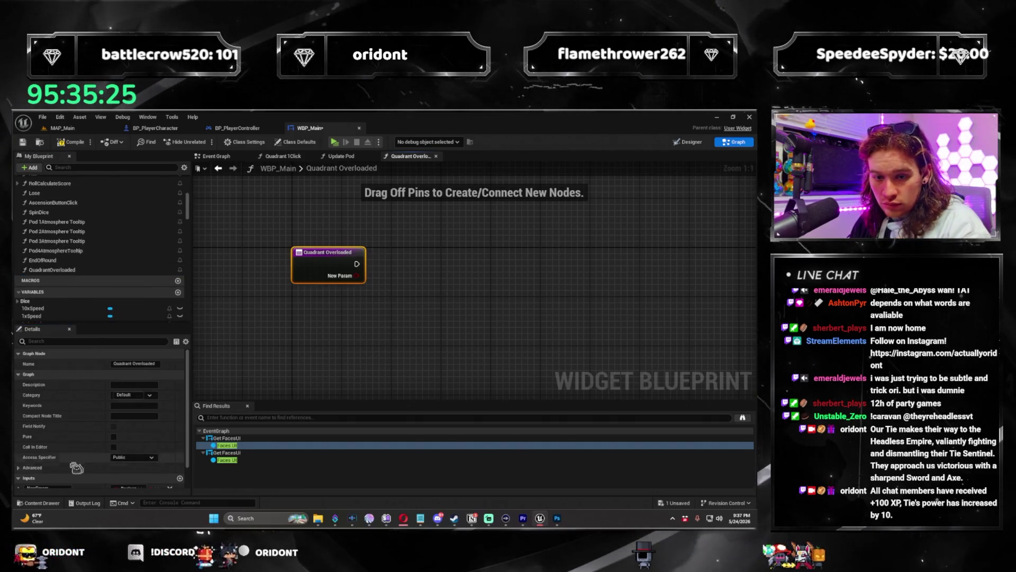
pyautogui.scroll(-1, 79, 472)
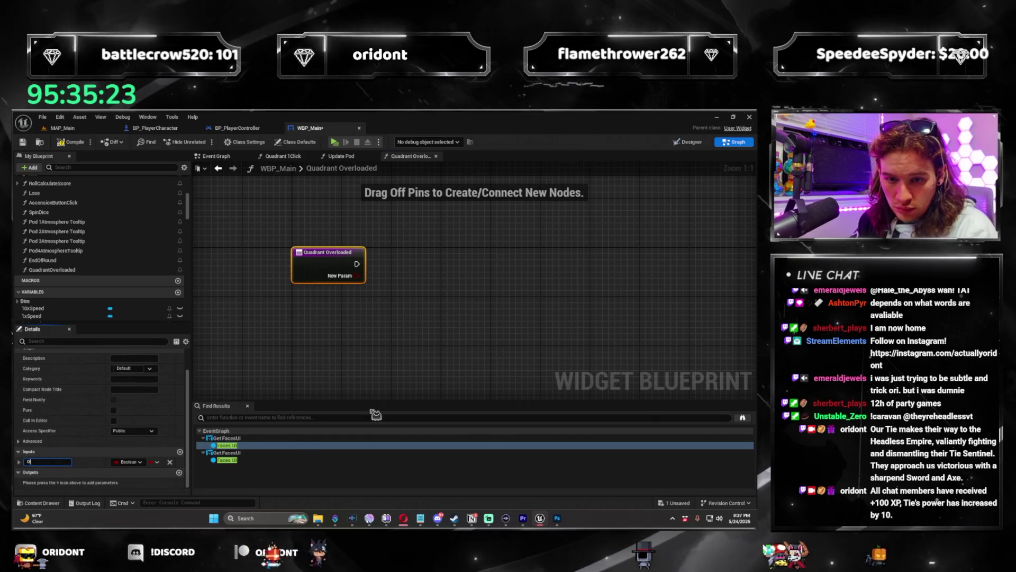
pyautogui.write('verloaded')
pyautogui.press('Return')
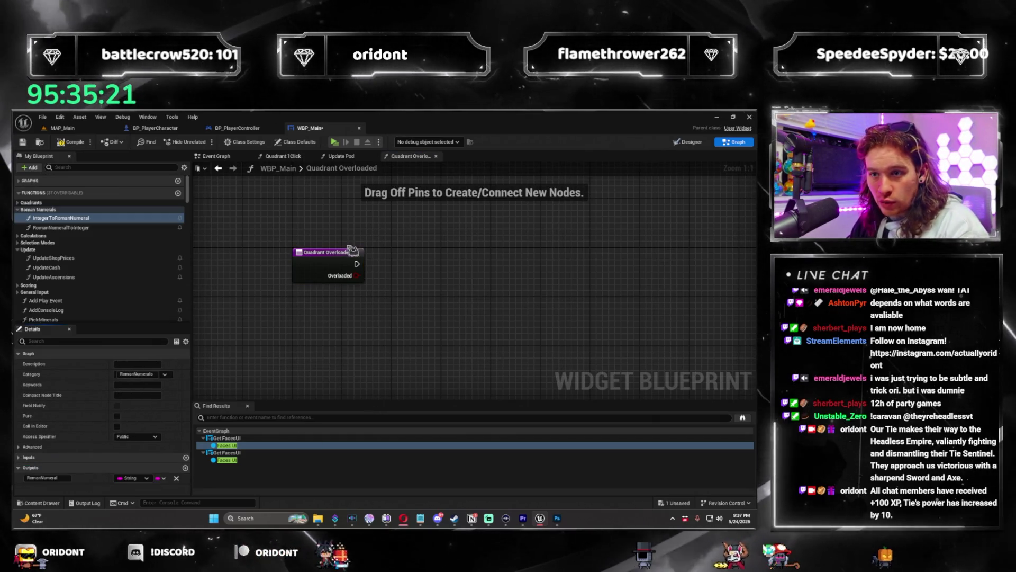
# Step: Add a second input, an Integer named Quadrant
pyautogui.click(351, 252)
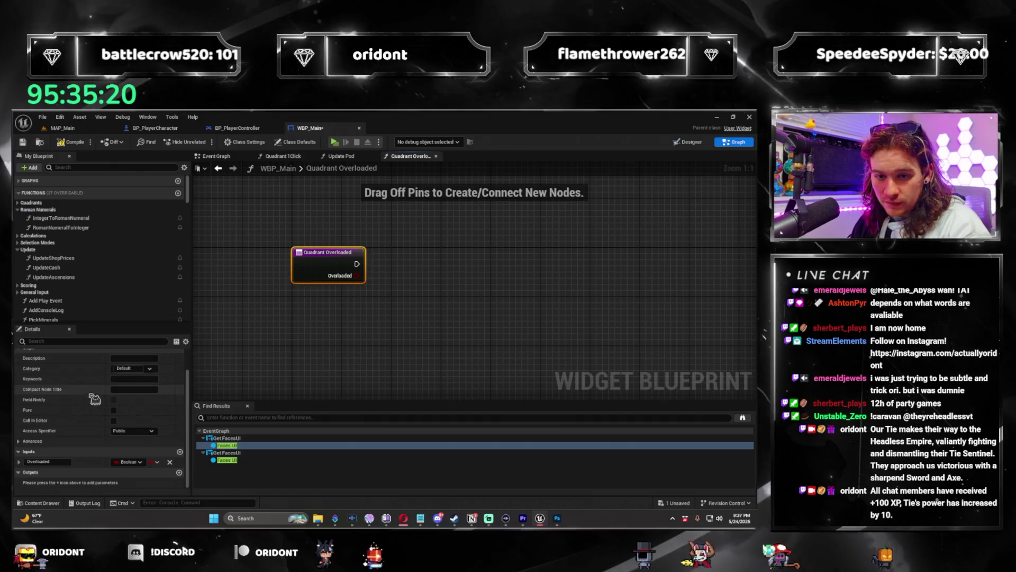
pyautogui.click(178, 455)
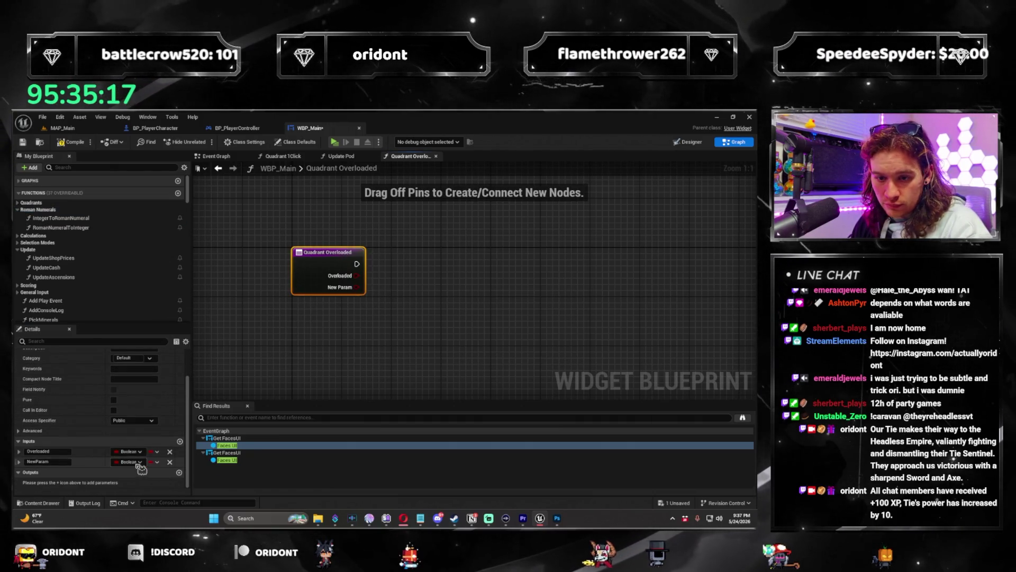
pyautogui.click(139, 461)
pyautogui.click(155, 334)
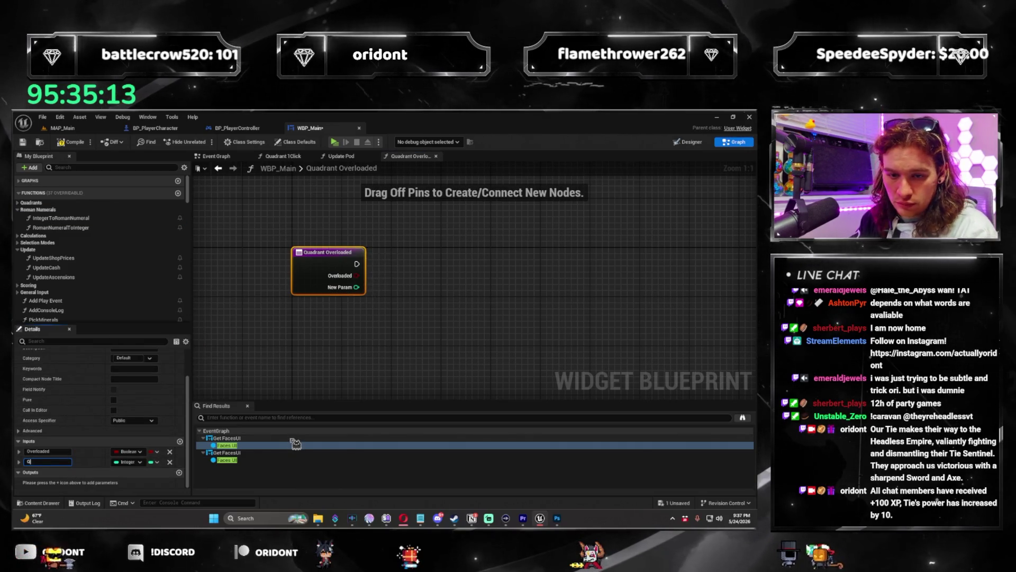
pyautogui.write('uadrant')
pyautogui.press('Return')
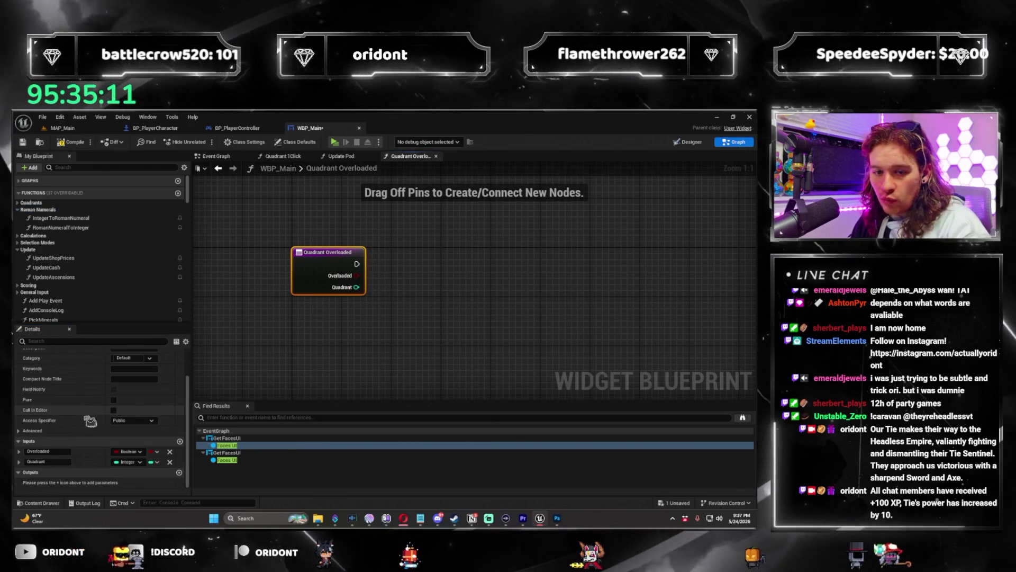
# Step: Reorder the inputs so Quadrant comes before Overloaded
pyautogui.moveTo(20, 461); pyautogui.dragTo(18, 449)
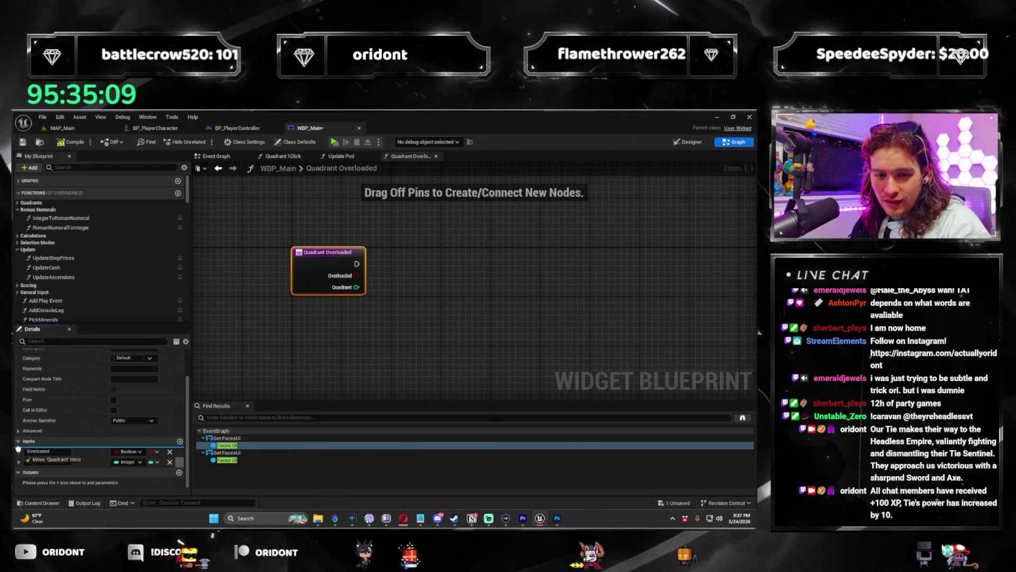
pyautogui.click(60, 218)
pyautogui.click(303, 271)
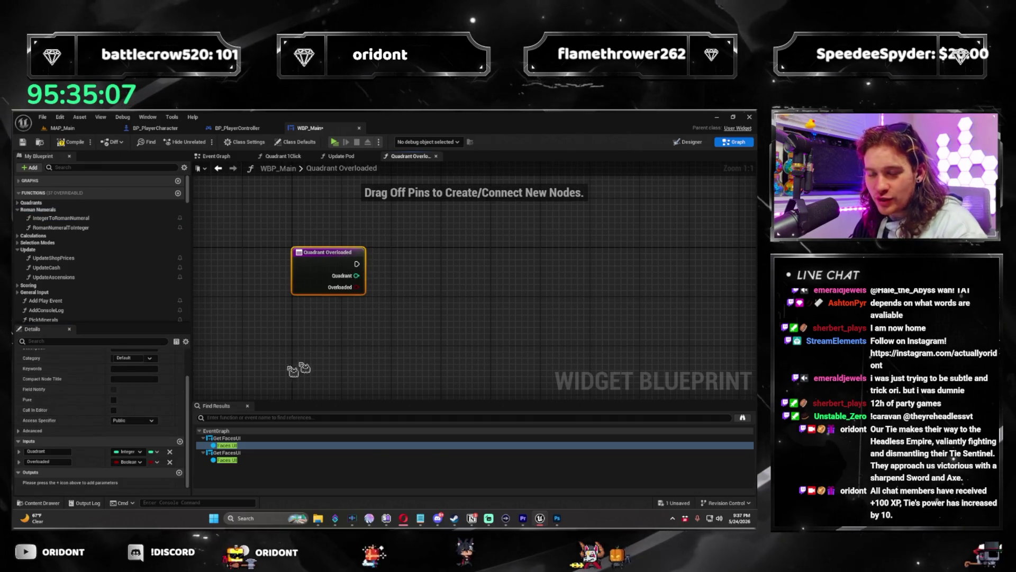
pyautogui.click(443, 312)
pyautogui.click(344, 156)
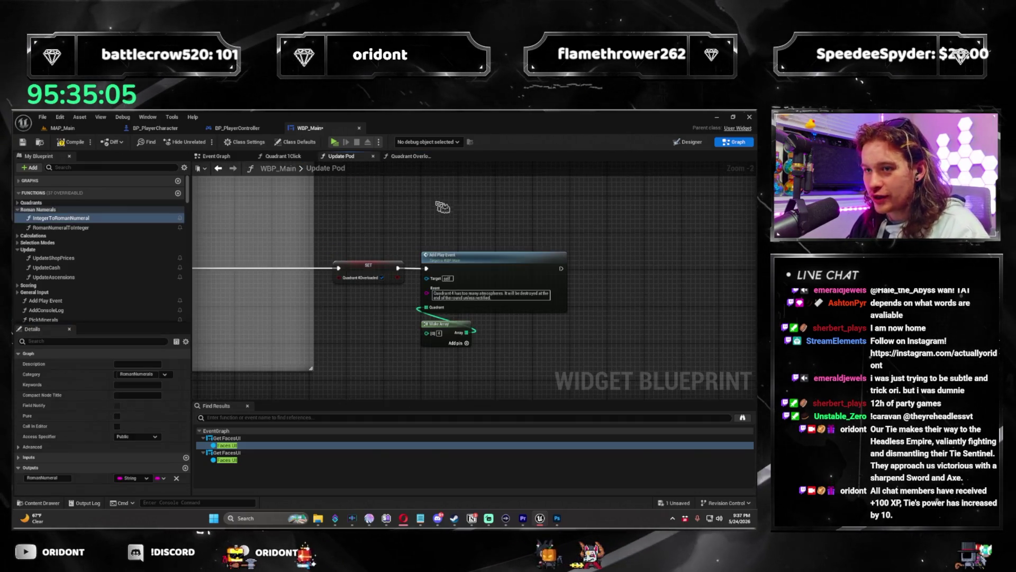
# Step: Copy the SET Quadrant1Overloaded, Add Play Event and Make Array nodes into Quadrant Overloaded and arrange them
pyautogui.scroll(-5, 450, 288)
pyautogui.scroll(4, 456, 349)
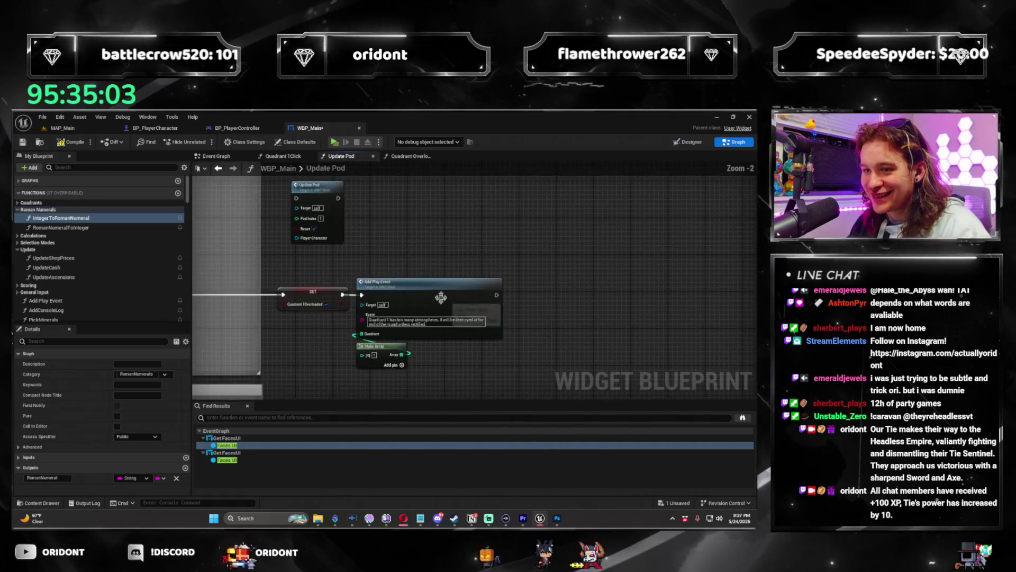
pyautogui.hotkey('ctrl', 'c')
pyautogui.click(411, 156)
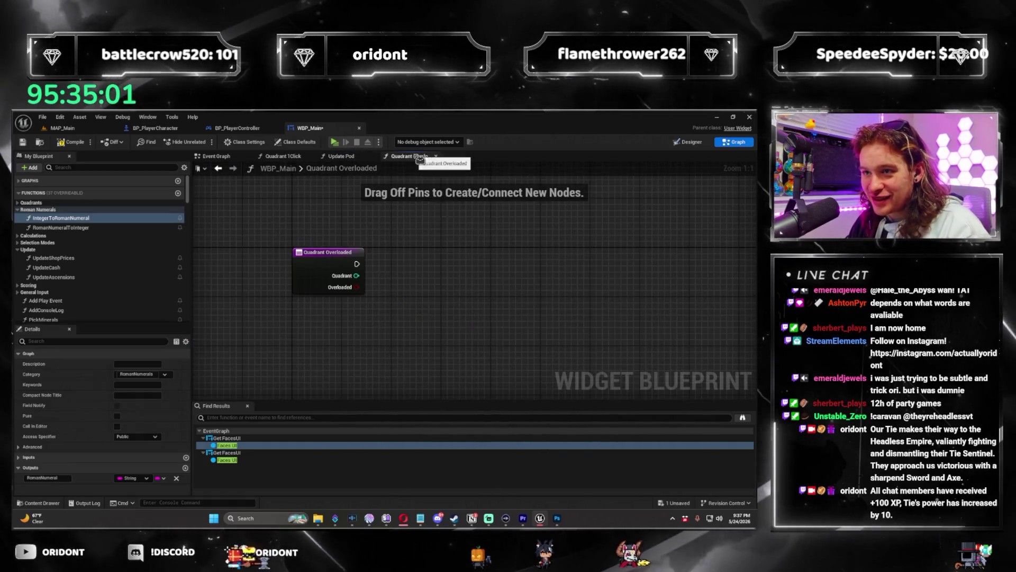
pyautogui.hotkey('ctrl', 'v')
pyautogui.moveTo(568, 226); pyautogui.dragTo(548, 206)
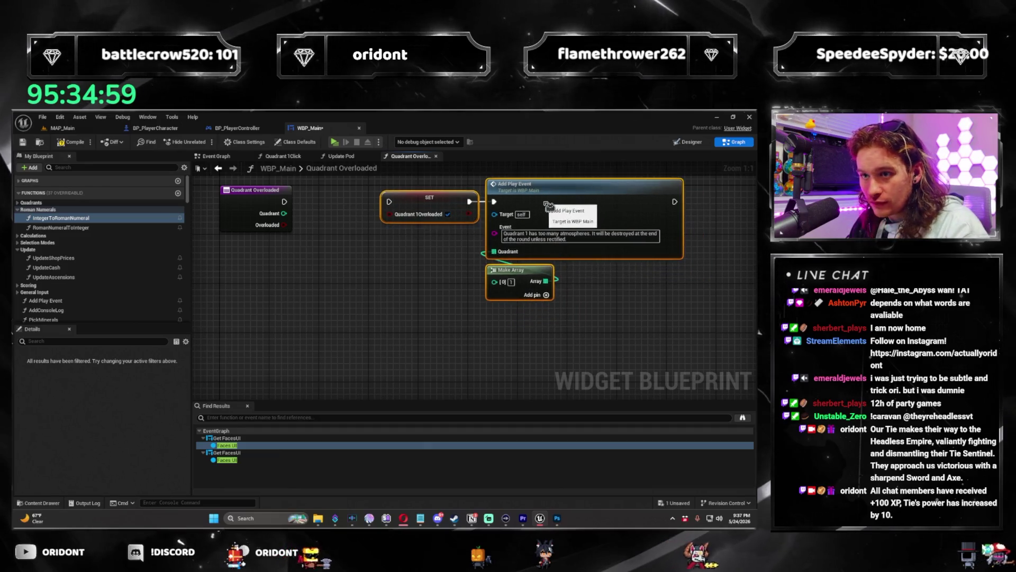
pyautogui.click(420, 272)
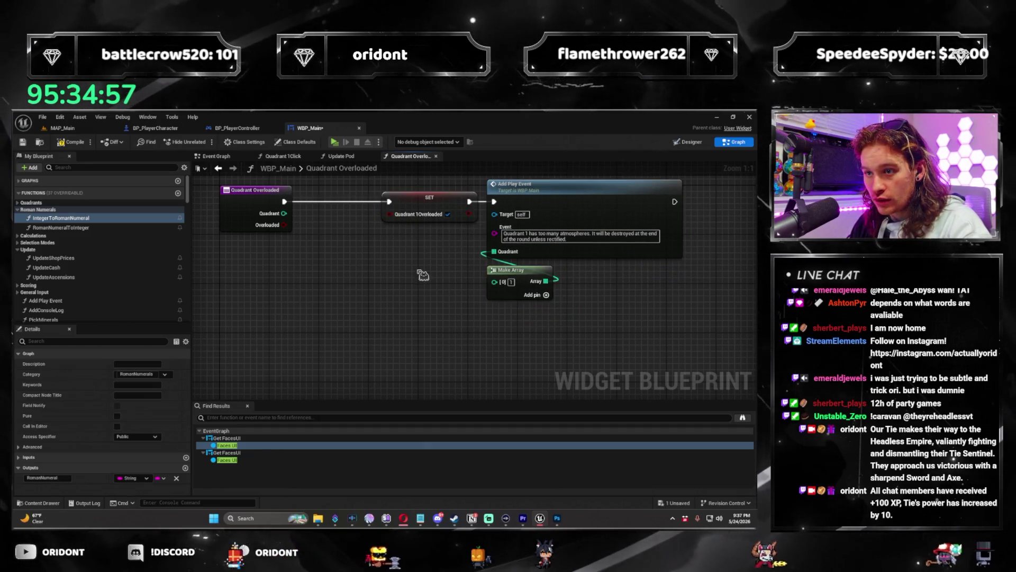
pyautogui.moveTo(420, 272); pyautogui.dragTo(391, 325)
pyautogui.moveTo(381, 282); pyautogui.dragTo(366, 279)
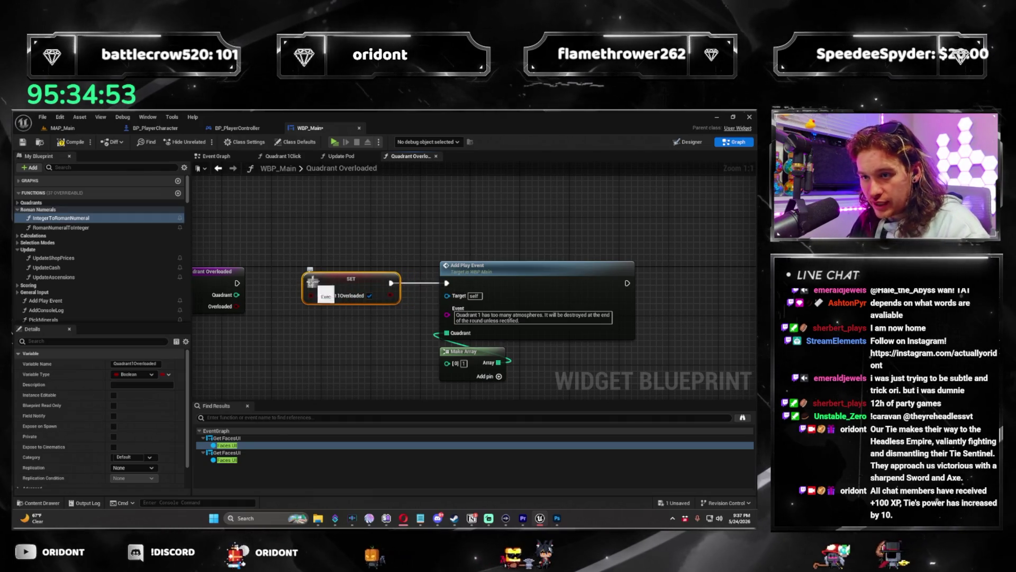
pyautogui.moveTo(312, 283); pyautogui.dragTo(306, 214)
pyautogui.moveTo(442, 238); pyautogui.dragTo(540, 415)
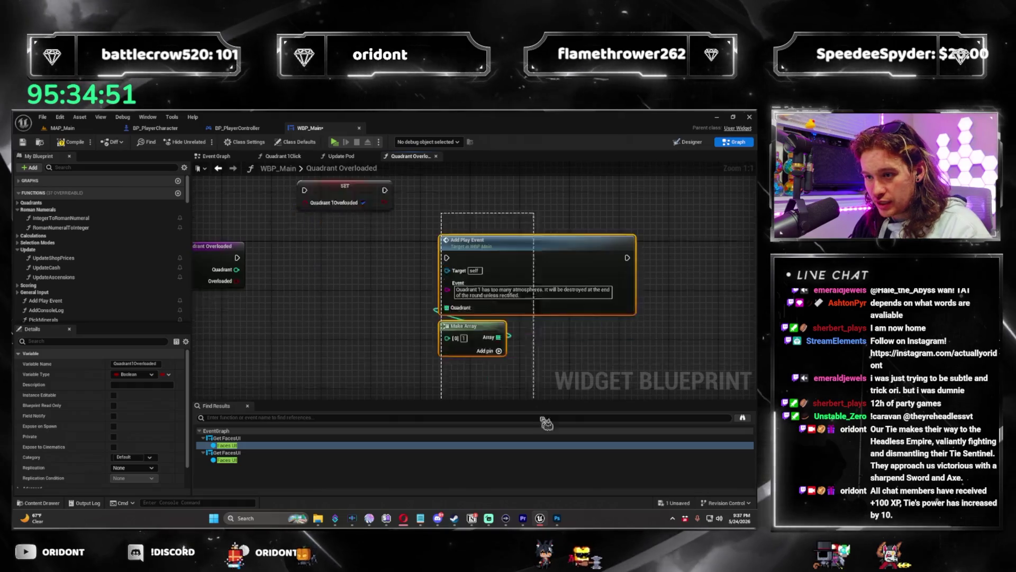
# Step: Add a Switch on Int driven by the Quadrant input
pyautogui.moveTo(476, 259); pyautogui.dragTo(556, 263)
pyautogui.moveTo(260, 291); pyautogui.dragTo(339, 298)
pyautogui.write('select')
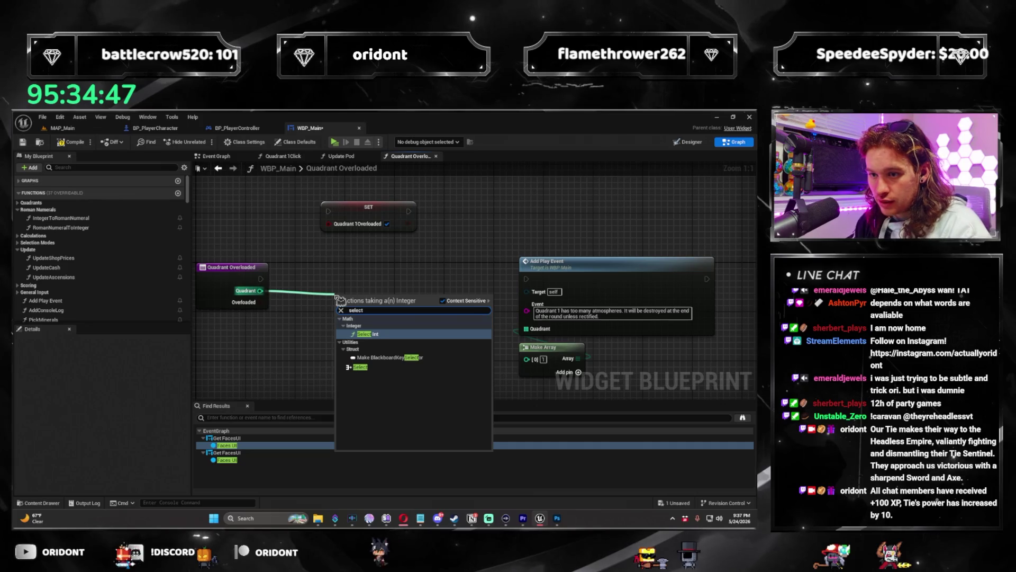
pyautogui.write('do')
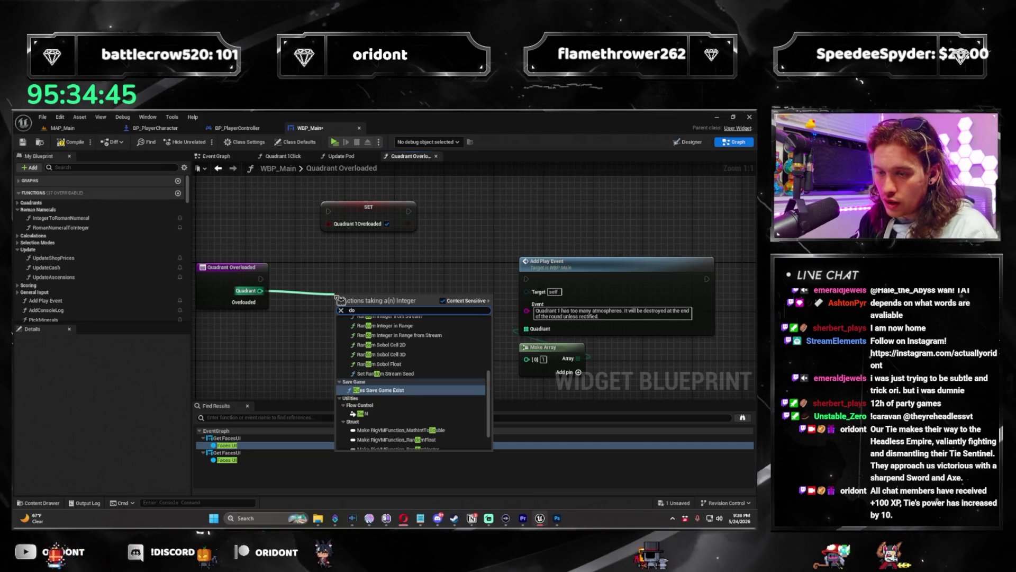
pyautogui.write('switch')
pyautogui.press('Return')
pyautogui.moveTo(372, 300)
pyautogui.mouseDown()
pyautogui.moveTo(346, 271)
pyautogui.moveTo(340, 385)
pyautogui.mouseUp()
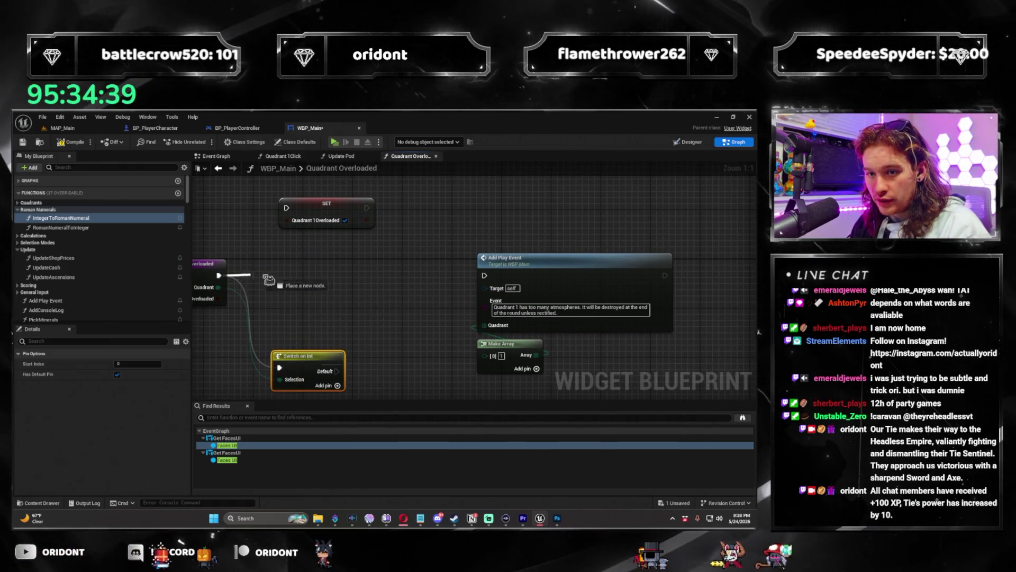
# Step: Insert a Sequence after the entry, reroute the Quadrant wire, and start switch cases at 1
pyautogui.moveTo(258, 280); pyautogui.dragTo(259, 280)
pyautogui.write('sequence')
pyautogui.press('Return')
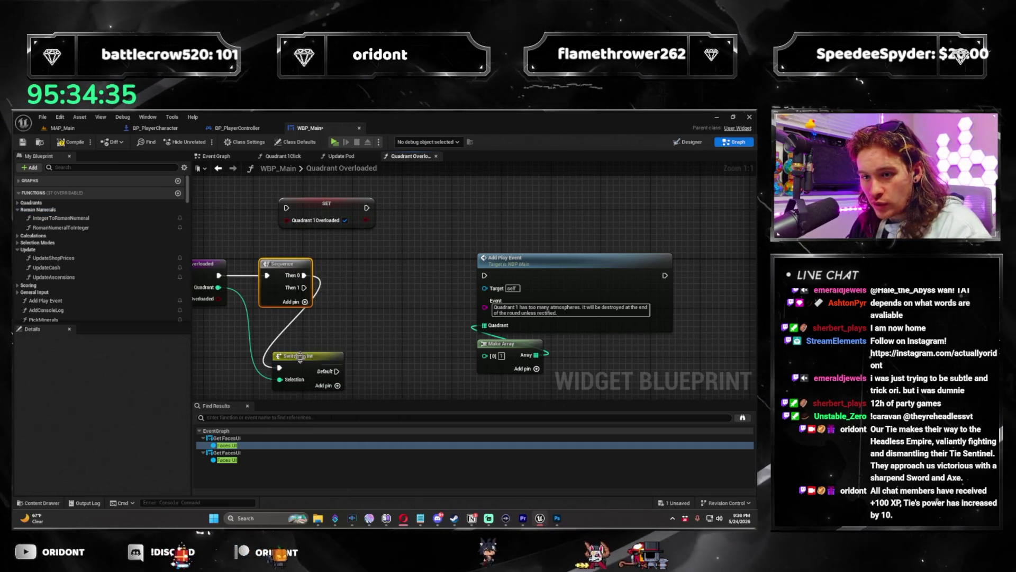
pyautogui.moveTo(299, 355); pyautogui.dragTo(383, 272)
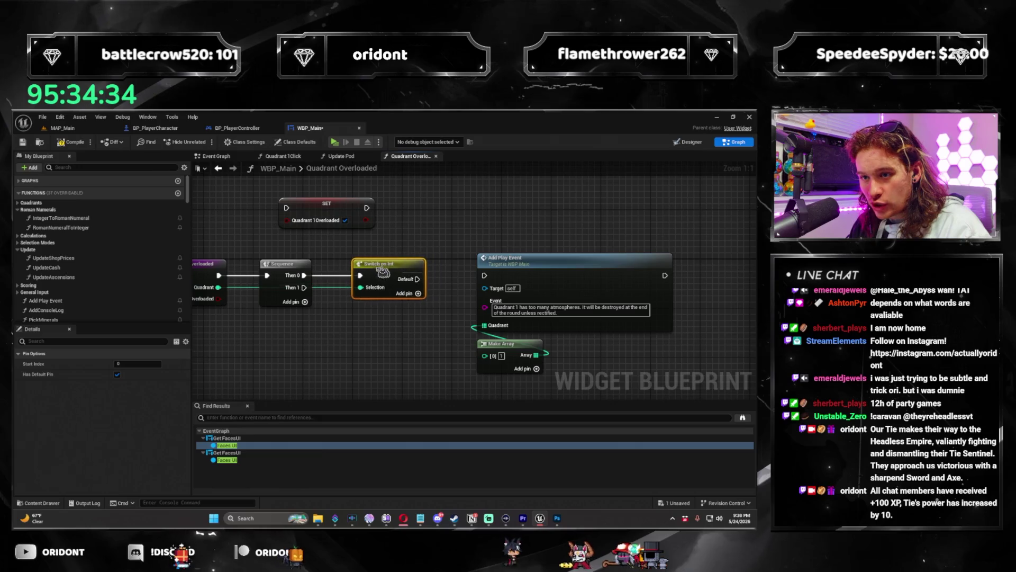
pyautogui.doubleClick(246, 287)
pyautogui.moveTo(246, 288); pyautogui.dragTo(255, 245)
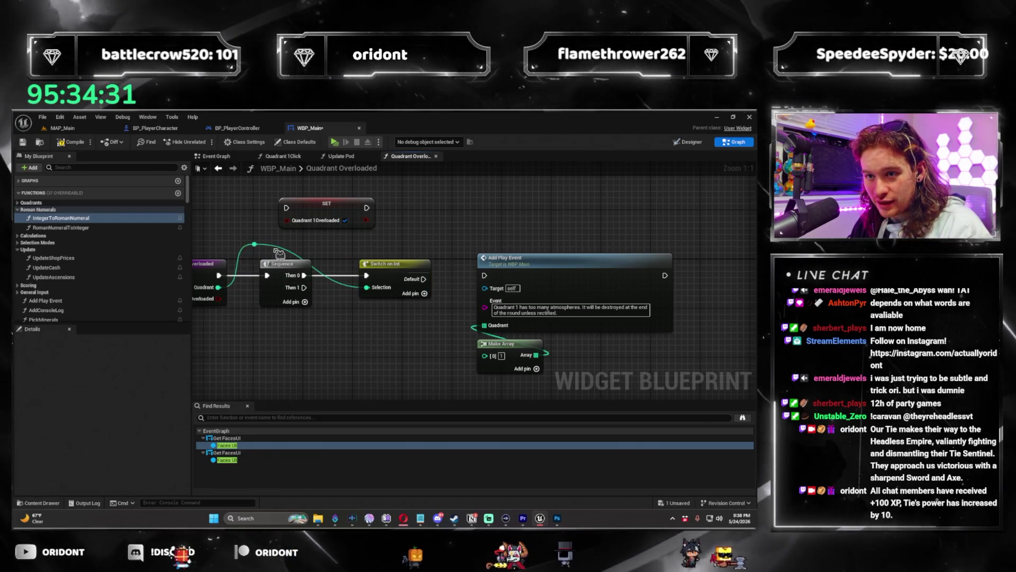
pyautogui.moveTo(327, 300); pyautogui.dragTo(255, 298)
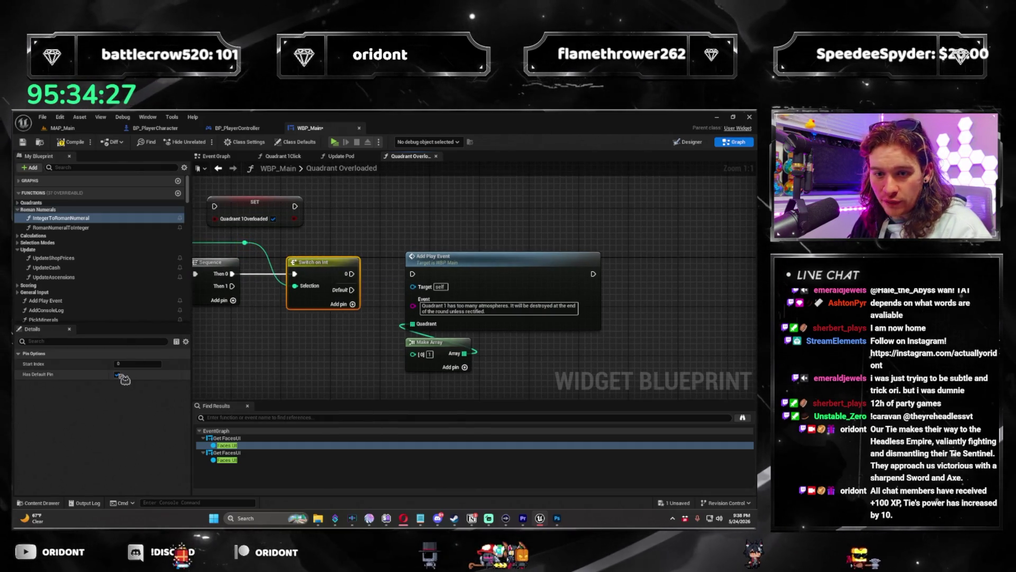
pyautogui.click(122, 364)
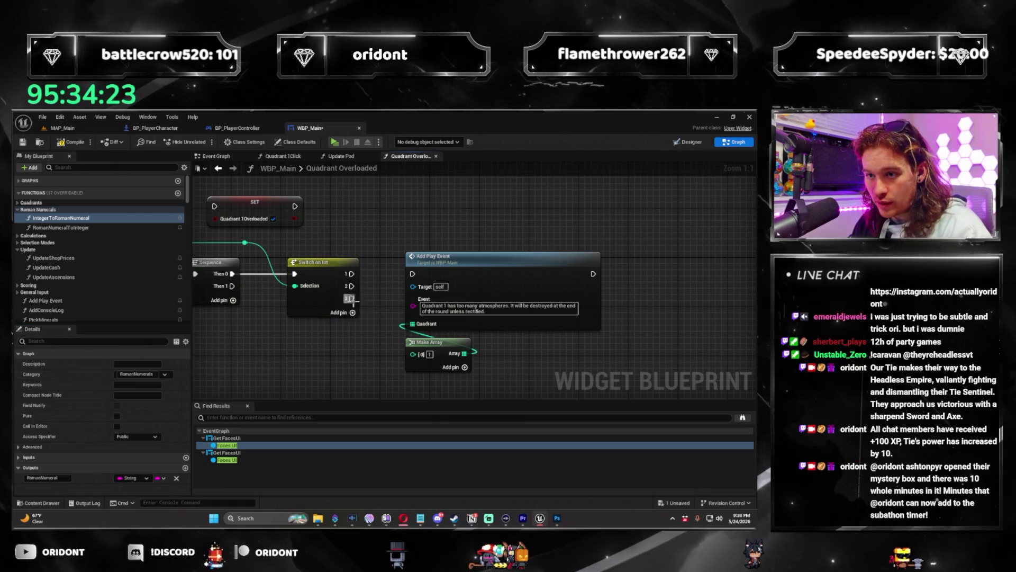
# Step: Add switch output pins and place the Quadrant 1Overloaded setter beside the Switch on Int
pyautogui.click(352, 312)
pyautogui.moveTo(392, 241); pyautogui.dragTo(477, 371)
pyautogui.moveTo(462, 271); pyautogui.dragTo(773, 265)
pyautogui.moveTo(214, 209)
pyautogui.mouseDown()
pyautogui.moveTo(444, 266)
pyautogui.moveTo(430, 275)
pyautogui.mouseUp()
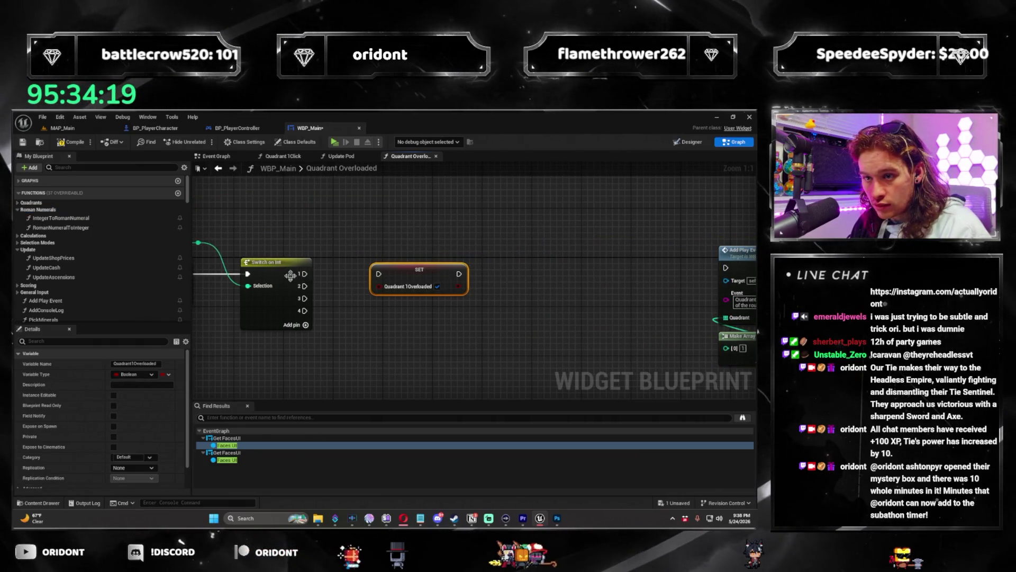
# Step: Add SET Quadrant 2Overloaded and 3Overloaded nodes on switch outputs 2 and 3, ticking them true
pyautogui.moveTo(380, 327); pyautogui.dragTo(380, 327)
pyautogui.write('set quadrant')
pyautogui.press('Return')
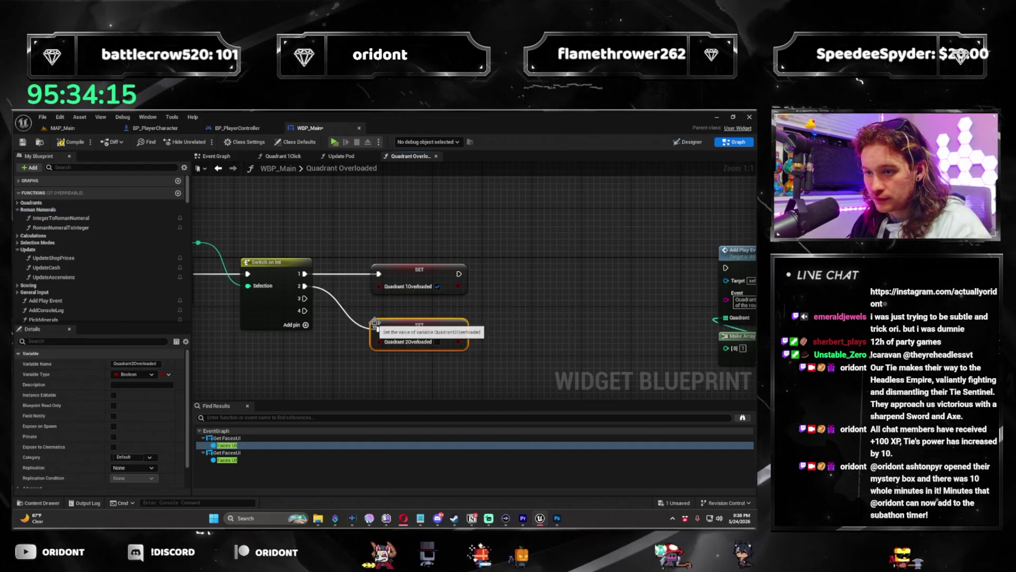
pyautogui.moveTo(304, 298); pyautogui.dragTo(382, 364)
pyautogui.write('set quadrant')
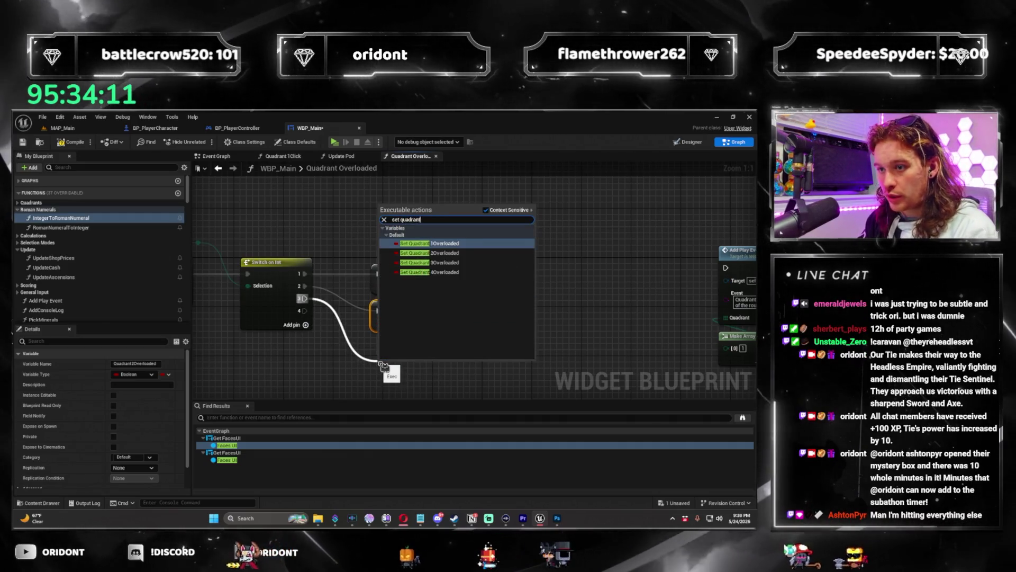
pyautogui.press('Down')
pyautogui.press('Down')
pyautogui.press('Return')
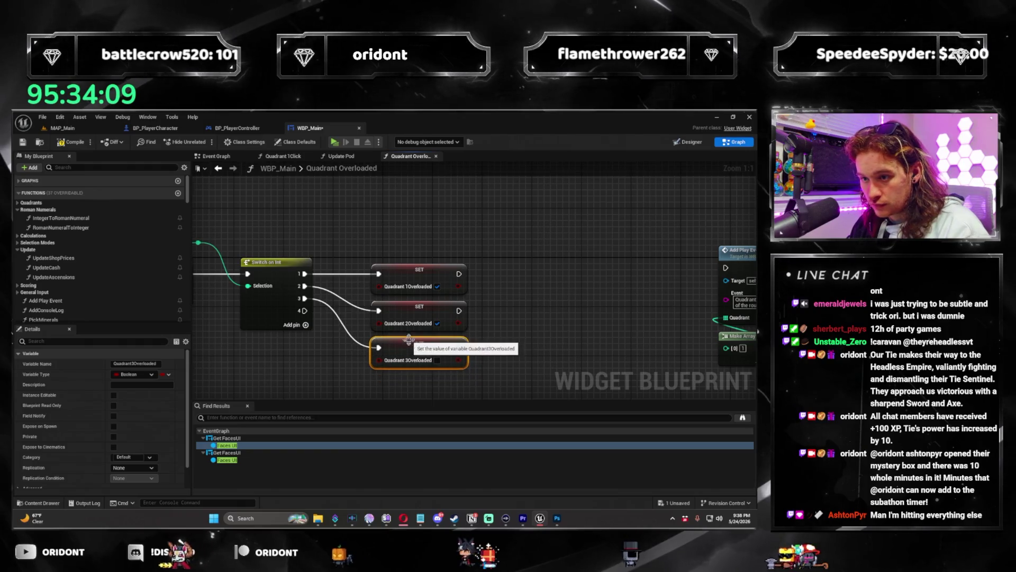
pyautogui.click(438, 360)
# Step: Add a SET Quadrant 4Overloaded node on switch output 4 and set it true
pyautogui.moveTo(442, 366)
pyautogui.mouseDown()
pyautogui.moveTo(328, 321)
pyautogui.moveTo(328, 341)
pyautogui.mouseUp()
pyautogui.write('set quadrant 4')
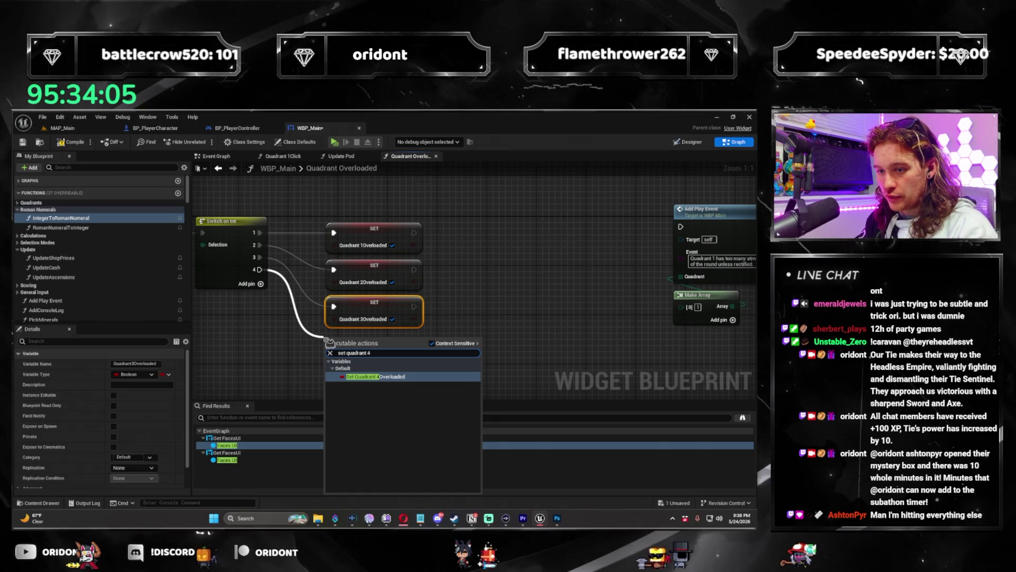
pyautogui.press('Return')
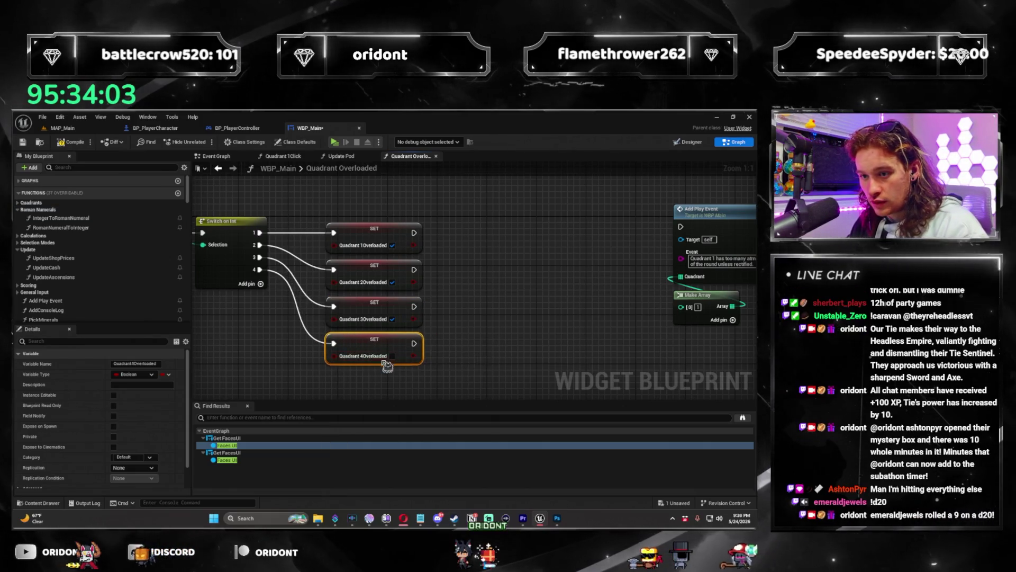
pyautogui.click(488, 331)
pyautogui.click(377, 360)
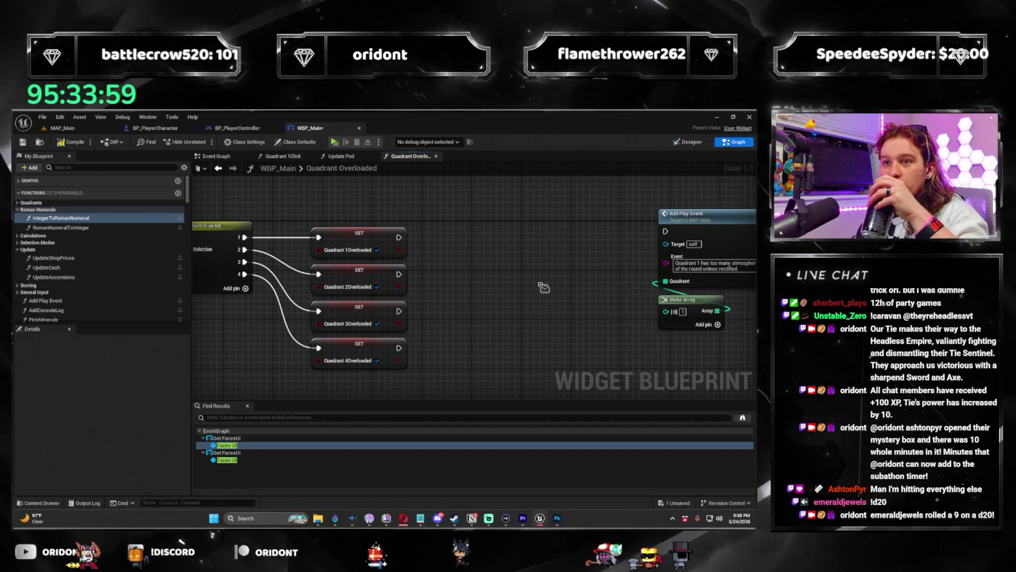
# Step: Place Add Play Event beside the SET nodes and drive it from the Sequence's Then 1 output
pyautogui.moveTo(526, 285)
pyautogui.mouseDown()
pyautogui.moveTo(555, 242)
pyautogui.moveTo(476, 211)
pyautogui.moveTo(590, 332)
pyautogui.mouseUp()
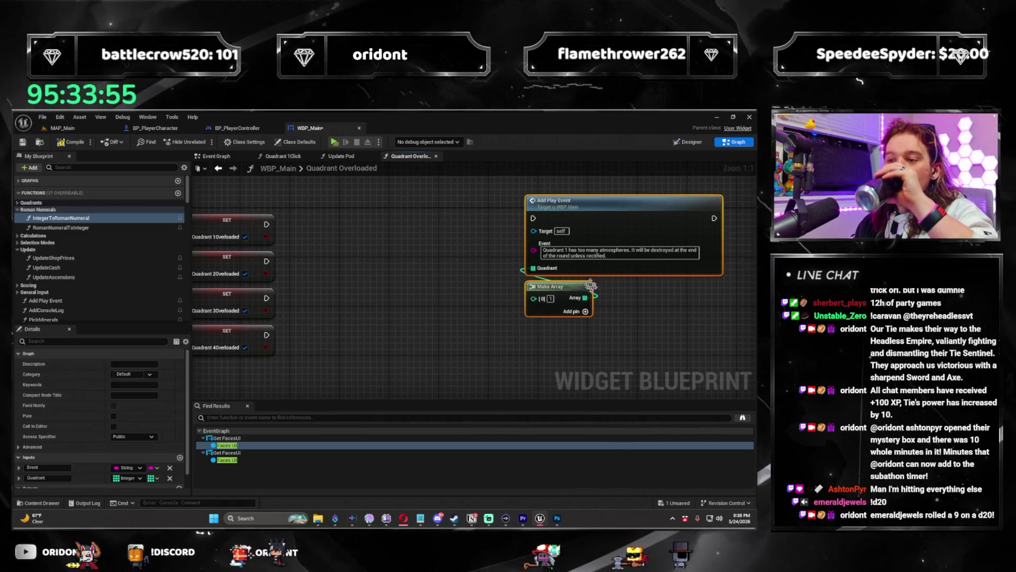
pyautogui.scroll(-2, 590, 218)
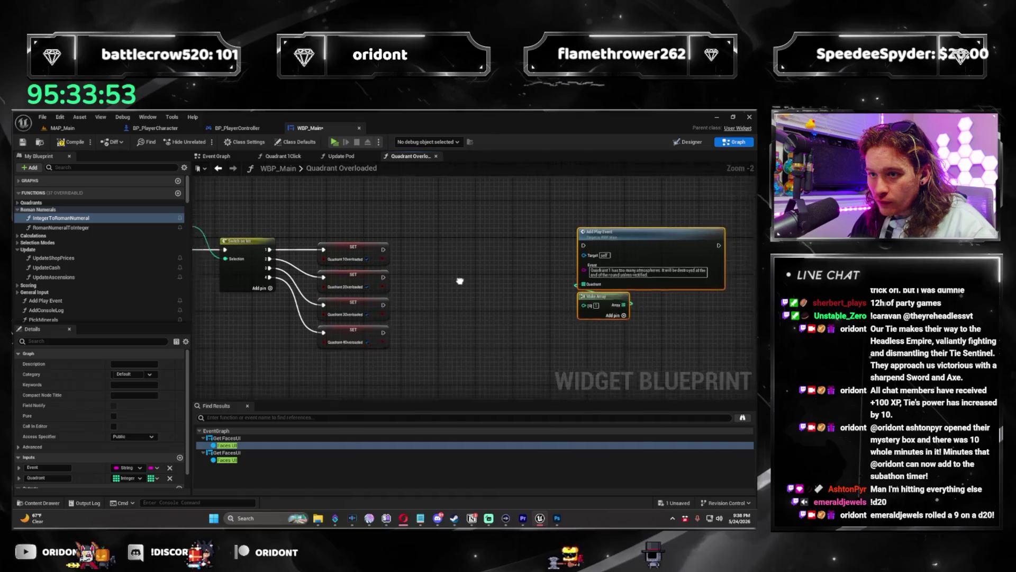
pyautogui.moveTo(586, 247); pyautogui.dragTo(483, 252)
pyautogui.moveTo(356, 253)
pyautogui.mouseDown()
pyautogui.moveTo(469, 260)
pyautogui.moveTo(455, 255)
pyautogui.mouseUp()
pyautogui.scroll(2, 547, 339)
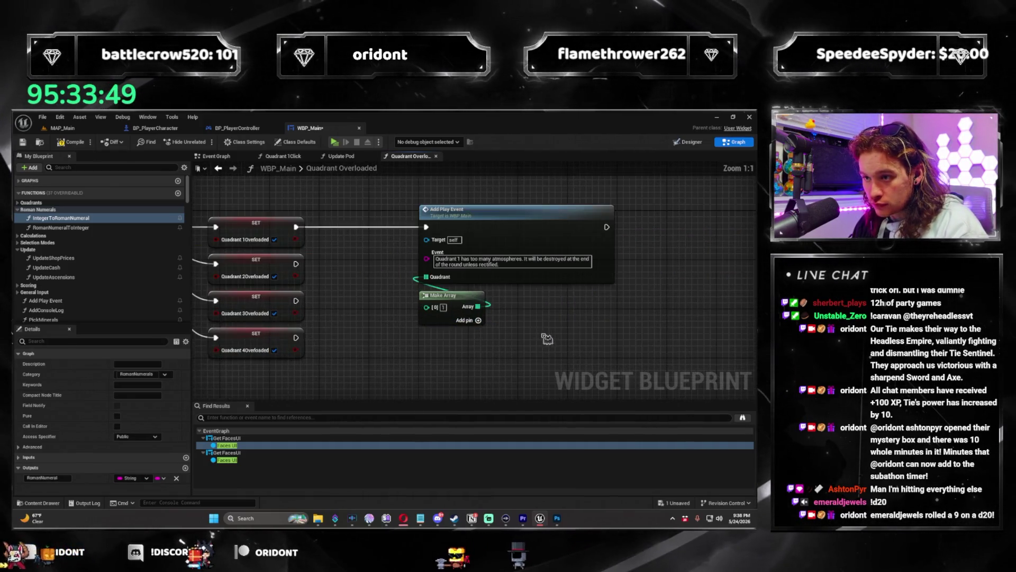
pyautogui.scroll(-2, 510, 322)
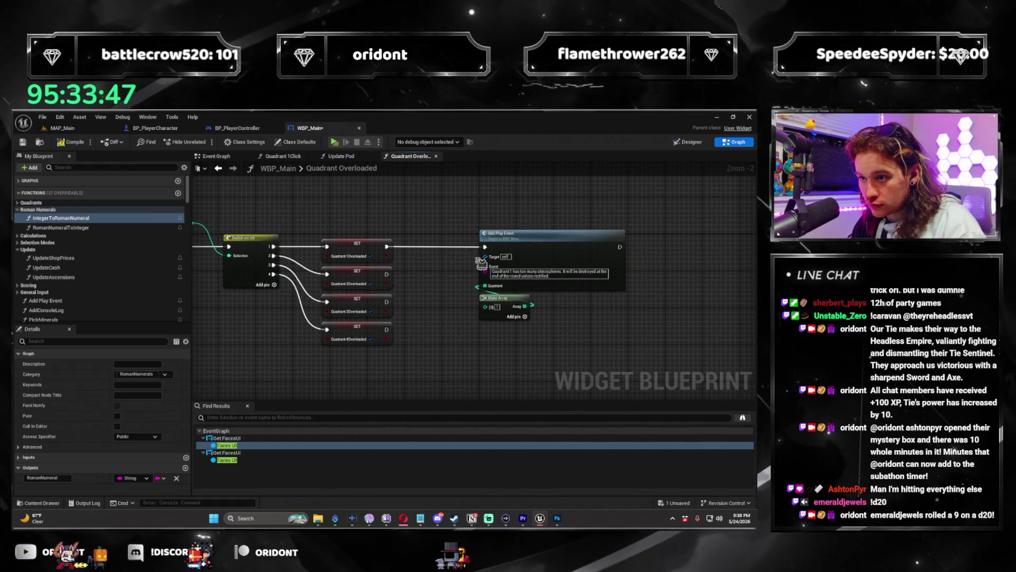
pyautogui.scroll(-2, 553, 319)
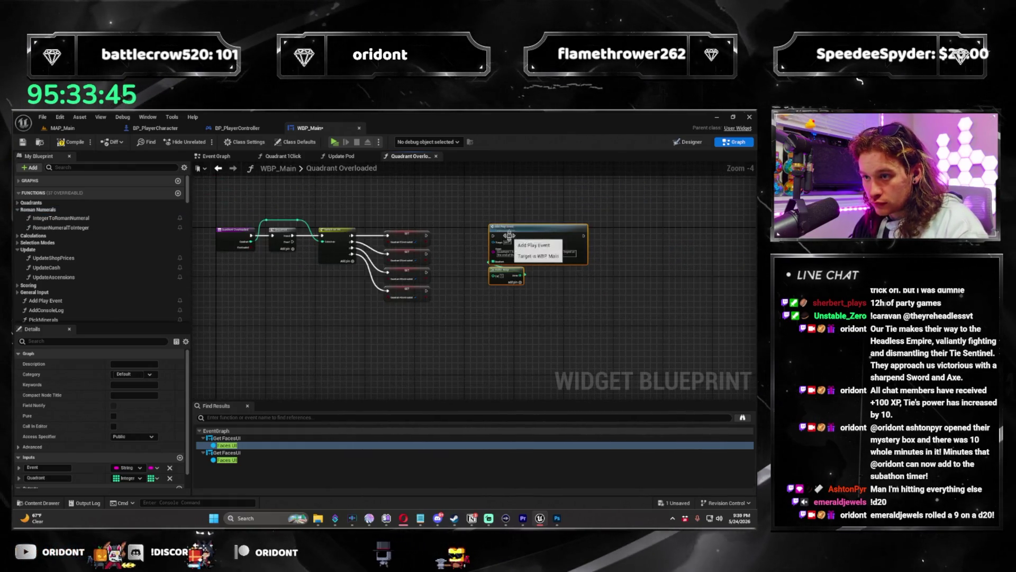
pyautogui.scroll(2, 272, 348)
pyautogui.moveTo(303, 188)
pyautogui.mouseDown()
pyautogui.moveTo(392, 351)
pyautogui.moveTo(330, 283)
pyautogui.moveTo(398, 354)
pyautogui.moveTo(386, 337)
pyautogui.mouseUp()
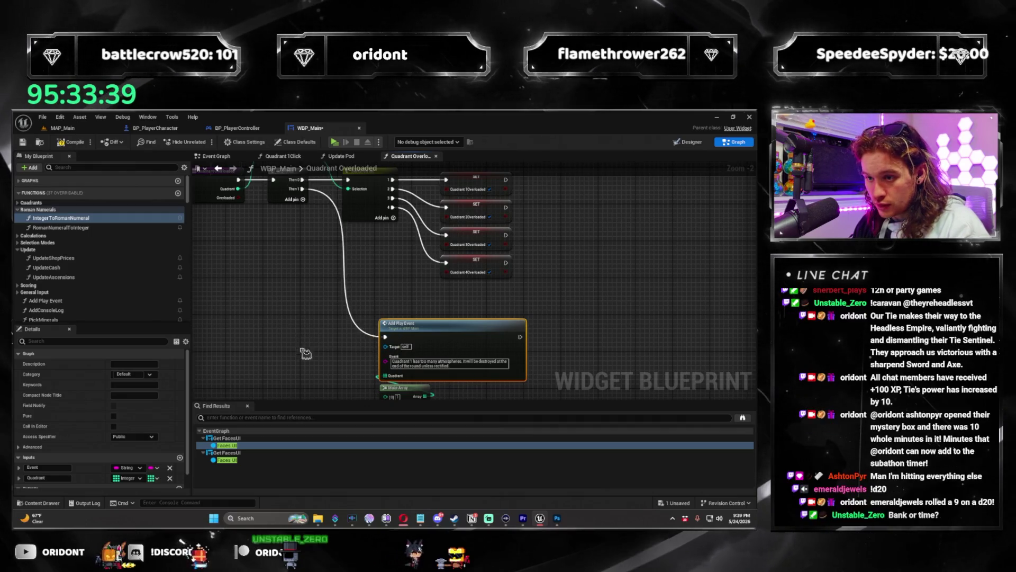
pyautogui.hotkey('ctrl', 'z')
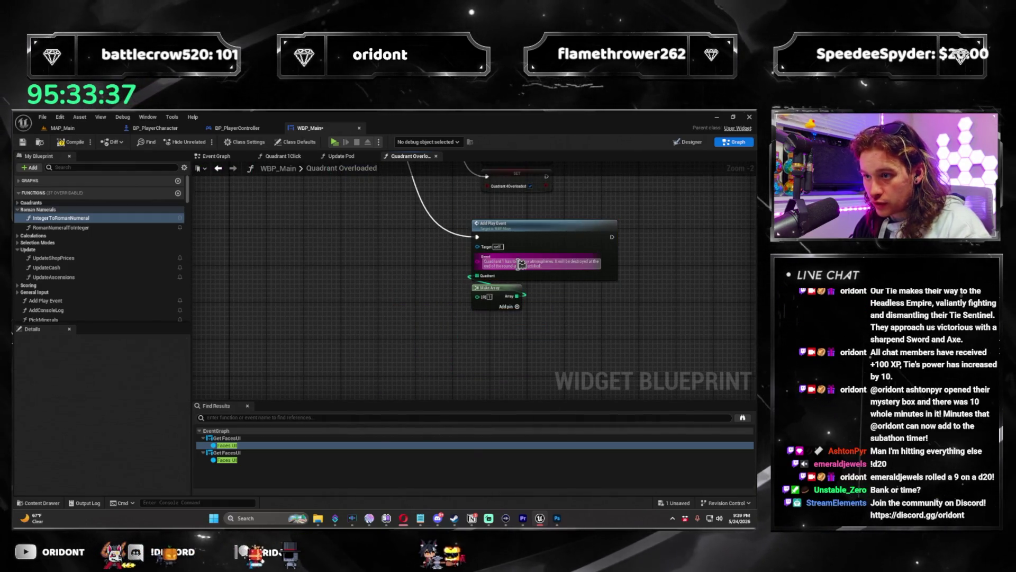
# Step: Feed the Event input from an Append with 'Quadrant' text in A and a third pin added
pyautogui.moveTo(367, 267); pyautogui.dragTo(367, 267)
pyautogui.write('append')
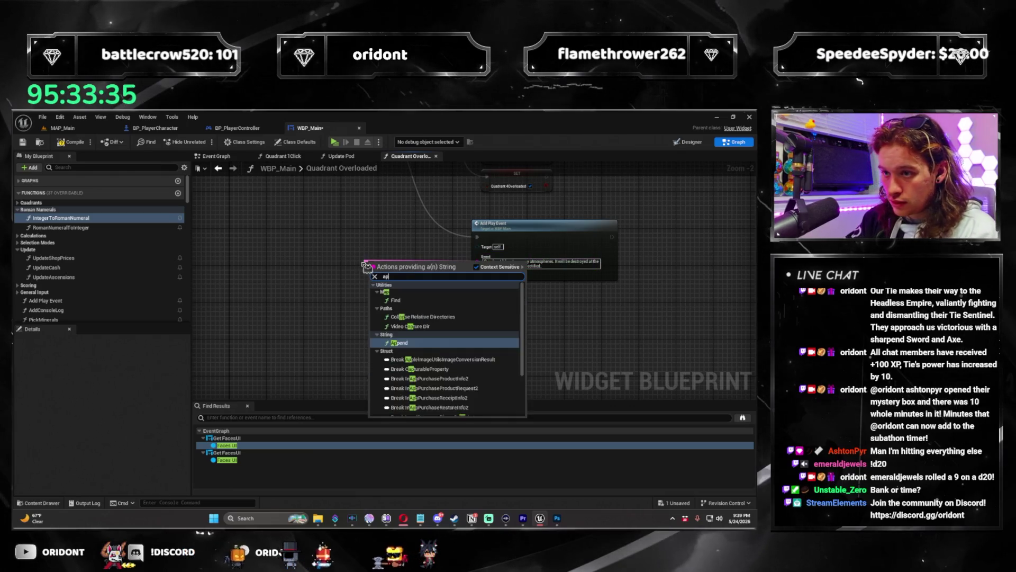
pyautogui.press('Return')
pyautogui.click(381, 268)
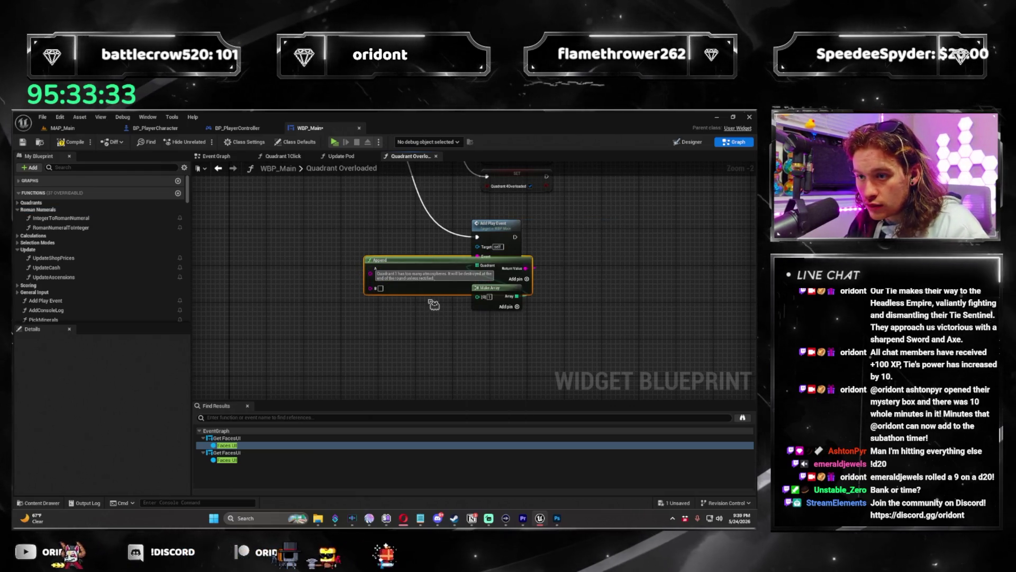
pyautogui.hotkey('ctrl', 'v')
pyautogui.click(378, 274)
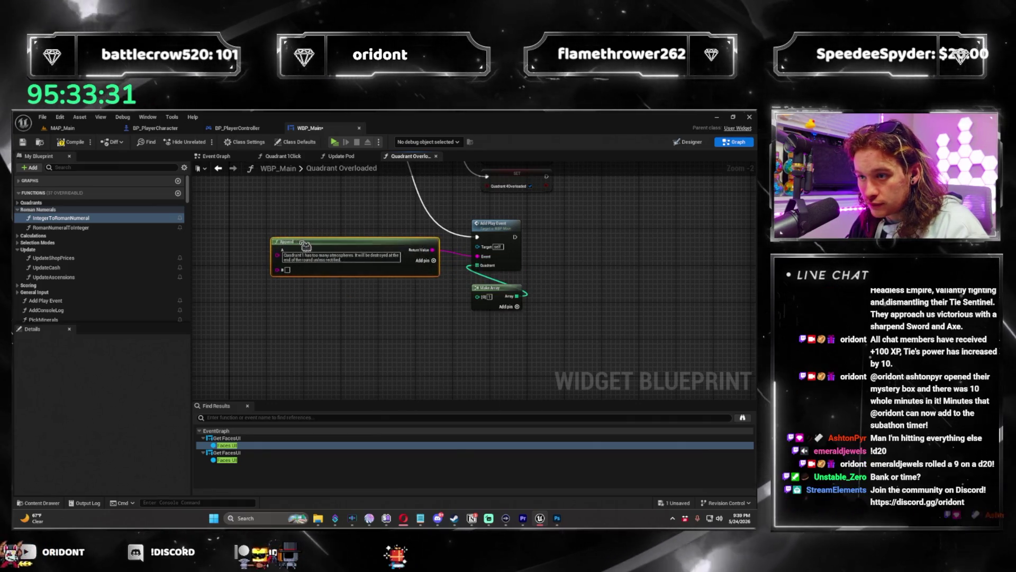
pyautogui.scroll(2, 379, 274)
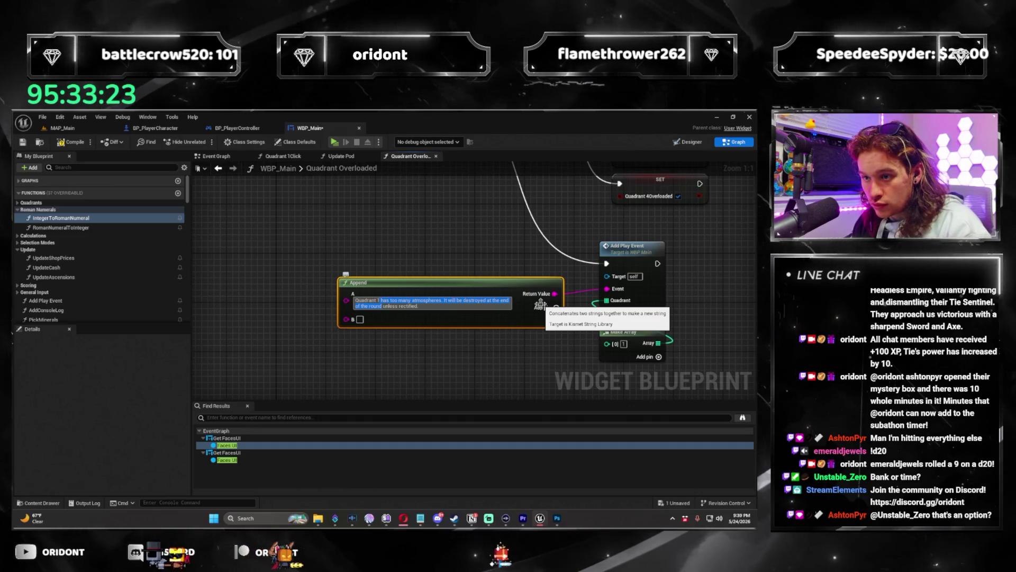
pyautogui.press('Return')
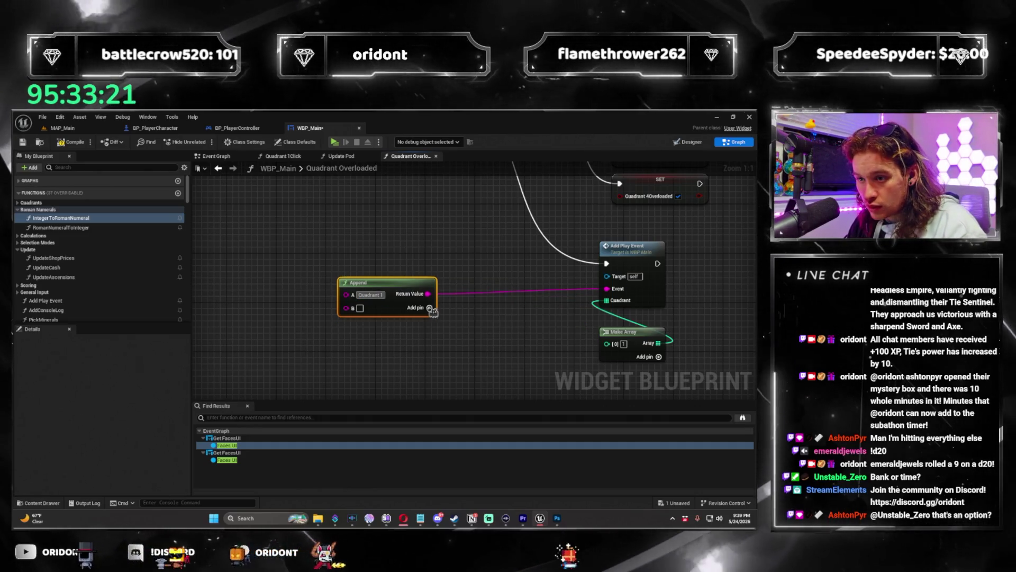
pyautogui.click(430, 308)
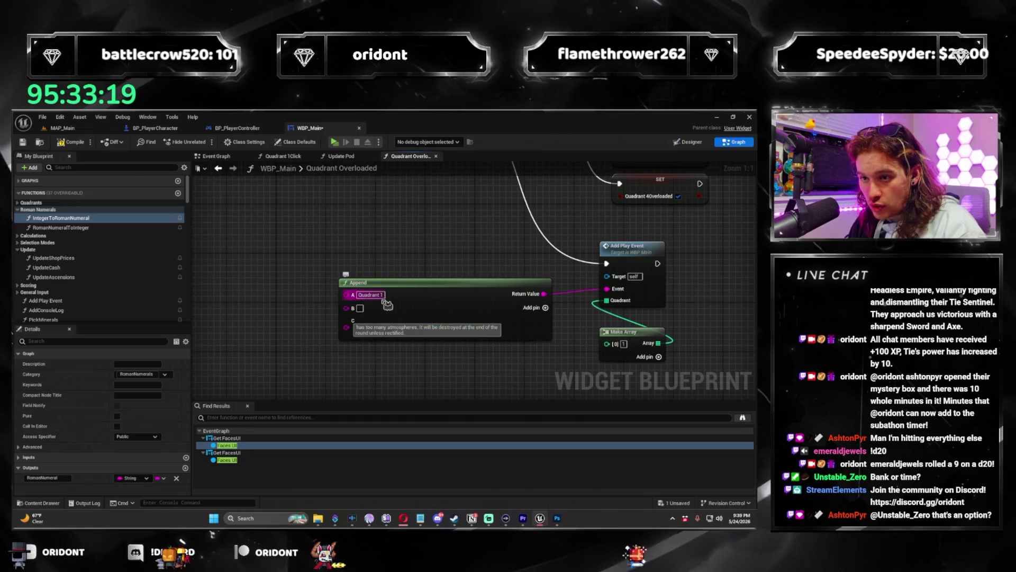
# Step: Wire the Quadrant value through the reroute knot into Append's B input and review the wiring
pyautogui.moveTo(531, 266); pyautogui.dragTo(369, 288)
pyautogui.moveTo(318, 237); pyautogui.dragTo(304, 348)
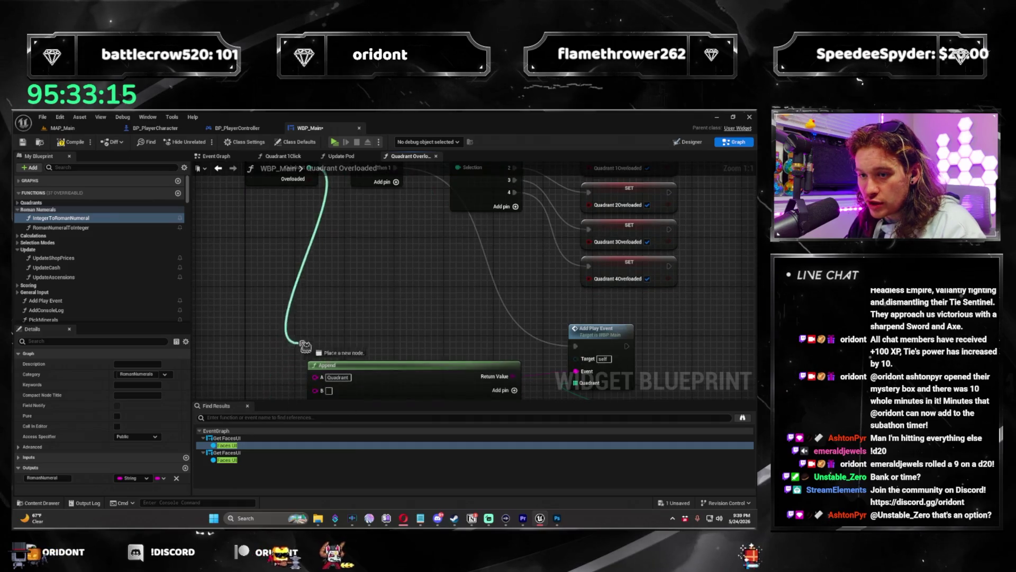
pyautogui.moveTo(319, 391); pyautogui.dragTo(317, 391)
pyautogui.moveTo(305, 318); pyautogui.dragTo(343, 240)
pyautogui.moveTo(343, 194); pyautogui.dragTo(345, 265)
pyautogui.scroll(-2, 409, 354)
pyautogui.moveTo(253, 215)
pyautogui.mouseDown()
pyautogui.moveTo(280, 338)
pyautogui.moveTo(371, 394)
pyautogui.moveTo(456, 394)
pyautogui.moveTo(521, 285)
pyautogui.mouseUp()
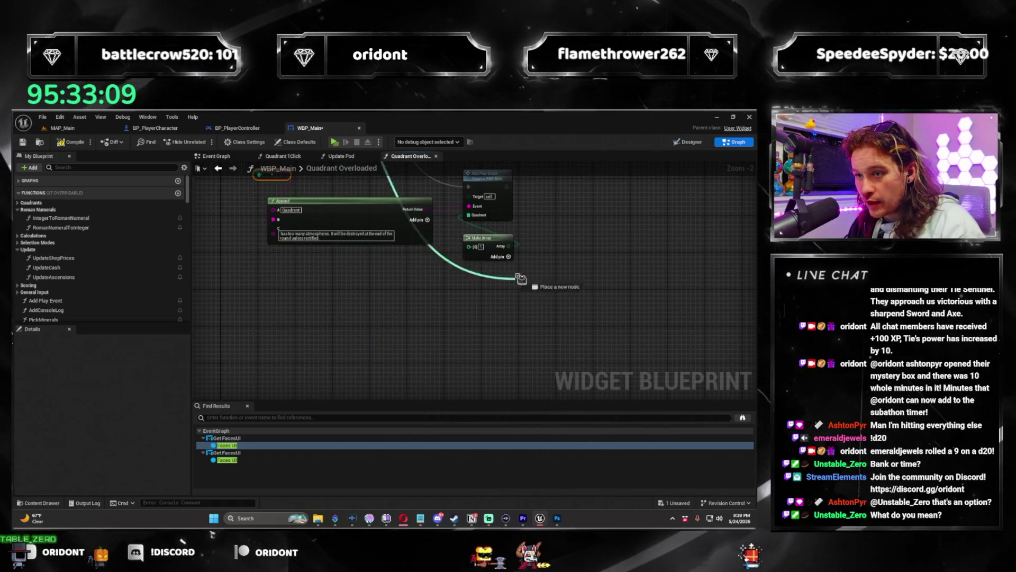
pyautogui.moveTo(478, 258)
pyautogui.mouseDown()
pyautogui.moveTo(514, 317)
pyautogui.moveTo(357, 342)
pyautogui.mouseUp()
pyautogui.moveTo(463, 341); pyautogui.dragTo(567, 312)
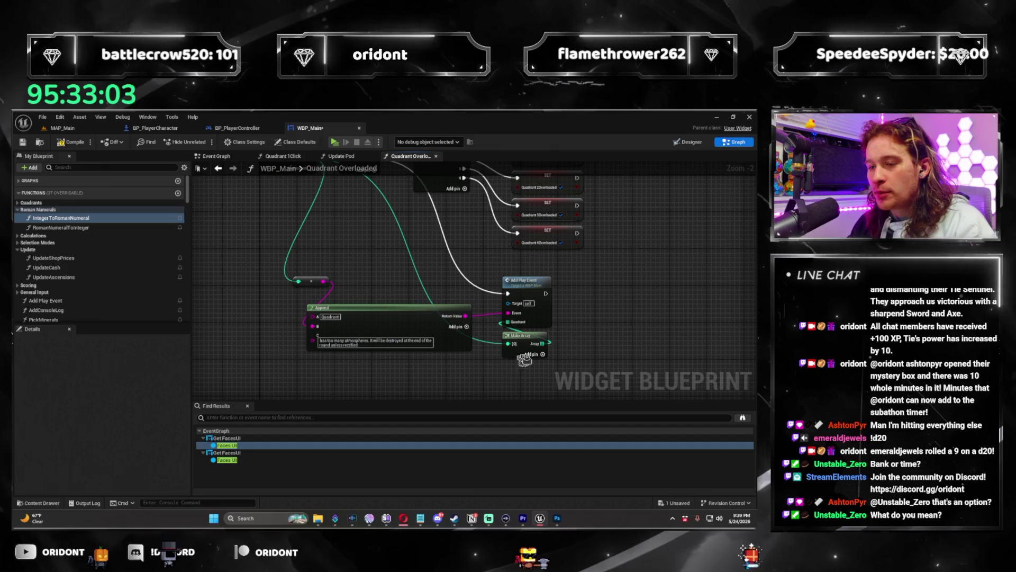
pyautogui.moveTo(508, 369)
pyautogui.mouseDown()
pyautogui.moveTo(460, 344)
pyautogui.moveTo(530, 318)
pyautogui.moveTo(565, 277)
pyautogui.mouseUp()
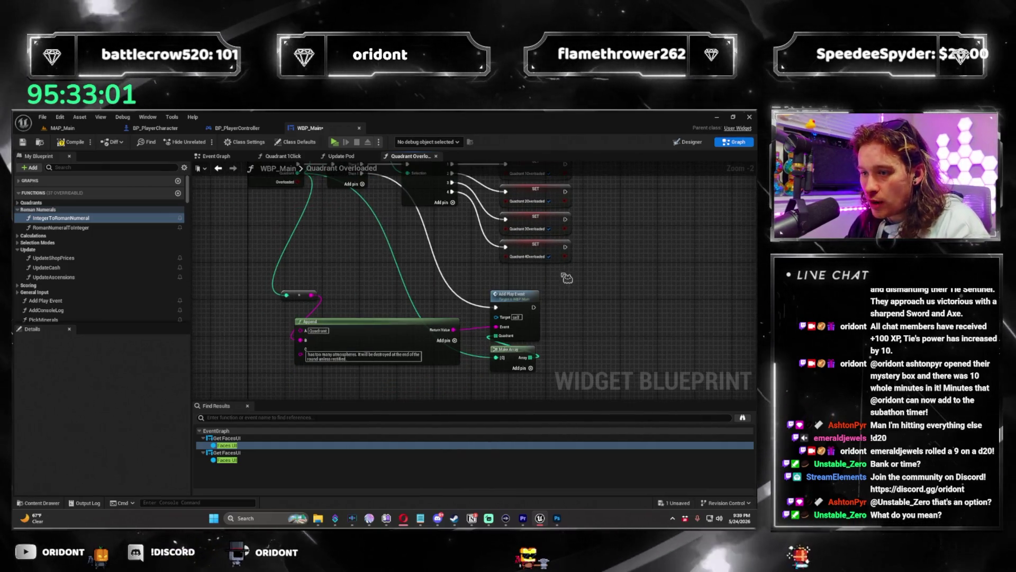
pyautogui.moveTo(641, 291)
pyautogui.mouseDown()
pyautogui.moveTo(639, 301)
pyautogui.moveTo(582, 297)
pyautogui.moveTo(519, 277)
pyautogui.mouseUp()
pyautogui.scroll(1, 582, 296)
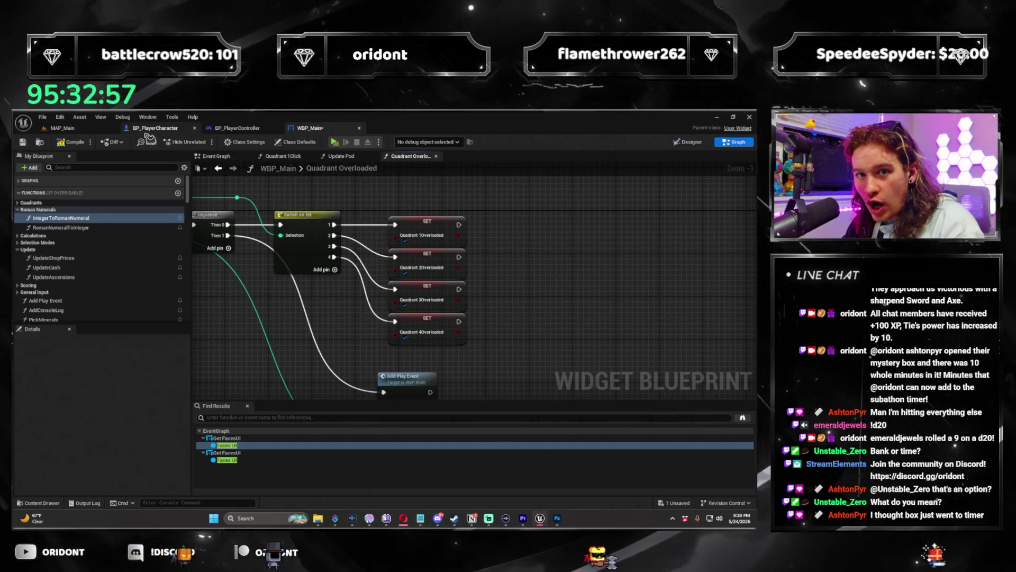
# Step: Move the Switch on Int and Set node block to the right, then switch to the Designer view
pyautogui.click(293, 214)
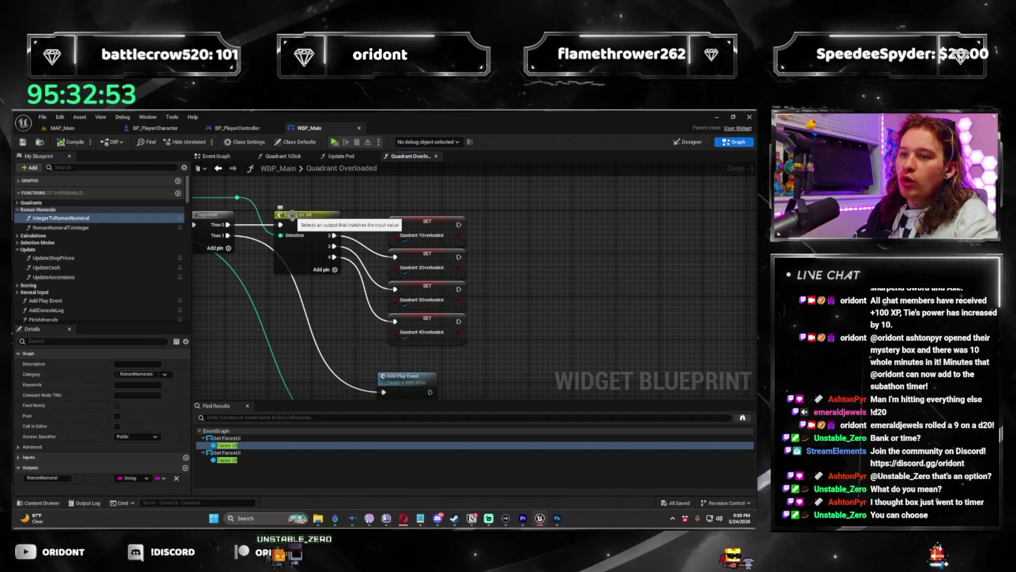
pyautogui.scroll(-1, 328, 288)
pyautogui.moveTo(329, 288)
pyautogui.mouseDown()
pyautogui.moveTo(490, 286)
pyautogui.moveTo(346, 289)
pyautogui.moveTo(436, 287)
pyautogui.moveTo(403, 282)
pyautogui.mouseUp()
pyautogui.scroll(-1, 437, 287)
pyautogui.scroll(-1, 402, 282)
pyautogui.moveTo(524, 337); pyautogui.dragTo(325, 182)
pyautogui.moveTo(364, 296); pyautogui.dragTo(473, 301)
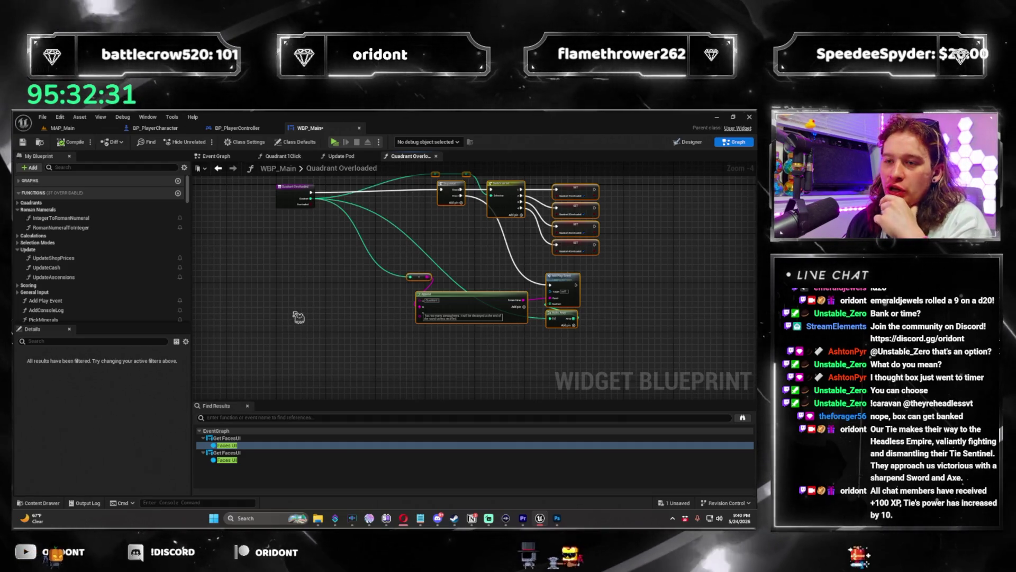
pyautogui.click(407, 159)
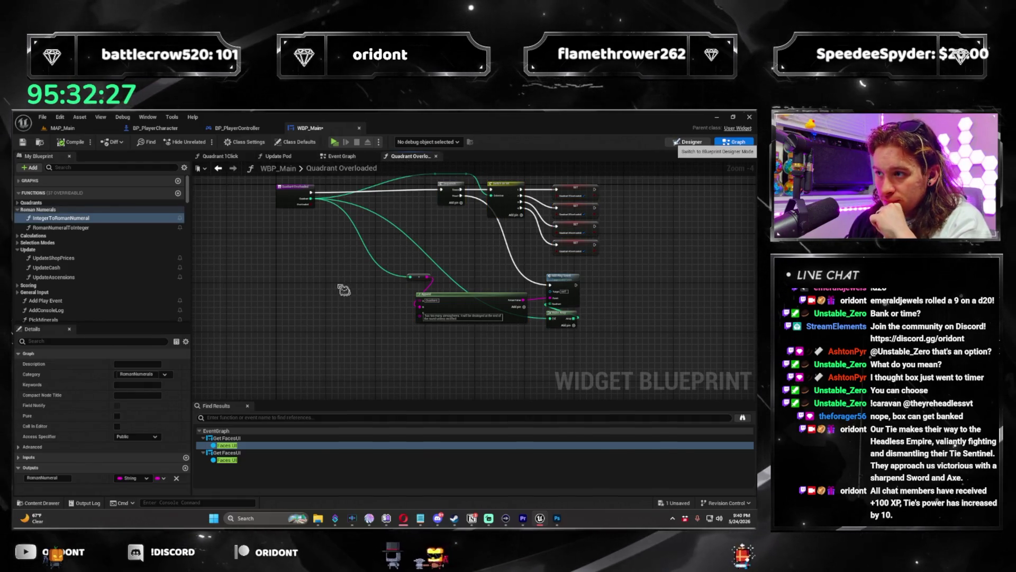
pyautogui.hotkey('ctrl', 'shift', 'd')
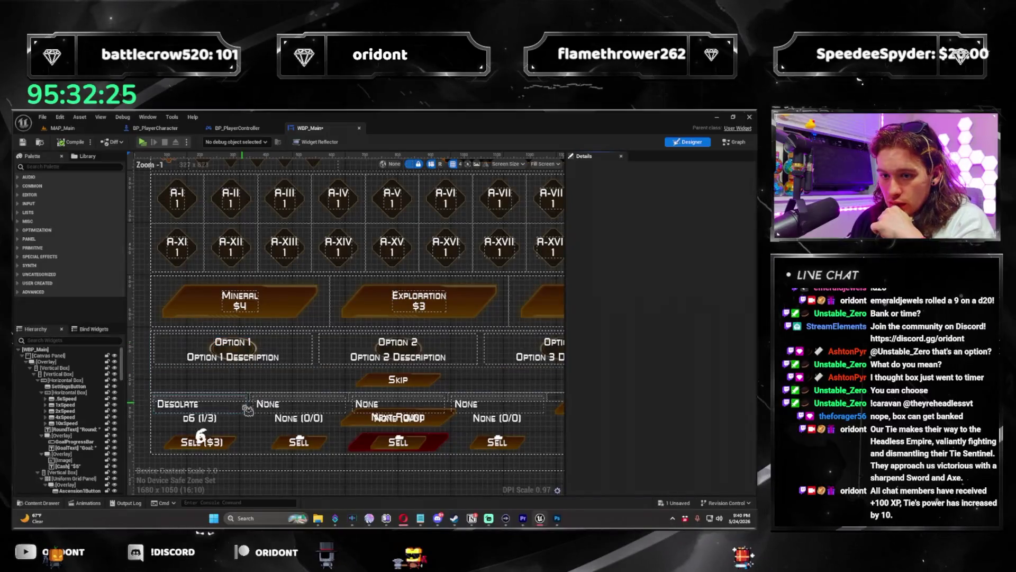
# Step: Give the Pod1Rank text's strike brush a red tint
pyautogui.click(212, 421)
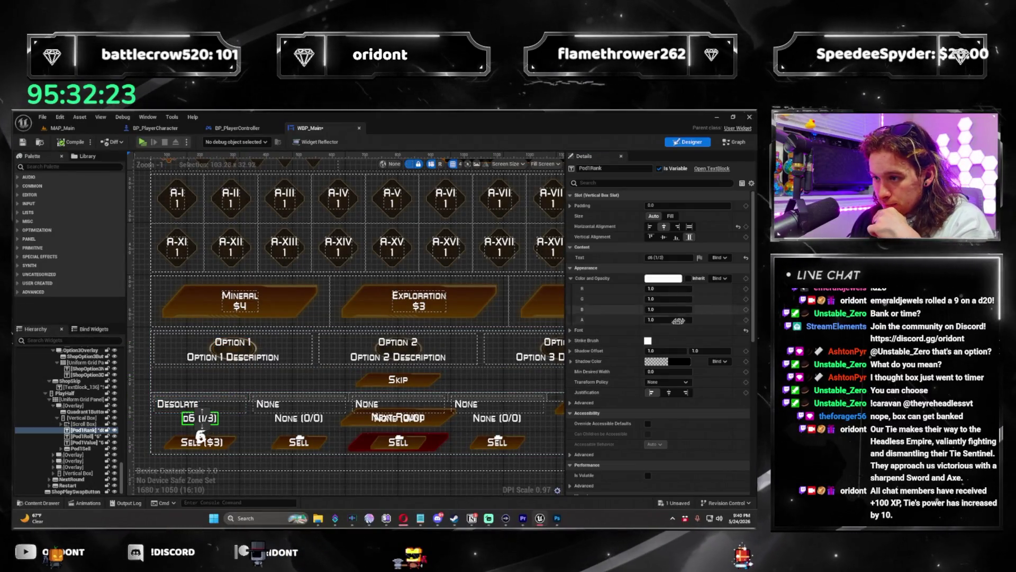
pyautogui.click(656, 344)
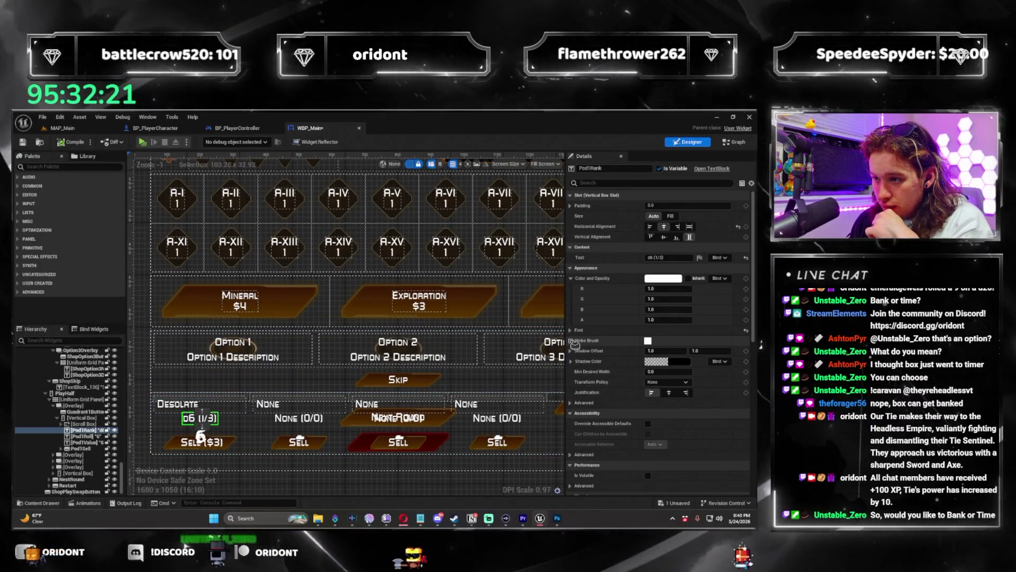
pyautogui.click(648, 341)
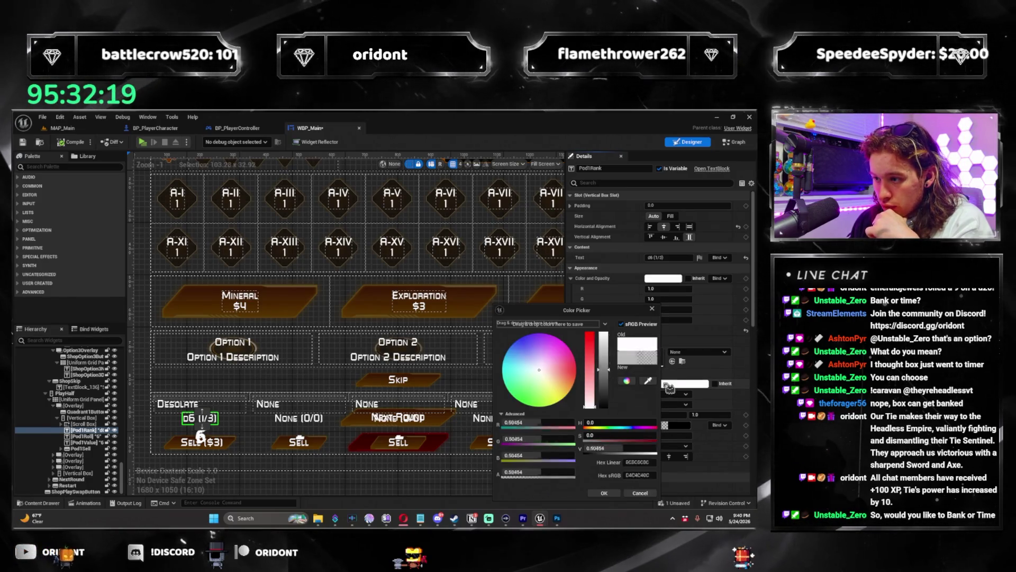
pyautogui.click(604, 492)
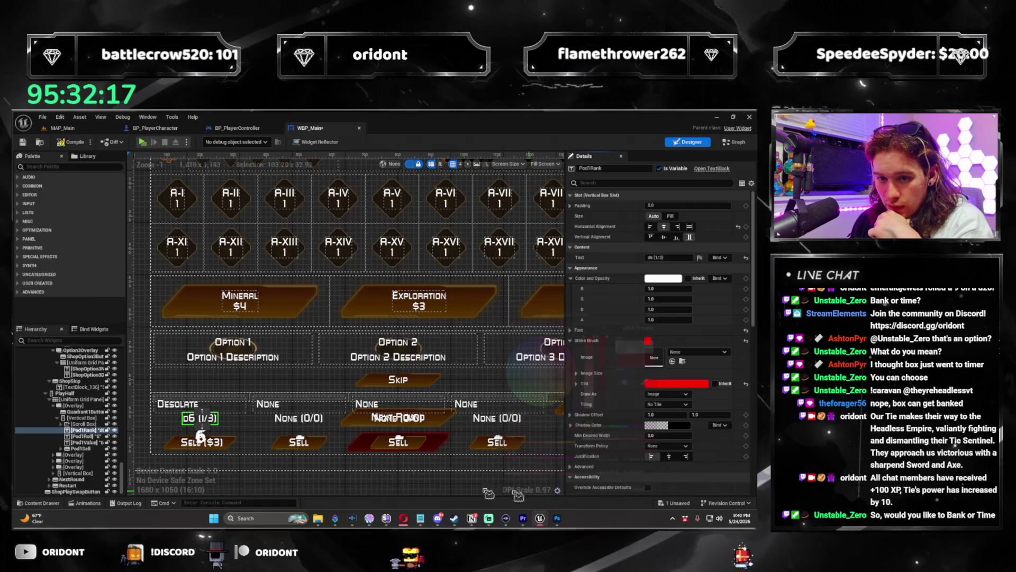
# Step: Set Pod1Rank's minimum desired width to 1, then to 4
pyautogui.scroll(8, 286, 402)
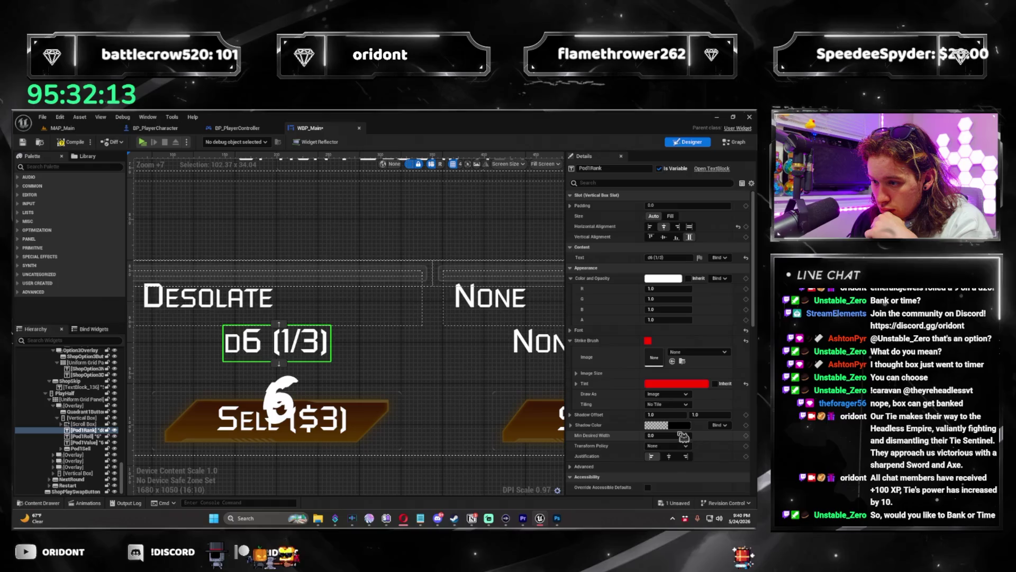
pyautogui.click(662, 435)
pyautogui.write('1')
pyautogui.press('Return')
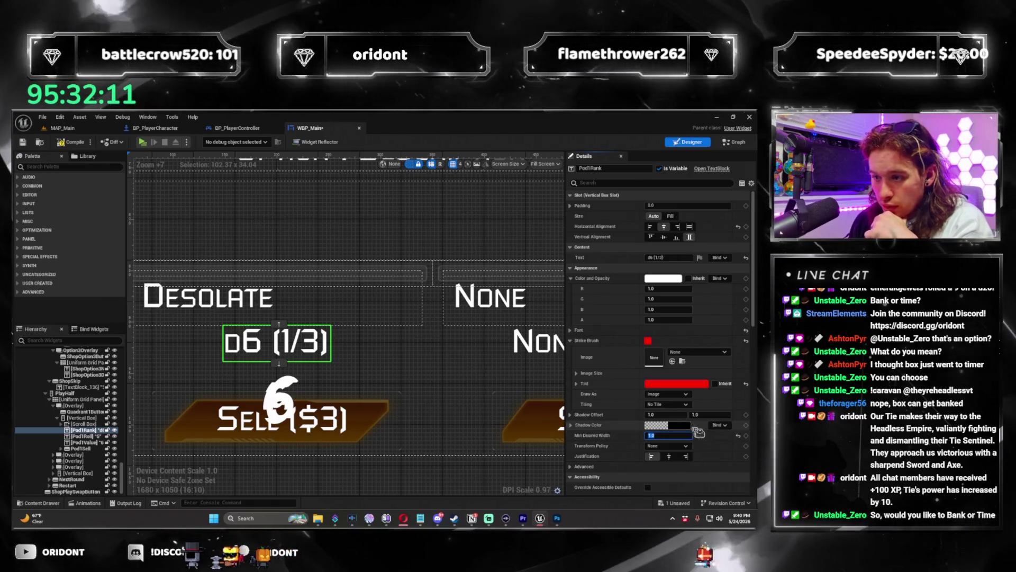
pyautogui.write('4')
pyautogui.press('Return')
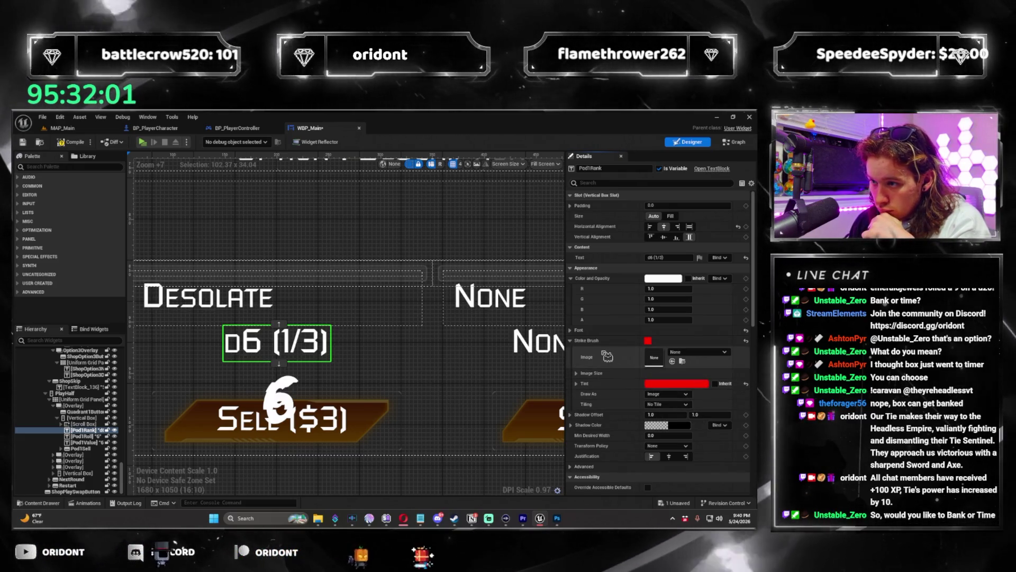
pyautogui.scroll(-1, 627, 402)
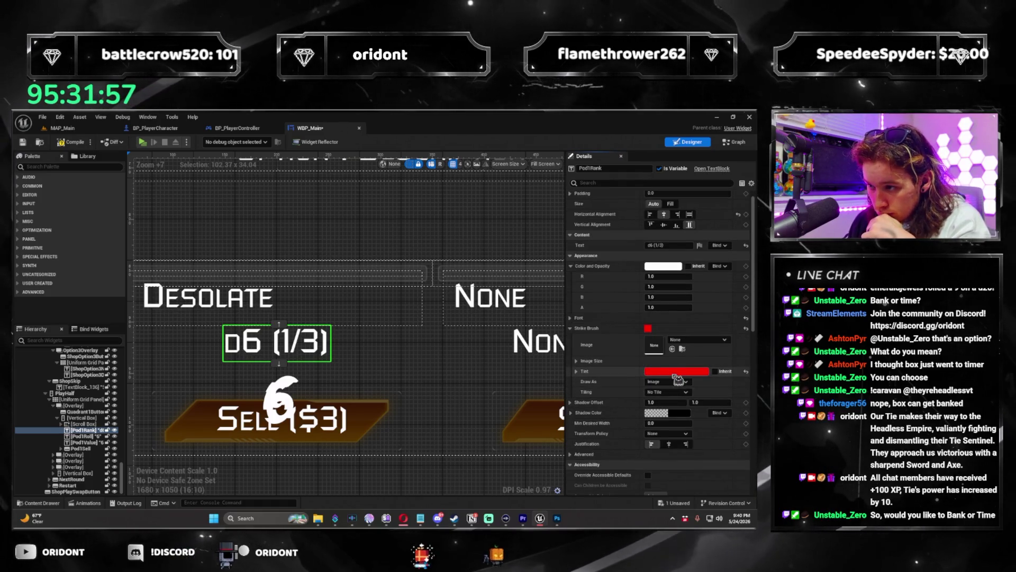
# Step: Reset Pod1Rank's strike brush tint to white
pyautogui.click(707, 341)
pyautogui.click(684, 345)
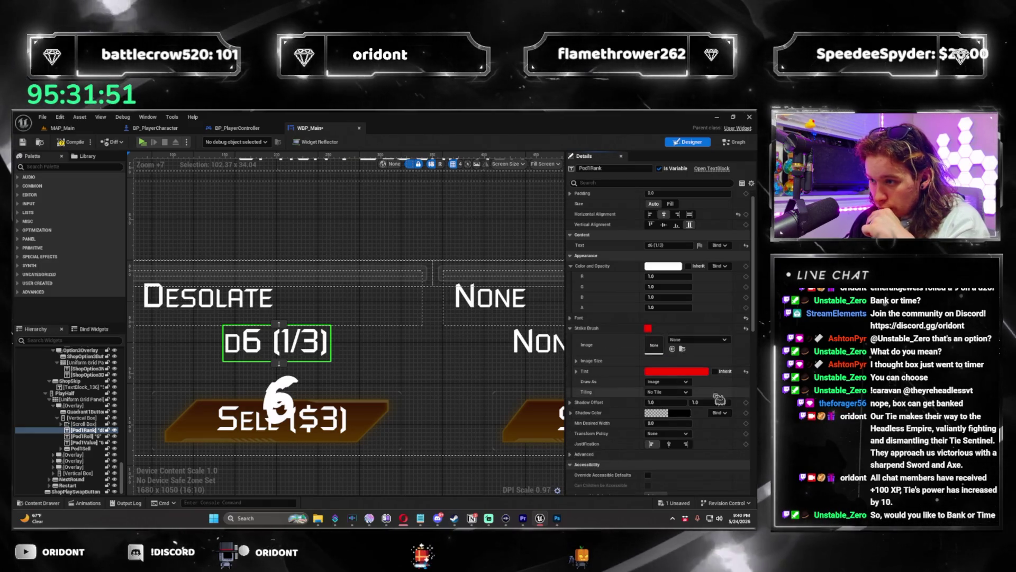
pyautogui.click(677, 372)
pyautogui.moveTo(607, 366); pyautogui.dragTo(608, 503)
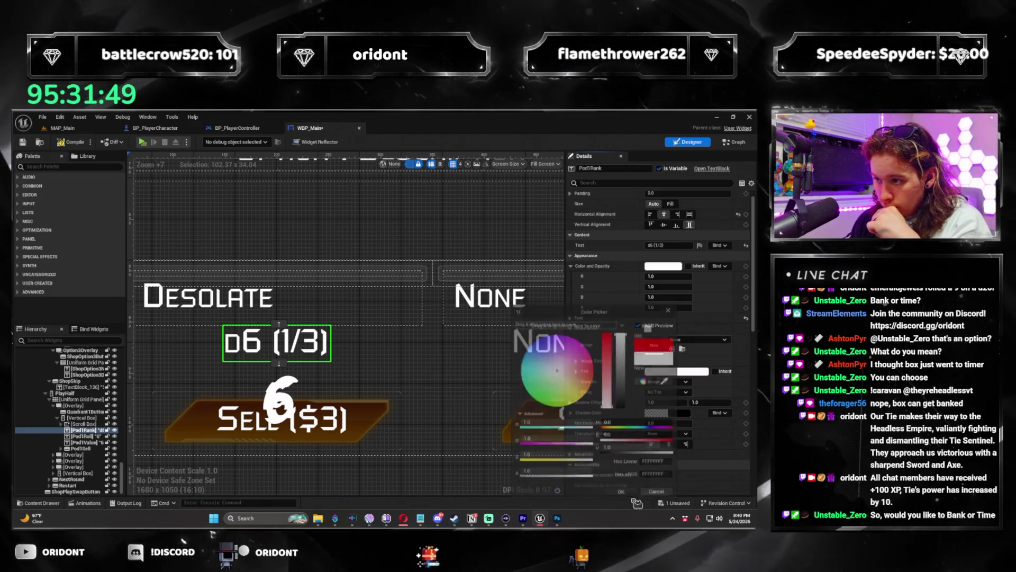
pyautogui.click(622, 493)
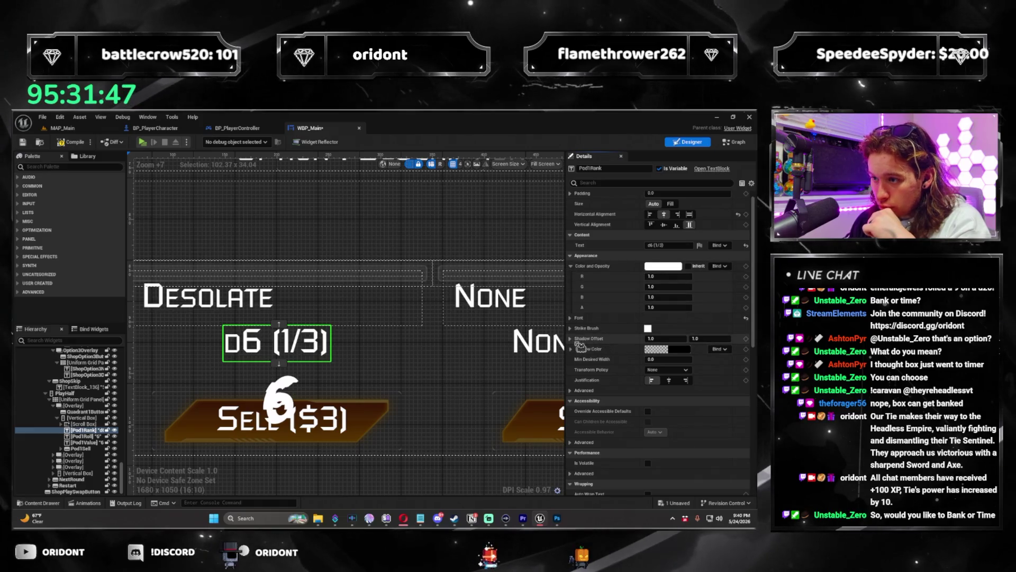
# Step: Set Pod1Rank's shadow colour to opaque red (R=1, A=1)
pyautogui.click(573, 349)
pyautogui.click(683, 351)
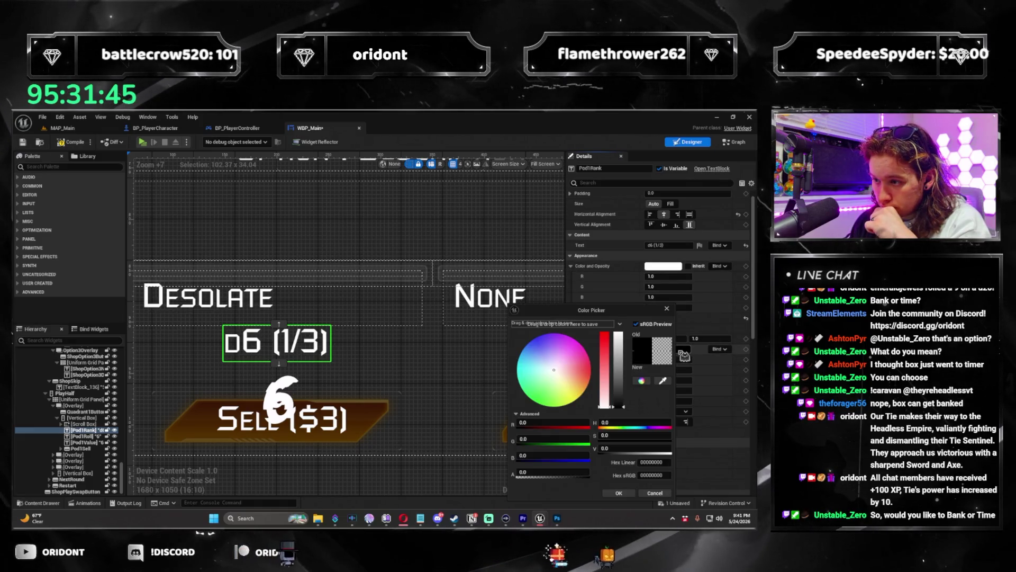
pyautogui.moveTo(551, 471); pyautogui.dragTo(588, 472)
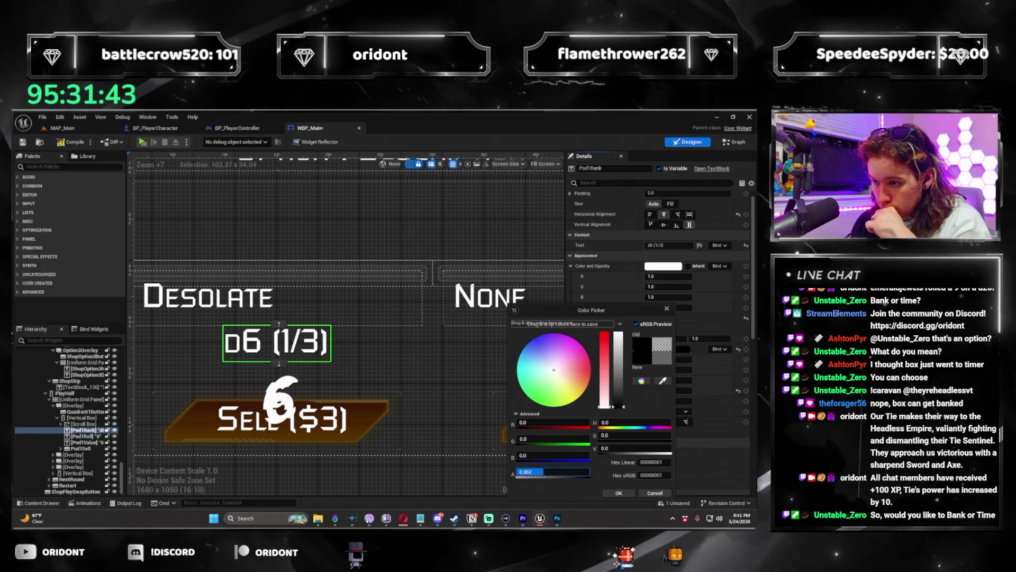
pyautogui.moveTo(604, 333); pyautogui.dragTo(605, 407)
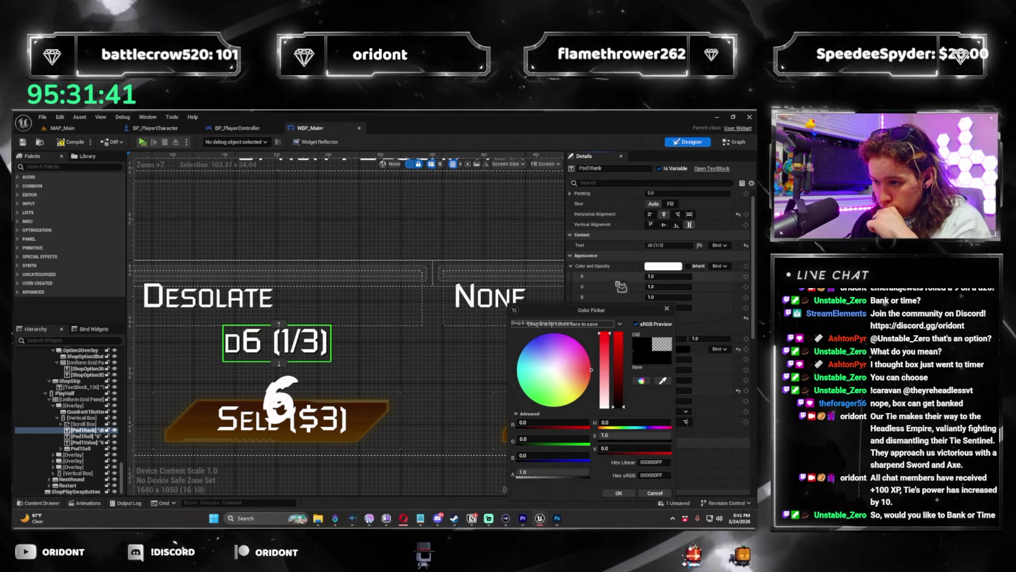
pyautogui.click(618, 493)
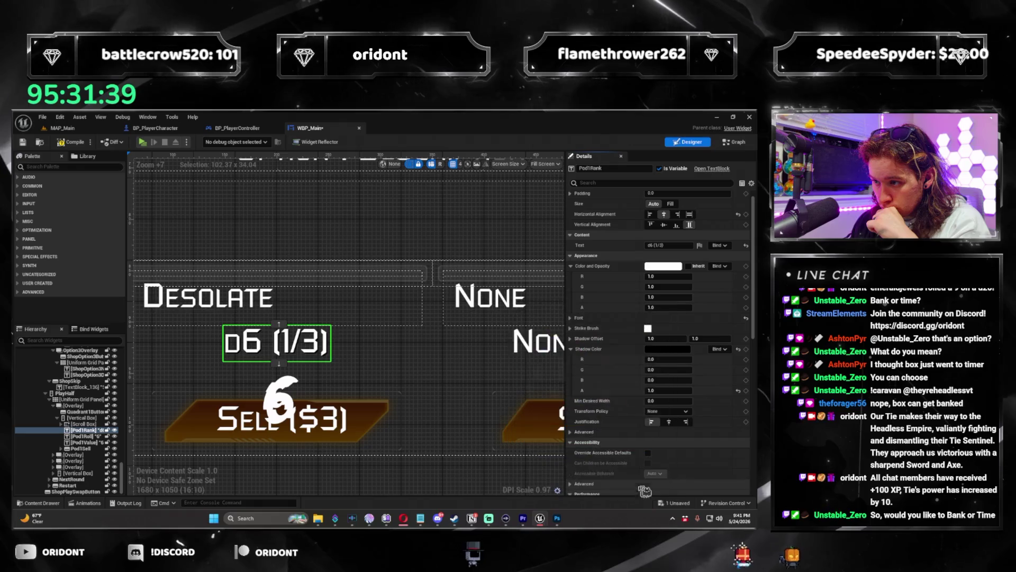
pyautogui.click(673, 351)
pyautogui.click(545, 424)
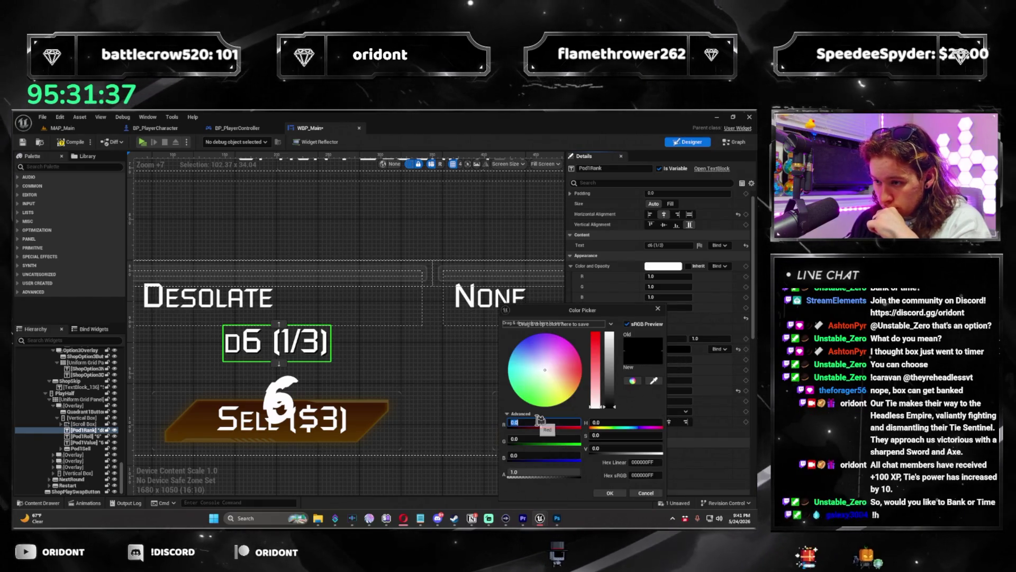
pyautogui.write('1')
pyautogui.press('Tab')
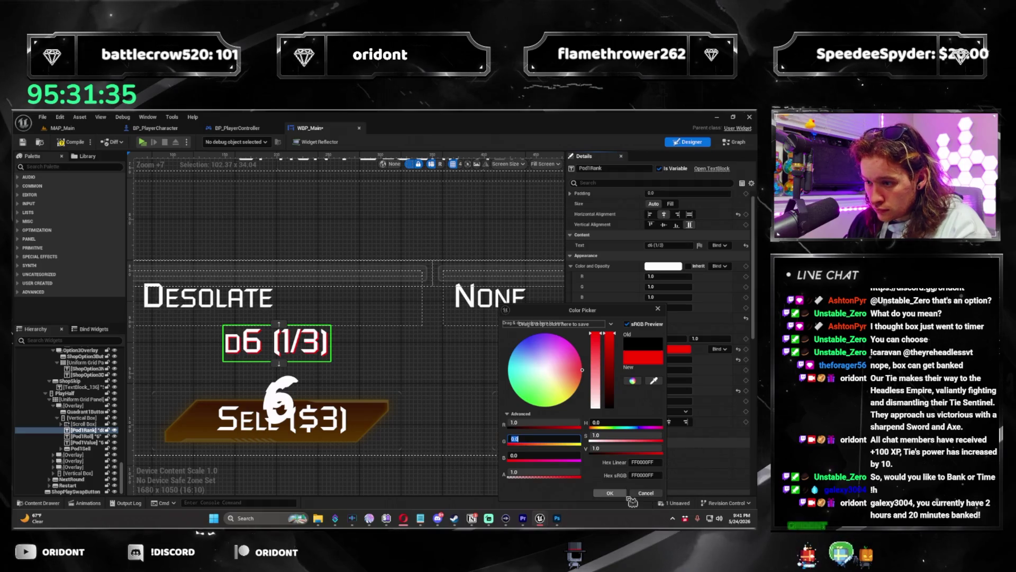
pyautogui.click(624, 494)
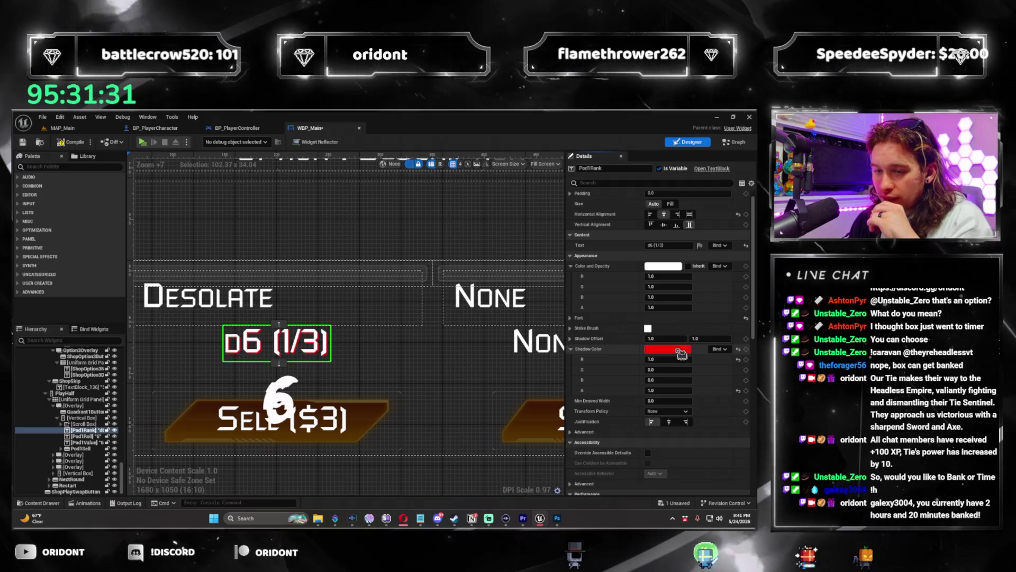
# Step: Reselect Pod1Rank and recheck its red shadow colour in the picker
pyautogui.click(314, 355)
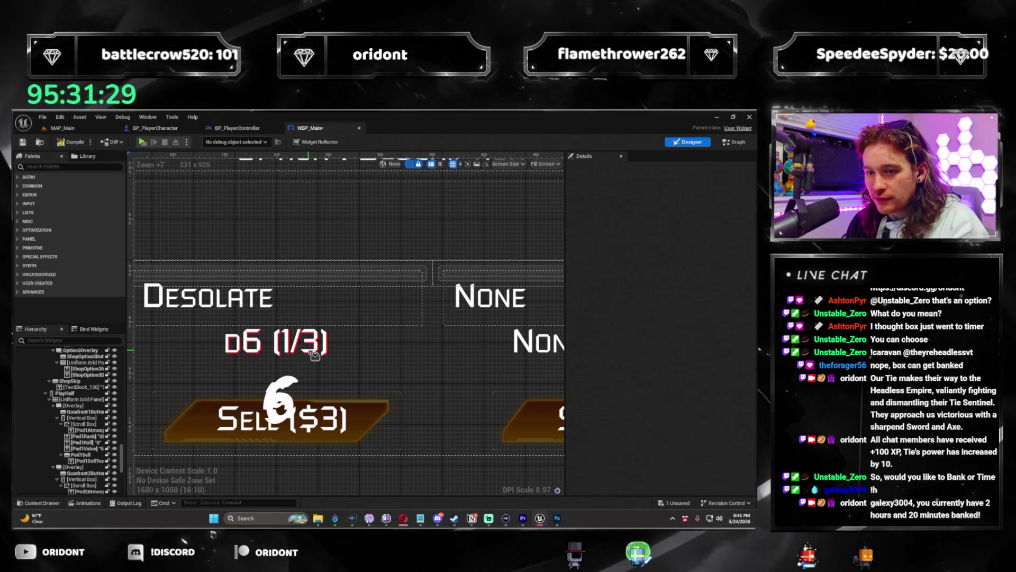
pyautogui.click(324, 343)
pyautogui.click(653, 350)
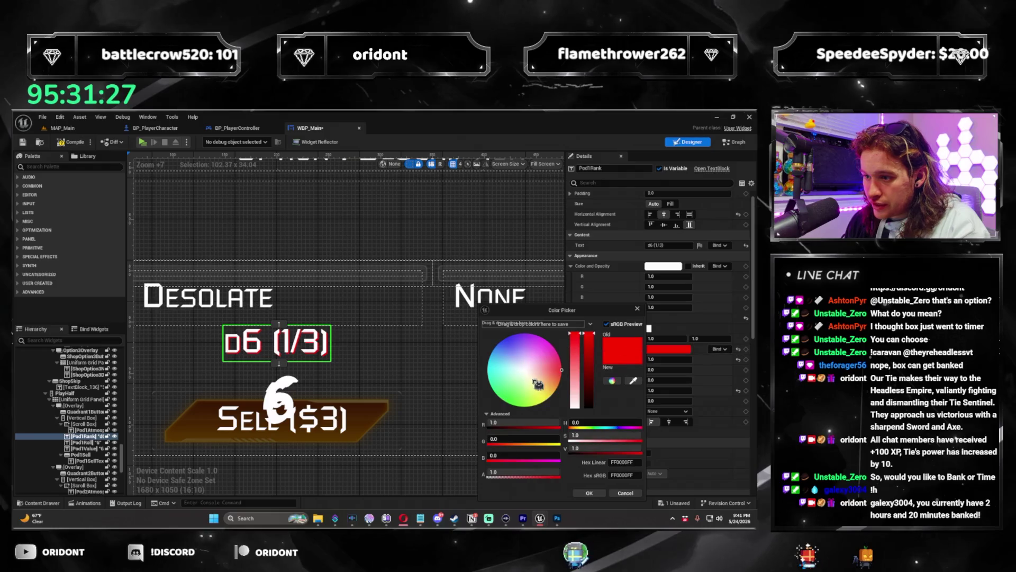
pyautogui.click(627, 491)
pyautogui.click(672, 349)
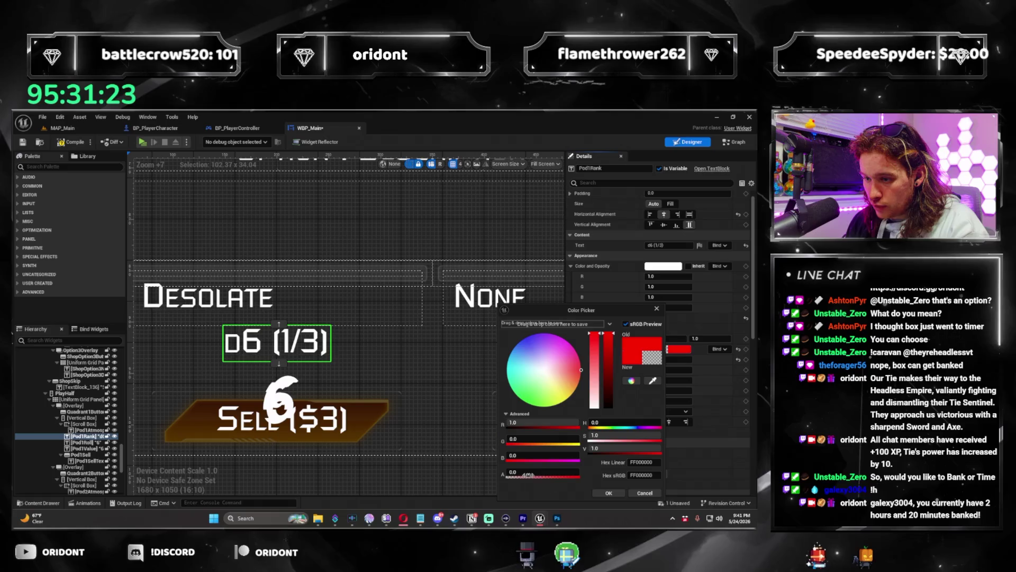
# Step: Save WBP_Main and return to the Quadrant Overloaded graph
pyautogui.moveTo(444, 366); pyautogui.dragTo(391, 374)
pyautogui.scroll(-3, 390, 374)
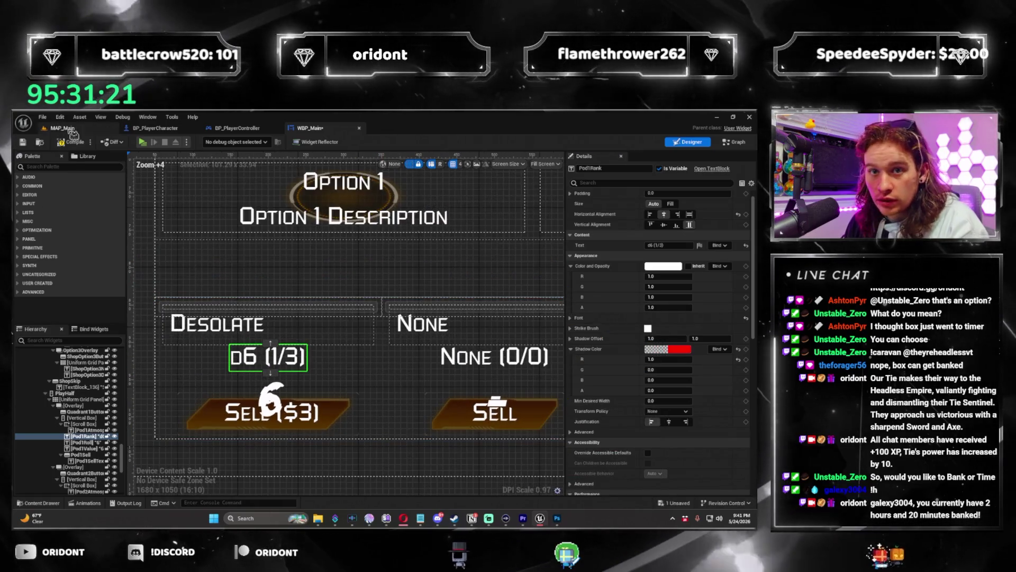
pyautogui.hotkey('ctrl', 's')
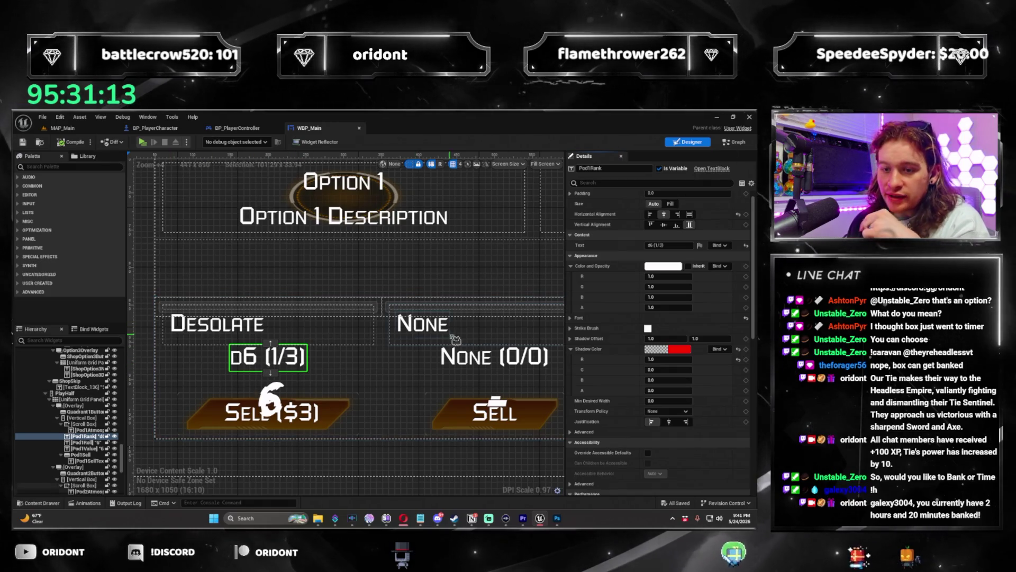
pyautogui.click(735, 141)
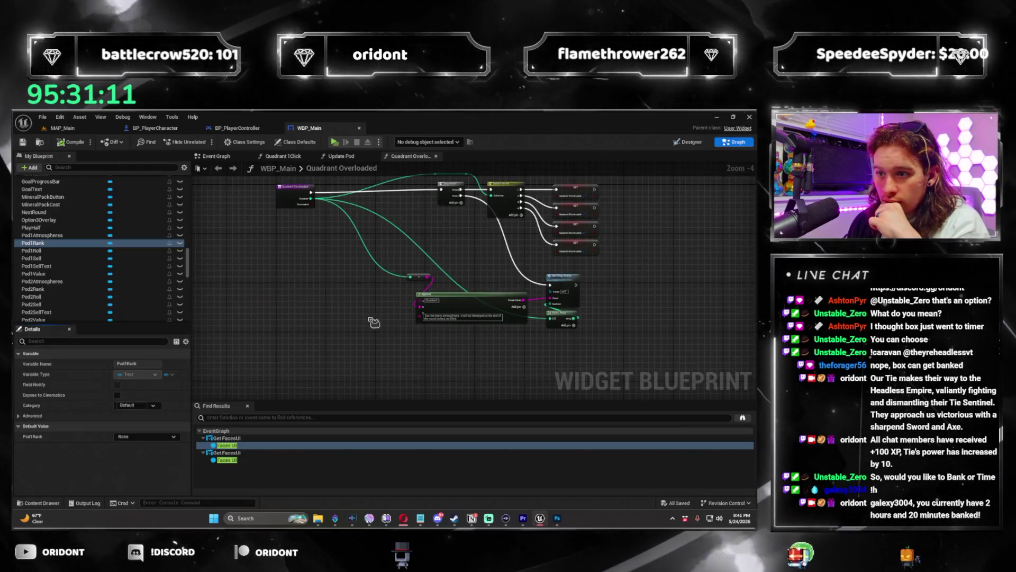
# Step: Add a Branch node after the Quadrant Overloaded entry and wire the entry's execution into it
pyautogui.moveTo(334, 265)
pyautogui.mouseDown()
pyautogui.moveTo(265, 270)
pyautogui.moveTo(381, 291)
pyautogui.mouseUp()
pyautogui.write('branch')
pyautogui.press('Return')
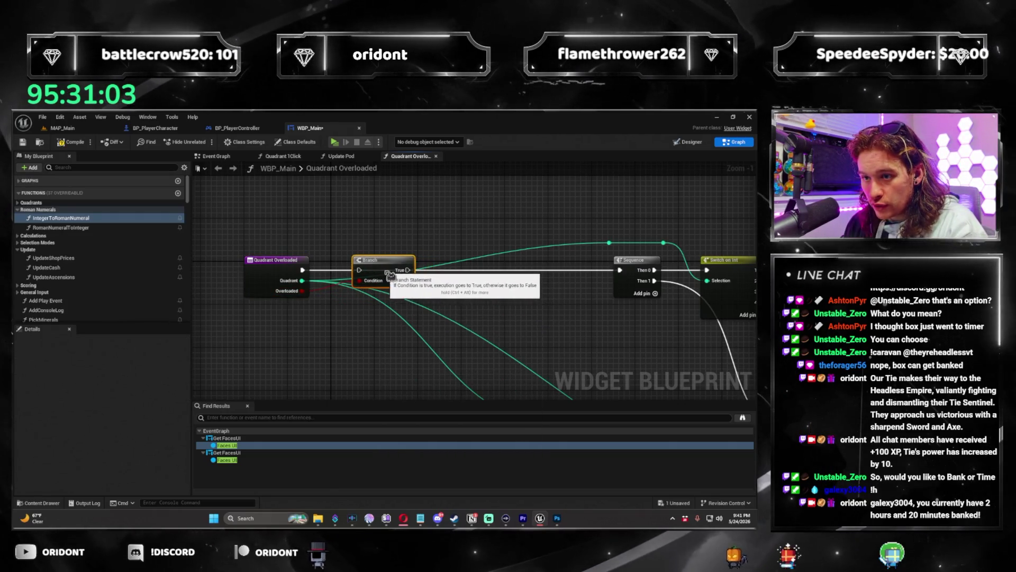
pyautogui.moveTo(398, 279); pyautogui.dragTo(382, 275)
pyautogui.moveTo(302, 270)
pyautogui.mouseDown()
pyautogui.moveTo(581, 286)
pyautogui.moveTo(574, 264)
pyautogui.mouseUp()
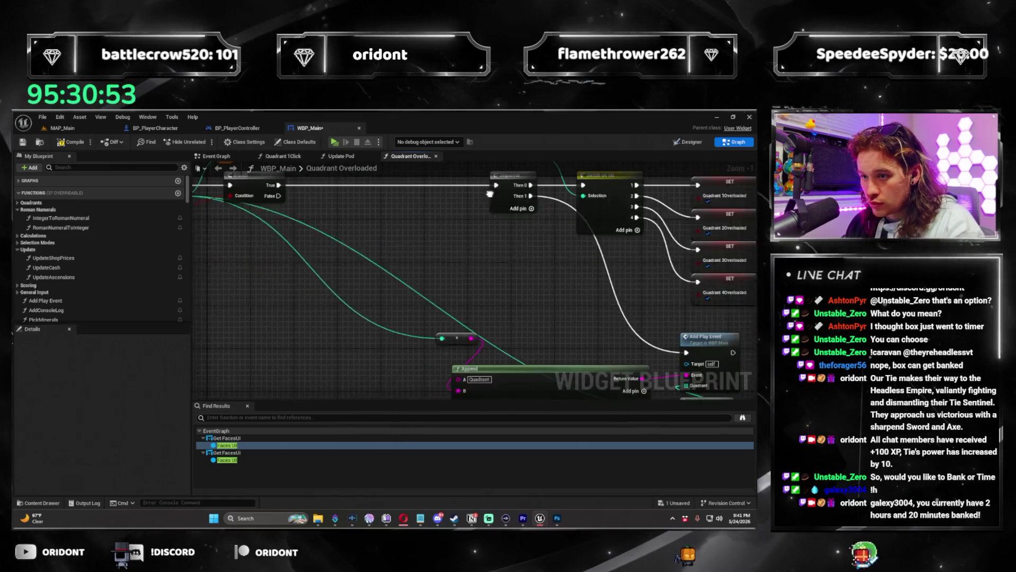
pyautogui.scroll(-3, 259, 267)
# Step: Add a Get Quadrant node to the graph and start wiring its value
pyautogui.rightClick(407, 252)
pyautogui.write('quadrant')
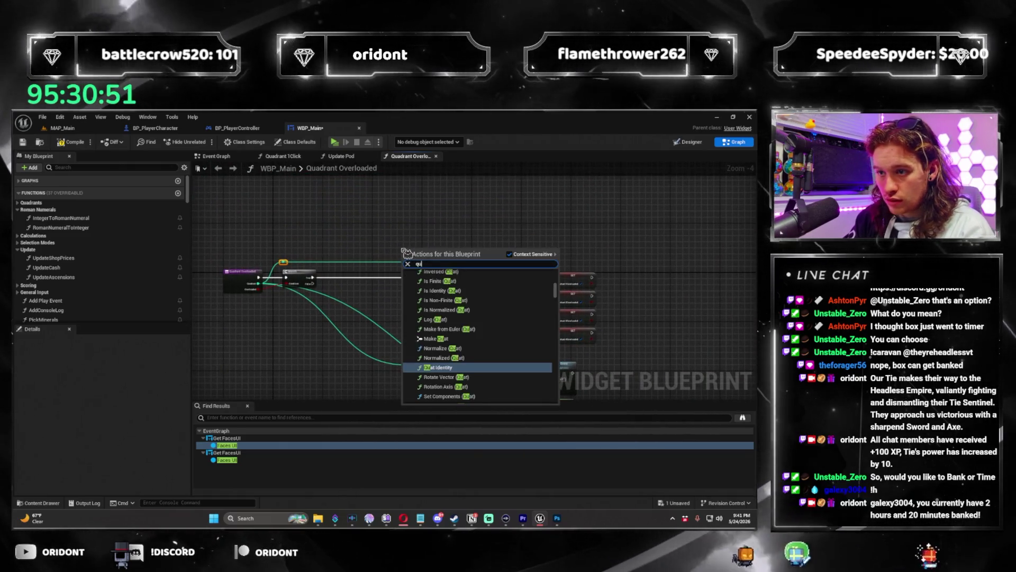
pyautogui.scroll(-5, 508, 374)
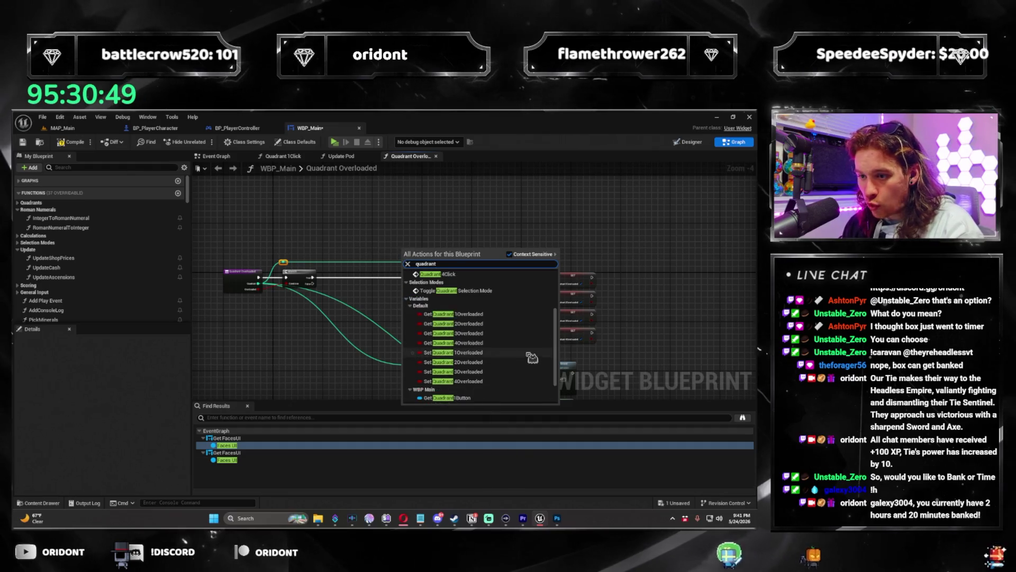
pyautogui.click(468, 399)
pyautogui.scroll(3, 467, 392)
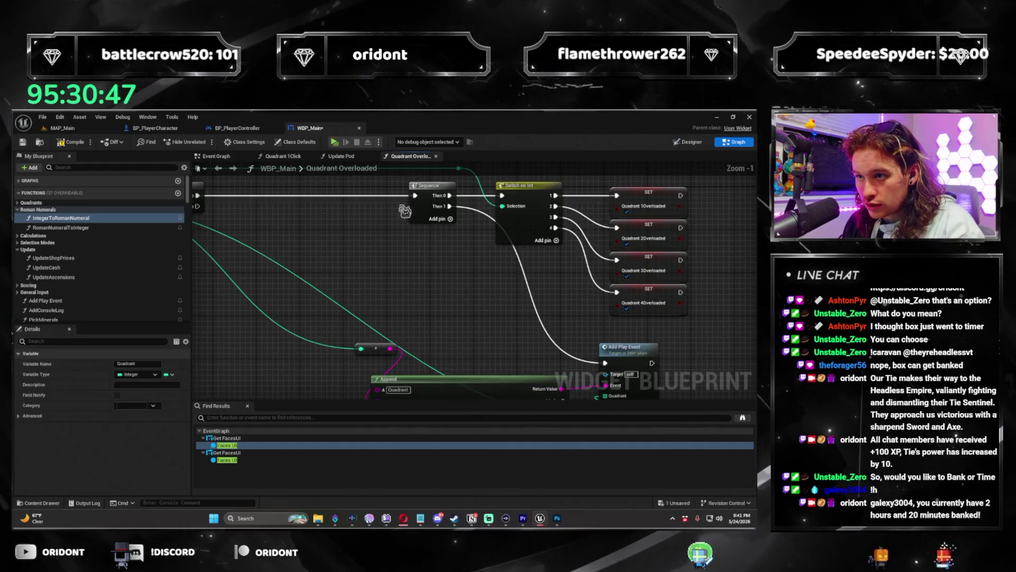
pyautogui.moveTo(405, 205); pyautogui.dragTo(398, 239)
pyautogui.moveTo(508, 286)
pyautogui.mouseDown()
pyautogui.moveTo(382, 283)
pyautogui.moveTo(395, 355)
pyautogui.moveTo(423, 382)
pyautogui.moveTo(503, 392)
pyautogui.moveTo(565, 311)
pyautogui.moveTo(450, 275)
pyautogui.mouseUp()
pyautogui.scroll(-2, 423, 286)
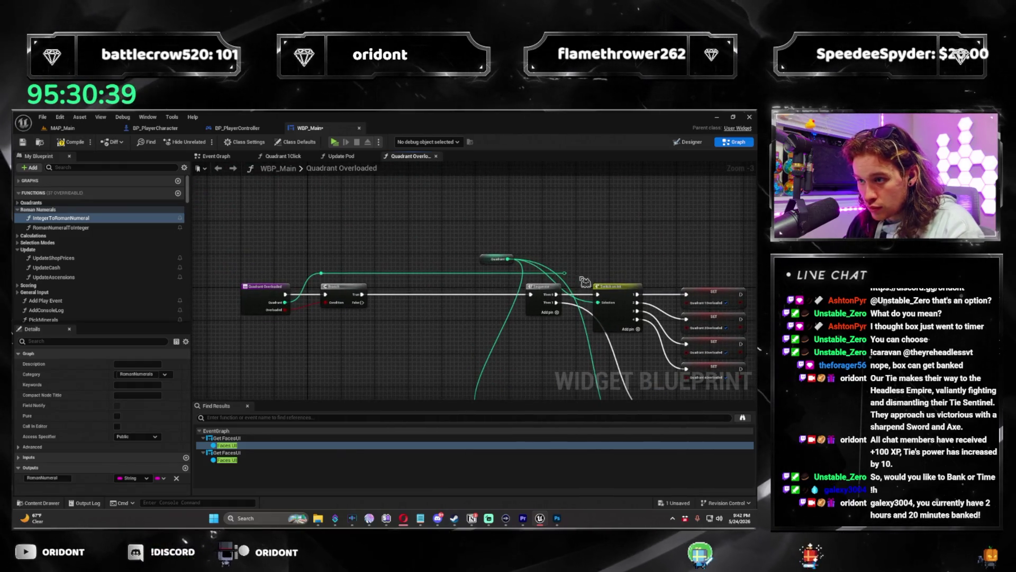
# Step: Reframe the view around the Switch on Int, Branch, Quadrant and Sequence nodes
pyautogui.click(312, 277)
pyautogui.scroll(2, 297, 270)
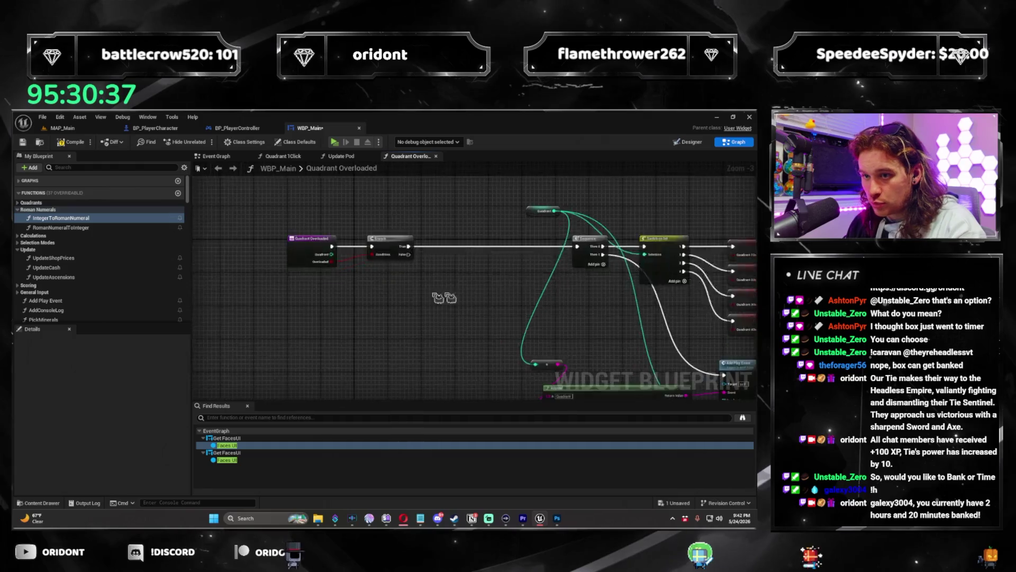
pyautogui.moveTo(276, 264); pyautogui.dragTo(351, 341)
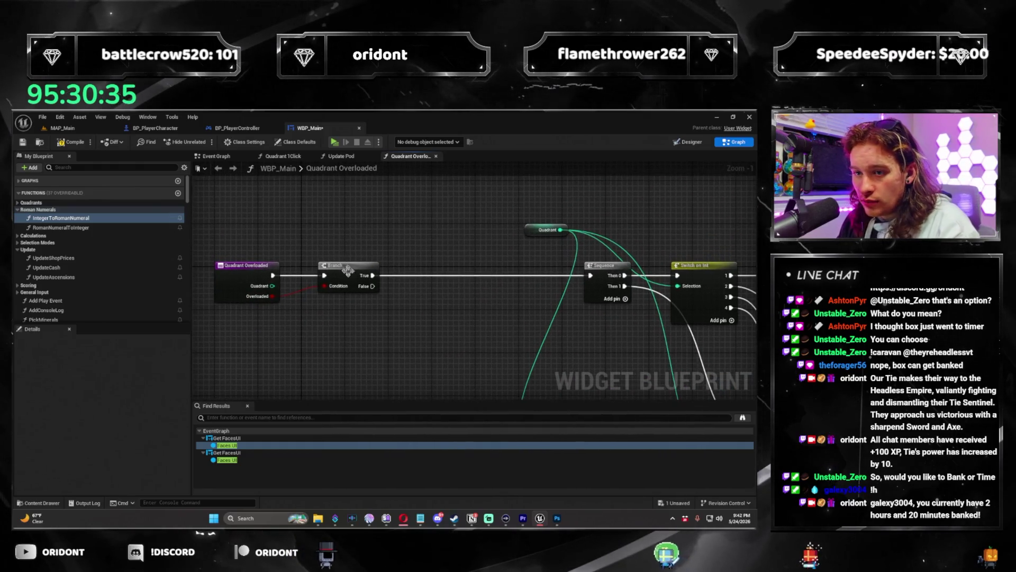
pyautogui.scroll(1, 337, 296)
pyautogui.moveTo(337, 296); pyautogui.dragTo(266, 350)
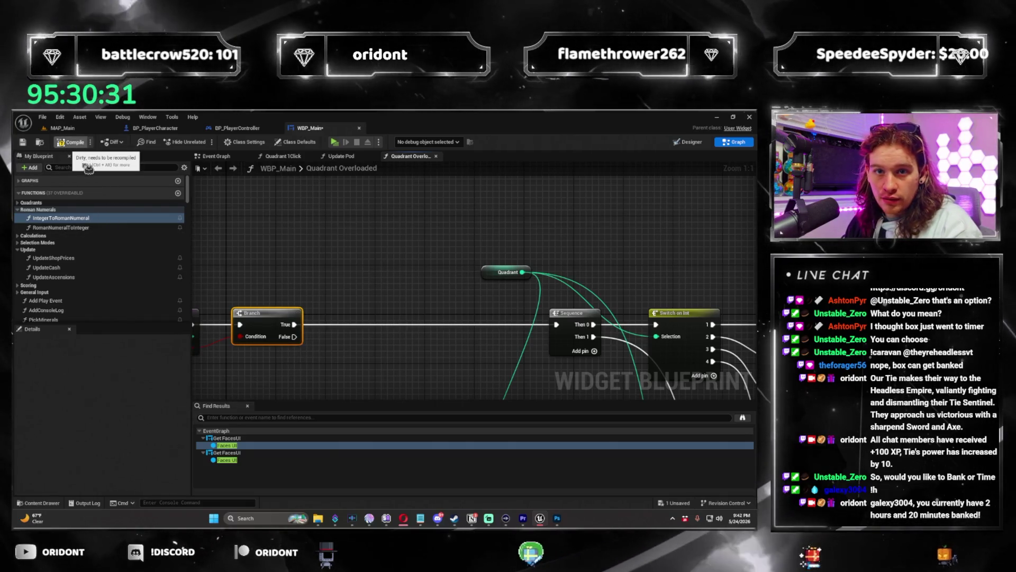
pyautogui.click(81, 167)
pyautogui.write('pod 1')
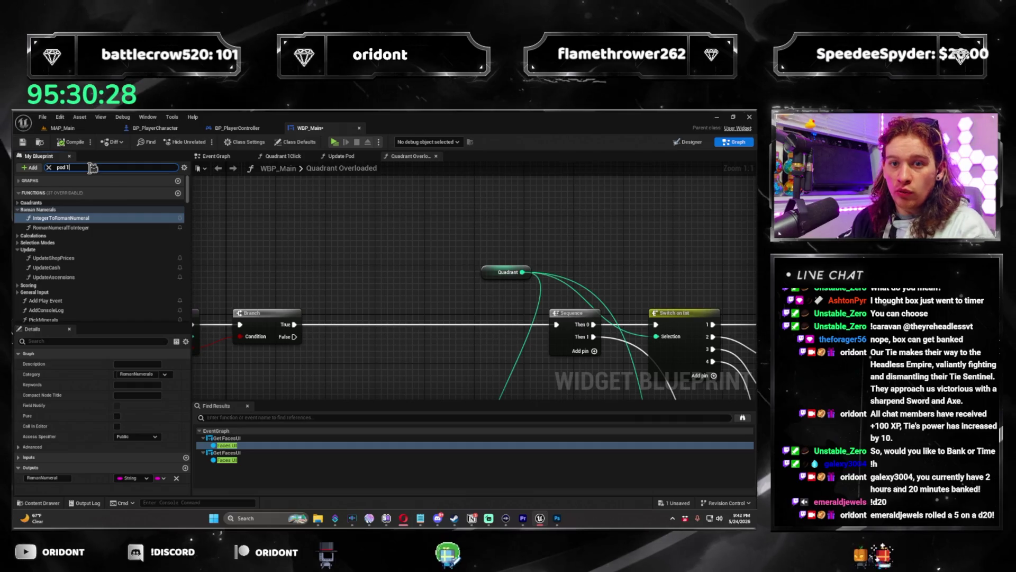
# Step: Find Pod1Rank in My Blueprint and place a Pod1Rank getter in the graph
pyautogui.press('BackSpace')
pyautogui.press('BackSpace')
pyautogui.write('nk')
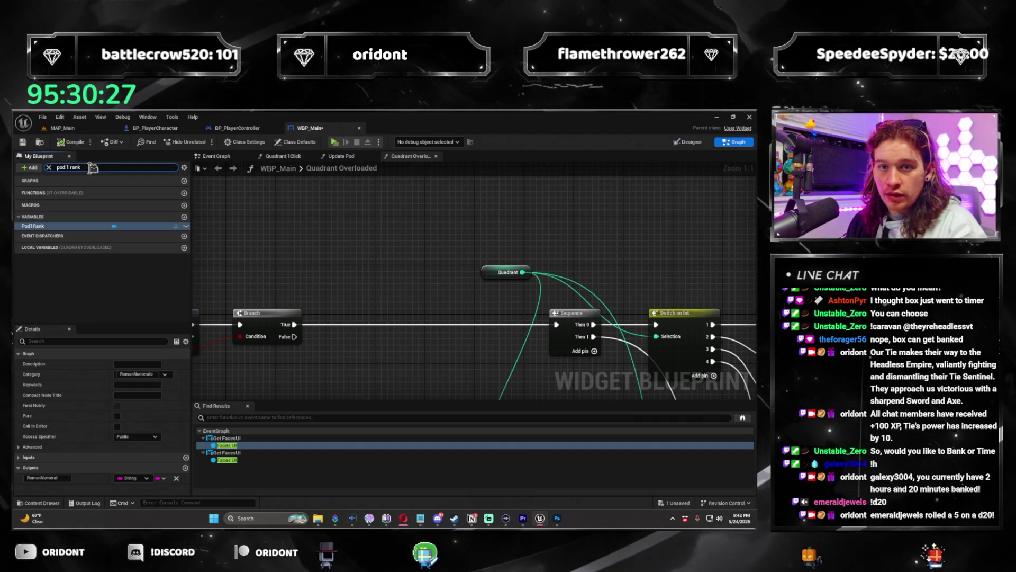
pyautogui.moveTo(325, 326)
pyautogui.mouseDown()
pyautogui.moveTo(324, 349)
pyautogui.moveTo(302, 339)
pyautogui.moveTo(317, 301)
pyautogui.moveTo(470, 381)
pyautogui.moveTo(561, 333)
pyautogui.moveTo(586, 365)
pyautogui.mouseUp()
# Step: Add a generic Select node, replacing a Select Int, and wire Quadrant into its Index
pyautogui.write('select')
pyautogui.press('Return')
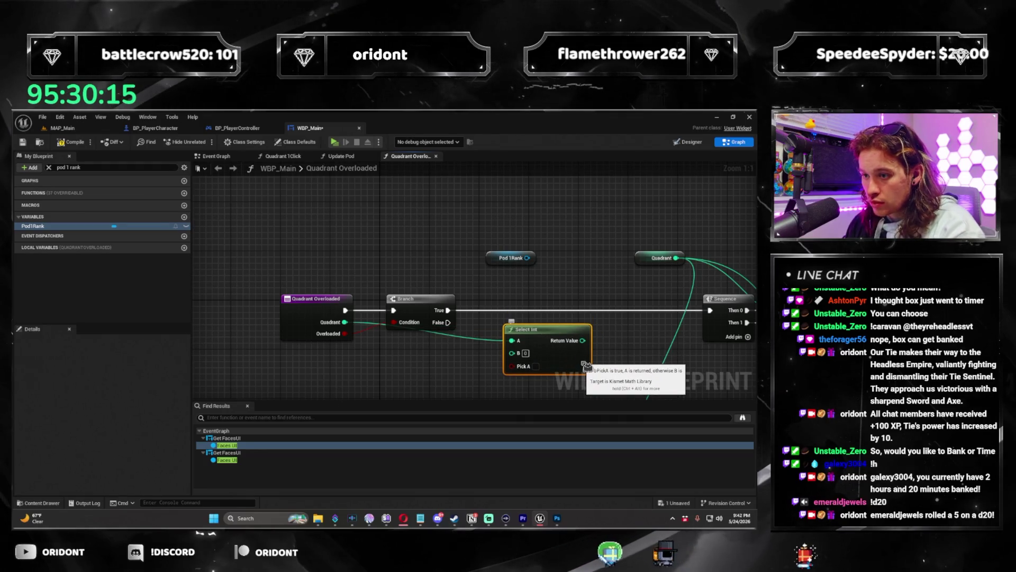
pyautogui.press('Delete')
pyautogui.rightClick(517, 366)
pyautogui.write('select')
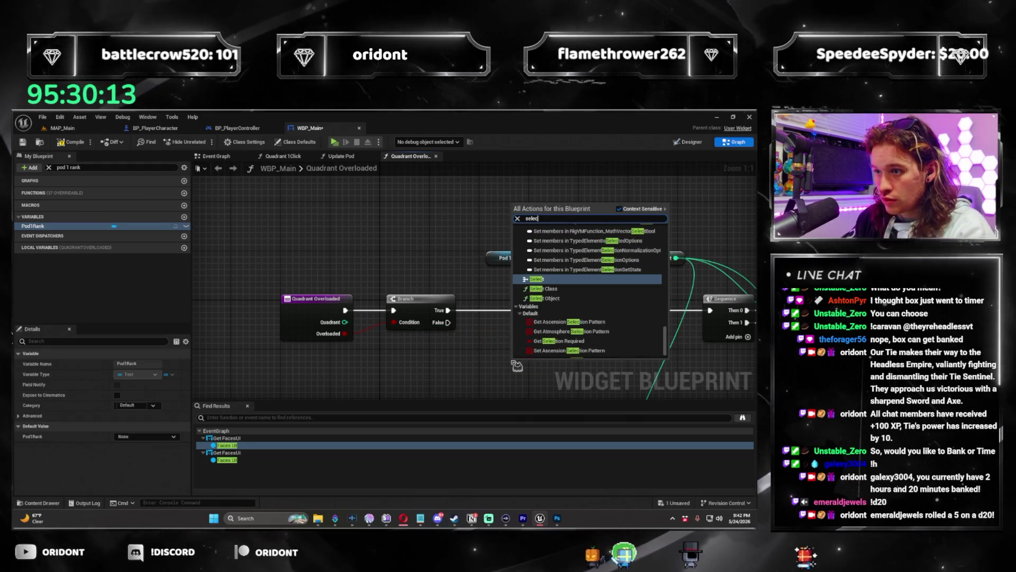
pyautogui.press('Return')
pyautogui.moveTo(562, 400); pyautogui.dragTo(538, 366)
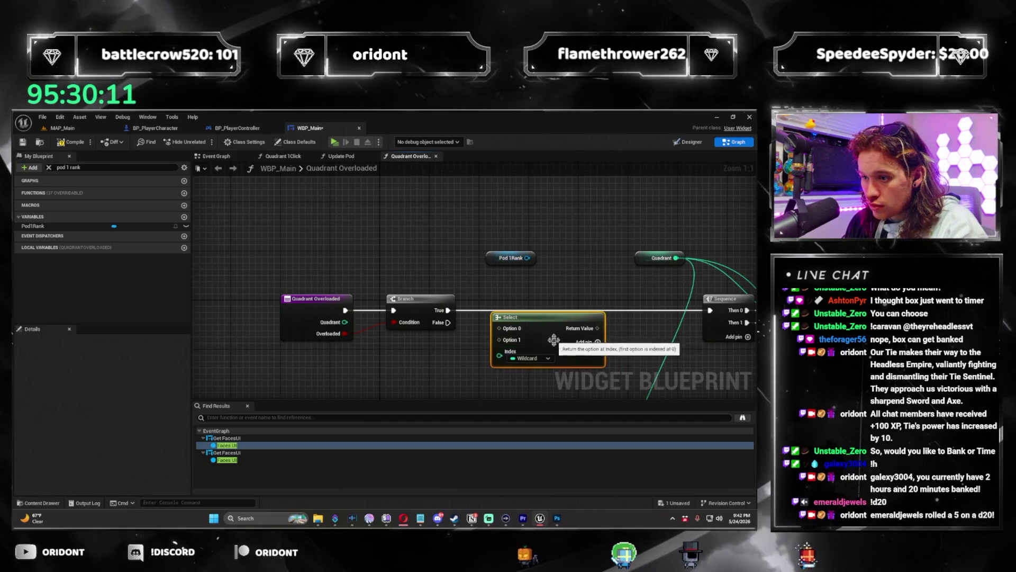
pyautogui.moveTo(345, 322); pyautogui.dragTo(405, 343)
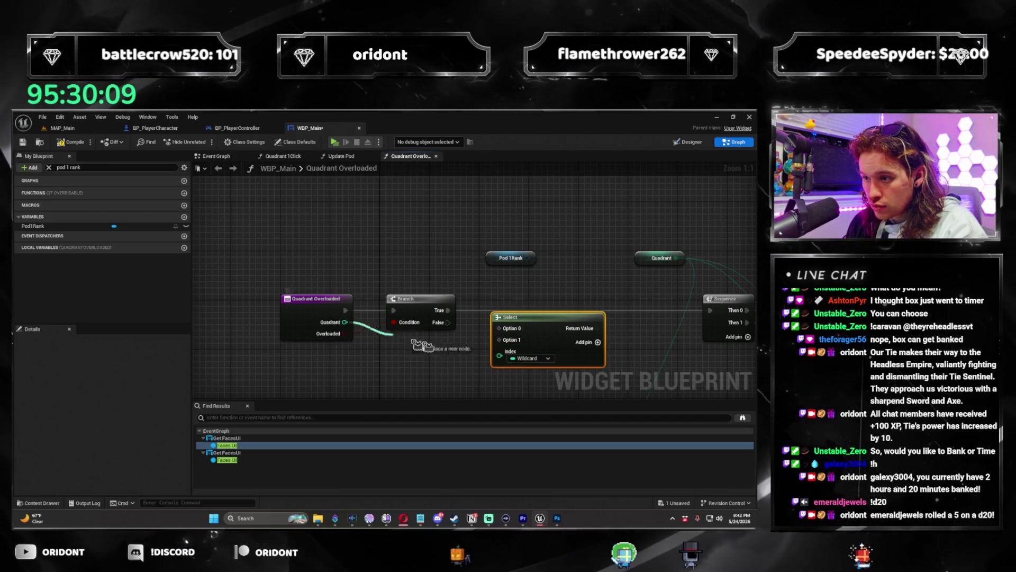
pyautogui.moveTo(478, 360); pyautogui.dragTo(499, 354)
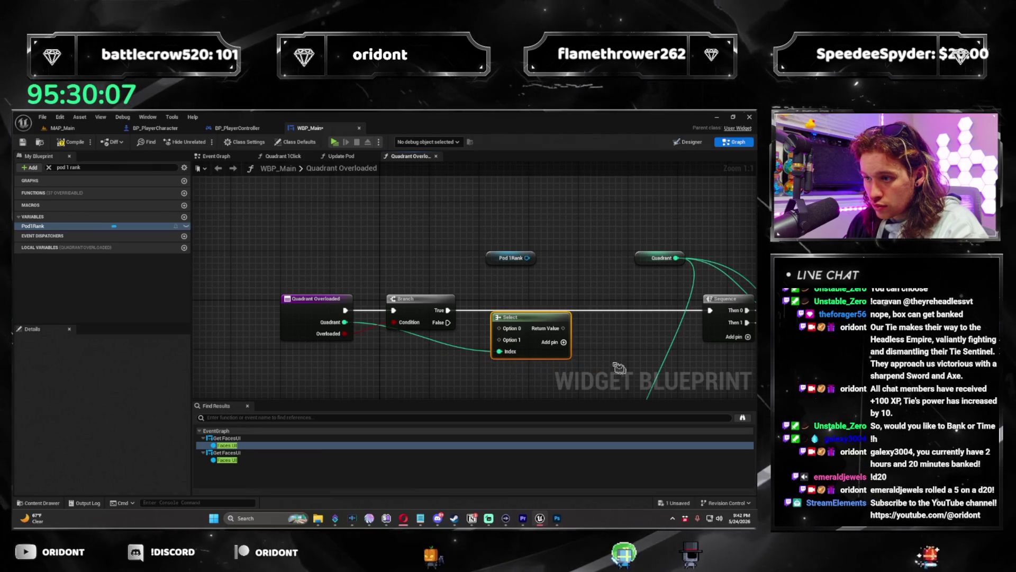
# Step: Add Select option pins up to Option 4 and position the node beneath the Branch
pyautogui.click(564, 343)
pyautogui.moveTo(531, 317)
pyautogui.mouseDown()
pyautogui.moveTo(490, 340)
pyautogui.moveTo(427, 340)
pyautogui.mouseUp()
pyautogui.click(486, 294)
pyautogui.moveTo(482, 300)
pyautogui.mouseDown()
pyautogui.moveTo(619, 298)
pyautogui.moveTo(594, 282)
pyautogui.mouseUp()
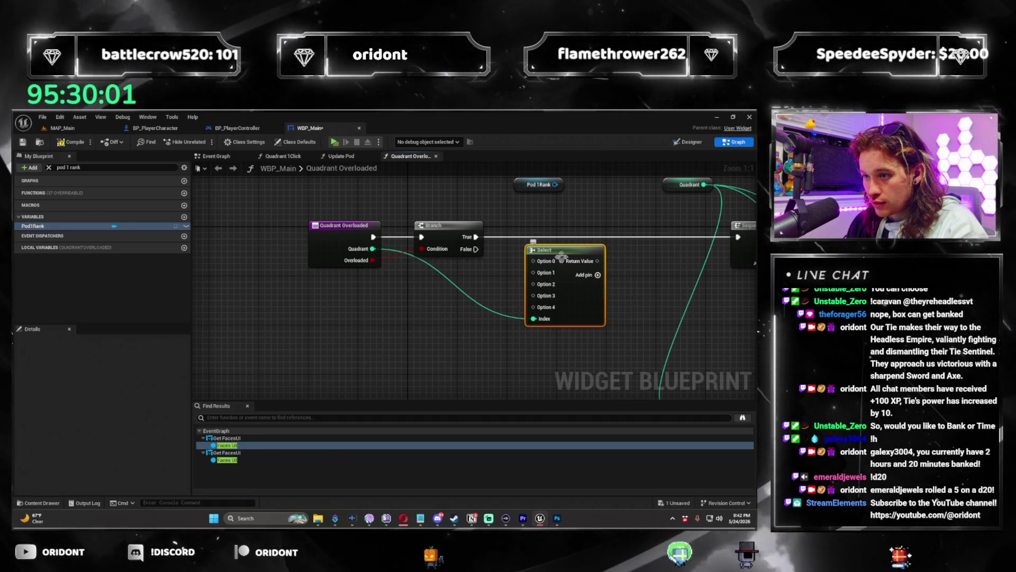
pyautogui.moveTo(427, 327); pyautogui.dragTo(348, 336)
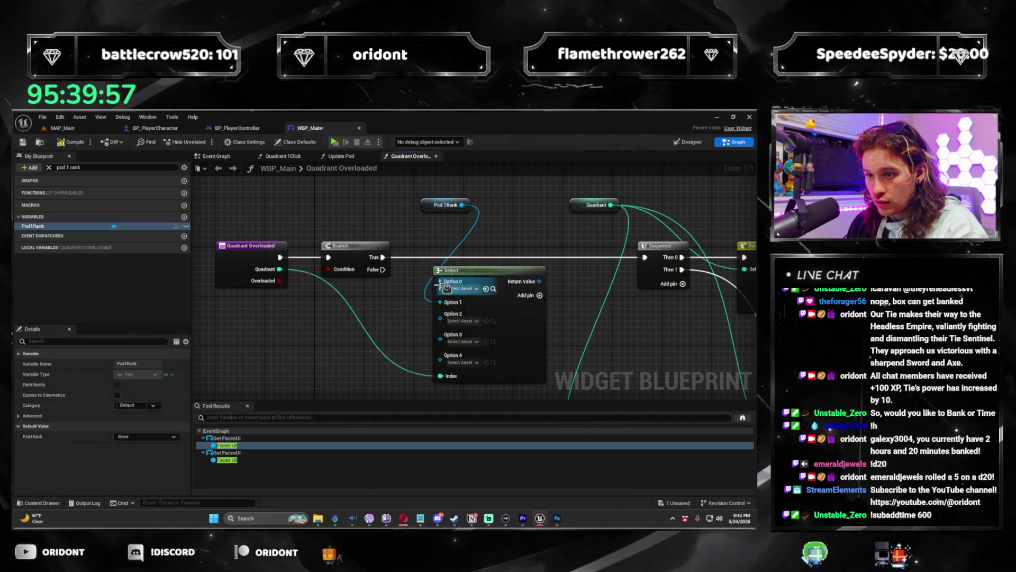
# Step: Wire Pod2Rank, Pod3Rank and Pod4Rank getters into the Select node's Options 2, 3 and 4
pyautogui.click(435, 253)
pyautogui.moveTo(426, 243); pyautogui.dragTo(439, 163)
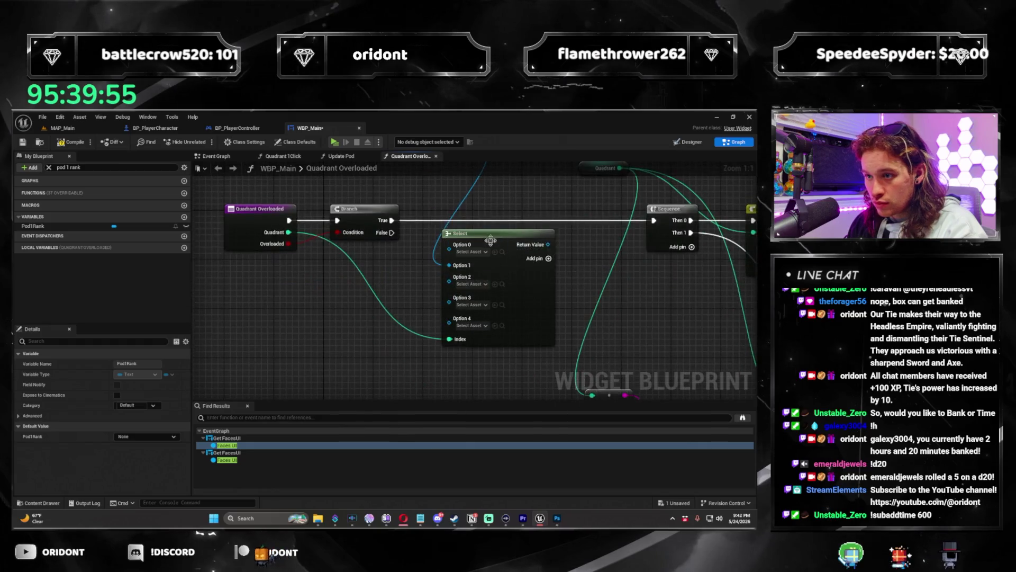
pyautogui.click(488, 234)
pyautogui.click(68, 168)
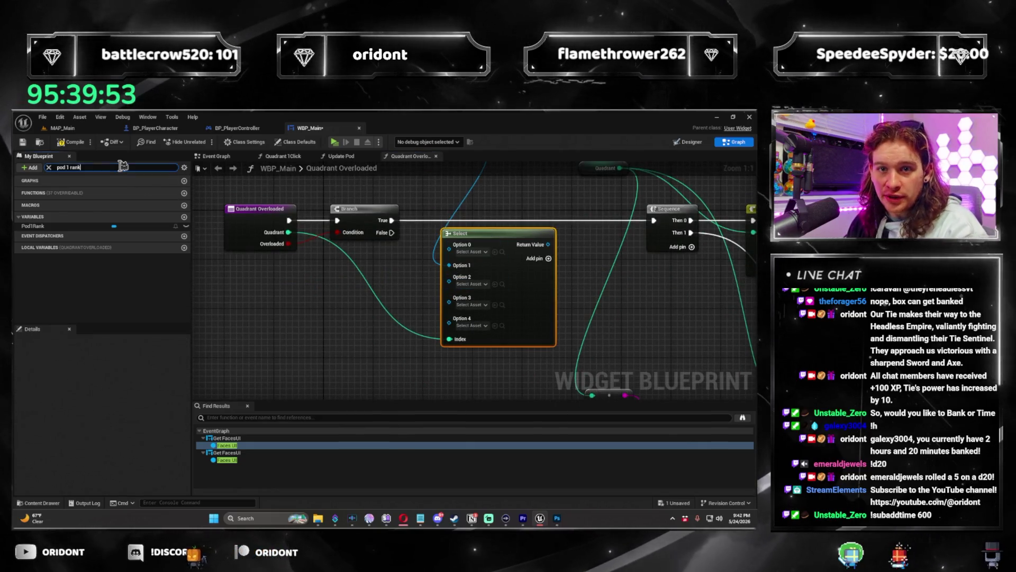
pyautogui.press('BackSpace')
pyautogui.write('2')
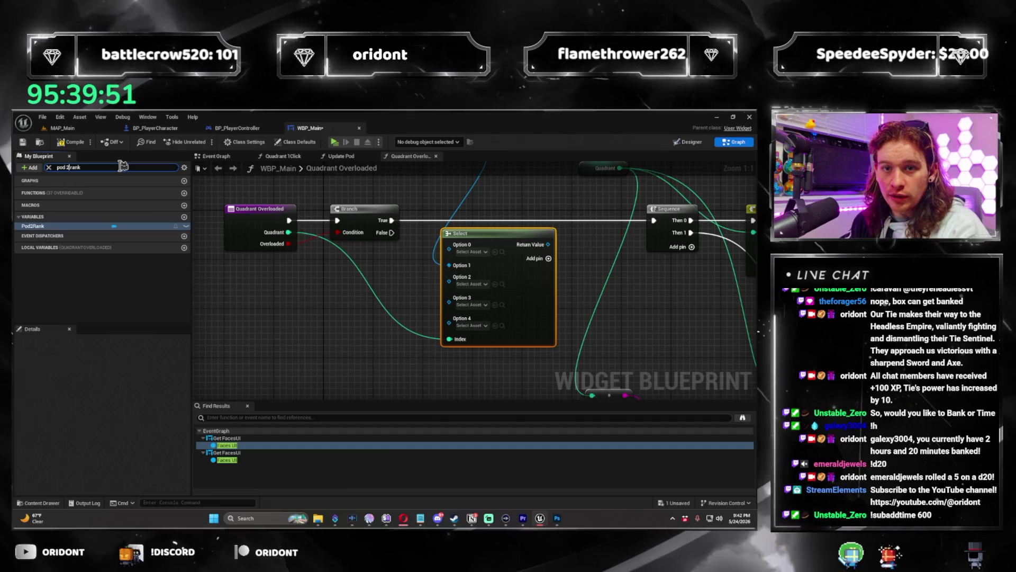
pyautogui.moveTo(85, 226)
pyautogui.mouseDown()
pyautogui.moveTo(459, 285)
pyautogui.moveTo(469, 300)
pyautogui.mouseUp()
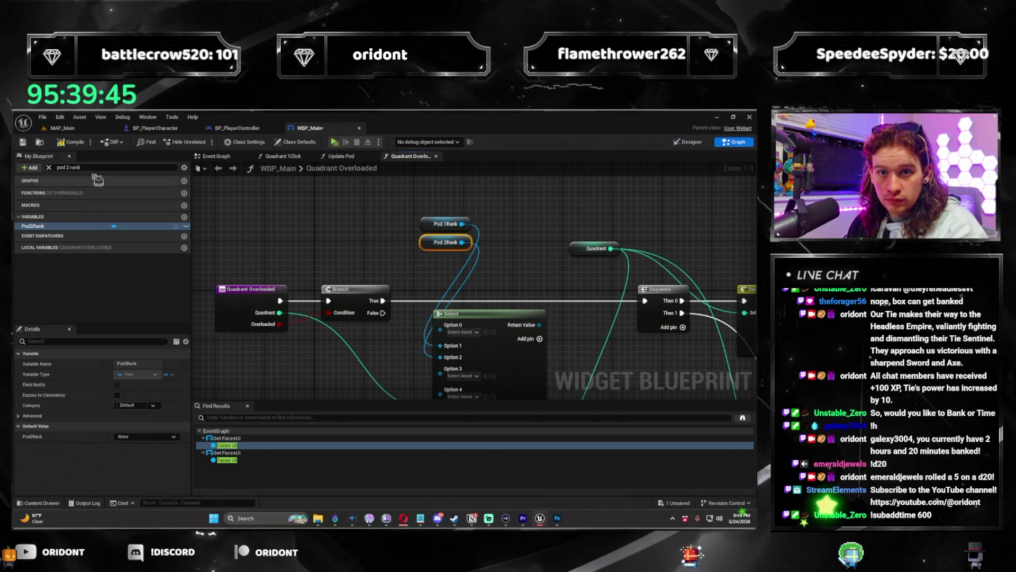
pyautogui.press('BackSpace')
pyautogui.write('3')
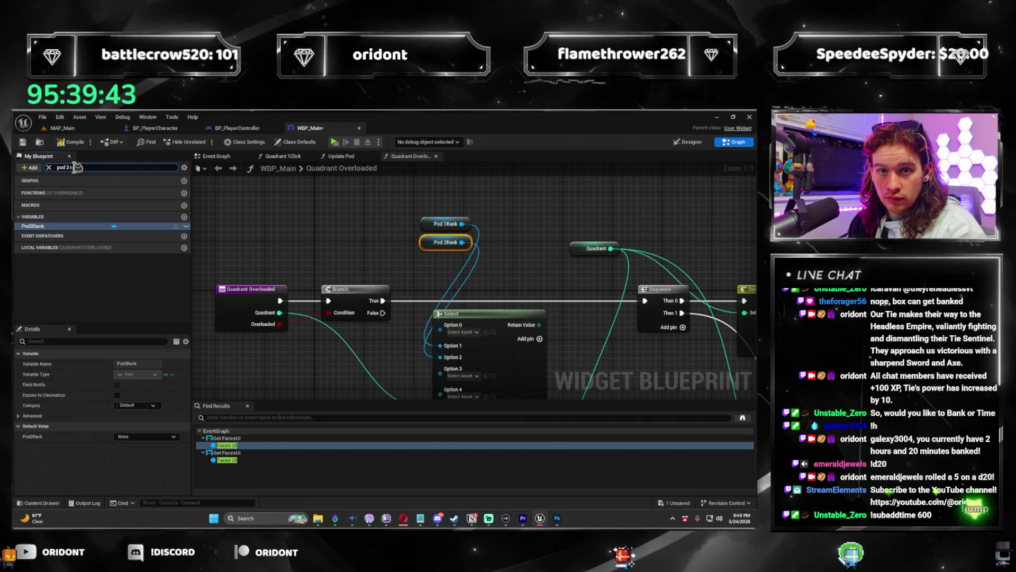
pyautogui.moveTo(59, 227)
pyautogui.mouseDown()
pyautogui.moveTo(433, 285)
pyautogui.moveTo(427, 267)
pyautogui.mouseUp()
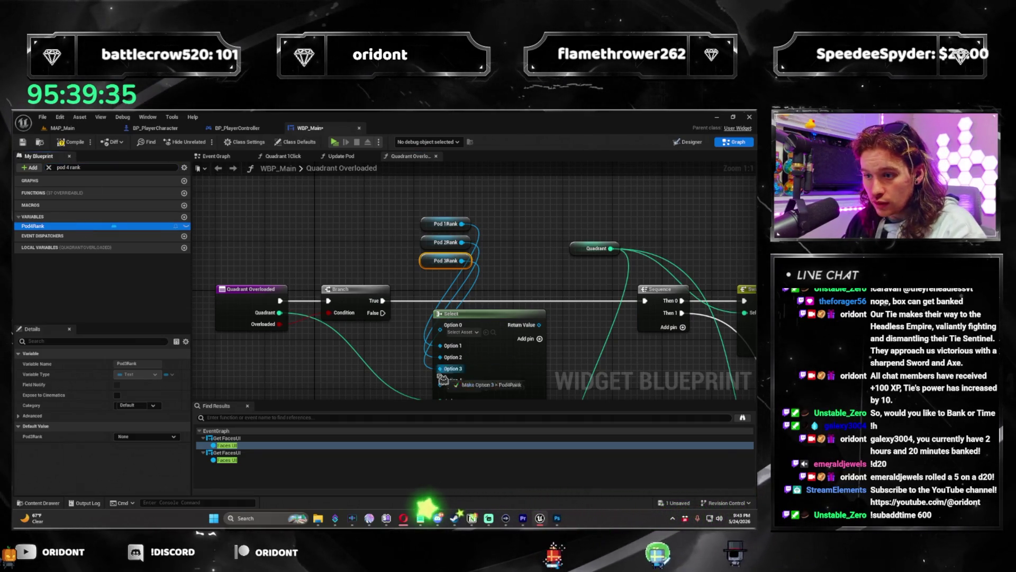
pyautogui.moveTo(449, 390); pyautogui.dragTo(429, 276)
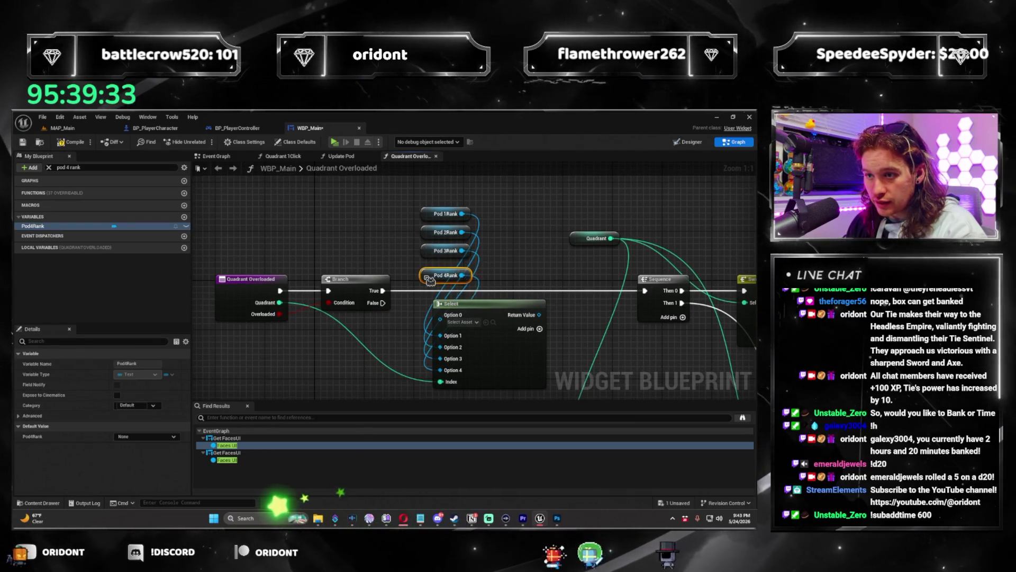
# Step: Box-select the four Pod Rank getters and line them up above the Select node
pyautogui.moveTo(407, 194); pyautogui.dragTo(447, 268)
pyautogui.moveTo(432, 257); pyautogui.dragTo(432, 246)
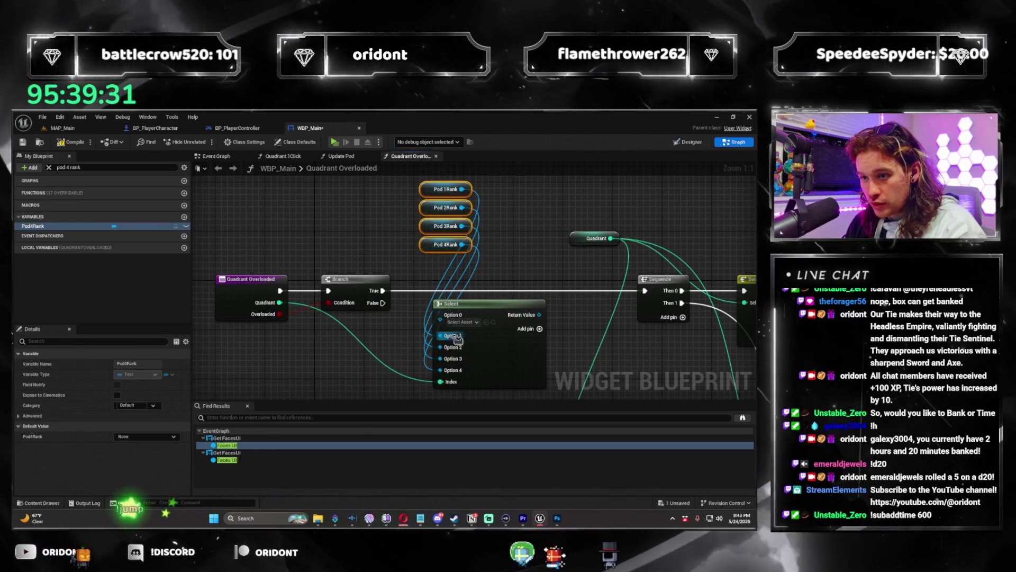
pyautogui.click(479, 306)
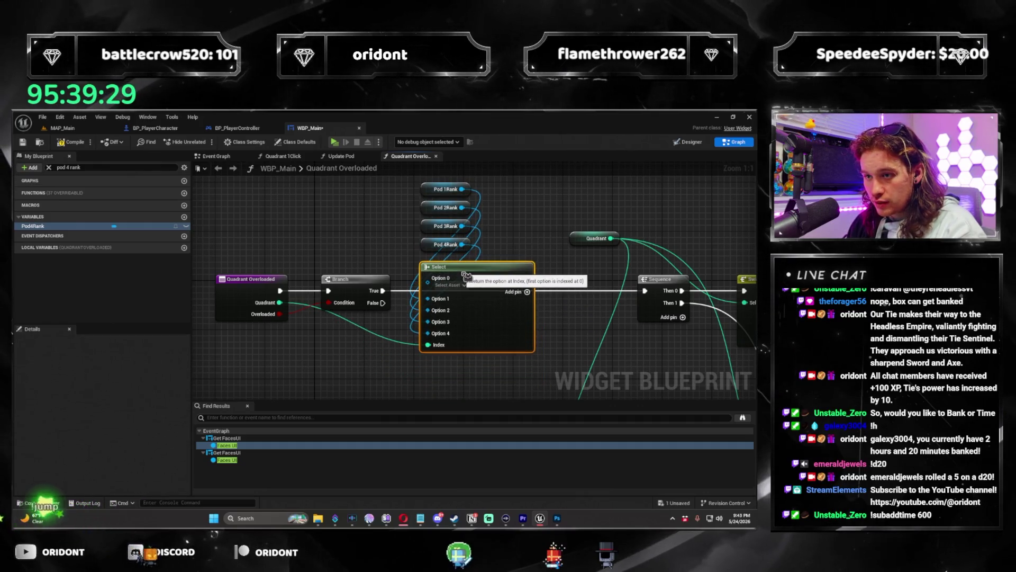
pyautogui.moveTo(467, 275); pyautogui.dragTo(432, 268)
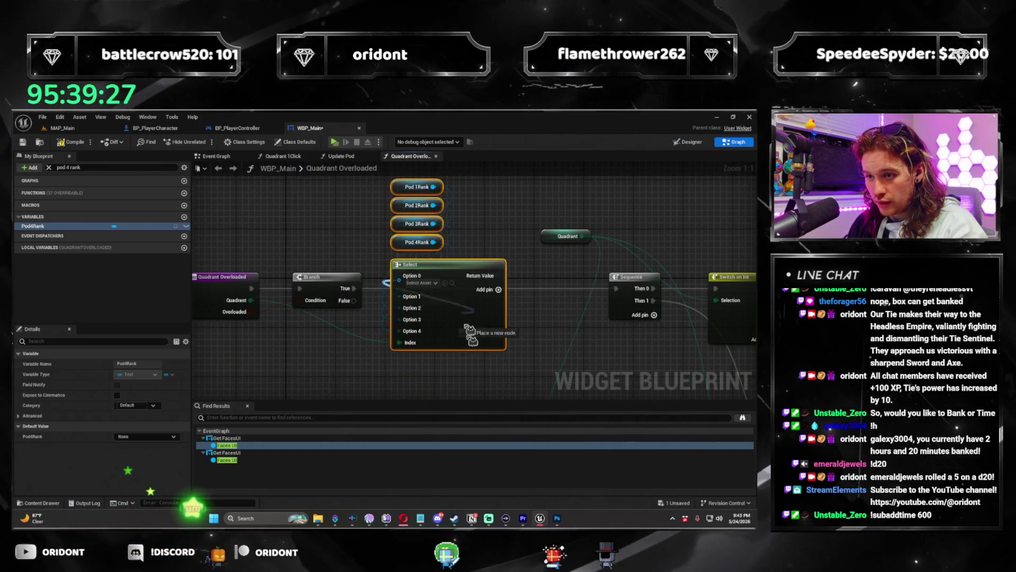
pyautogui.scroll(-3, 406, 267)
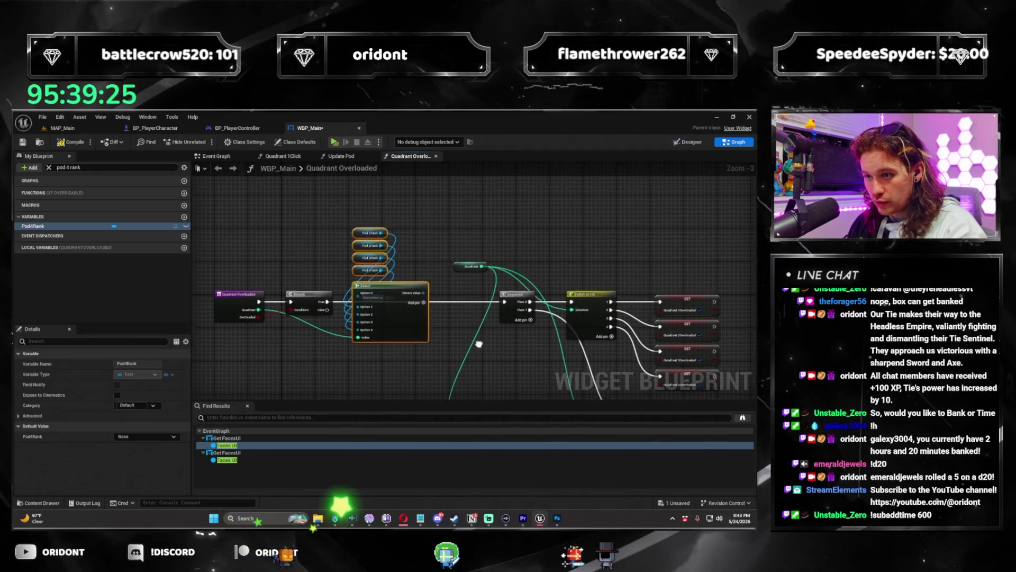
pyautogui.scroll(-3, 479, 345)
pyautogui.moveTo(371, 249); pyautogui.dragTo(386, 270)
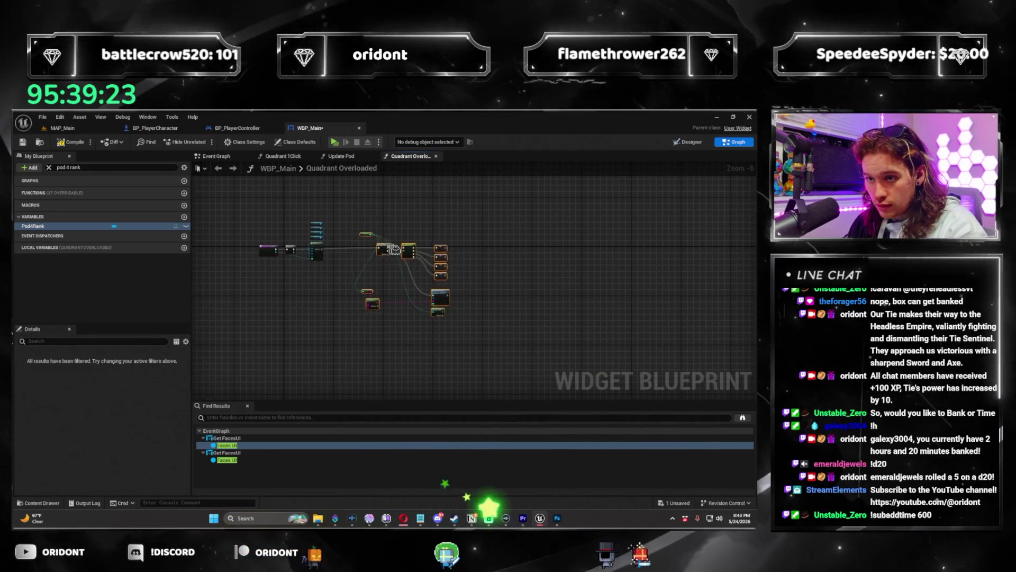
pyautogui.scroll(4, 386, 270)
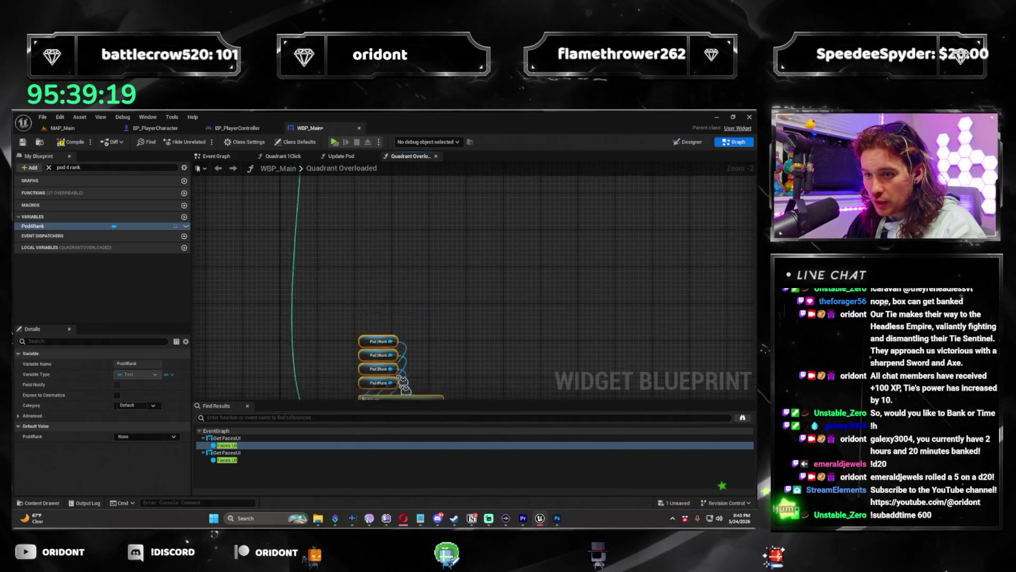
pyautogui.moveTo(409, 405); pyautogui.dragTo(396, 185)
pyautogui.moveTo(375, 300)
pyautogui.mouseDown()
pyautogui.moveTo(391, 174)
pyautogui.moveTo(358, 305)
pyautogui.moveTo(422, 279)
pyautogui.moveTo(422, 288)
pyautogui.mouseUp()
pyautogui.scroll(1, 471, 307)
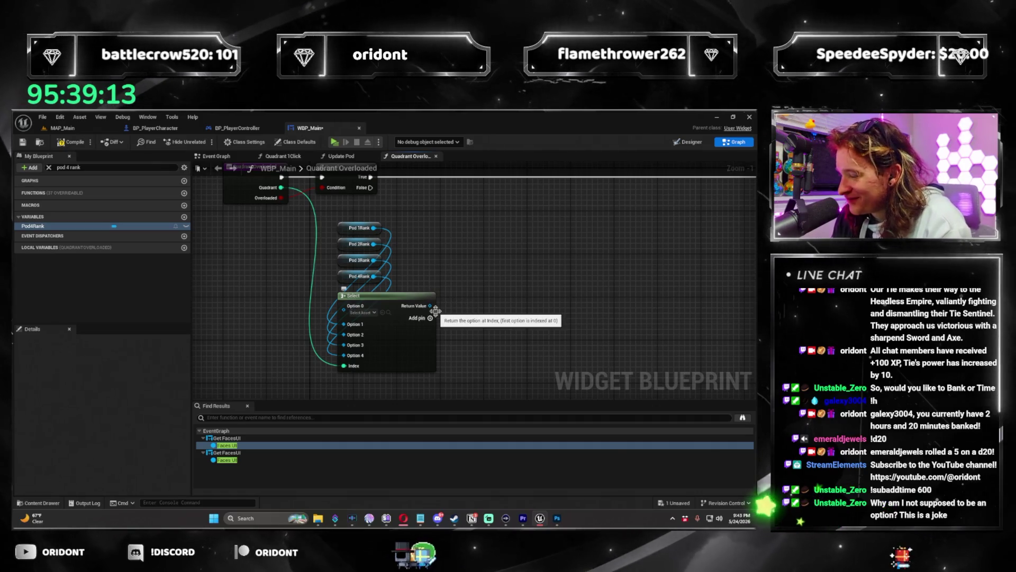